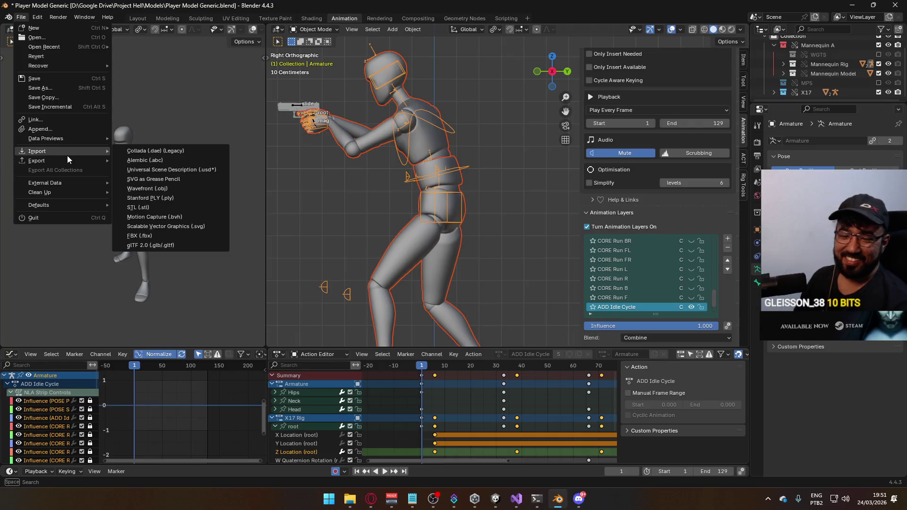
Step: Start an FBX export to the Unity Animations folder and browse its existing animation files
{"action": "mouse_move", "coordinate": [63, 160]}
{"action": "left_click", "coordinate": [190, 246]}
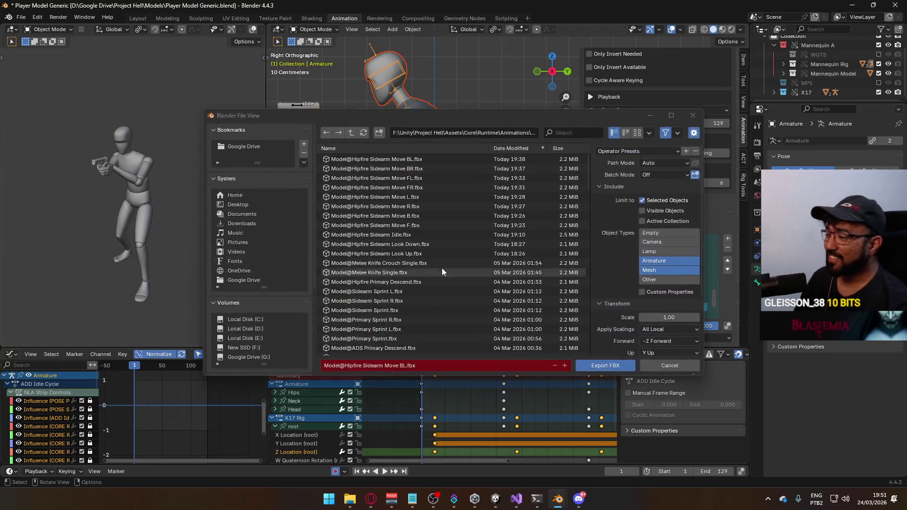
{"action": "mouse_move", "coordinate": [433, 113]}
{"action": "left_mouse_down"}
{"action": "mouse_move", "coordinate": [439, 117]}
{"action": "mouse_move", "coordinate": [376, 83]}
{"action": "left_mouse_up"}
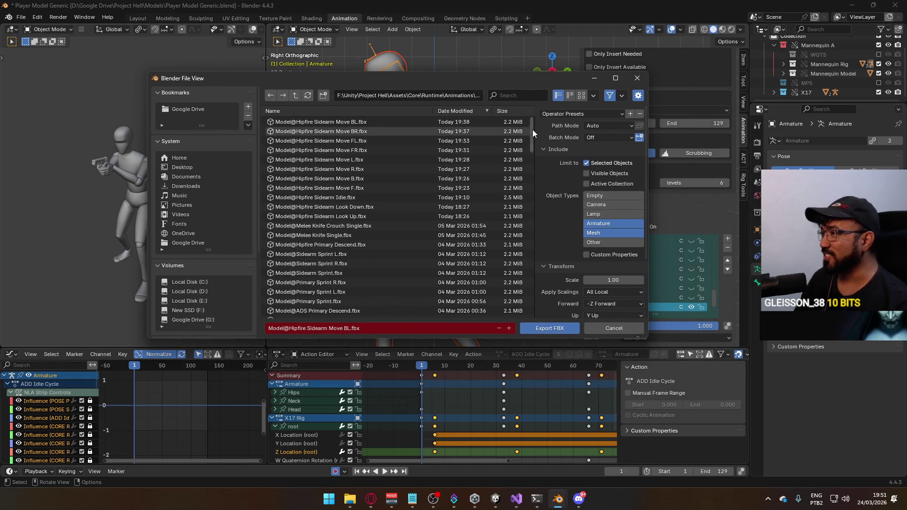
{"action": "mouse_move", "coordinate": [532, 130]}
{"action": "left_mouse_down"}
{"action": "mouse_move", "coordinate": [538, 306]}
{"action": "mouse_move", "coordinate": [503, 107]}
{"action": "mouse_move", "coordinate": [526, 105]}
{"action": "left_mouse_up"}
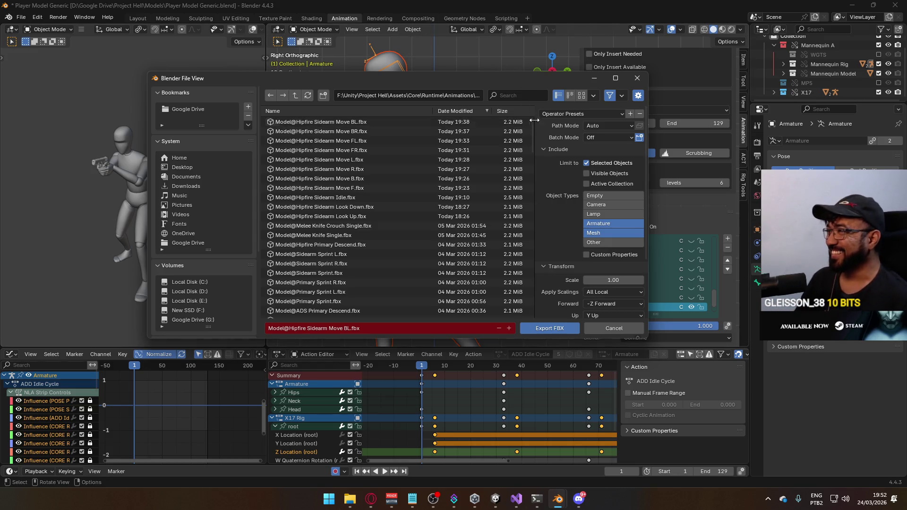
{"action": "mouse_move", "coordinate": [532, 120]}
{"action": "left_mouse_down"}
{"action": "mouse_move", "coordinate": [527, 297]}
{"action": "mouse_move", "coordinate": [530, 128]}
{"action": "left_mouse_up"}
{"action": "mouse_move", "coordinate": [468, 81]}
{"action": "left_mouse_down"}
{"action": "mouse_move", "coordinate": [535, 108]}
{"action": "mouse_move", "coordinate": [494, 47]}
{"action": "mouse_move", "coordinate": [435, 64]}
{"action": "mouse_move", "coordinate": [437, 81]}
{"action": "left_mouse_up"}
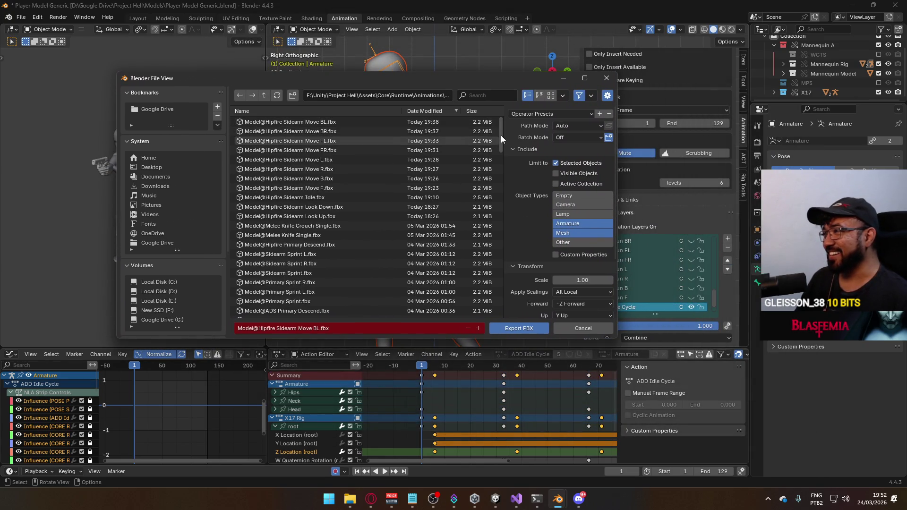
{"action": "mouse_move", "coordinate": [500, 135]}
{"action": "left_mouse_down"}
{"action": "mouse_move", "coordinate": [517, 318]}
{"action": "mouse_move", "coordinate": [487, 158]}
{"action": "left_mouse_up"}
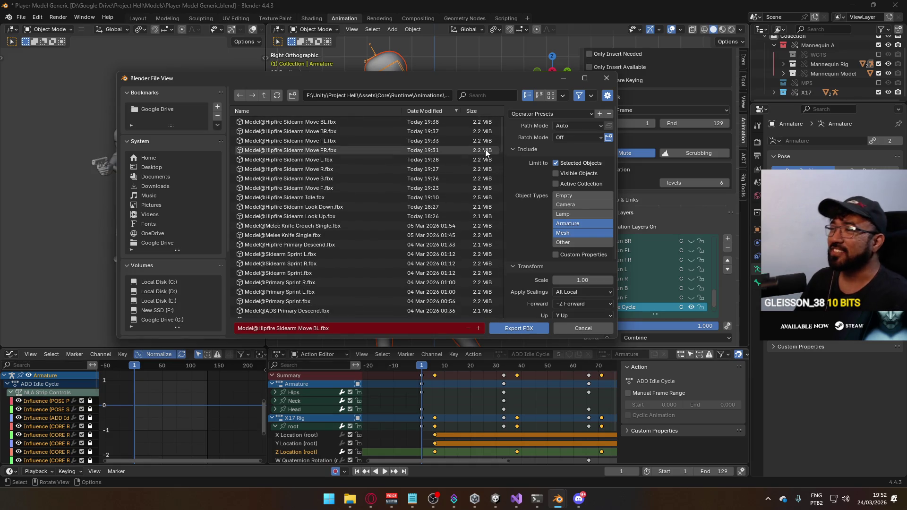
{"action": "mouse_move", "coordinate": [395, 80]}
{"action": "left_mouse_down"}
{"action": "mouse_move", "coordinate": [514, 192]}
{"action": "mouse_move", "coordinate": [404, 122]}
{"action": "mouse_move", "coordinate": [381, 92]}
{"action": "mouse_move", "coordinate": [364, 95]}
{"action": "left_mouse_up"}
{"action": "left_click", "coordinate": [454, 110]}
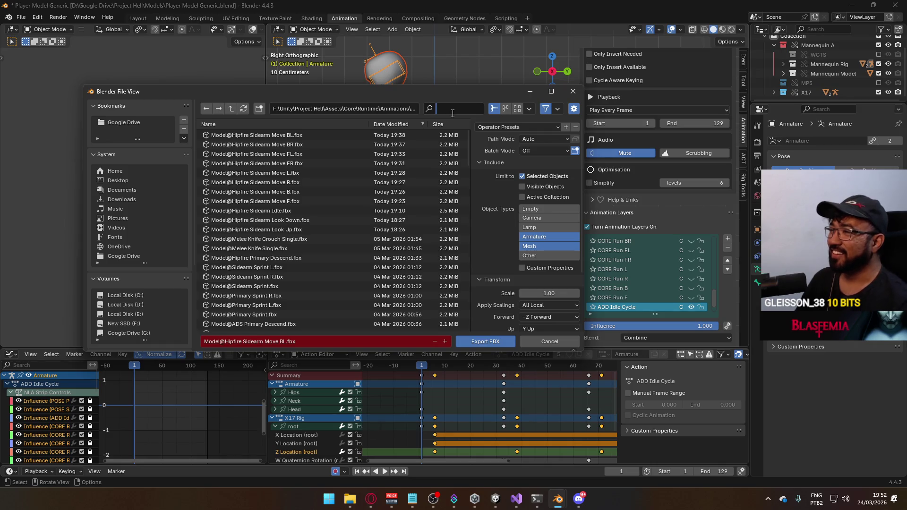
Step: Filter the files by 'sidearm walk' and export over Model@ADS Sidearm Walk Idle.fbx
{"action": "type", "text": "sidearm ads"}
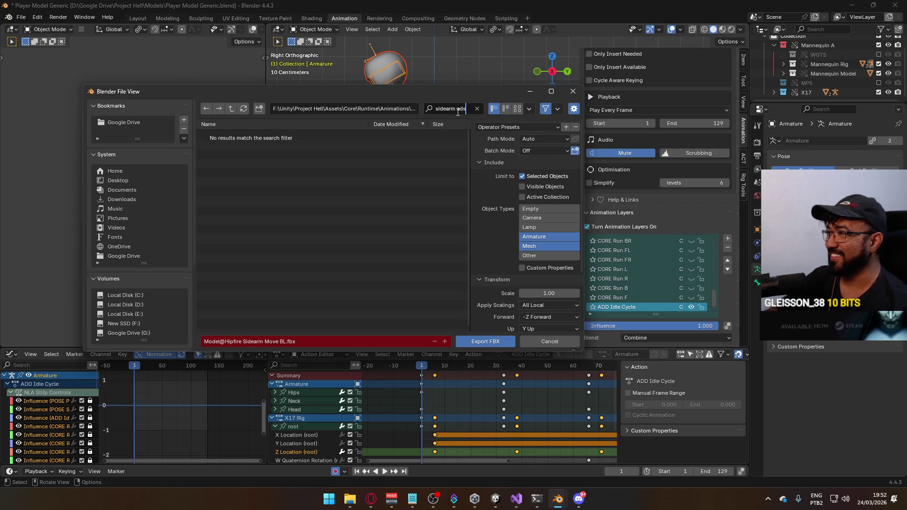
{"action": "key", "text": "BackSpace"}
{"action": "key", "text": "BackSpace"}
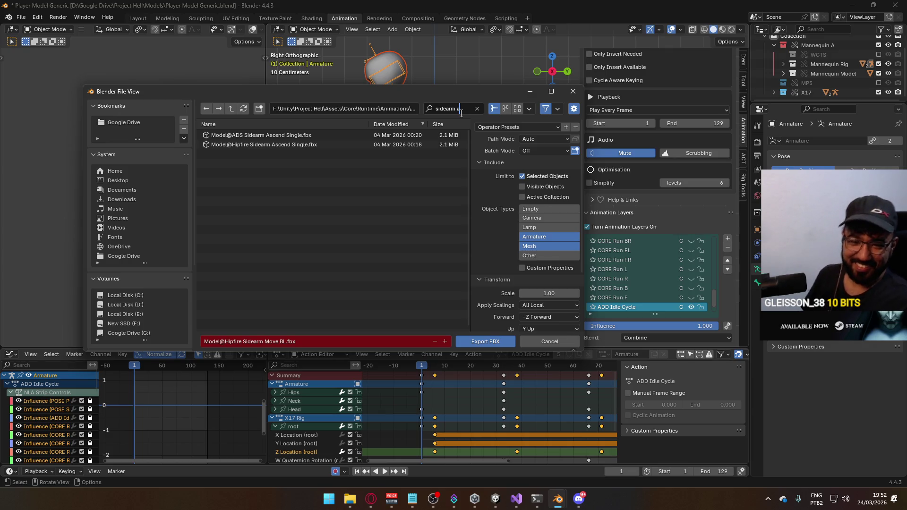
{"action": "key", "text": "BackSpace"}
{"action": "type", "text": "walk"}
{"action": "left_click", "coordinate": [287, 155]}
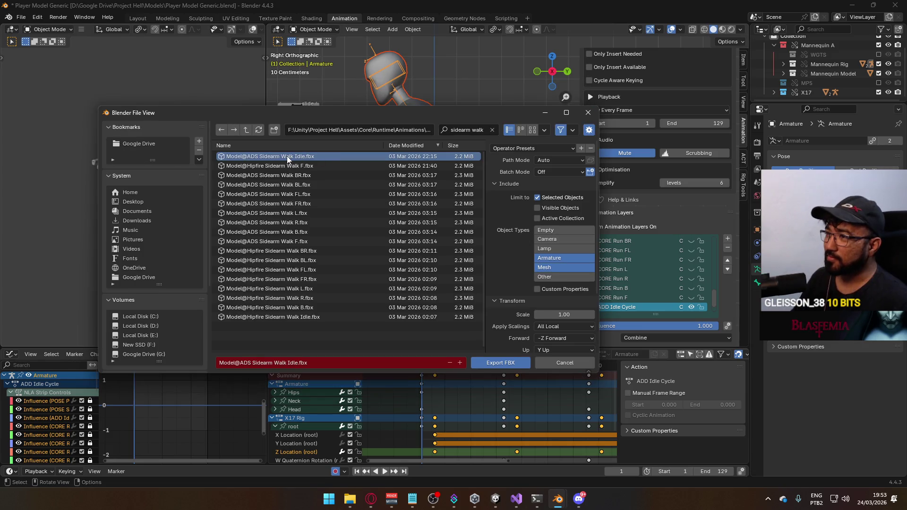
{"action": "mouse_move", "coordinate": [357, 113]}
{"action": "left_mouse_down"}
{"action": "mouse_move", "coordinate": [519, 141]}
{"action": "mouse_move", "coordinate": [361, 146]}
{"action": "mouse_move", "coordinate": [347, 124]}
{"action": "left_mouse_up"}
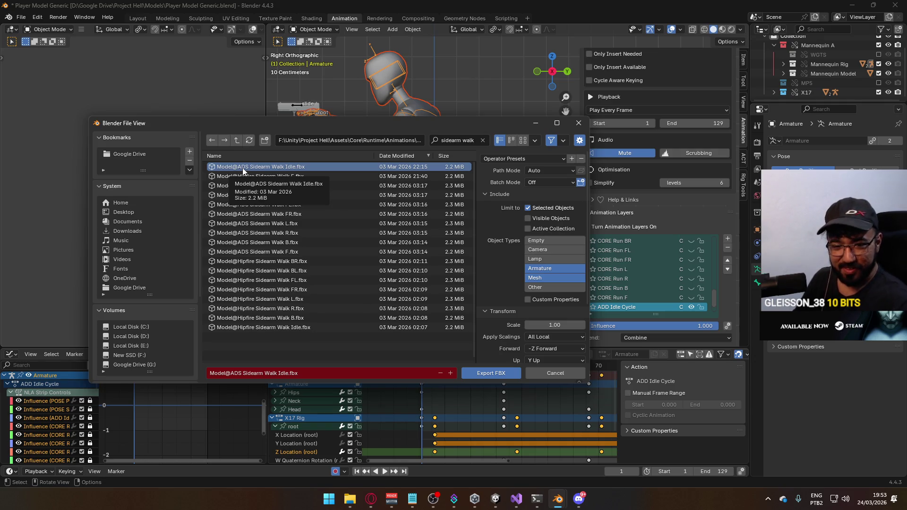
{"action": "mouse_move", "coordinate": [286, 122]}
{"action": "left_mouse_down"}
{"action": "mouse_move", "coordinate": [317, 164]}
{"action": "mouse_move", "coordinate": [305, 117]}
{"action": "left_mouse_up"}
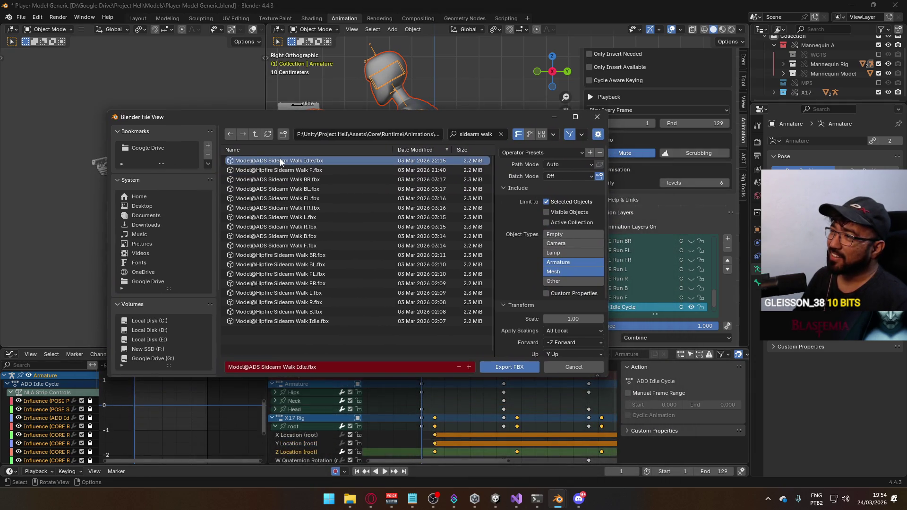
{"action": "double_click", "coordinate": [280, 159]}
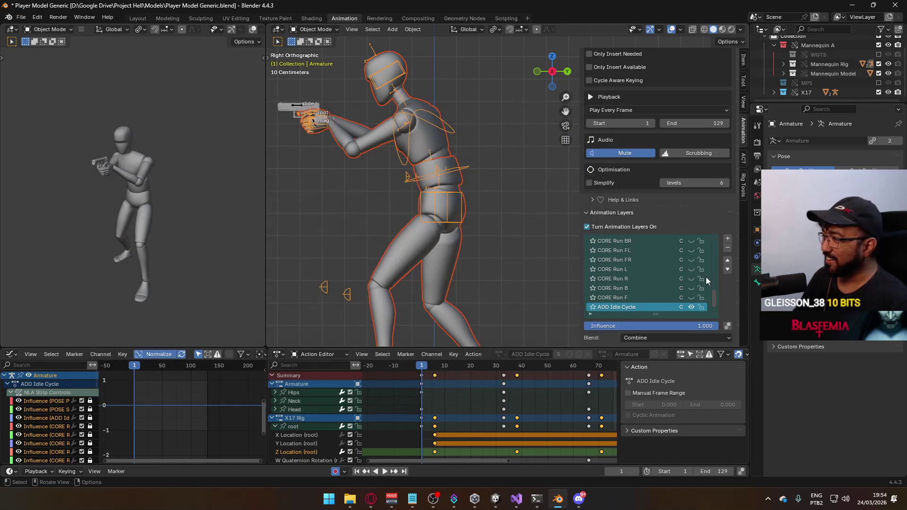
Step: Hide the ADD Idle Cycle layer, show POSE Sidearm Idle, and reselect the mannequin armature
{"action": "left_click", "coordinate": [692, 307]}
{"action": "scroll", "coordinate": [715, 298], "scroll_direction": "down", "scroll_amount": 2}
{"action": "left_click", "coordinate": [691, 297]}
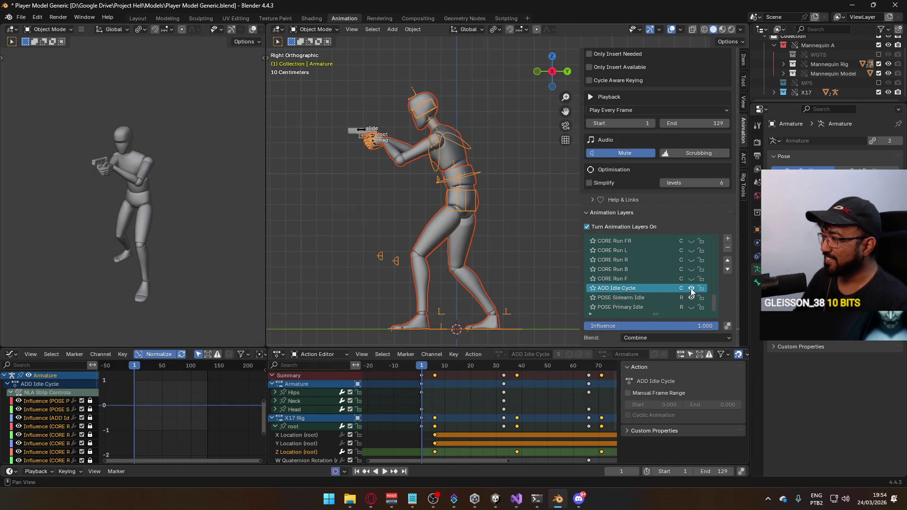
{"action": "left_click", "coordinate": [390, 141]}
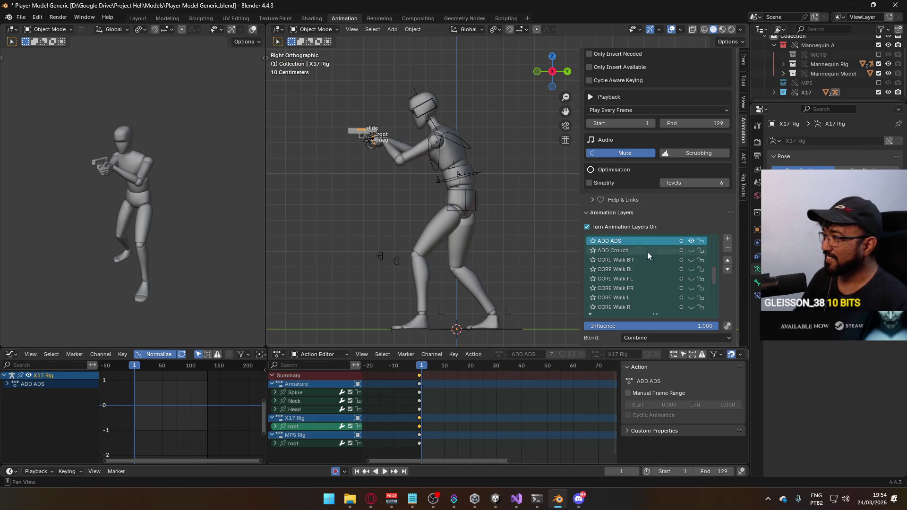
{"action": "scroll", "coordinate": [709, 277], "scroll_direction": "down", "scroll_amount": 3}
{"action": "scroll", "coordinate": [715, 290], "scroll_direction": "down", "scroll_amount": 8}
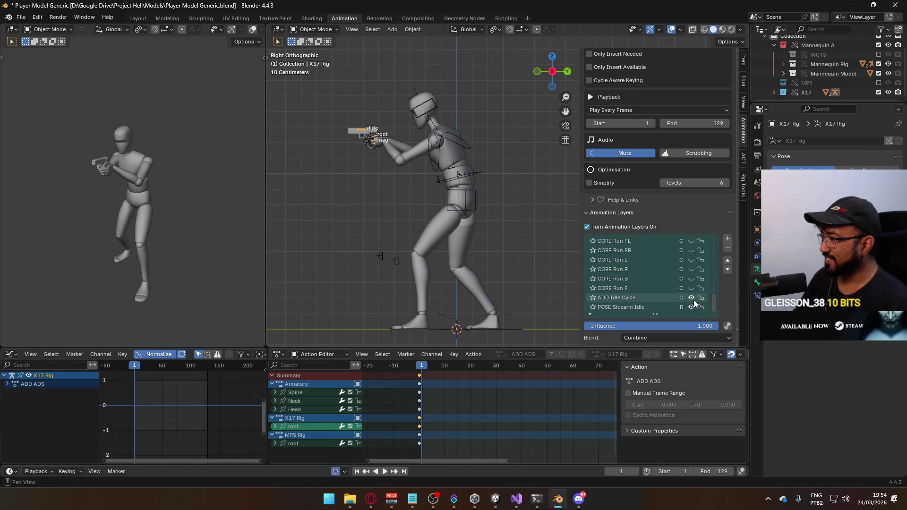
{"action": "left_click", "coordinate": [439, 149]}
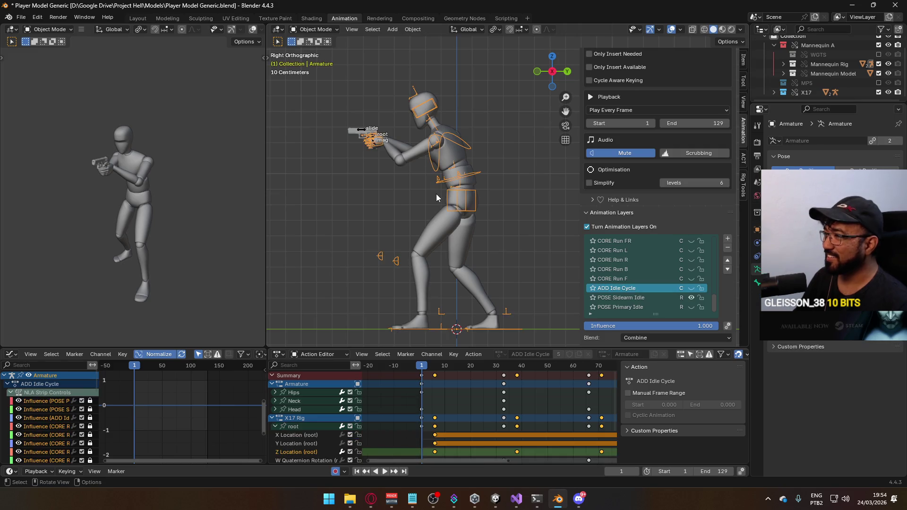
Step: Preview the animation, return to frame 1, collapse the root channel, and save the blend file
{"action": "key", "text": "space"}
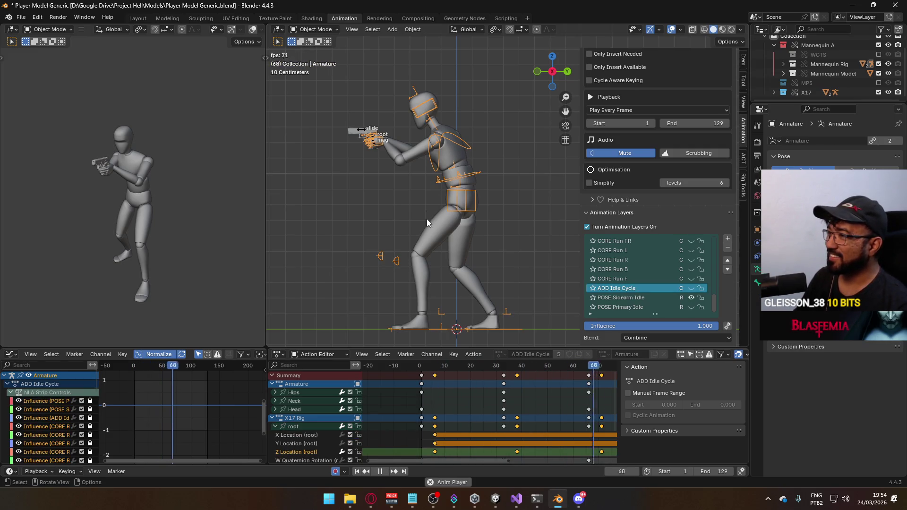
{"action": "key", "text": "space"}
{"action": "left_click", "coordinate": [425, 366]}
{"action": "left_click", "coordinate": [421, 368]}
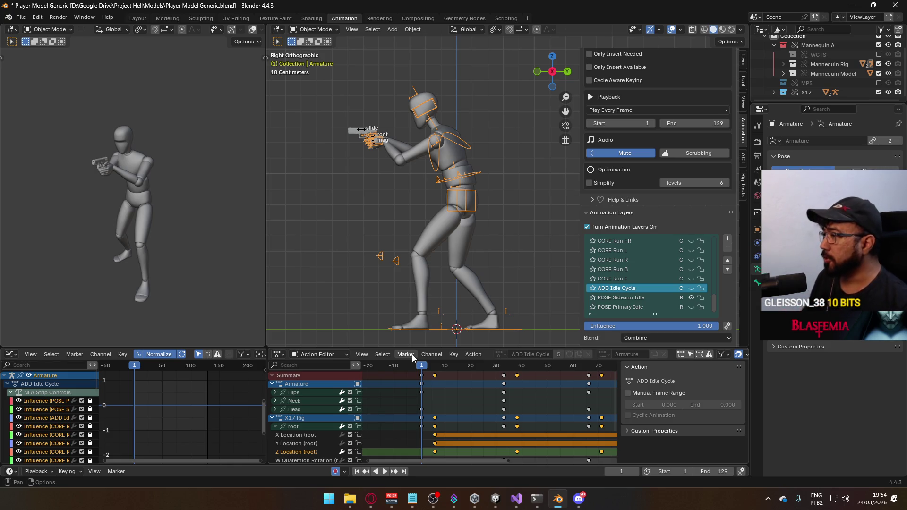
{"action": "left_click", "coordinate": [275, 426]}
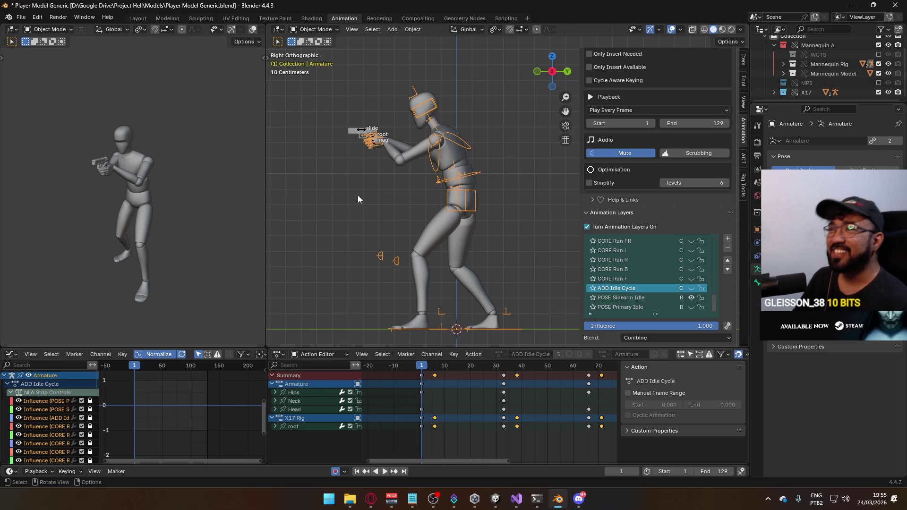
{"action": "key", "text": "ctrl+s"}
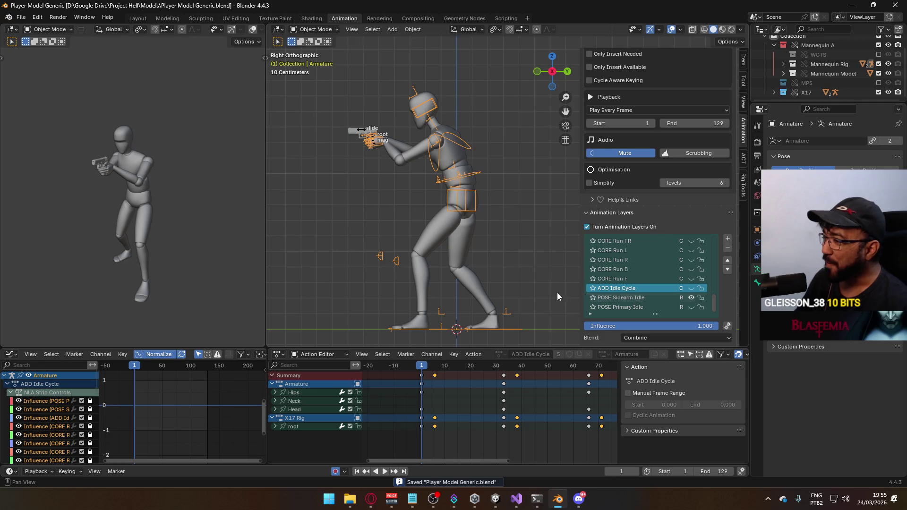
Step: Preview playback, then show the armature's POSE Sidearm Idle and CORE Walk F layers
{"action": "key", "text": "space"}
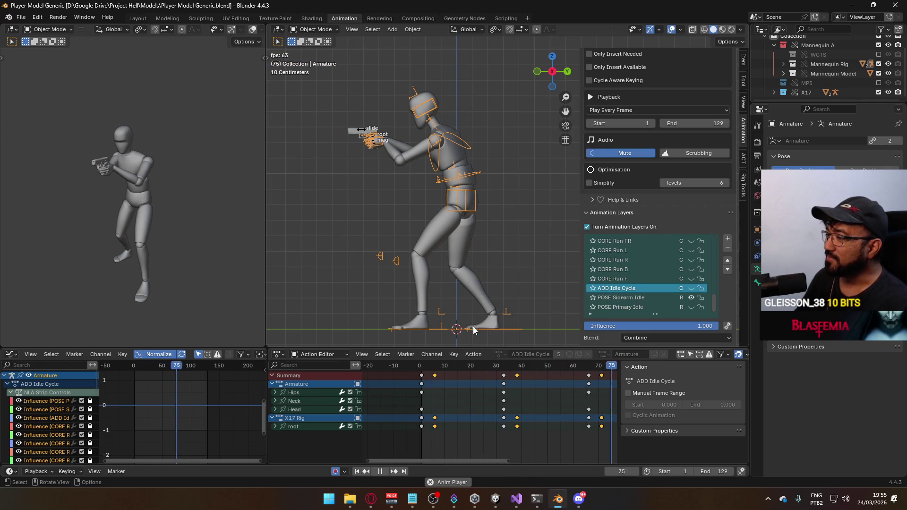
{"action": "key", "text": "Escape"}
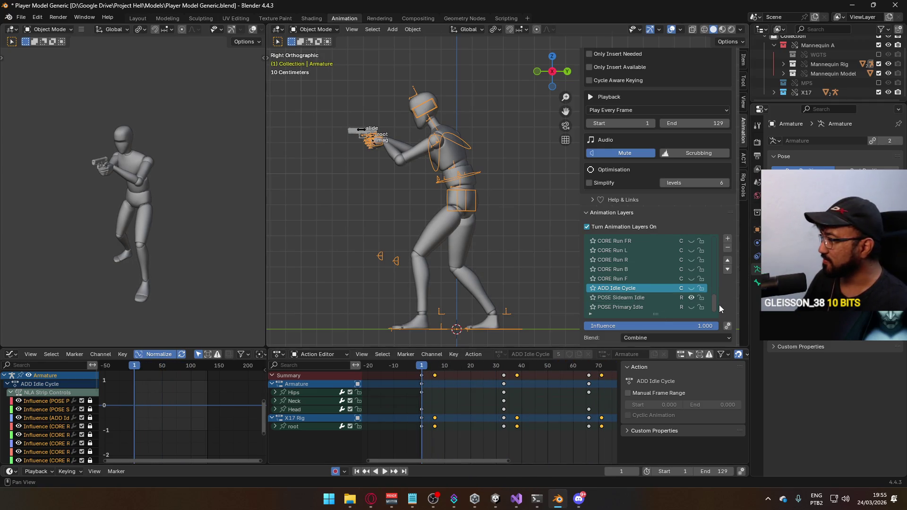
{"action": "left_click", "coordinate": [462, 158]}
{"action": "left_click", "coordinate": [469, 185]}
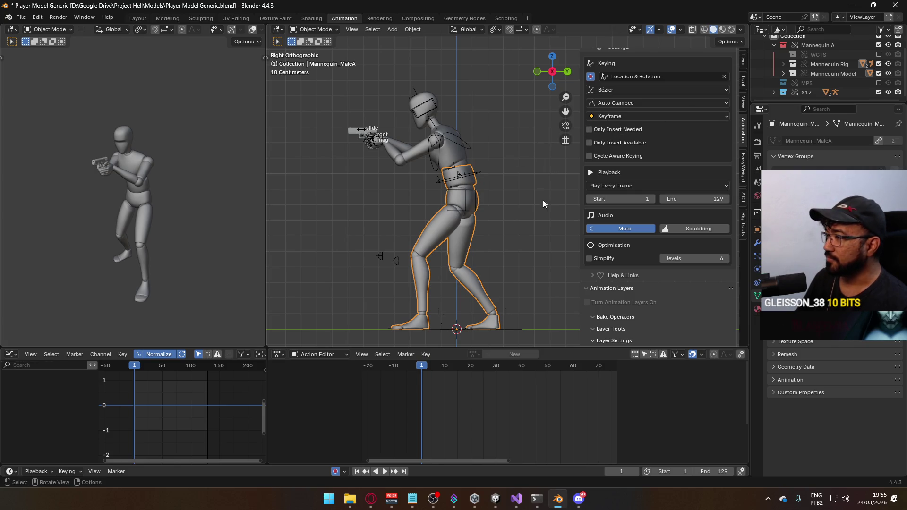
{"action": "left_click", "coordinate": [471, 180]}
{"action": "scroll", "coordinate": [716, 294], "scroll_direction": "down", "scroll_amount": 3}
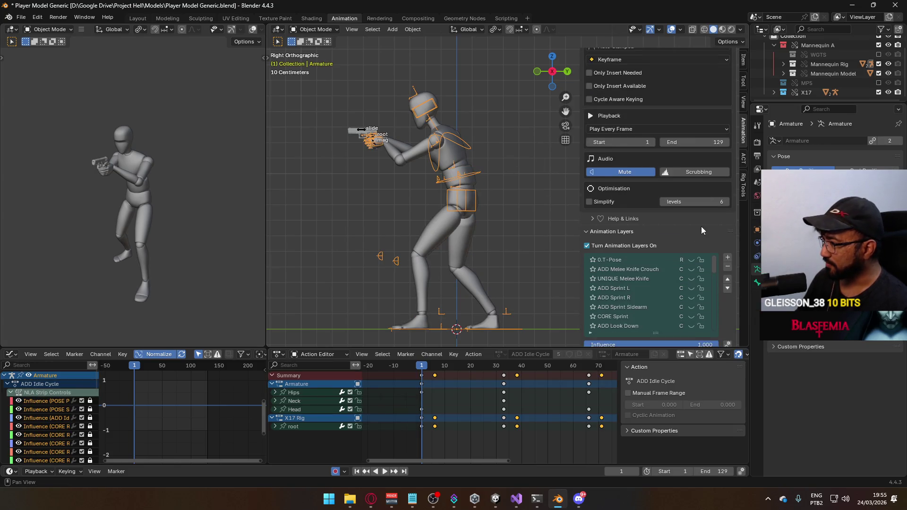
{"action": "scroll", "coordinate": [701, 226], "scroll_direction": "down", "scroll_amount": 2}
{"action": "scroll", "coordinate": [715, 230], "scroll_direction": "down", "scroll_amount": 5}
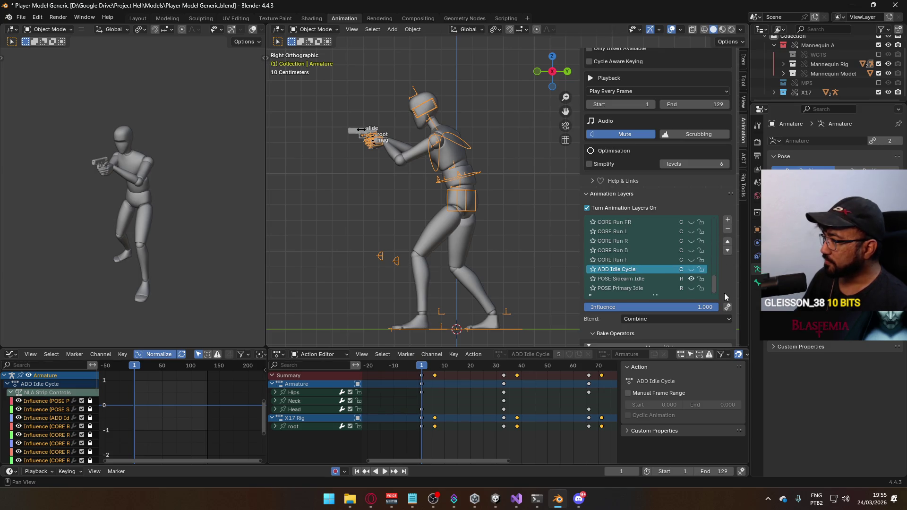
{"action": "left_click", "coordinate": [690, 279]}
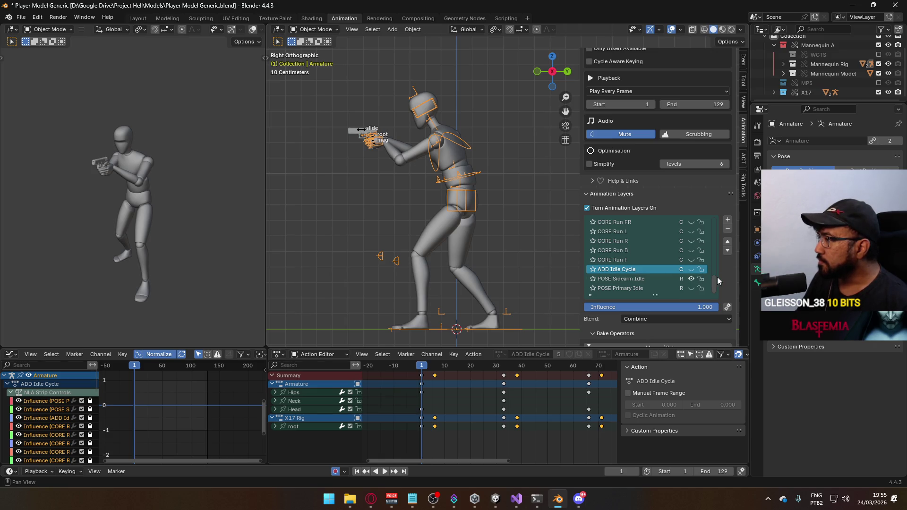
{"action": "left_click_drag", "start_coordinate": [715, 279], "coordinate": [716, 259]}
{"action": "left_click", "coordinate": [689, 260]}
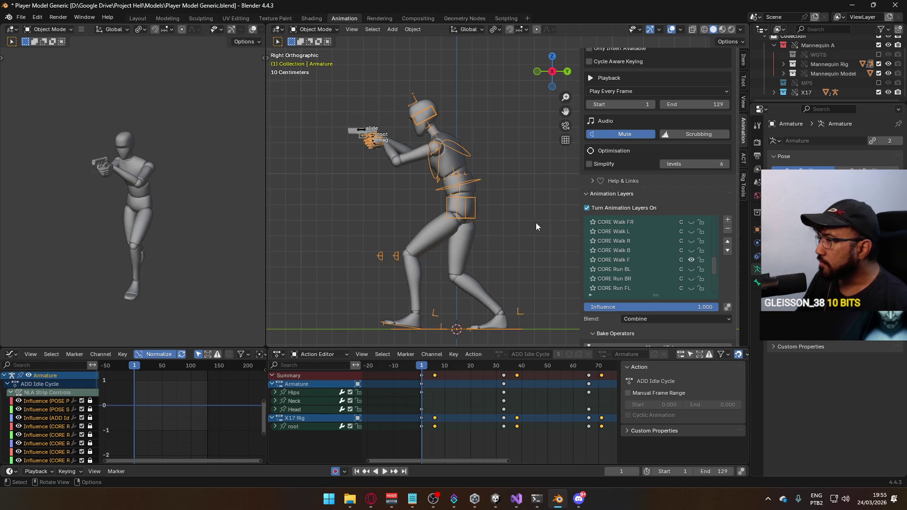
Step: Turn on the pistol rig's CORE Walk F layer and reselect the character's armature
{"action": "left_click", "coordinate": [361, 133]}
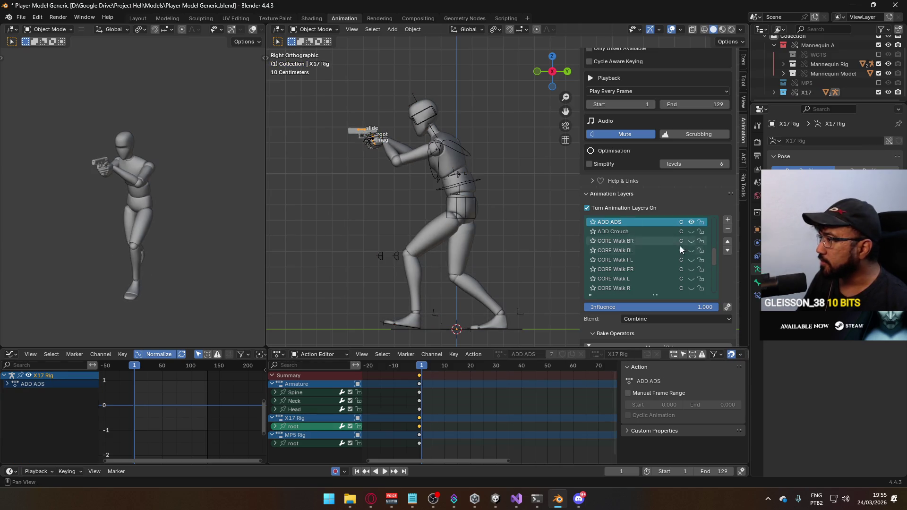
{"action": "scroll", "coordinate": [715, 265], "scroll_direction": "down", "scroll_amount": 3}
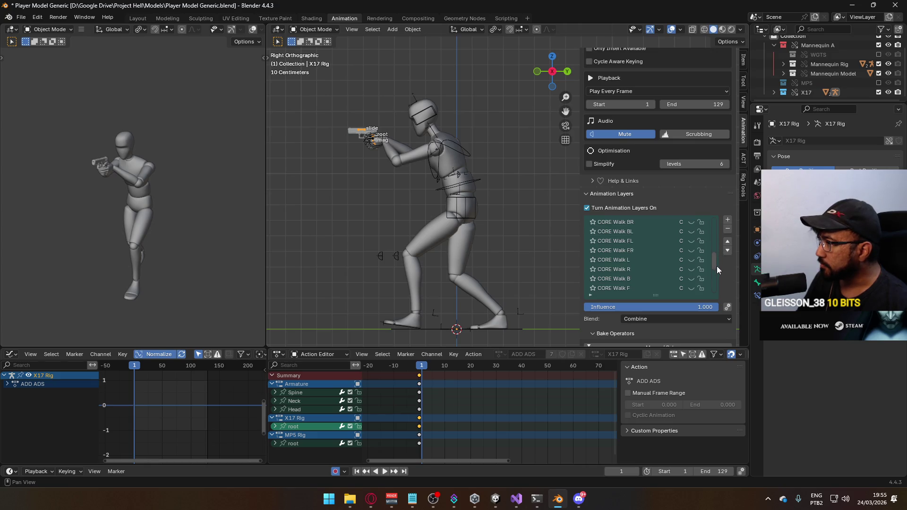
{"action": "left_click", "coordinate": [690, 279]}
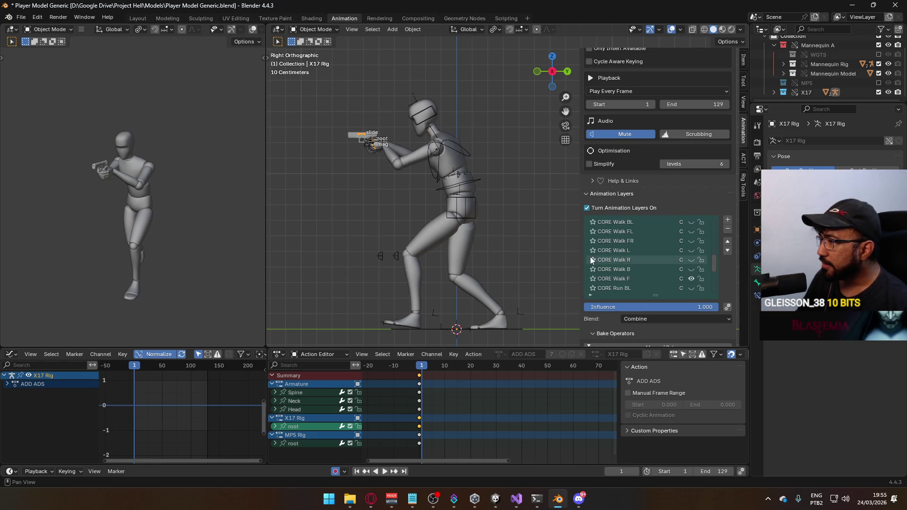
{"action": "left_click", "coordinate": [461, 217]}
{"action": "scroll", "coordinate": [685, 263], "scroll_direction": "down", "scroll_amount": 2}
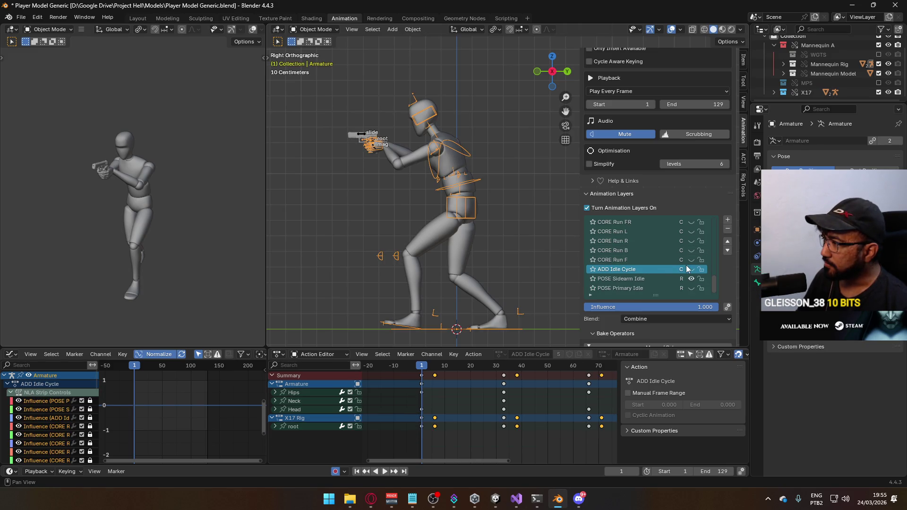
{"action": "scroll", "coordinate": [682, 269], "scroll_direction": "up", "scroll_amount": 2}
{"action": "scroll", "coordinate": [681, 269], "scroll_direction": "up", "scroll_amount": 1}
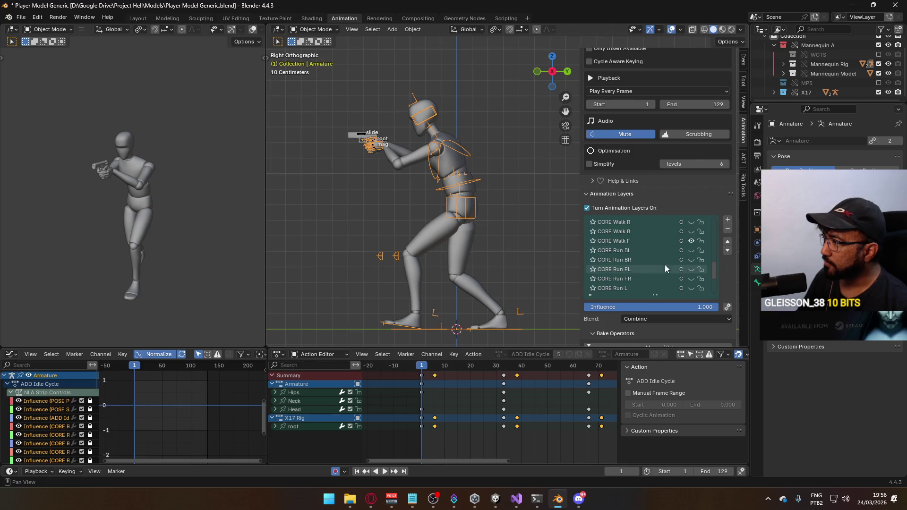
Step: Make CORE Walk F active and play its walk cycle, checking it ends around frame 65
{"action": "left_click", "coordinate": [624, 240]}
{"action": "key", "text": "space"}
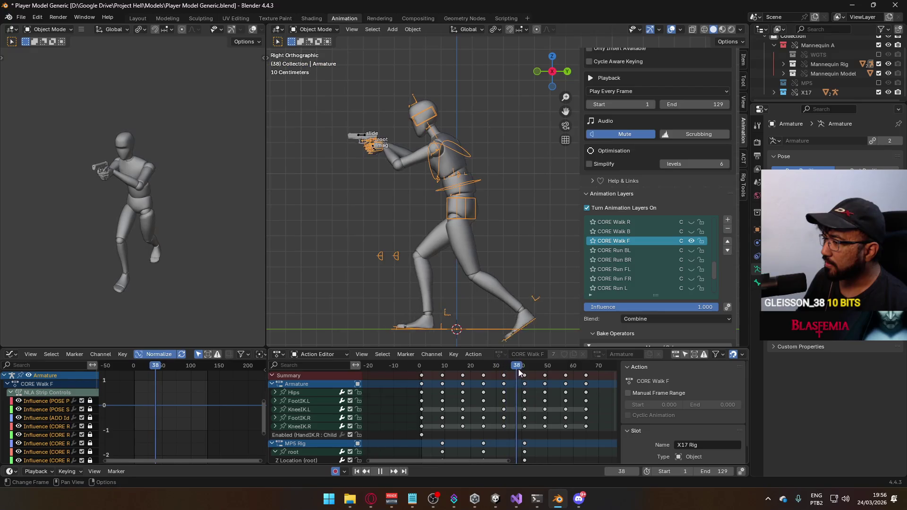
{"action": "key", "text": "space"}
{"action": "left_click", "coordinate": [422, 366]}
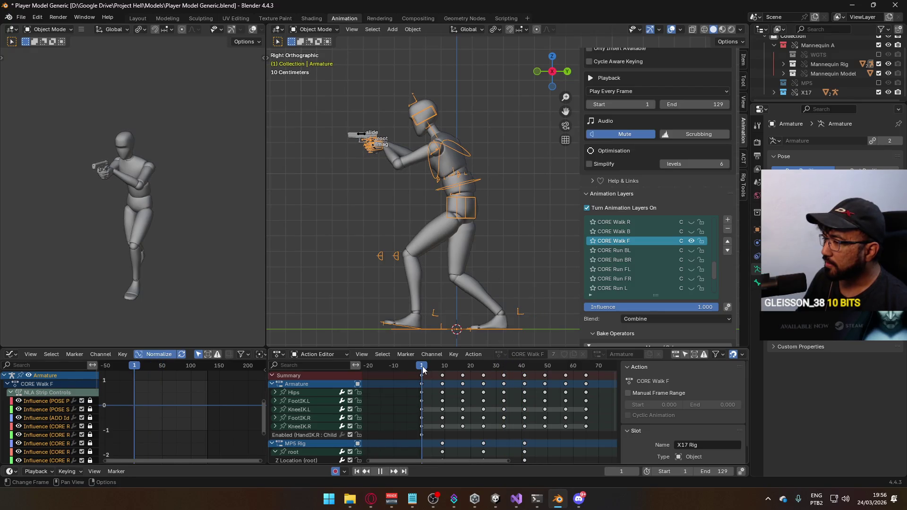
{"action": "key", "text": "space"}
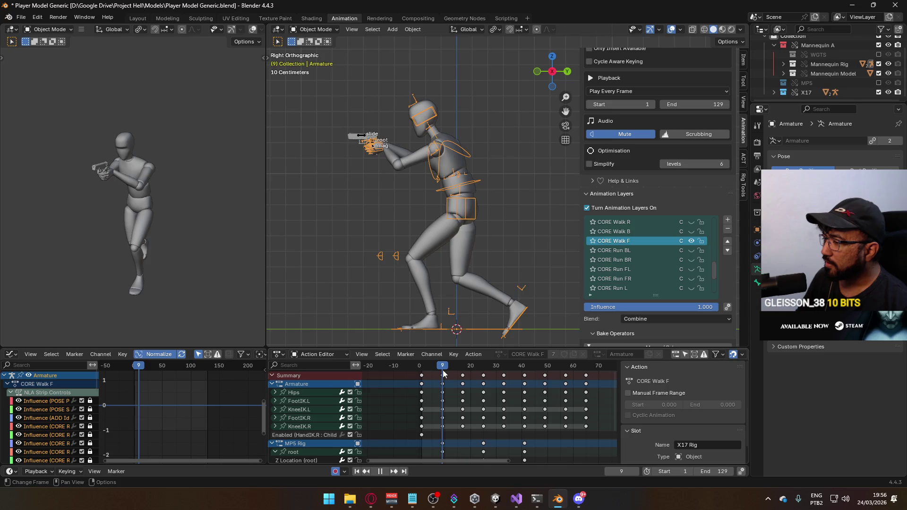
{"action": "key", "text": "Escape"}
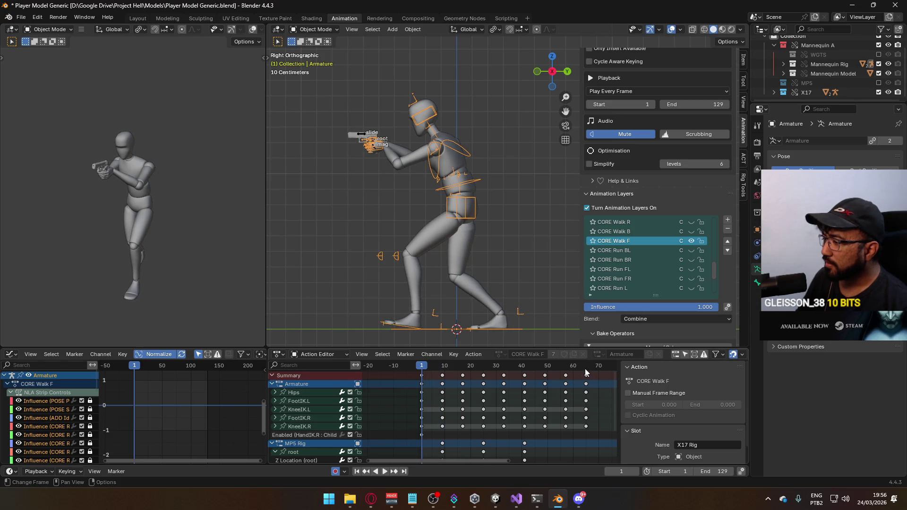
{"action": "left_click", "coordinate": [585, 368]}
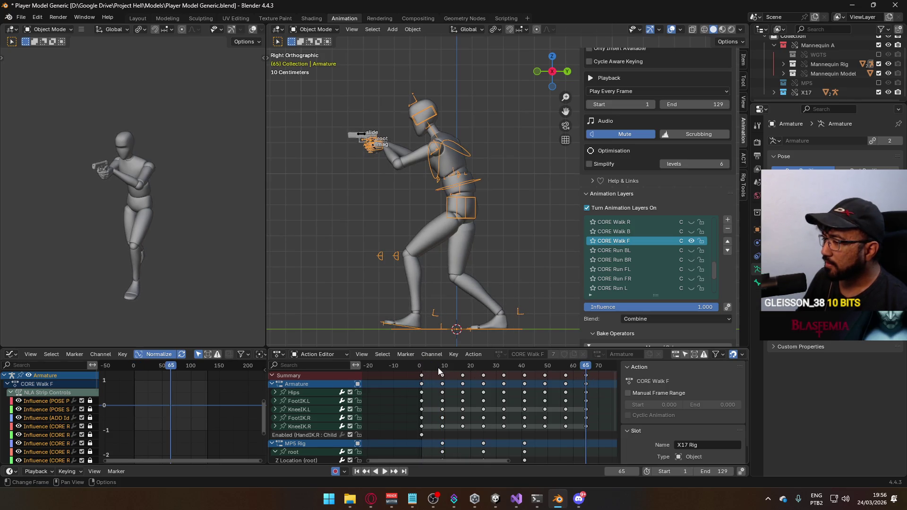
{"action": "key", "text": "shift+Left"}
Step: Set the scene's end frame to 64
{"action": "left_click", "coordinate": [713, 471]}
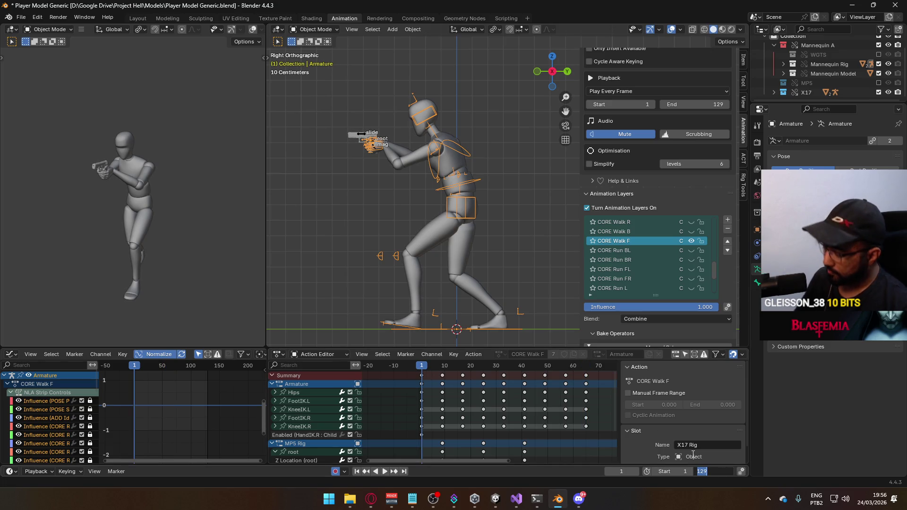
{"action": "type", "text": "64"}
{"action": "key", "text": "Return"}
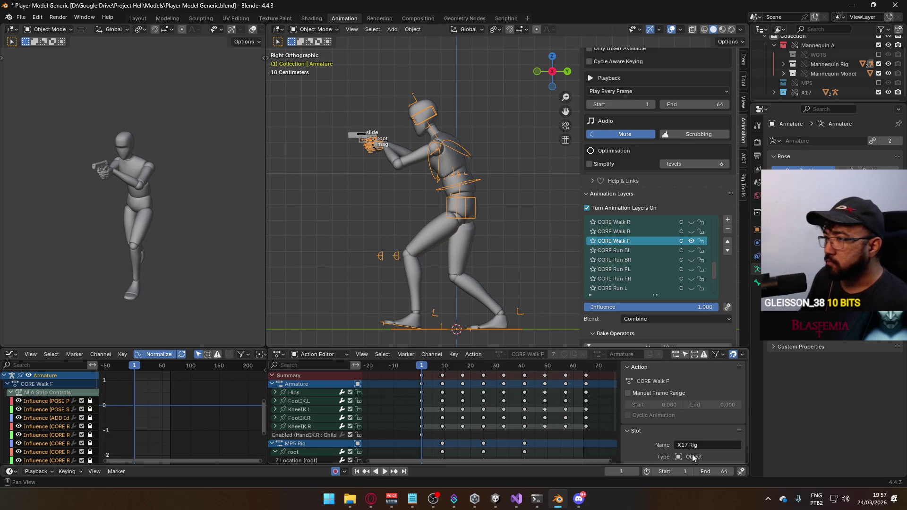
Step: Play the 64-frame walk, stop back at frame 1, and select the character's body
{"action": "key", "text": "space"}
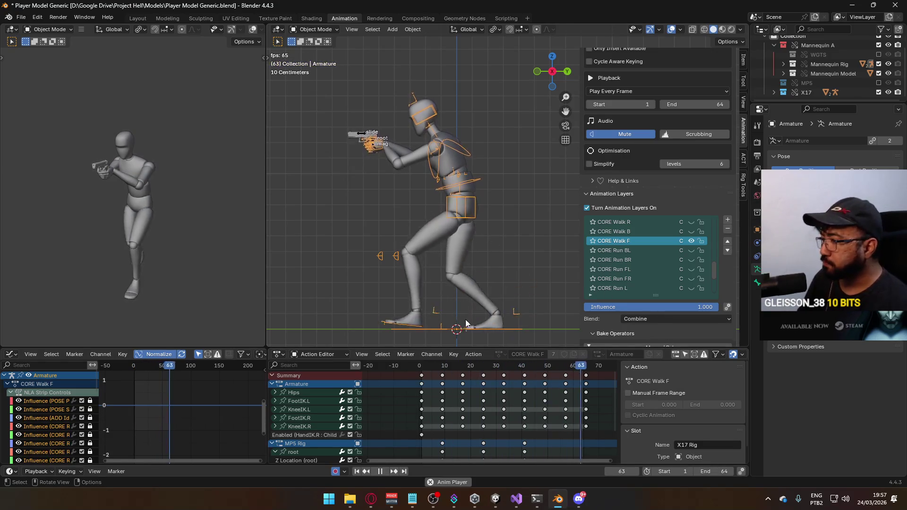
{"action": "key", "text": "Escape"}
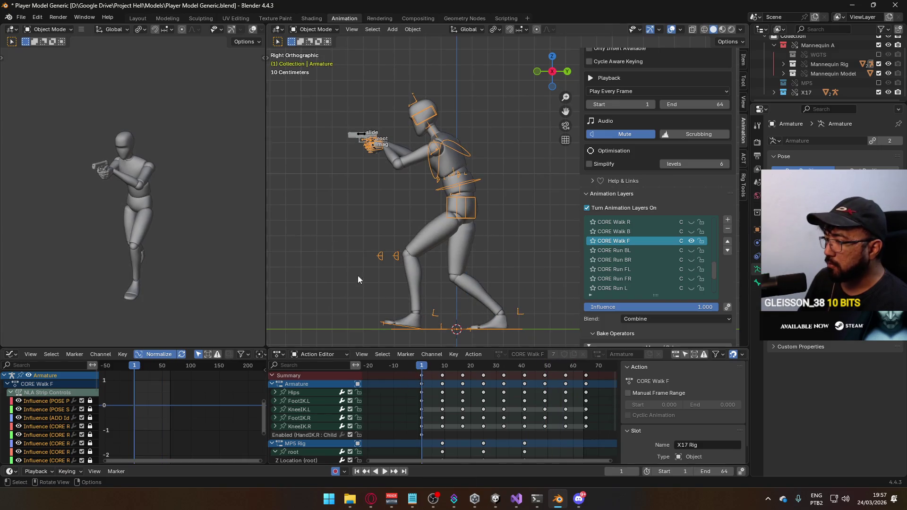
{"action": "left_click", "coordinate": [408, 159]}
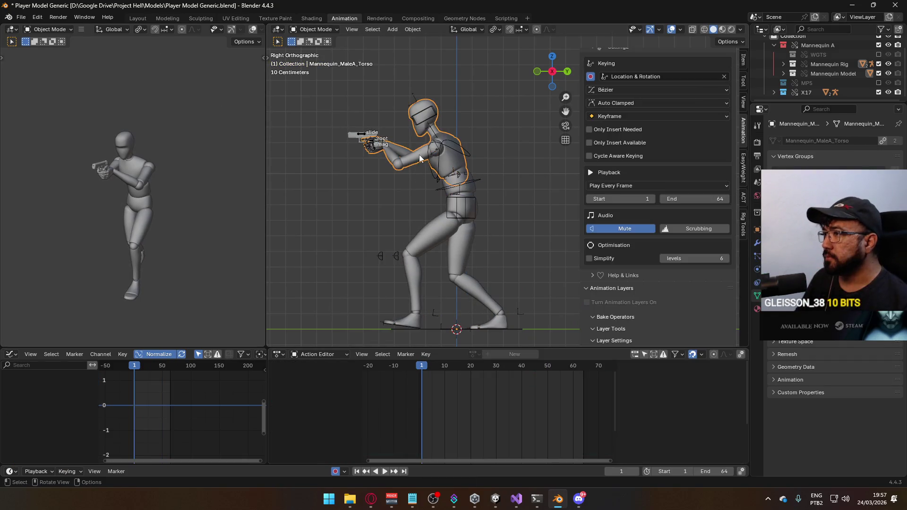
Step: Select the character's armature and save the blend file
{"action": "left_click", "coordinate": [470, 188], "text": "shift"}
{"action": "left_click", "coordinate": [474, 185], "text": "shift"}
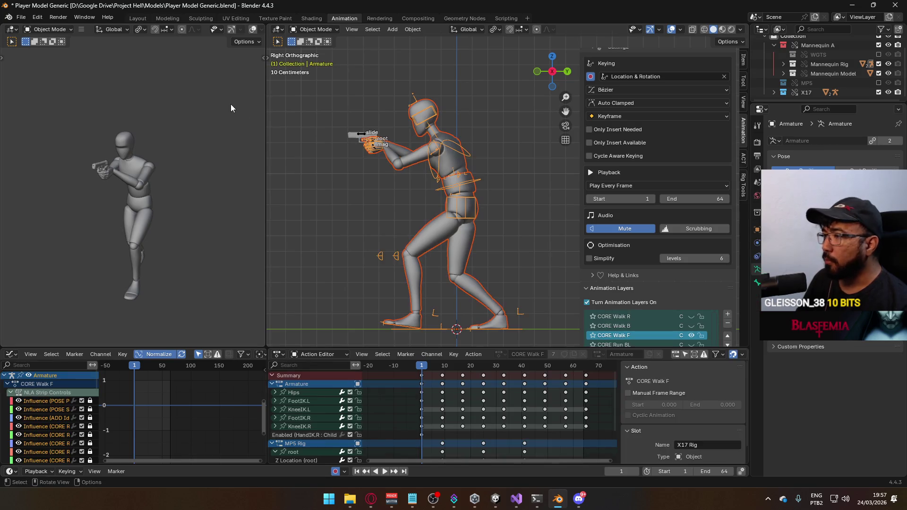
{"action": "key", "text": "ctrl+s"}
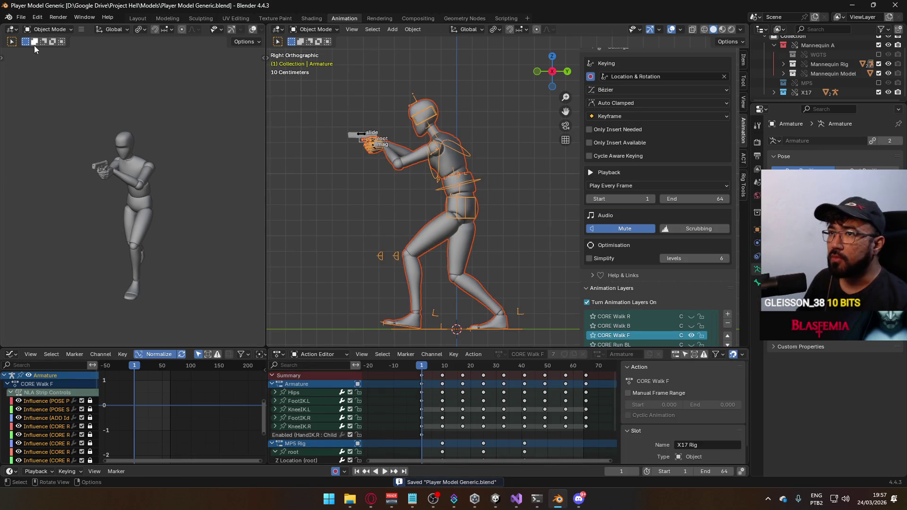
Step: Export FBX over Model@ADS Sidearm Walk F.fbx, filtering the list by 'ads sidearm walk'
{"action": "left_click", "coordinate": [22, 18]}
{"action": "mouse_move", "coordinate": [61, 159]}
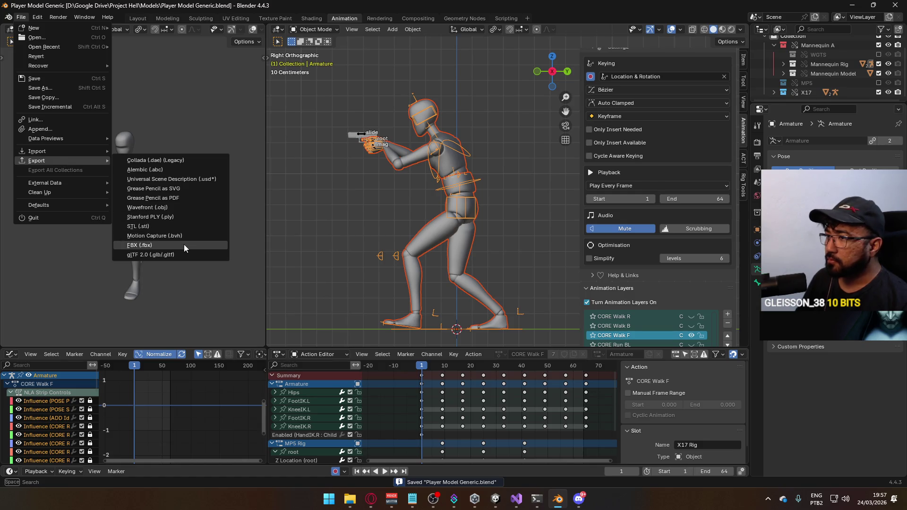
{"action": "left_click", "coordinate": [183, 244]}
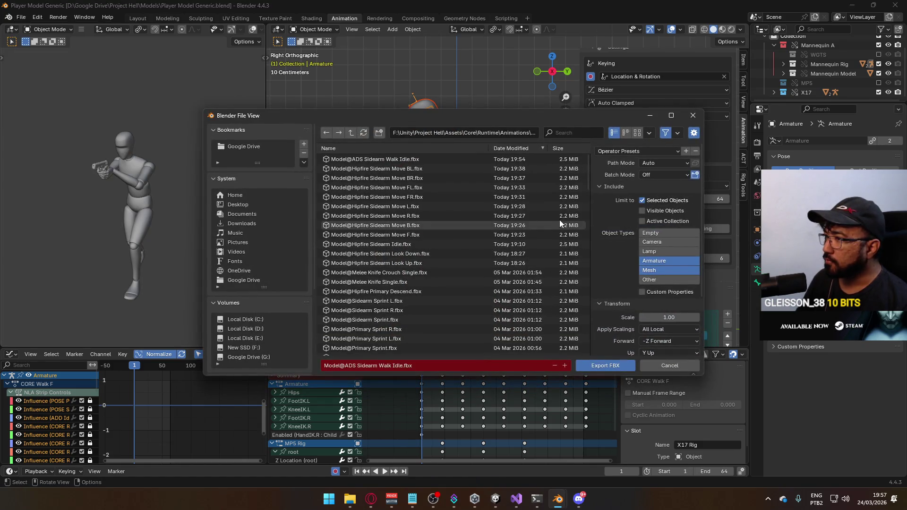
{"action": "left_click", "coordinate": [575, 131]}
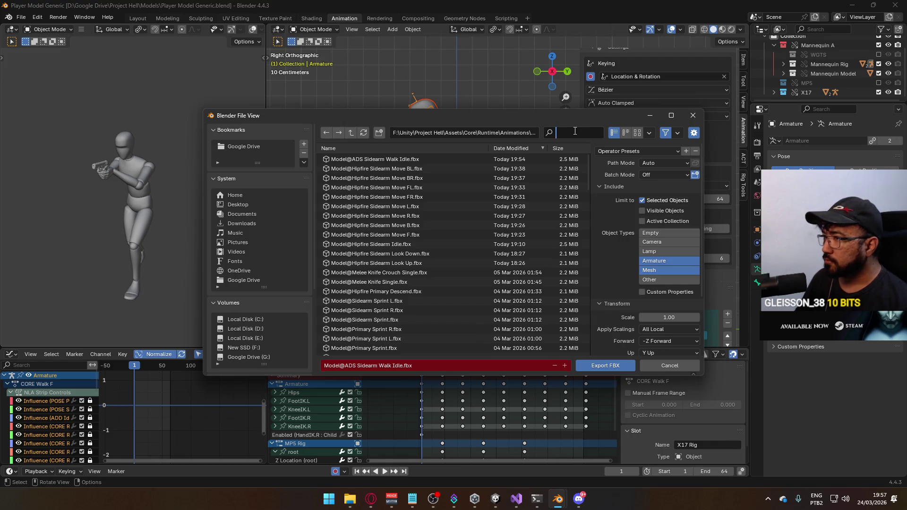
{"action": "type", "text": "ads"}
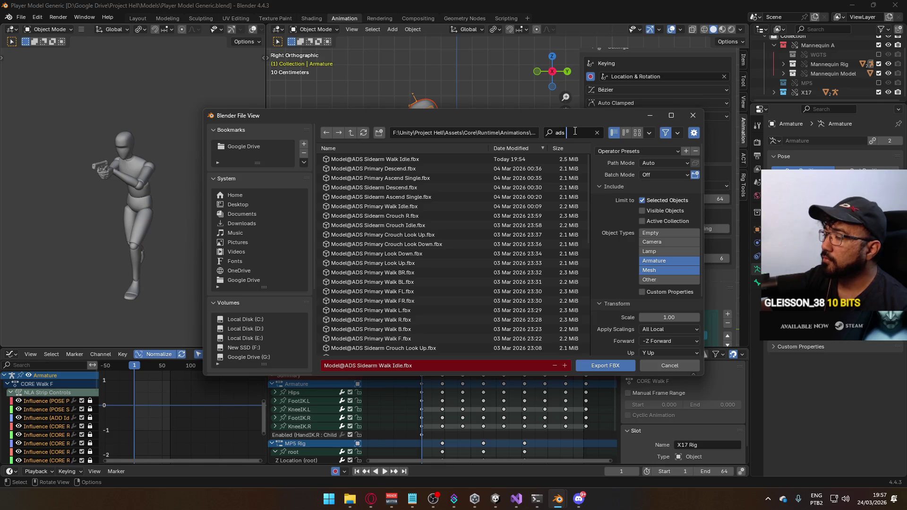
{"action": "type", "text": "sidearm walk"}
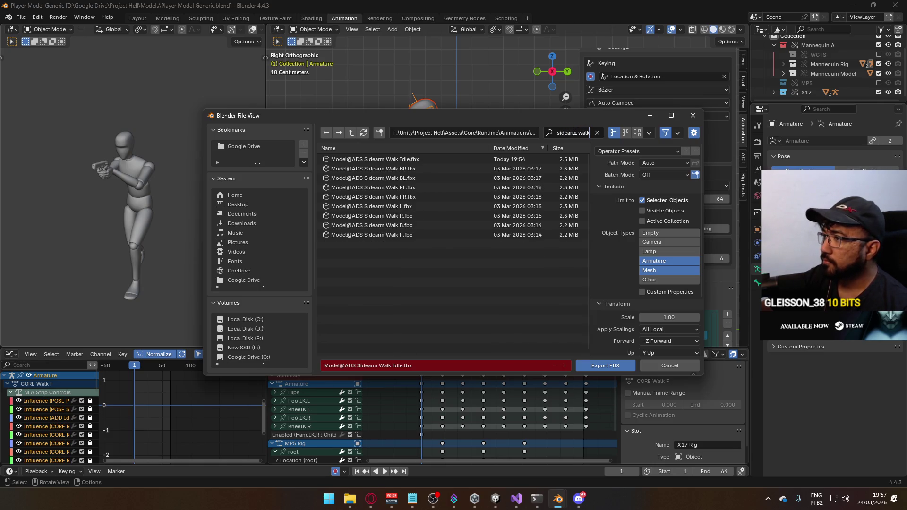
{"action": "key", "text": "Return"}
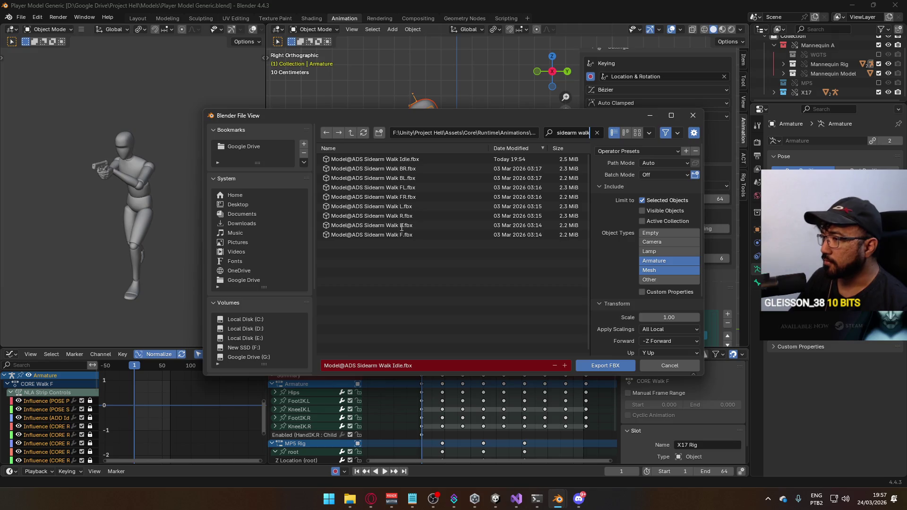
{"action": "double_click", "coordinate": [396, 234]}
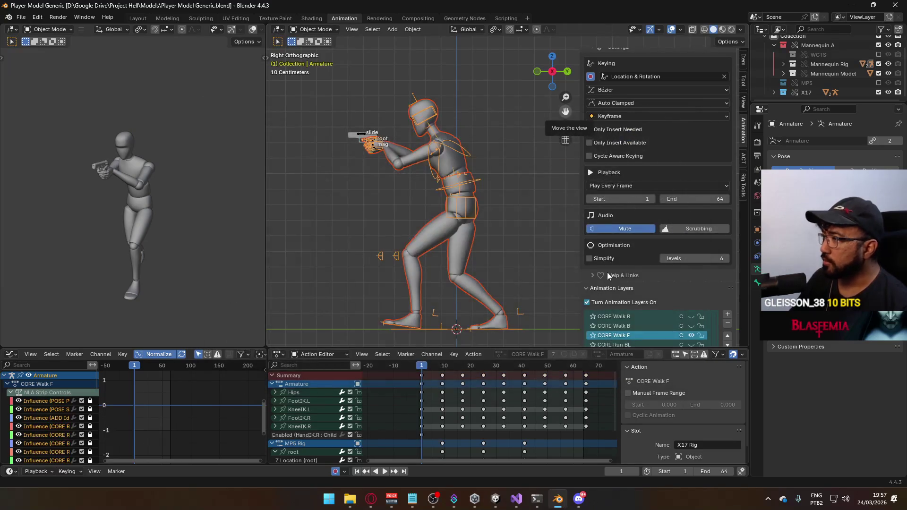
Step: Enable the pistol rig's CORE Walk B layer and preview the playback from frame 1
{"action": "scroll", "coordinate": [672, 281], "scroll_direction": "down", "scroll_amount": 1}
{"action": "left_click", "coordinate": [690, 316]}
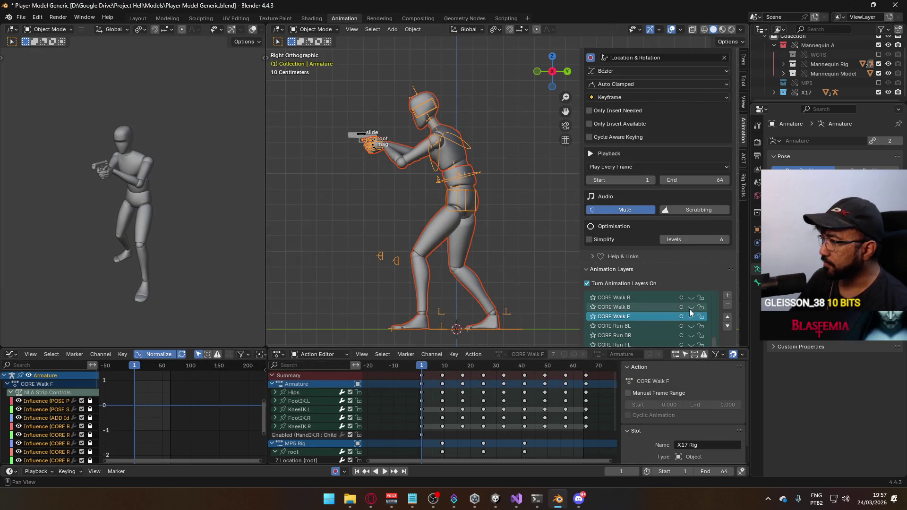
{"action": "left_click", "coordinate": [689, 308]}
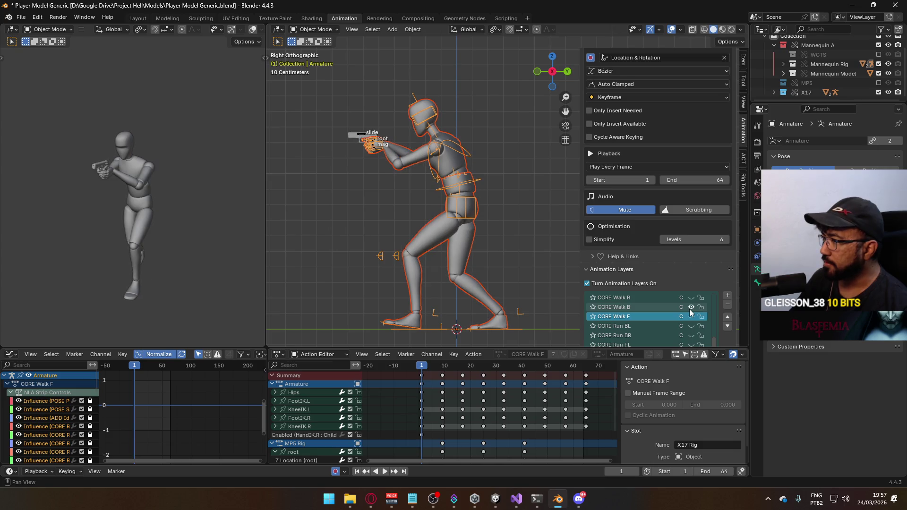
{"action": "left_click", "coordinate": [359, 138]}
{"action": "scroll", "coordinate": [695, 313], "scroll_direction": "down", "scroll_amount": 6}
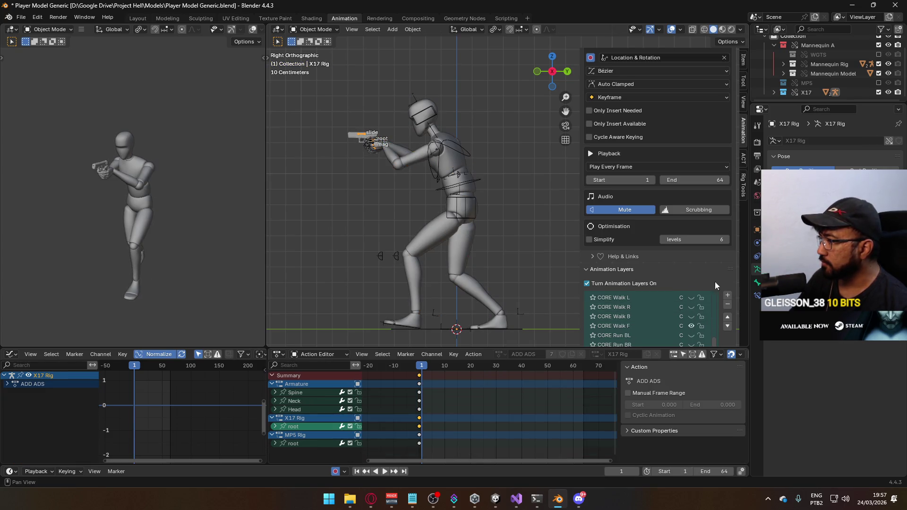
{"action": "left_click", "coordinate": [691, 316]}
{"action": "key", "text": "space"}
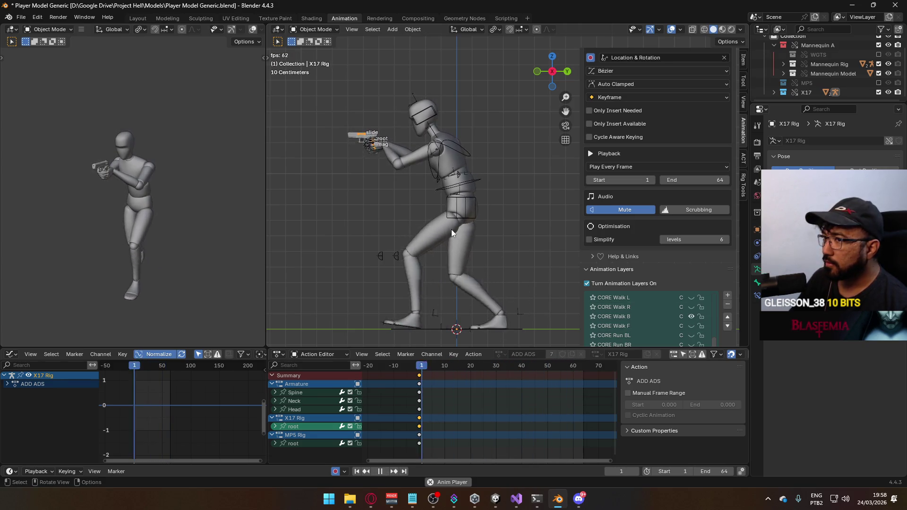
{"action": "key", "text": "Escape"}
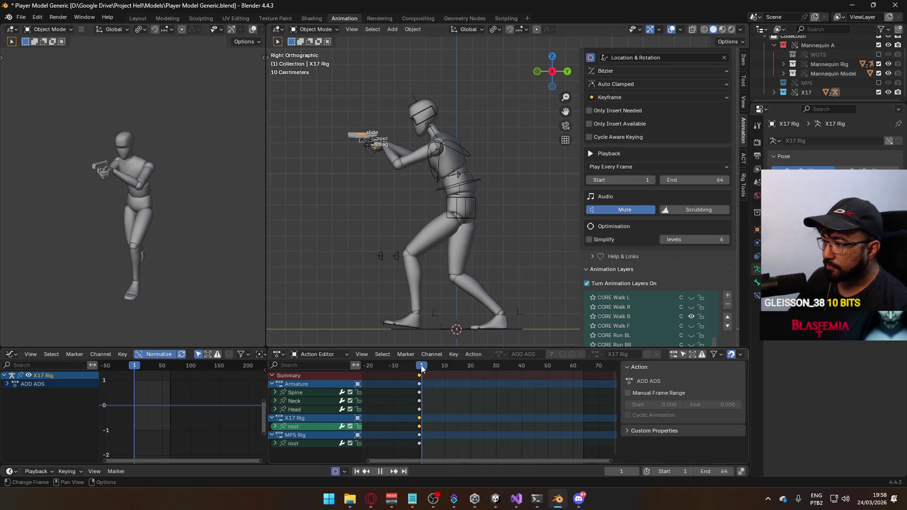
Step: Reselect the character's armature and save the blend file
{"action": "left_click", "coordinate": [446, 222]}
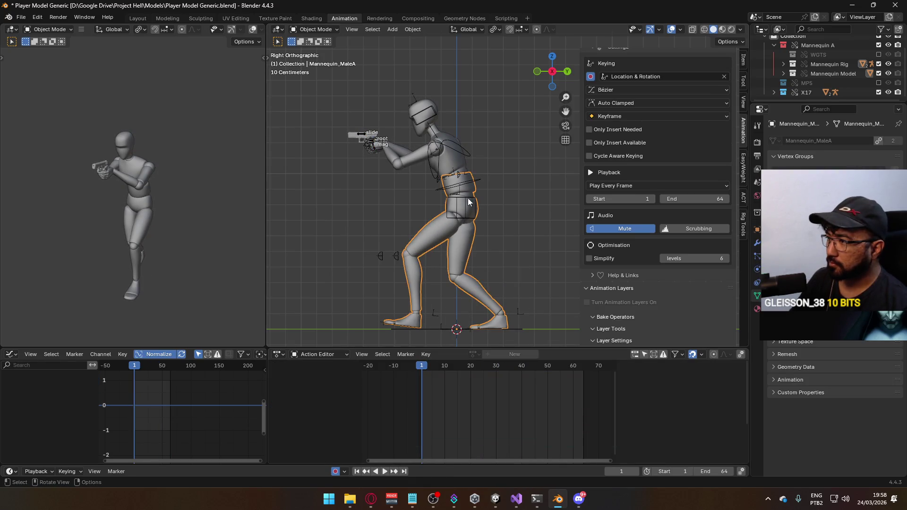
{"action": "left_click", "coordinate": [459, 162]}
{"action": "key", "text": "ctrl+s"}
{"action": "left_click", "coordinate": [21, 17]}
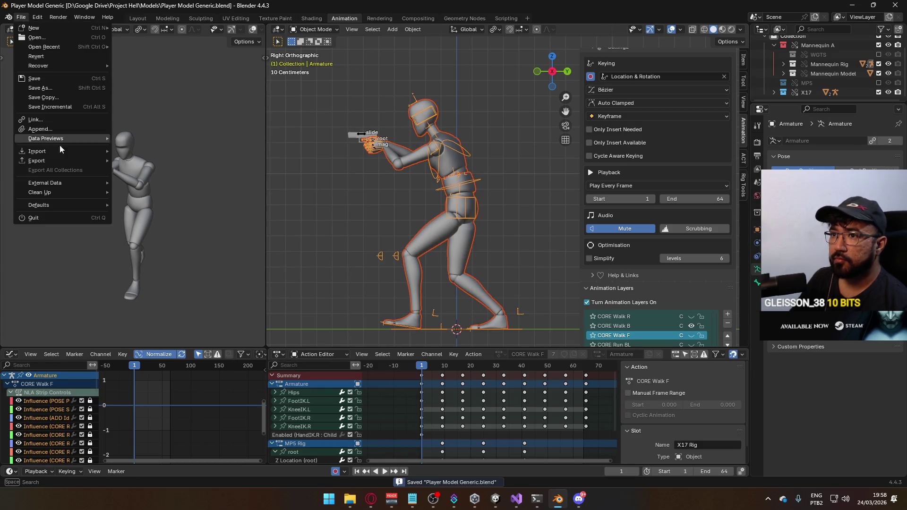
Step: Export FBX over Model@ADS Sidearm Walk B.fbx, found by filtering for 'ads sidear'
{"action": "mouse_move", "coordinate": [63, 158]}
{"action": "left_click", "coordinate": [155, 245]}
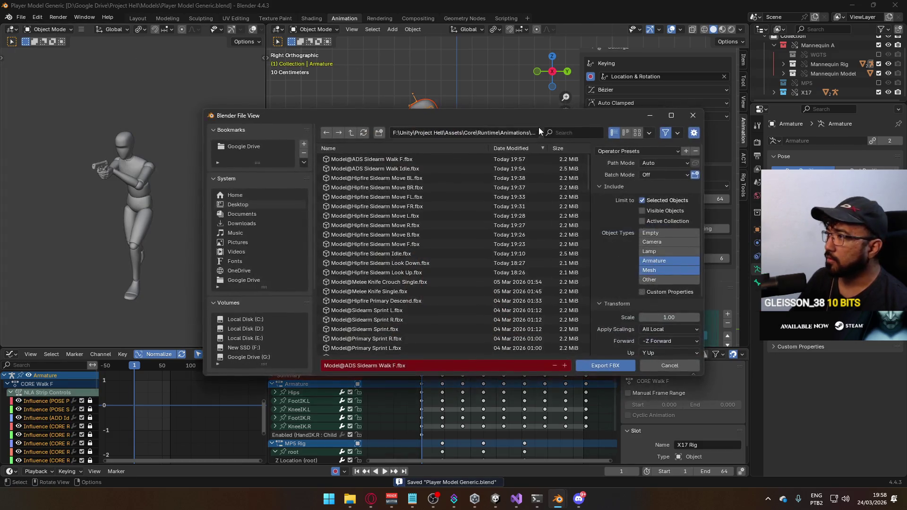
{"action": "type", "text": "ads wa"}
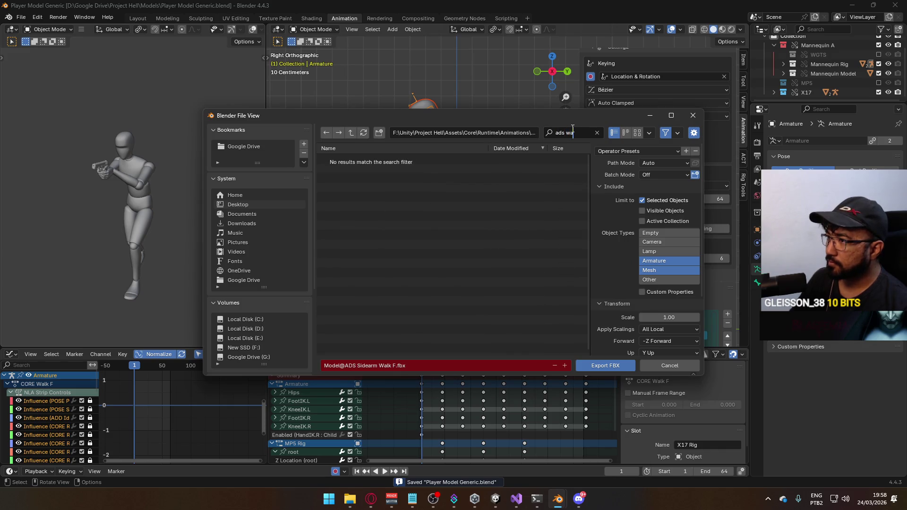
{"action": "key", "text": "BackSpace"}
{"action": "key", "text": "BackSpace"}
{"action": "type", "text": "s"}
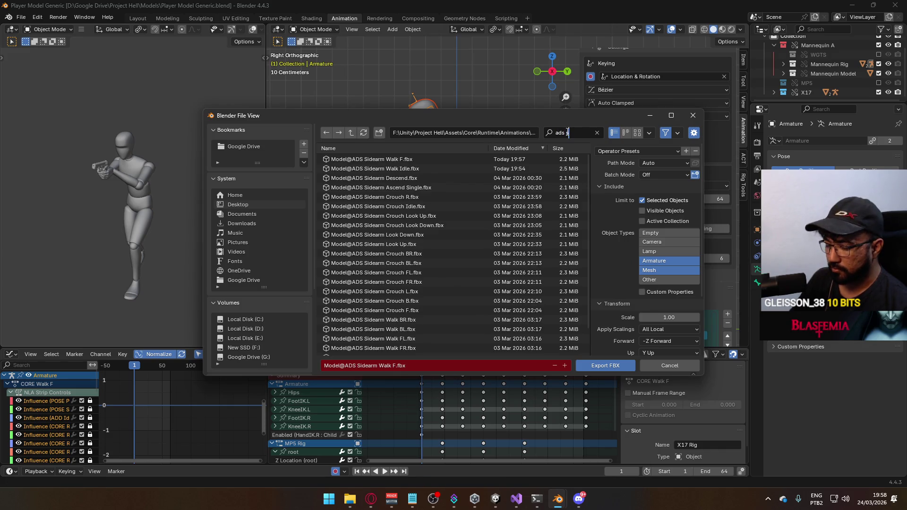
{"action": "type", "text": "idear"}
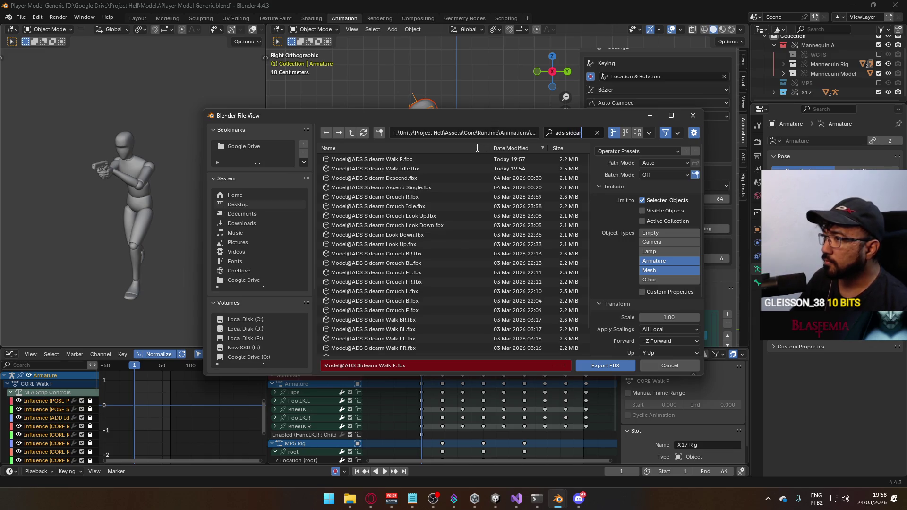
{"action": "key", "text": "Return"}
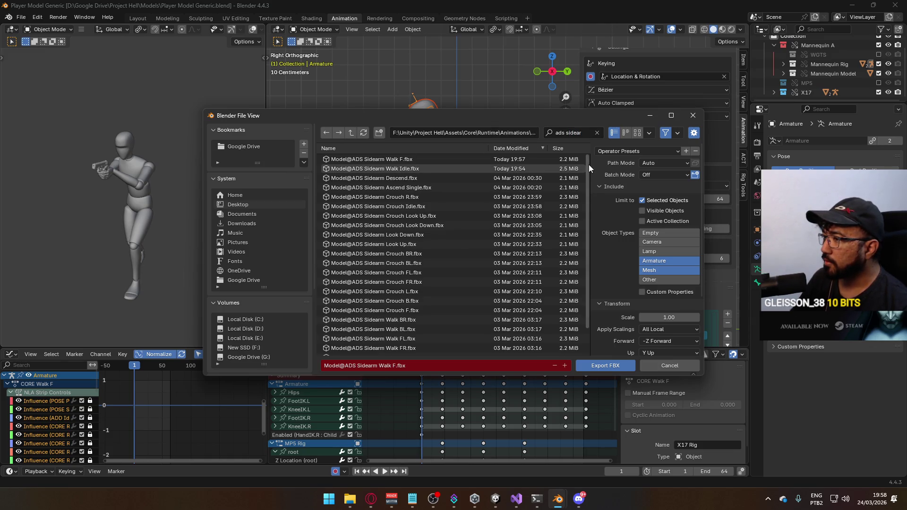
{"action": "scroll", "coordinate": [588, 164], "scroll_direction": "down", "scroll_amount": 3}
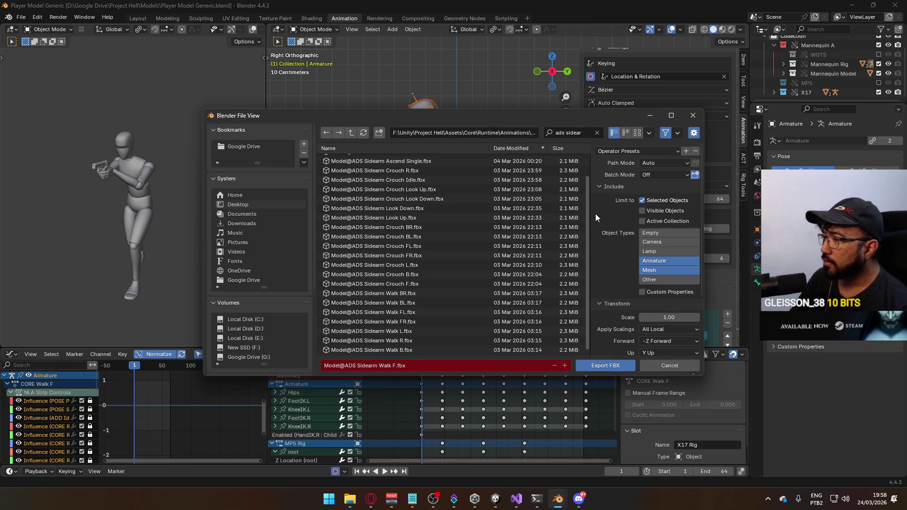
{"action": "left_click", "coordinate": [449, 352]}
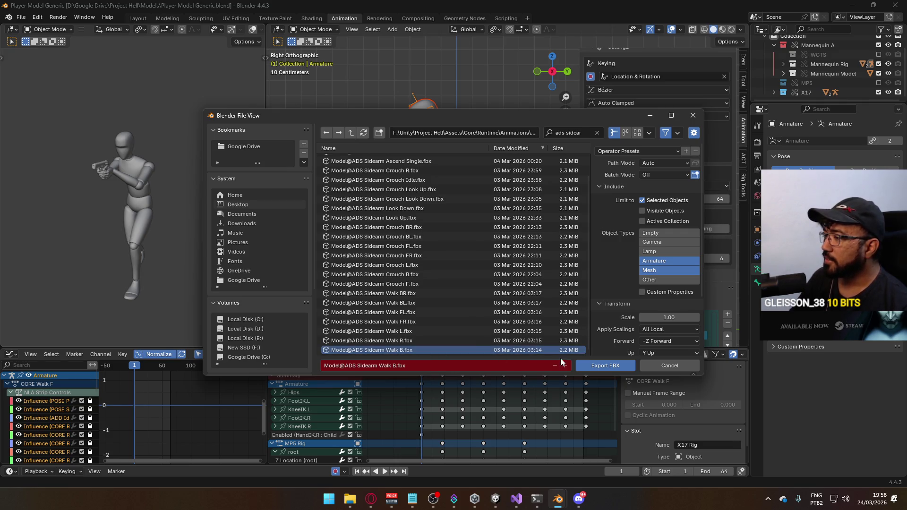
{"action": "double_click", "coordinate": [459, 350]}
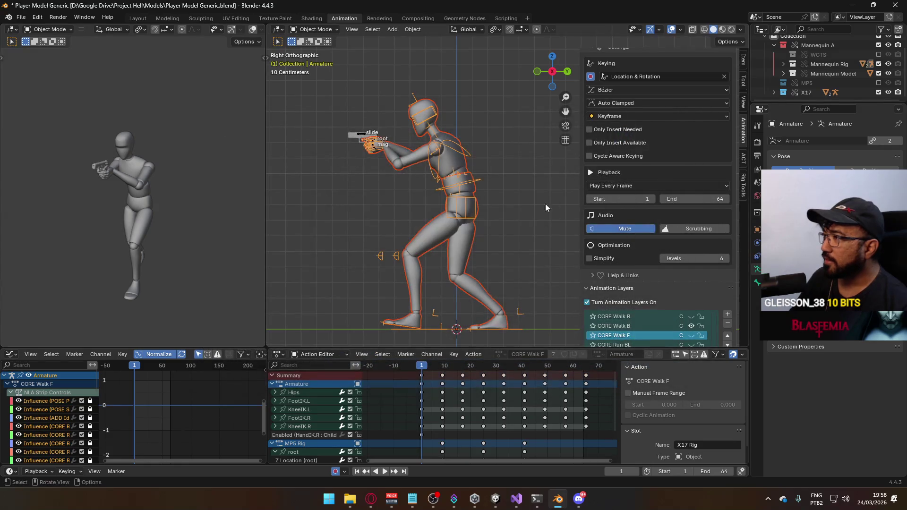
Step: Make CORE Walk B the armature's active layer and check the pistol rig's layers
{"action": "left_click", "coordinate": [468, 200]}
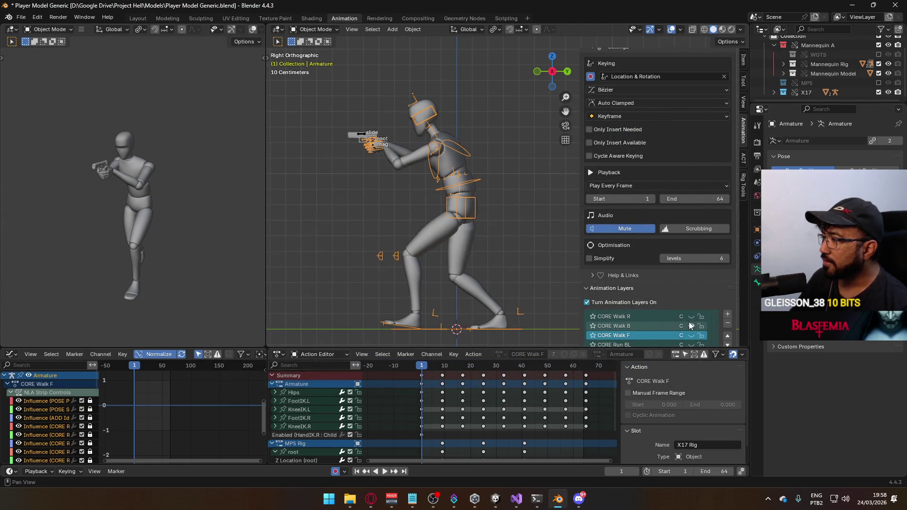
{"action": "left_click", "coordinate": [661, 323]}
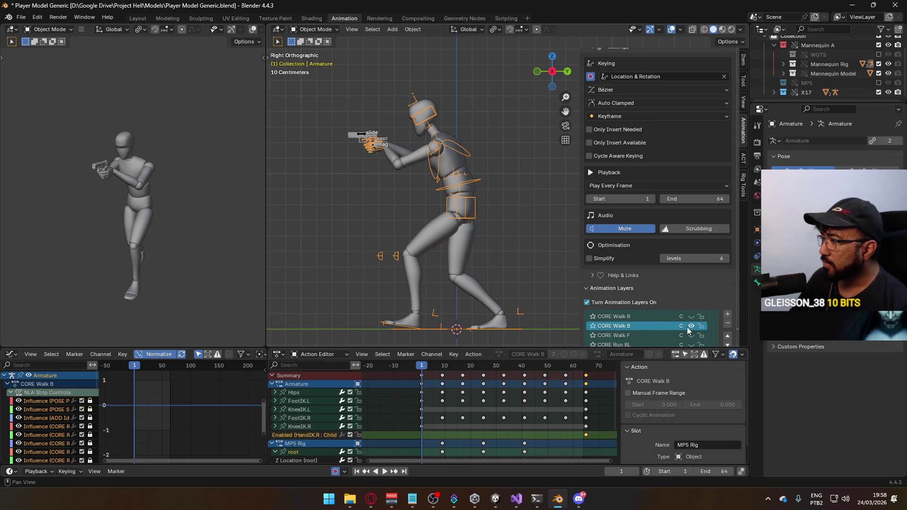
{"action": "left_click", "coordinate": [689, 325]}
{"action": "left_click", "coordinate": [691, 316]}
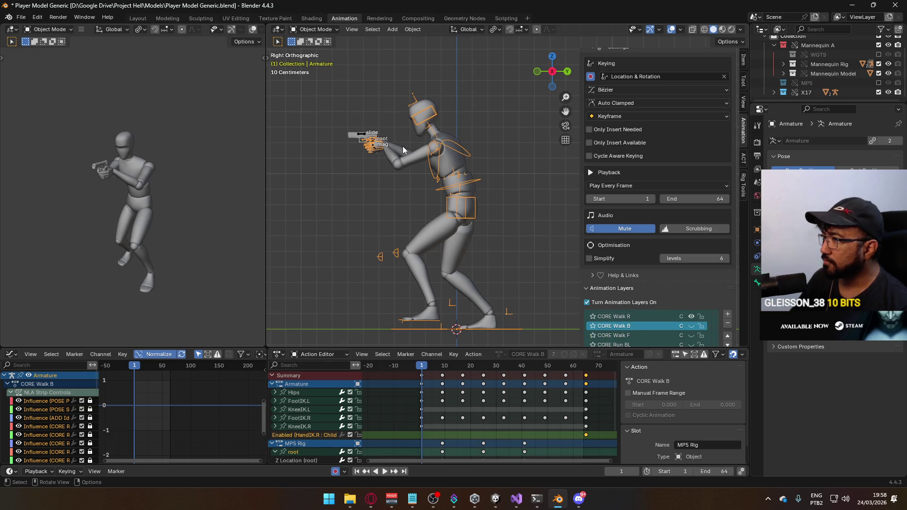
{"action": "left_click", "coordinate": [363, 136]}
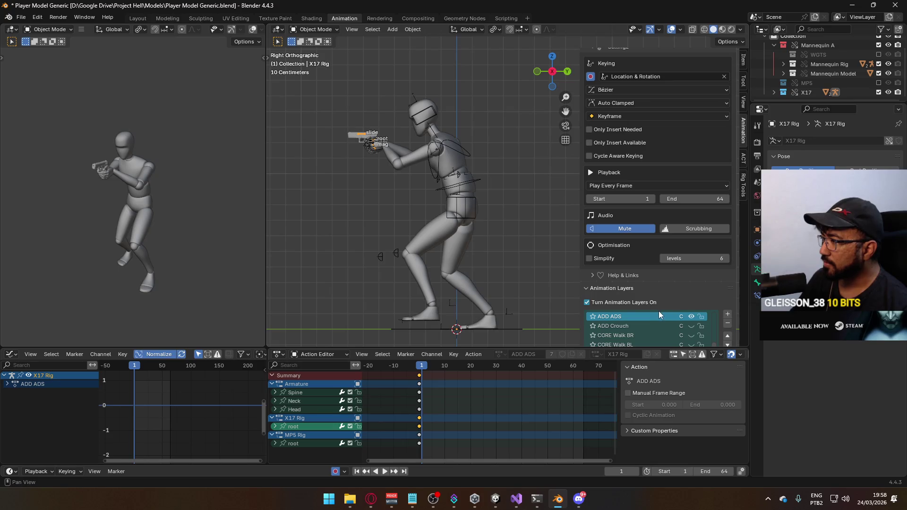
{"action": "scroll", "coordinate": [678, 302], "scroll_direction": "down", "scroll_amount": 2}
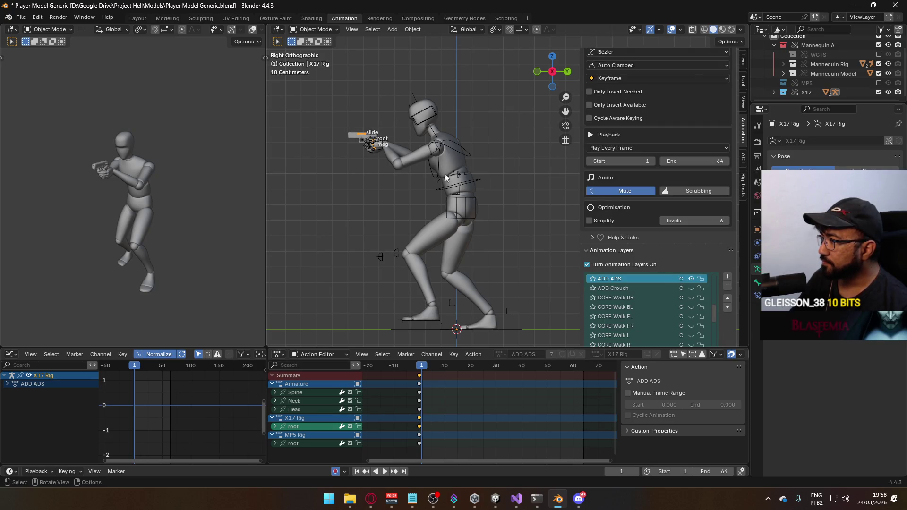
{"action": "scroll", "coordinate": [680, 250], "scroll_direction": "down", "scroll_amount": 2}
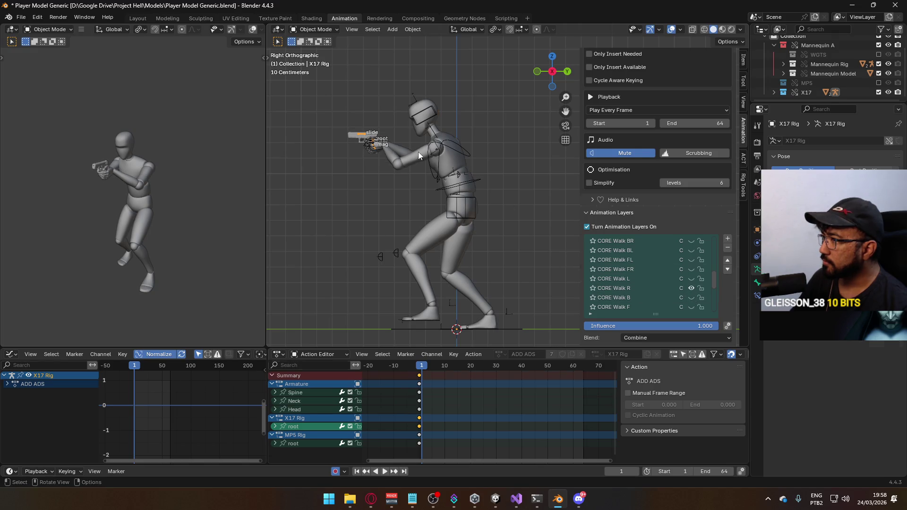
Step: Reselect the armature, play the walk back to frame 1, and save the blend file
{"action": "left_click", "coordinate": [465, 188]}
{"action": "left_click", "coordinate": [464, 187]}
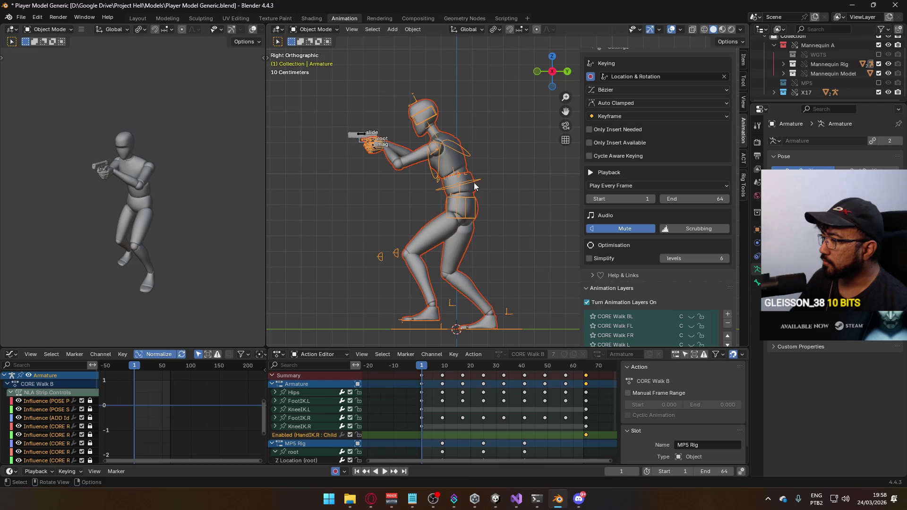
{"action": "key", "text": "space"}
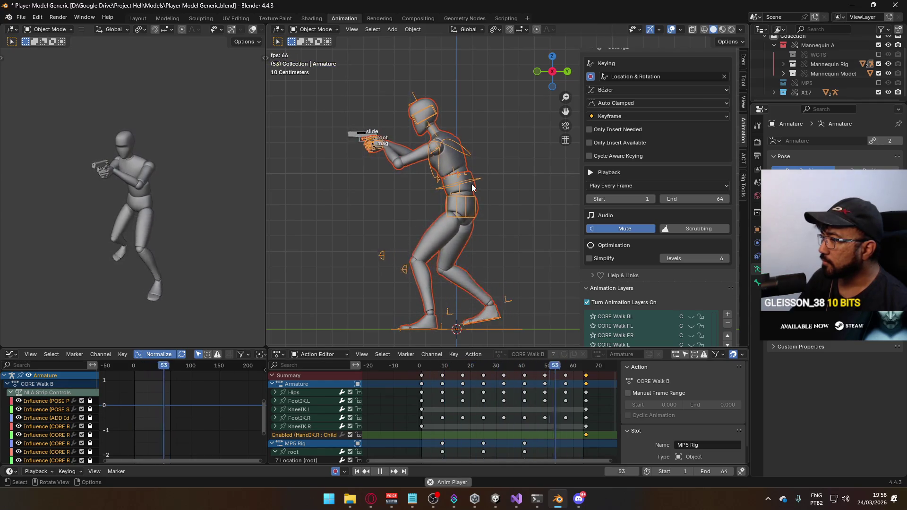
{"action": "key", "text": "space"}
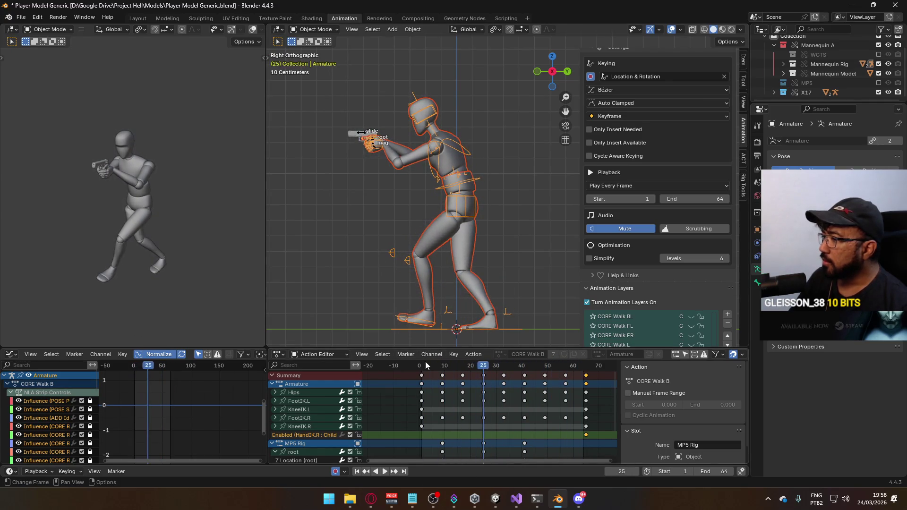
{"action": "left_click", "coordinate": [423, 364]}
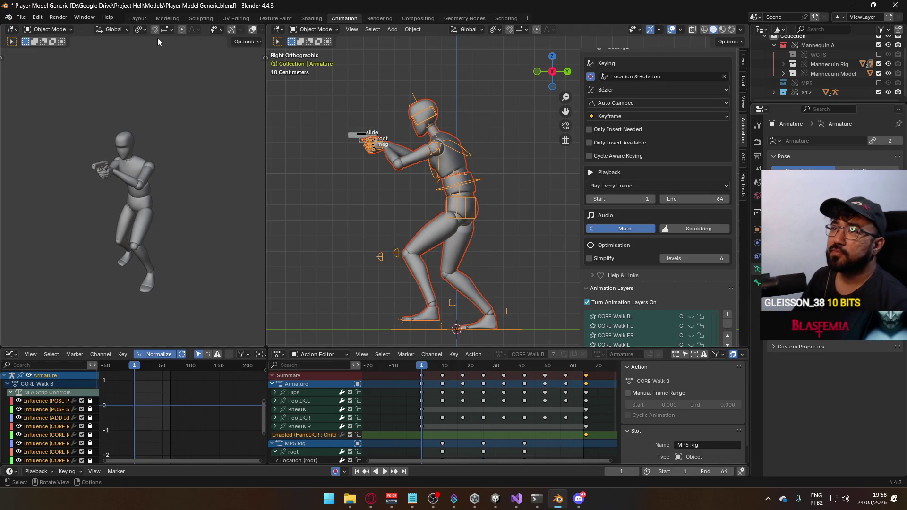
{"action": "key", "text": "ctrl+s"}
{"action": "left_click", "coordinate": [22, 17]}
Step: Export the FBX as Model@ADS Sidearm Walk R.fbx, renaming it from the Walk B file name
{"action": "mouse_move", "coordinate": [70, 158]}
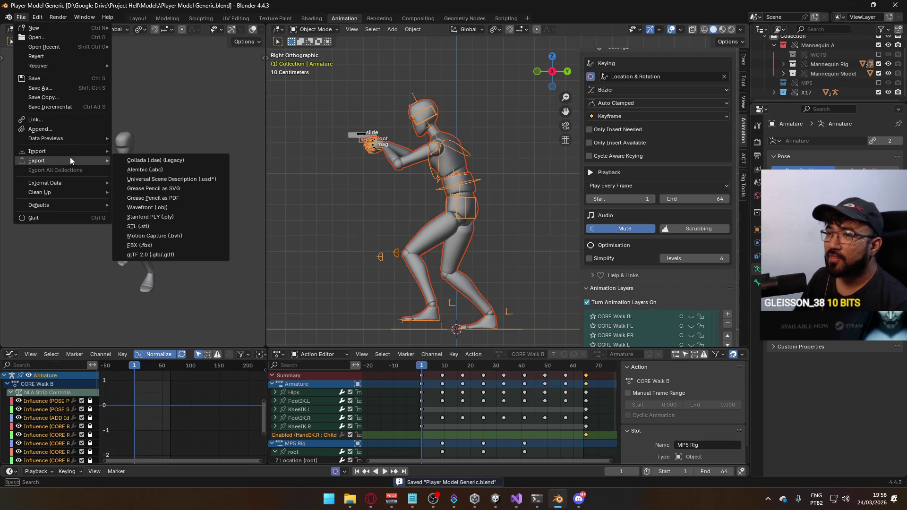
{"action": "left_click", "coordinate": [163, 244]}
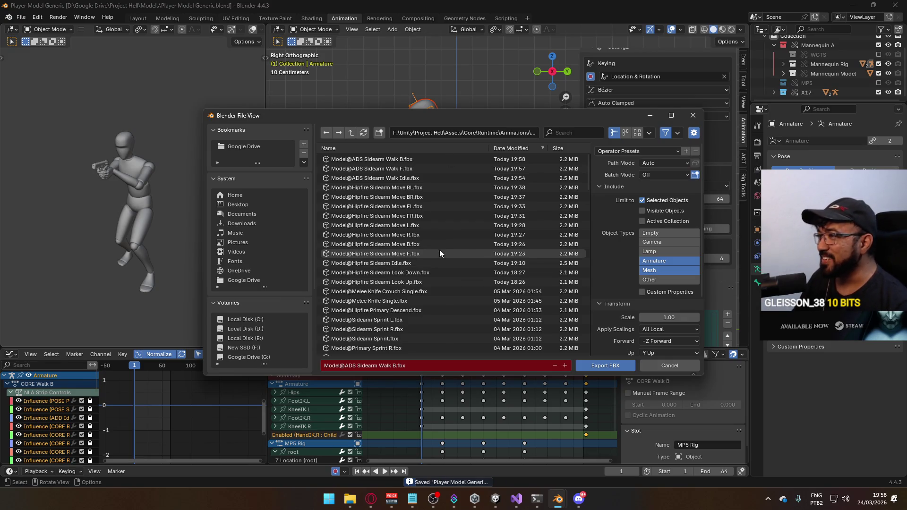
{"action": "left_click", "coordinate": [425, 159]}
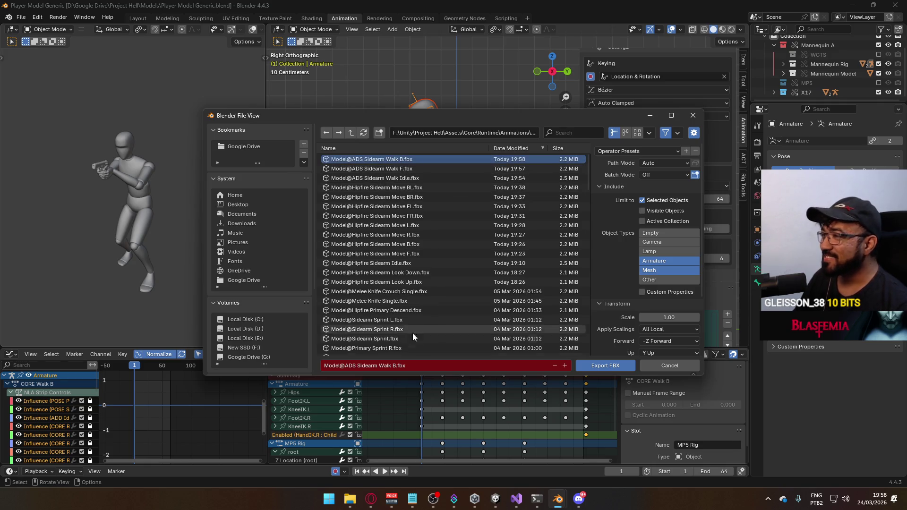
{"action": "left_click", "coordinate": [395, 365]}
{"action": "key", "text": "BackSpace"}
{"action": "type", "text": "R"}
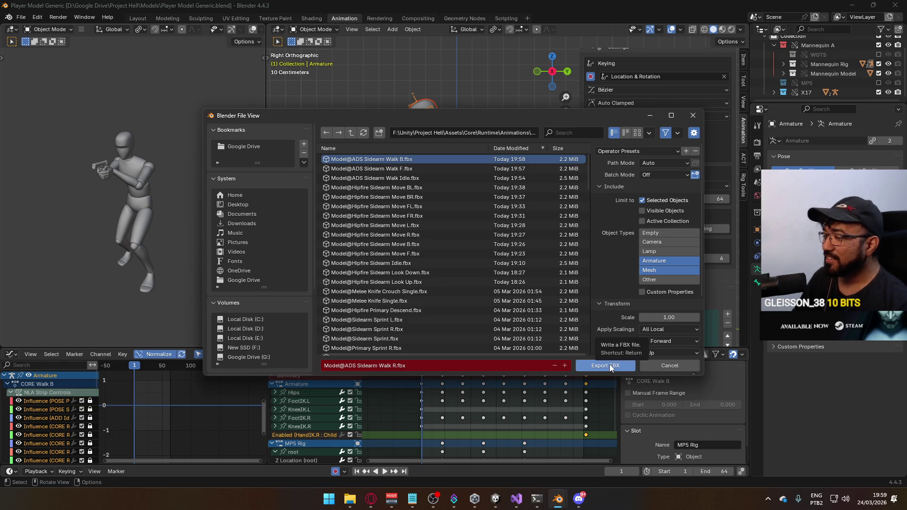
{"action": "left_click", "coordinate": [609, 364]}
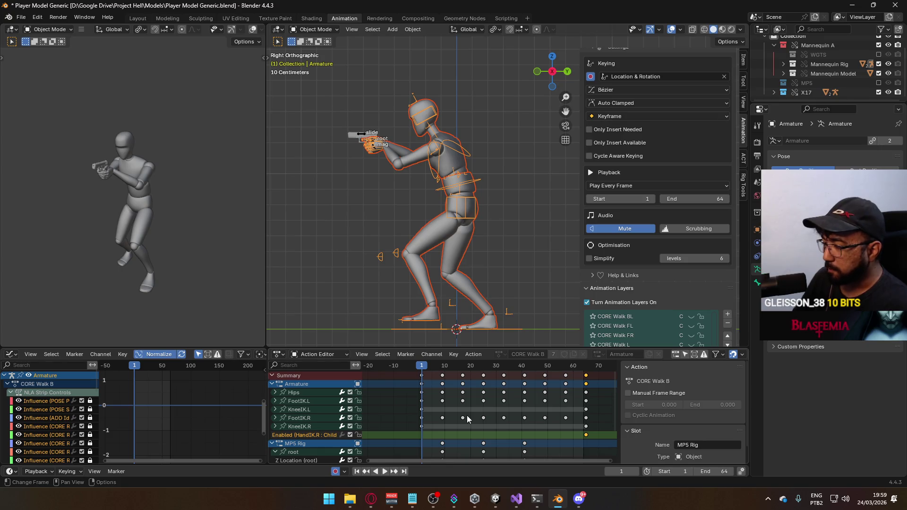
Step: Play the walk animation from the first frame, then save the blend file
{"action": "key", "text": "space"}
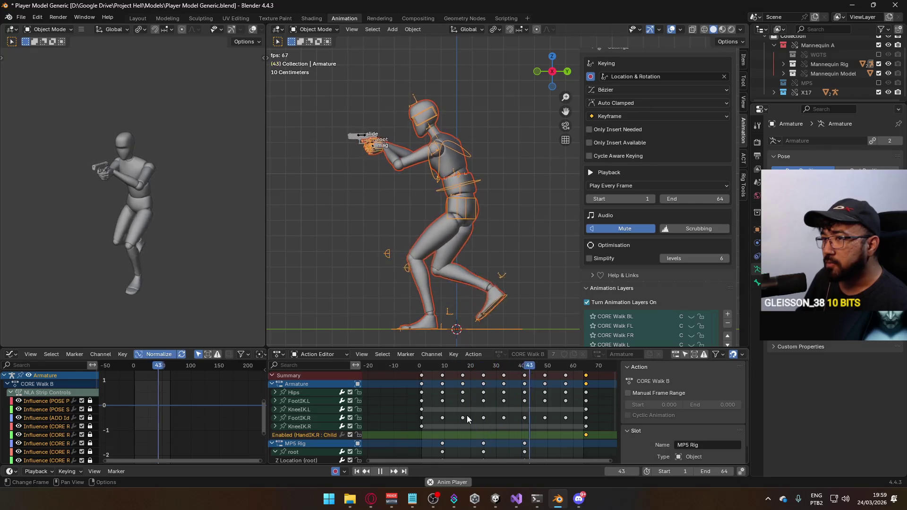
{"action": "key", "text": "space"}
{"action": "left_click", "coordinate": [419, 369]}
{"action": "key", "text": "space"}
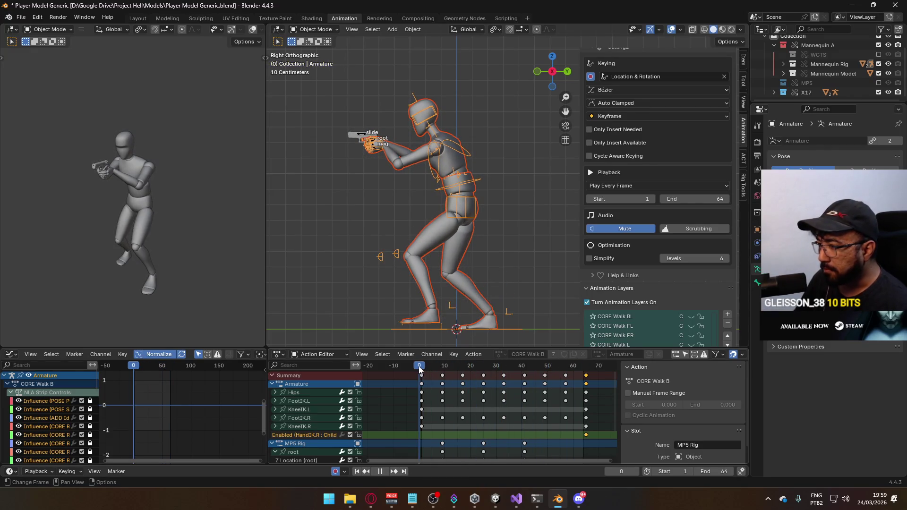
{"action": "key", "text": "space"}
{"action": "key", "text": "ctrl+s"}
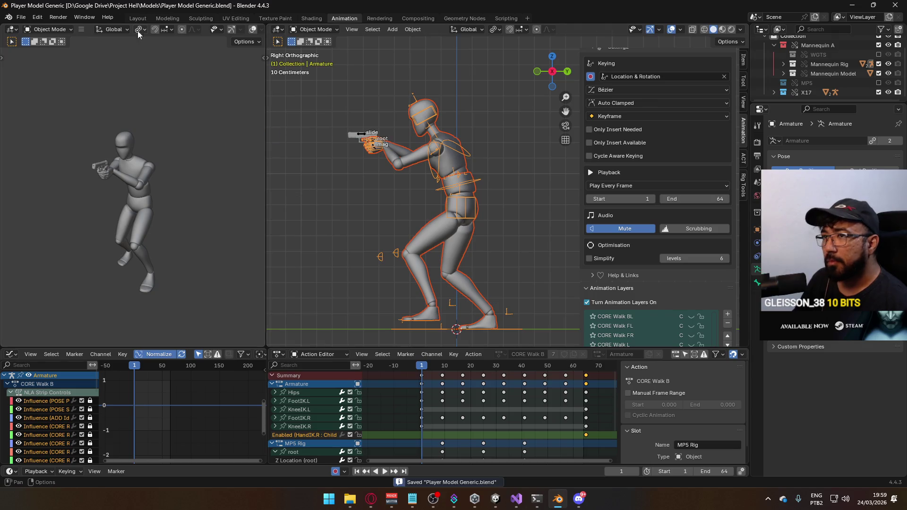
Step: Make CORE Walk L the active animation layer for the armature and the pistol rig
{"action": "left_click", "coordinate": [26, 18]}
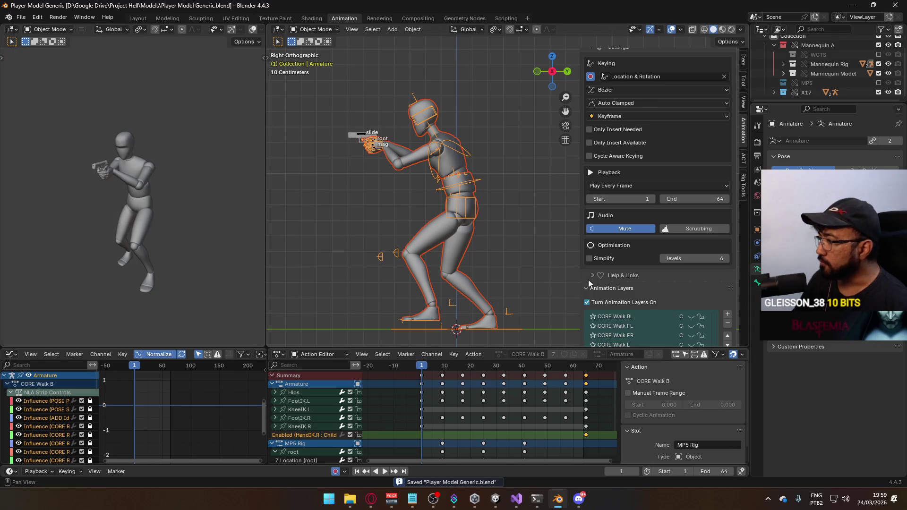
{"action": "scroll", "coordinate": [697, 277], "scroll_direction": "down", "scroll_amount": 2}
{"action": "left_click", "coordinate": [662, 316]}
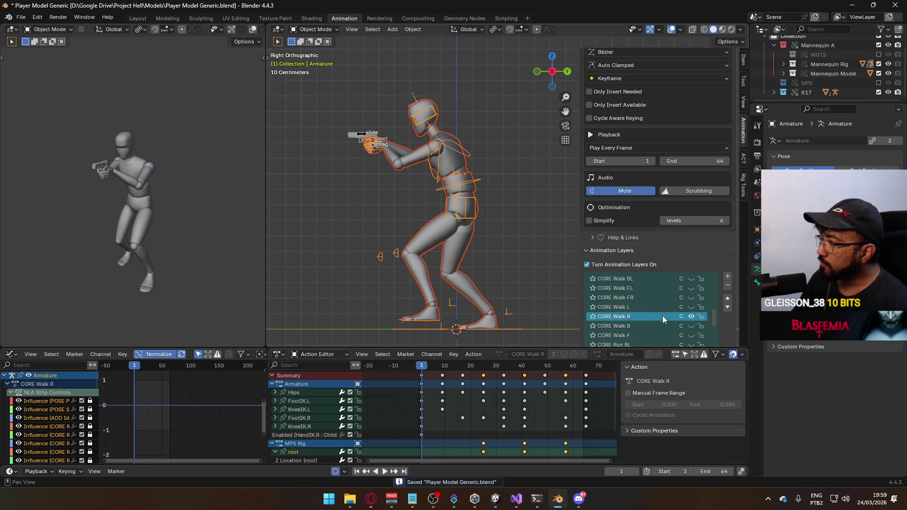
{"action": "left_click", "coordinate": [646, 307]}
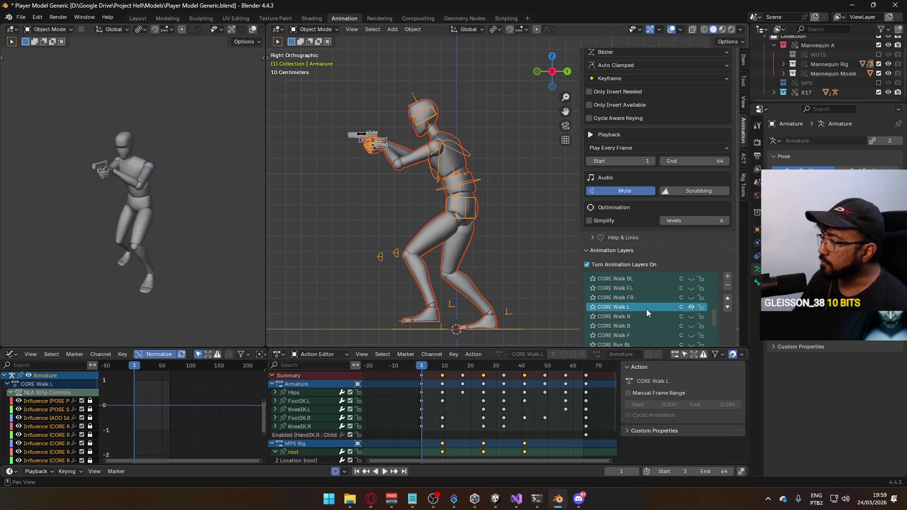
{"action": "left_click", "coordinate": [362, 135]}
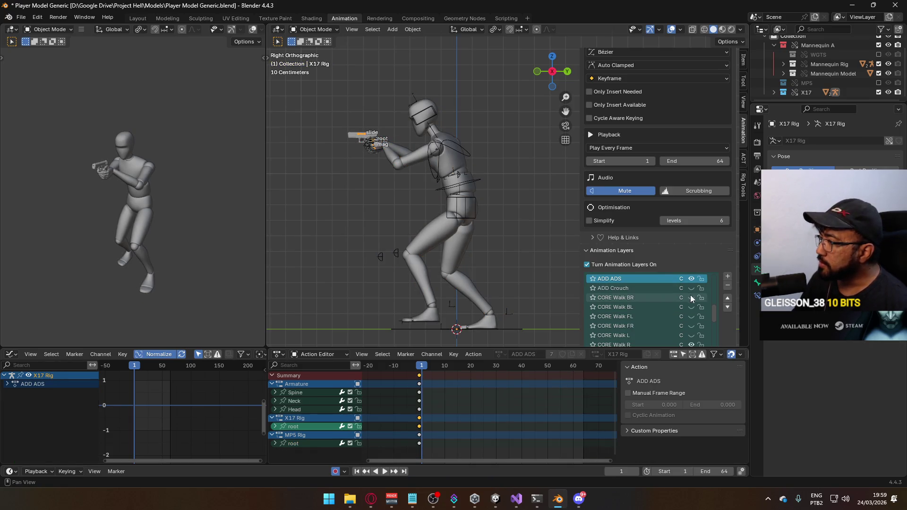
{"action": "left_click", "coordinate": [691, 316]}
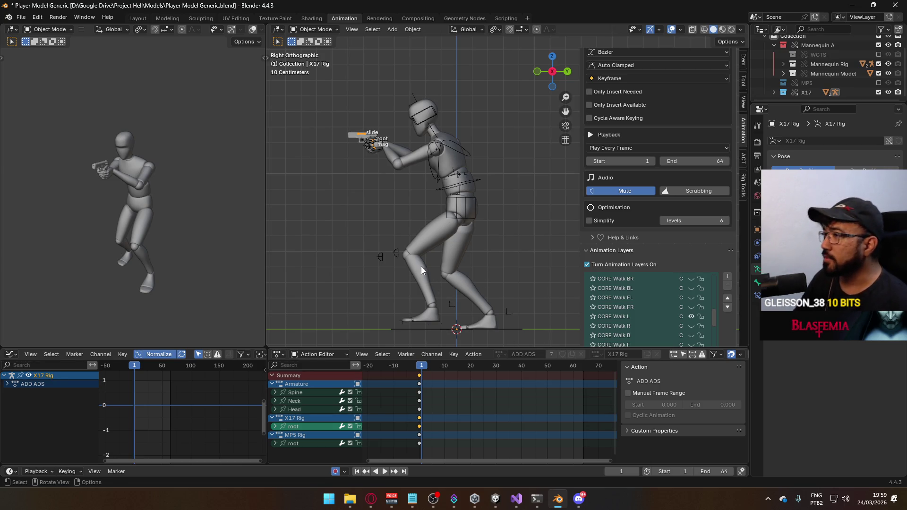
Step: Replay the CORE Walk L cycle on the character armature, then start an FBX export
{"action": "left_click", "coordinate": [441, 239]}
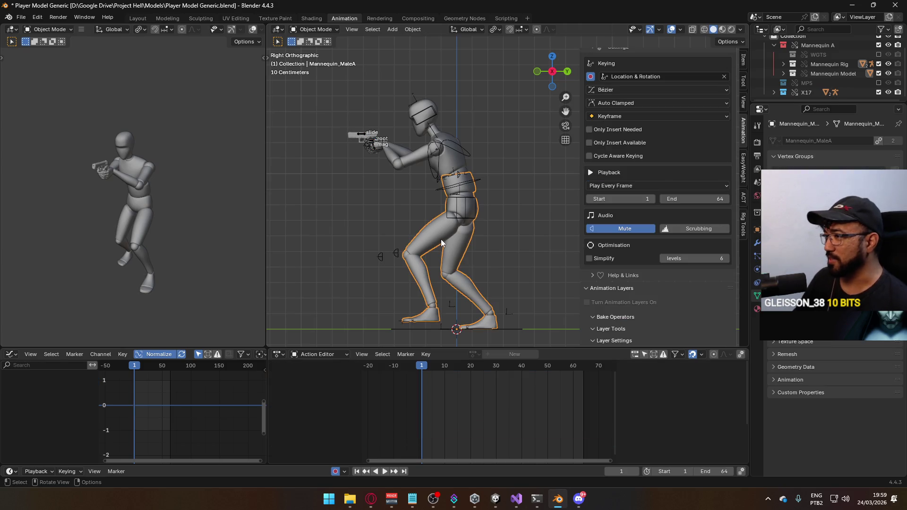
{"action": "left_click", "coordinate": [466, 156]}
{"action": "key", "text": "space"}
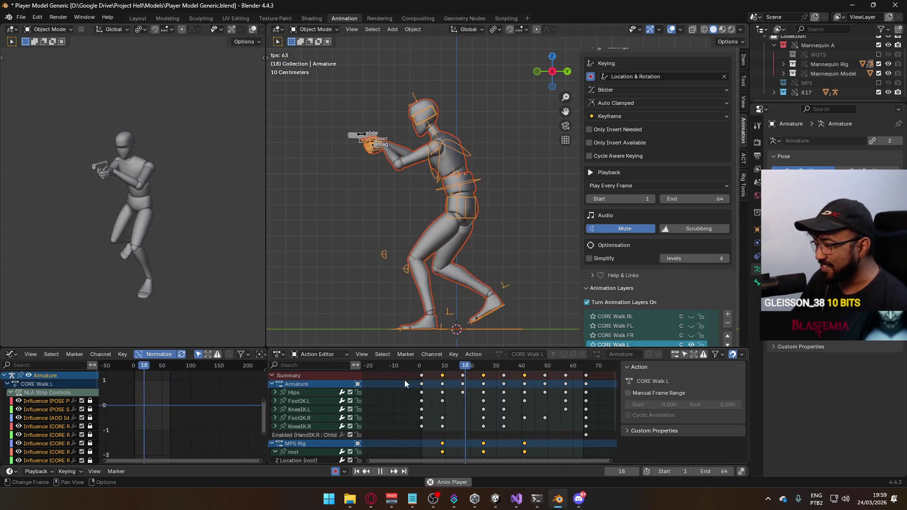
{"action": "left_click", "coordinate": [421, 365]}
{"action": "key", "text": "space"}
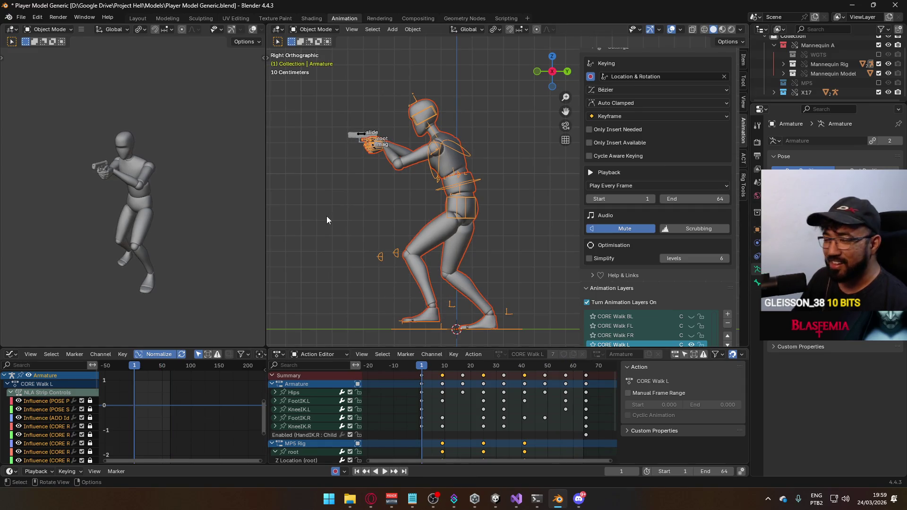
{"action": "left_click", "coordinate": [23, 17]}
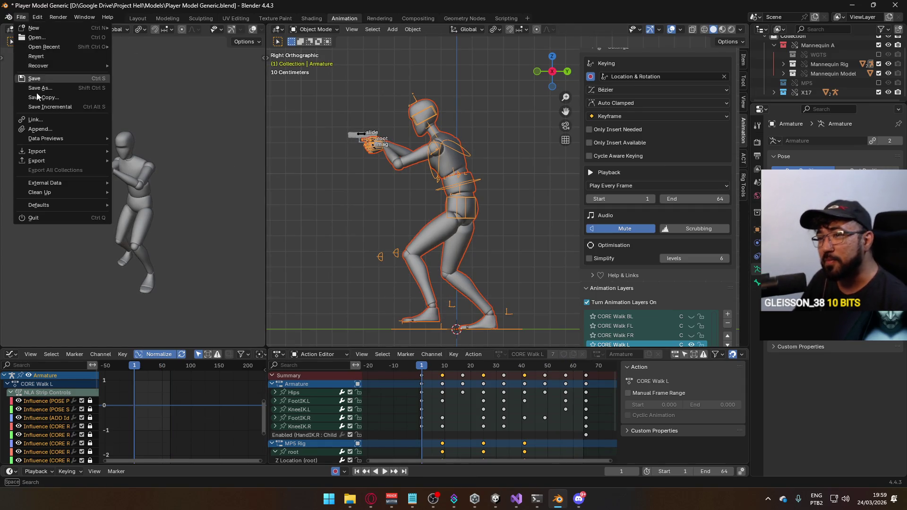
{"action": "mouse_move", "coordinate": [54, 161]}
{"action": "left_click", "coordinate": [188, 244]}
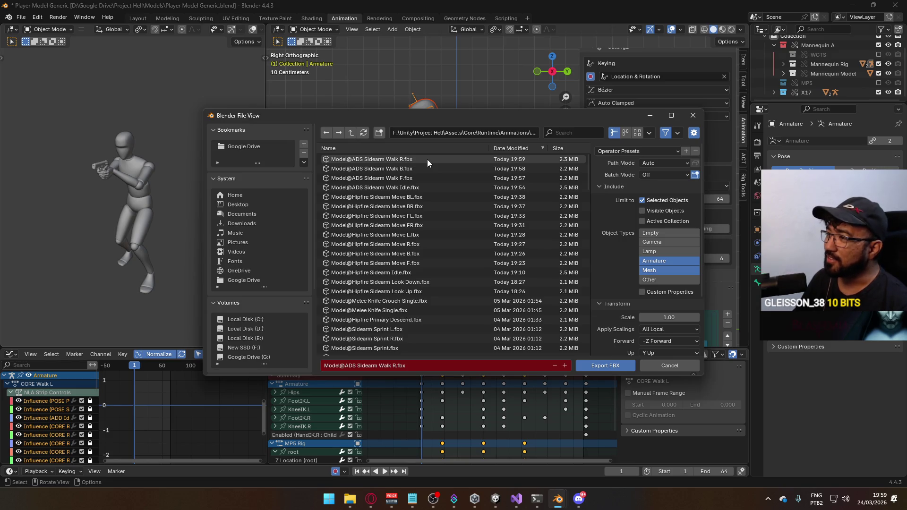
Step: Search 'sidearm walk', export over Model@ADS Sidearm Walk L.fbx, then switch to Discord
{"action": "left_click", "coordinate": [565, 133]}
{"action": "type", "text": "s"}
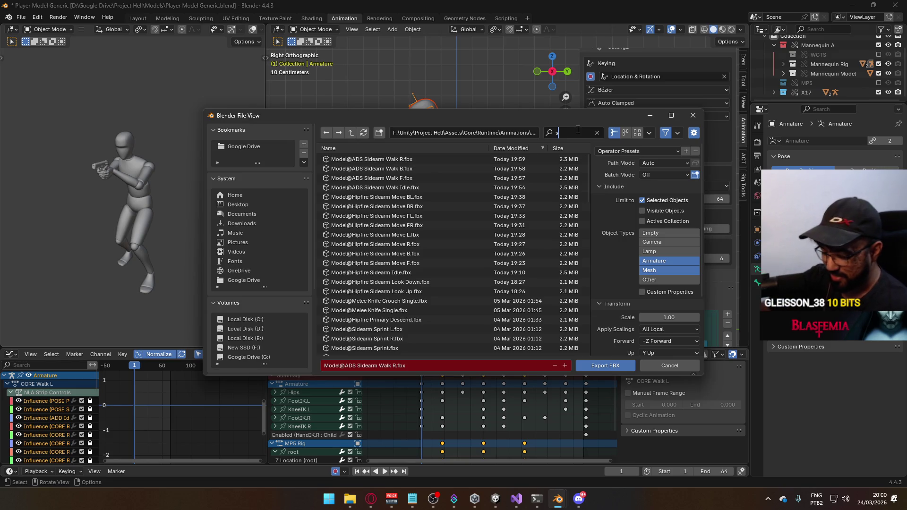
{"action": "type", "text": "idearm walk"}
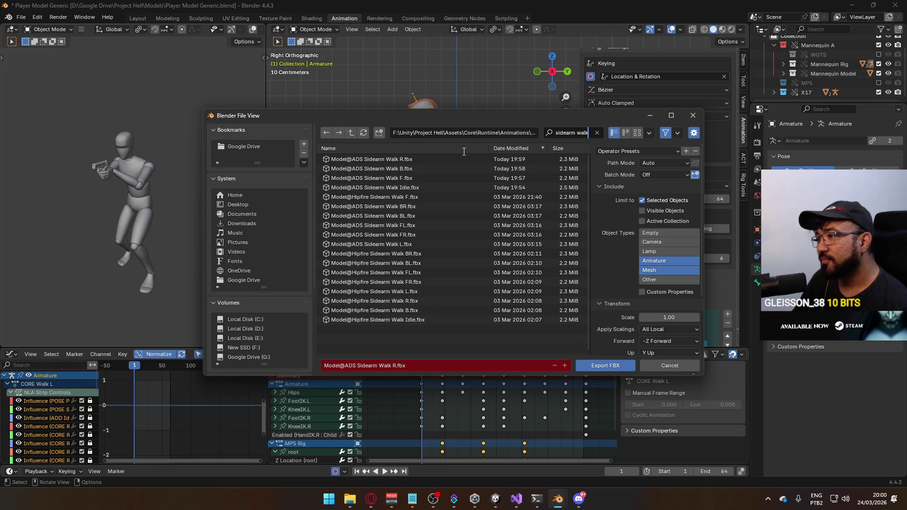
{"action": "left_click", "coordinate": [392, 245]}
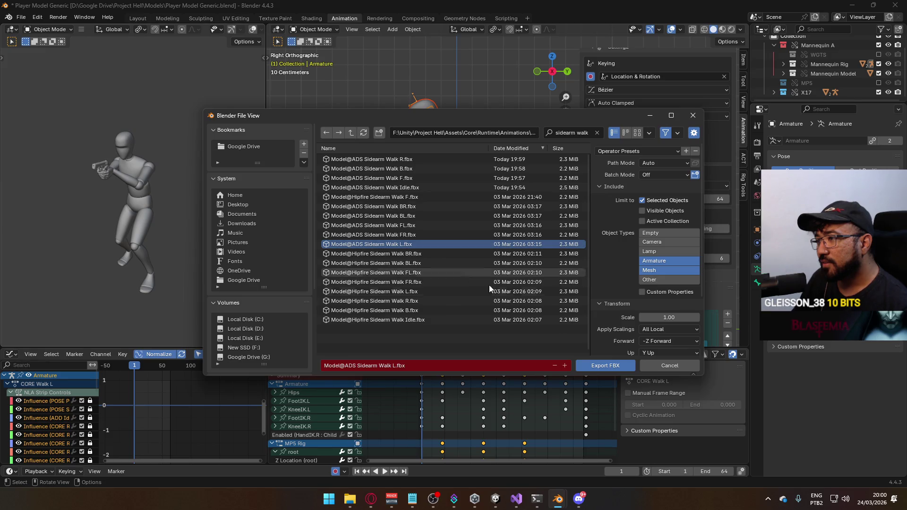
{"action": "left_click", "coordinate": [594, 364]}
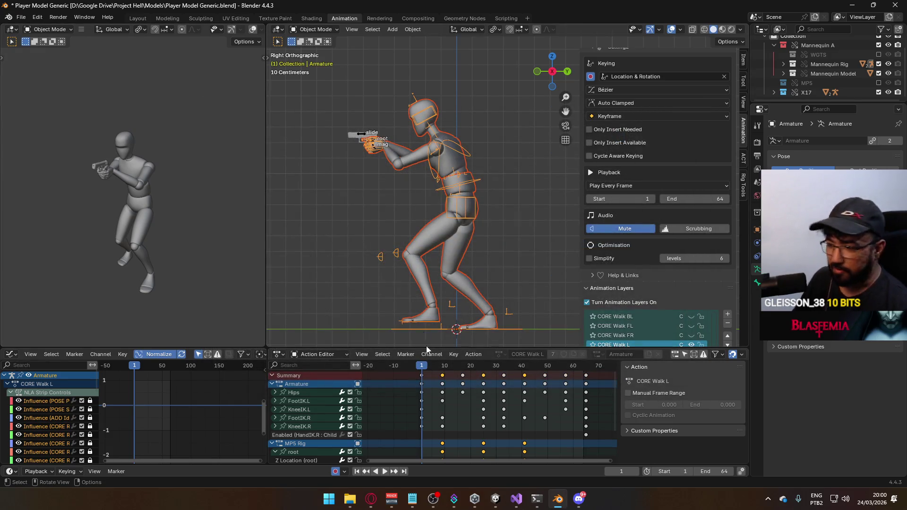
{"action": "left_click", "coordinate": [579, 499]}
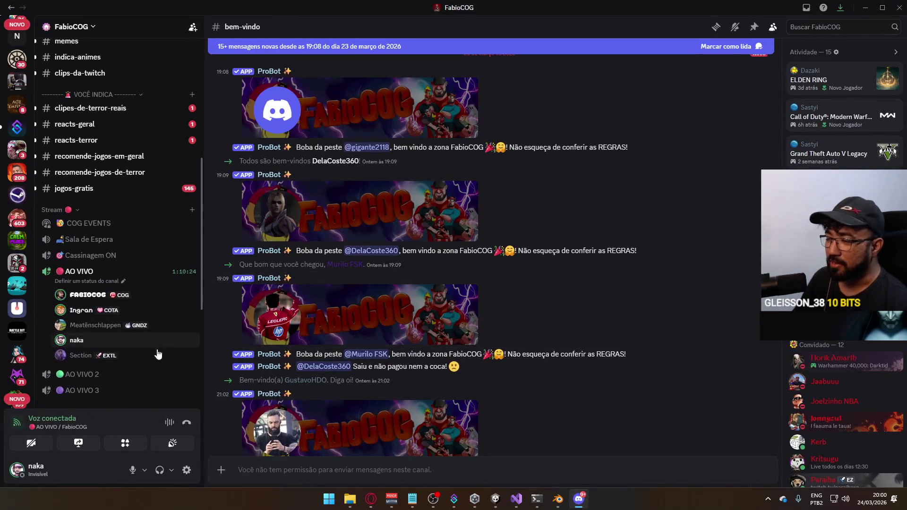
{"action": "left_click", "coordinate": [557, 499]}
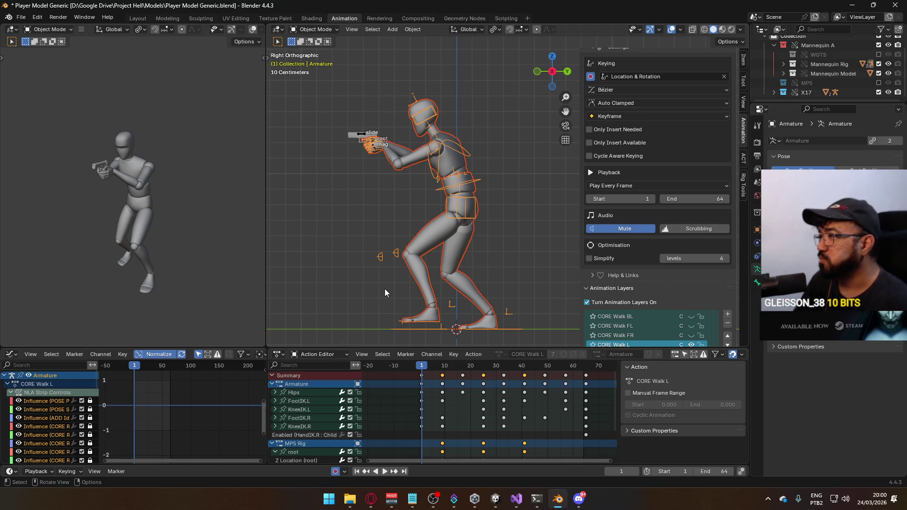
Step: Play the current animation and briefly toggle the CORE Walk L layer on and off
{"action": "key", "text": "space"}
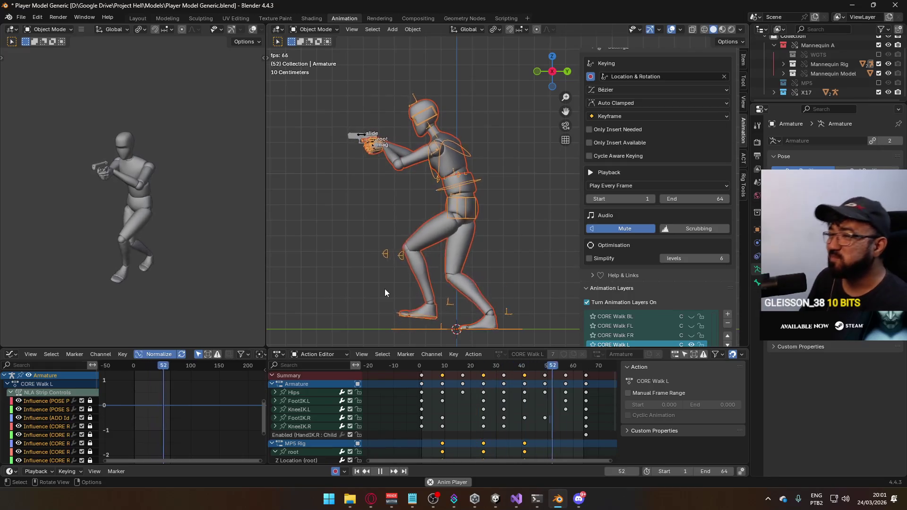
{"action": "key", "text": "space"}
{"action": "scroll", "coordinate": [676, 296], "scroll_direction": "down", "scroll_amount": 1}
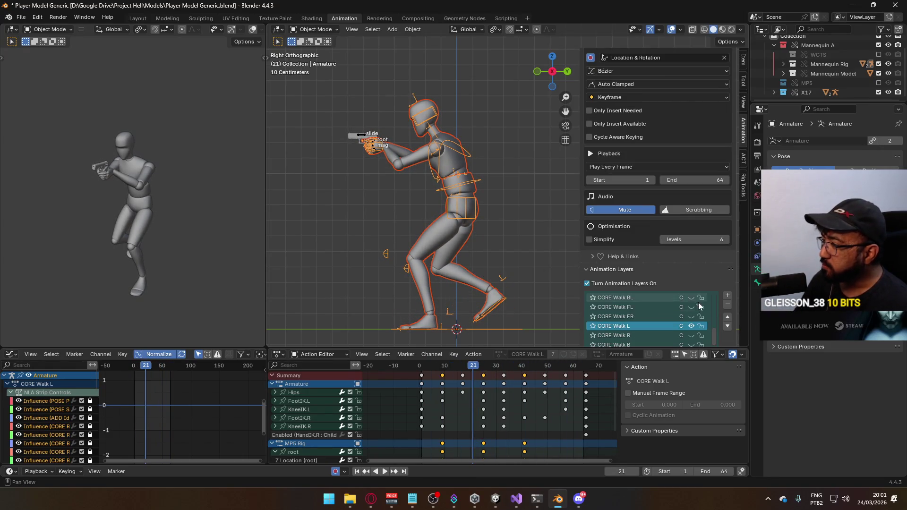
{"action": "left_click", "coordinate": [692, 325]}
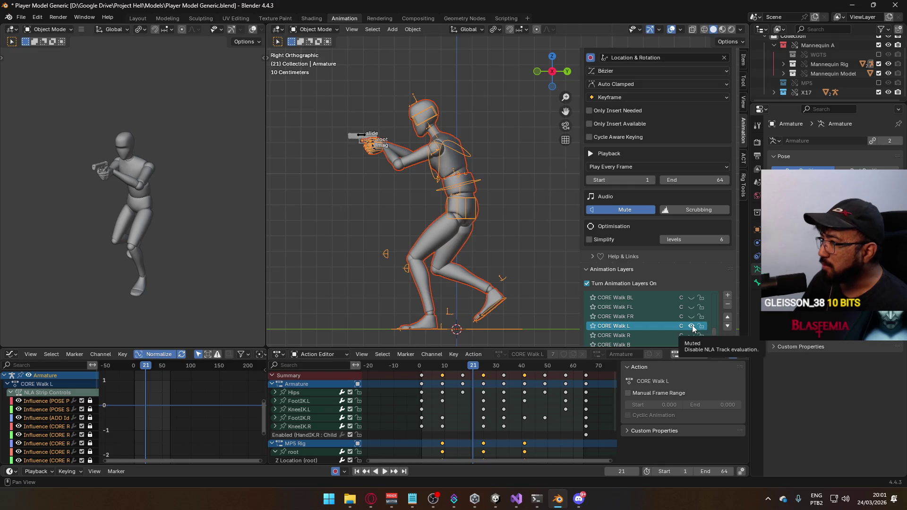
{"action": "left_click", "coordinate": [692, 325]}
Step: Turn on the CORE Walk FR layer for the X17 Rig and the character armature
{"action": "left_click", "coordinate": [366, 138]}
{"action": "scroll", "coordinate": [701, 288], "scroll_direction": "down", "scroll_amount": 1}
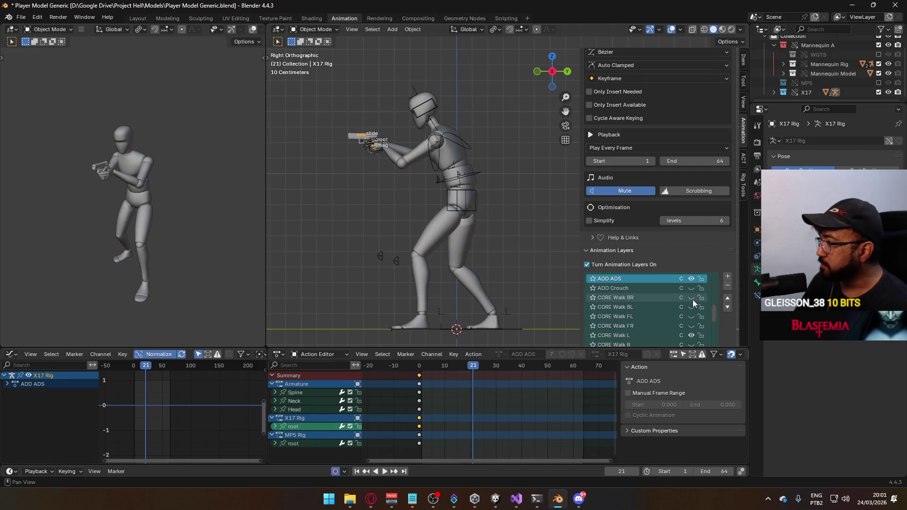
{"action": "left_click", "coordinate": [690, 330]}
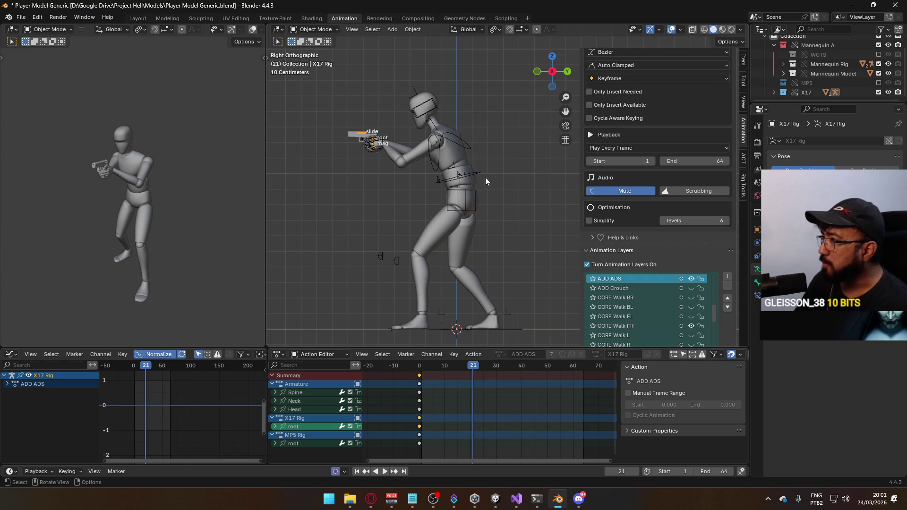
{"action": "left_click", "coordinate": [463, 150]}
{"action": "left_click", "coordinate": [690, 318]}
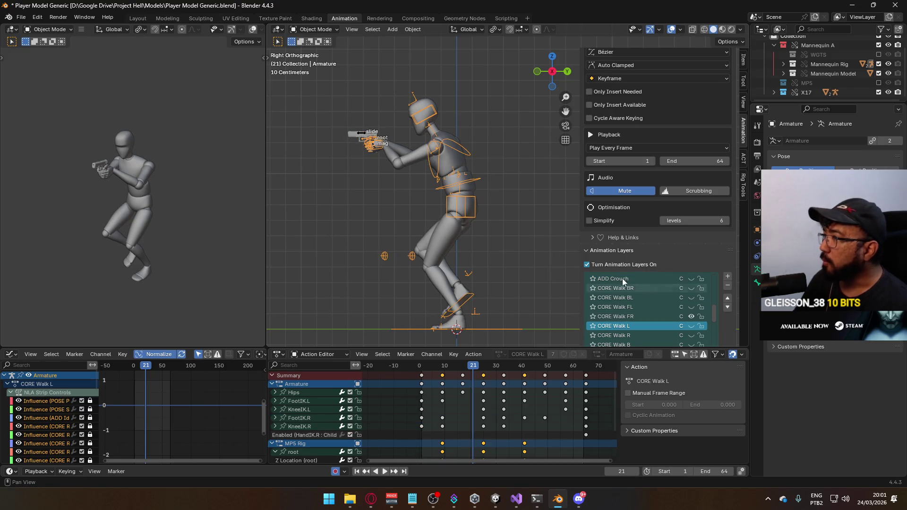
Step: Play the CORE Walk FR cycle, reset to frame 1, make the mannequin mesh active, and save
{"action": "key", "text": "space"}
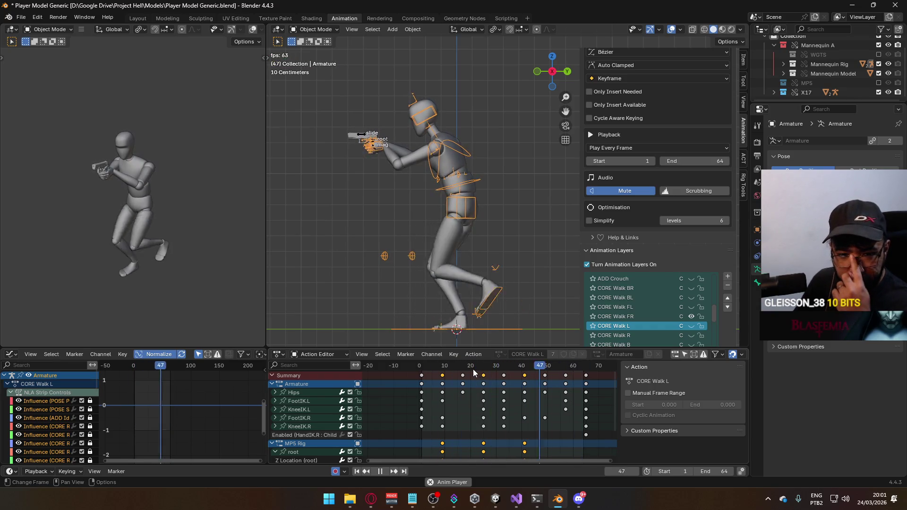
{"action": "key", "text": "space"}
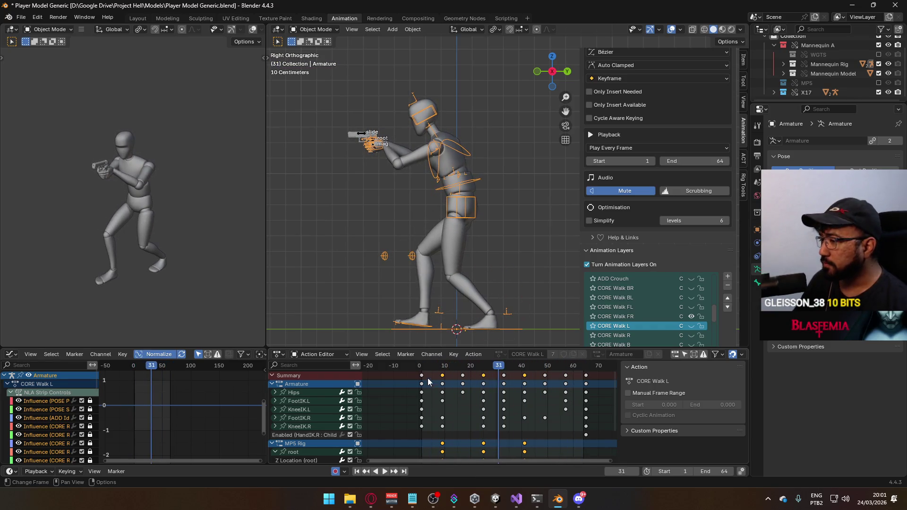
{"action": "left_click_drag", "start_coordinate": [430, 367], "coordinate": [422, 374]}
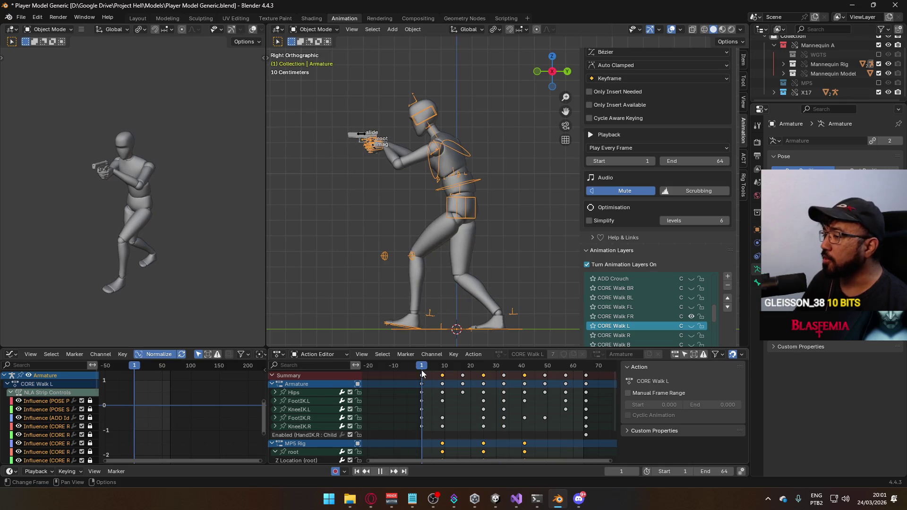
{"action": "left_click", "coordinate": [444, 225]}
{"action": "left_click", "coordinate": [451, 166], "text": "shift"}
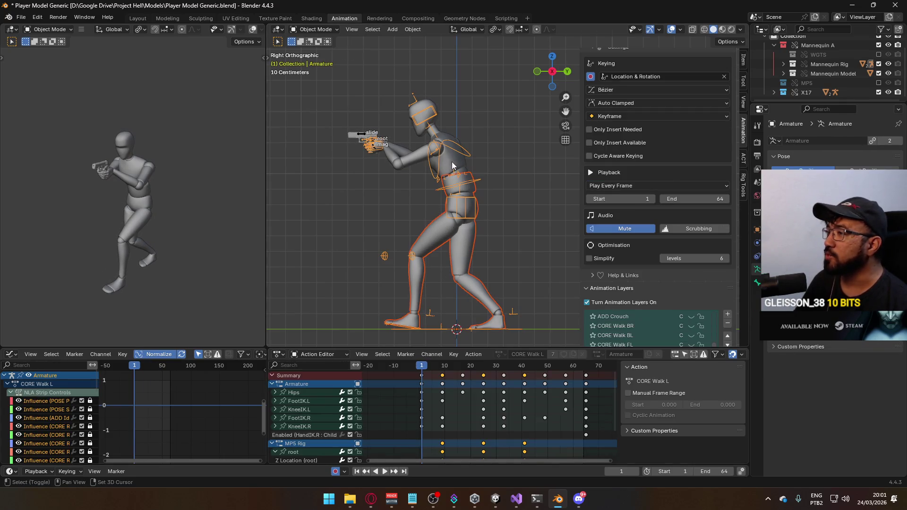
{"action": "left_click", "coordinate": [452, 166], "text": "shift"}
{"action": "key", "text": "ctrl+s"}
{"action": "left_click", "coordinate": [21, 17]}
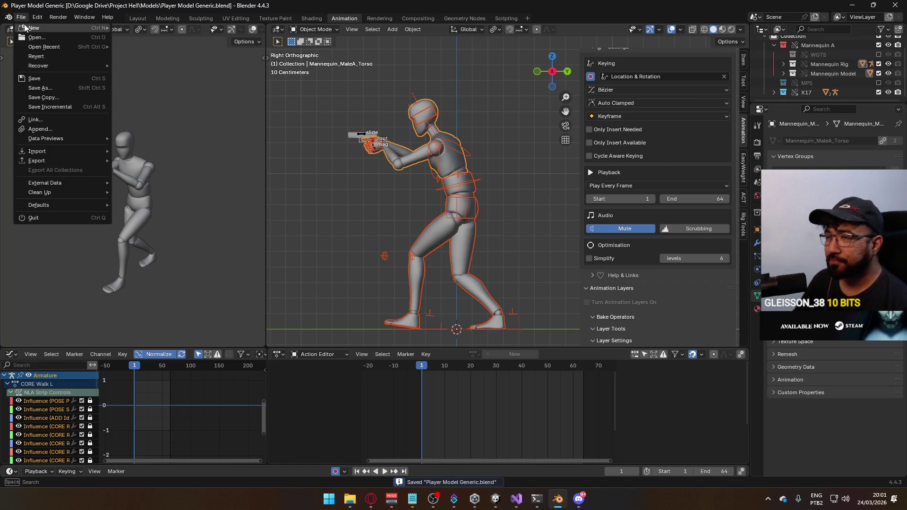
Step: Search 'sidearm walk fr' and export the FBX over Model@ADS Sidearm Walk FR.fbx
{"action": "mouse_move", "coordinate": [61, 159]}
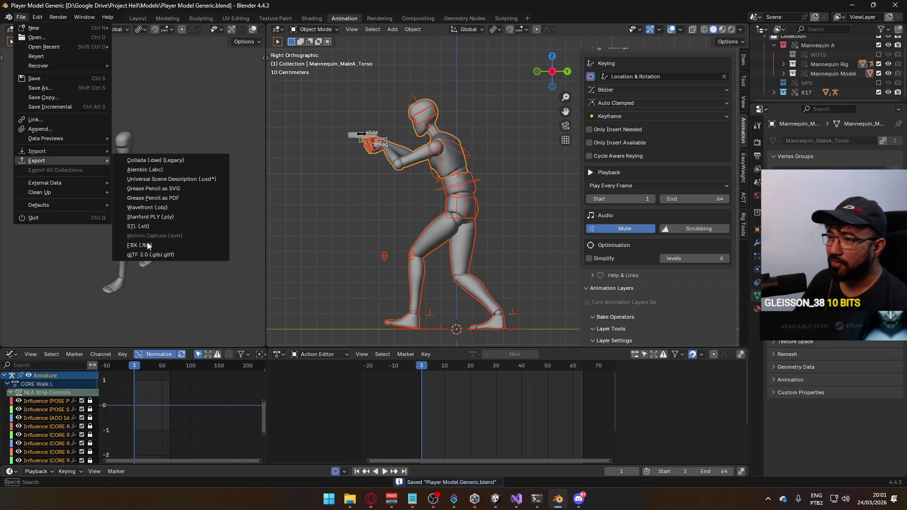
{"action": "left_click", "coordinate": [148, 245]}
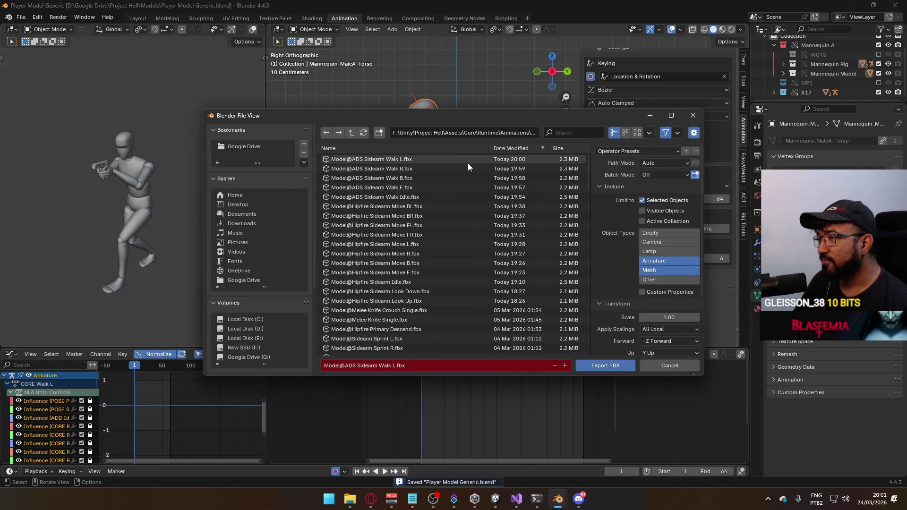
{"action": "left_click", "coordinate": [562, 134]}
{"action": "type", "text": "sidearm"}
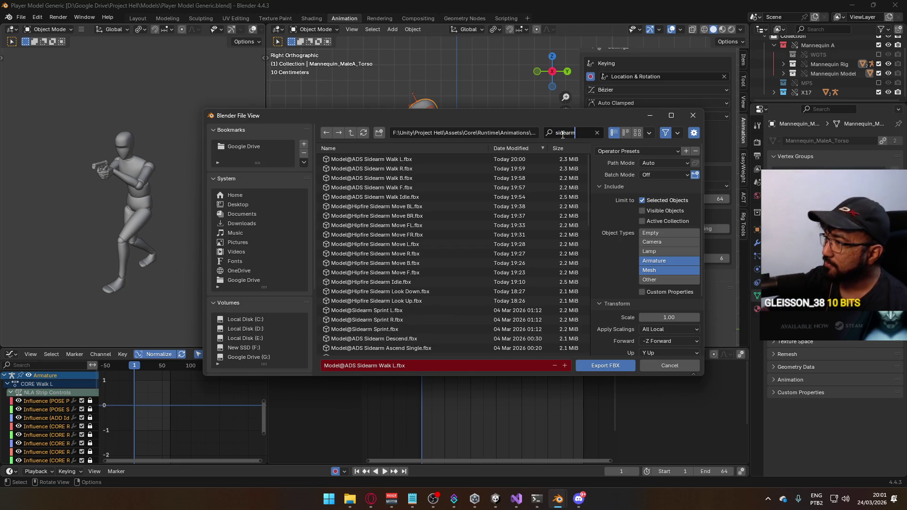
{"action": "type", "text": " walk fr"}
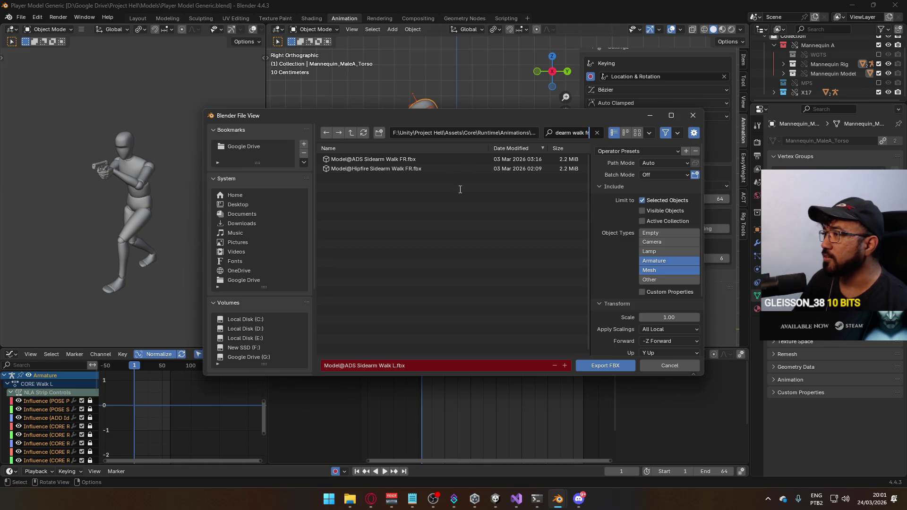
{"action": "key", "text": "Return"}
{"action": "mouse_move", "coordinate": [490, 117]}
{"action": "left_mouse_down"}
{"action": "mouse_move", "coordinate": [514, 164]}
{"action": "mouse_move", "coordinate": [467, 193]}
{"action": "mouse_move", "coordinate": [428, 163]}
{"action": "left_mouse_up"}
{"action": "left_click", "coordinate": [472, 206]}
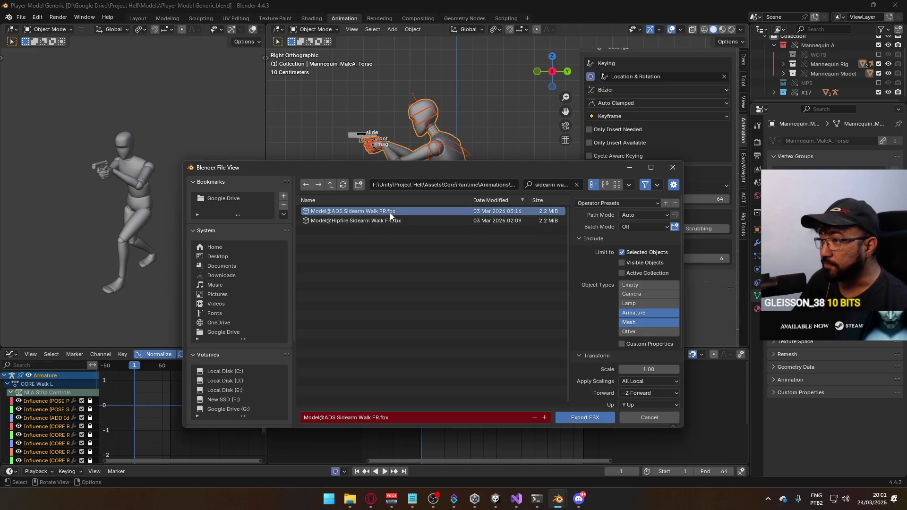
{"action": "double_click", "coordinate": [371, 211]}
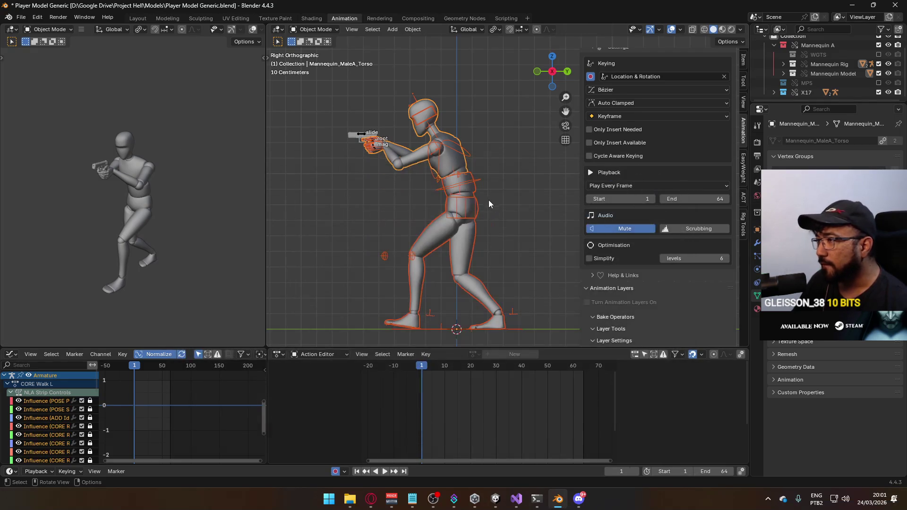
Step: Switch from CORE Walk FR to CORE Walk FL on the armature and the X17 pistol rig
{"action": "scroll", "coordinate": [691, 208], "scroll_direction": "down", "scroll_amount": 3}
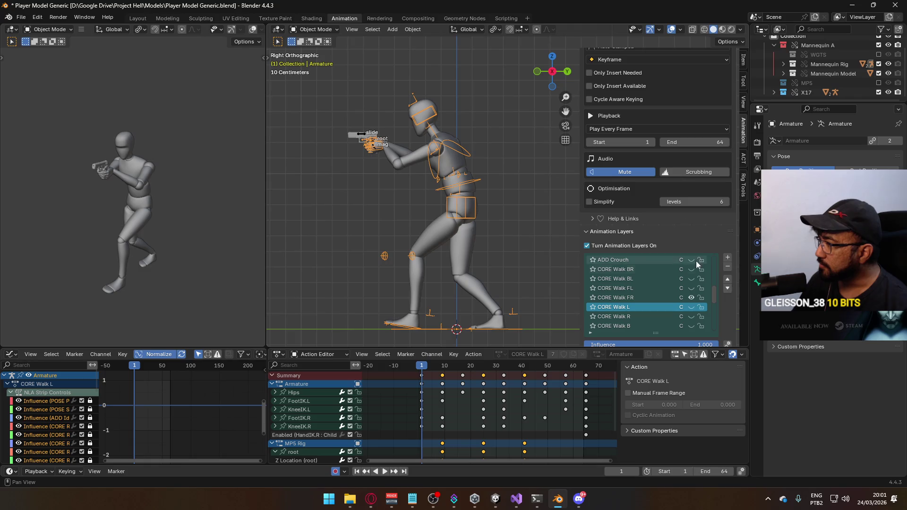
{"action": "left_click", "coordinate": [691, 293]}
{"action": "left_click", "coordinate": [690, 287]}
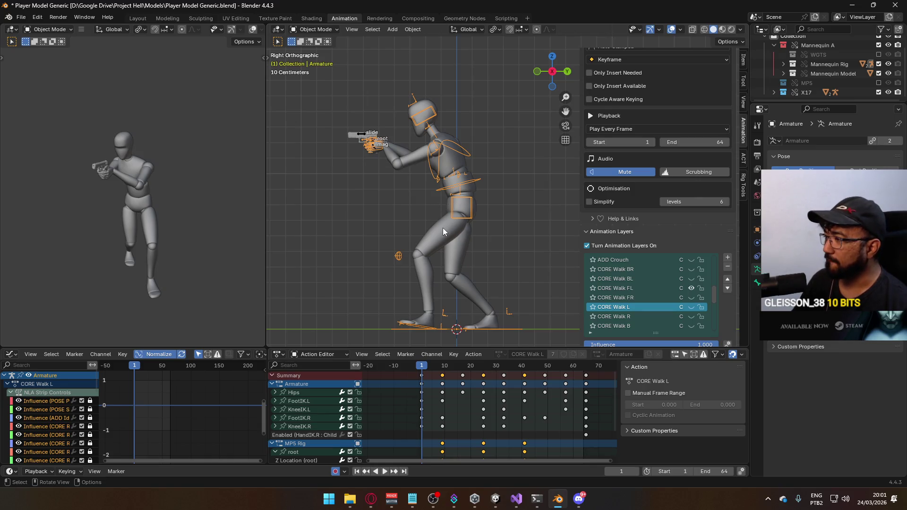
{"action": "left_click", "coordinate": [364, 137]}
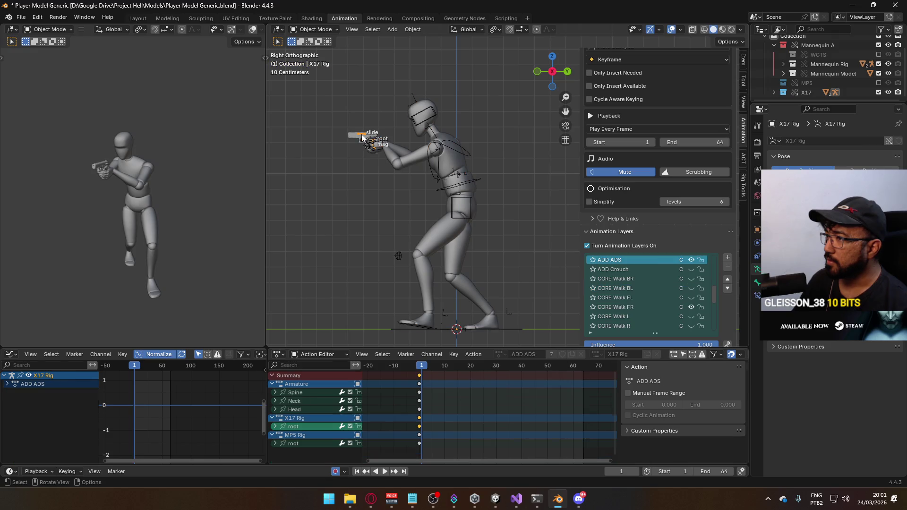
{"action": "left_click", "coordinate": [691, 288]}
Step: Reselect the character armature and make the Mannequin_MaleA body mesh active
{"action": "left_click", "coordinate": [414, 161]}
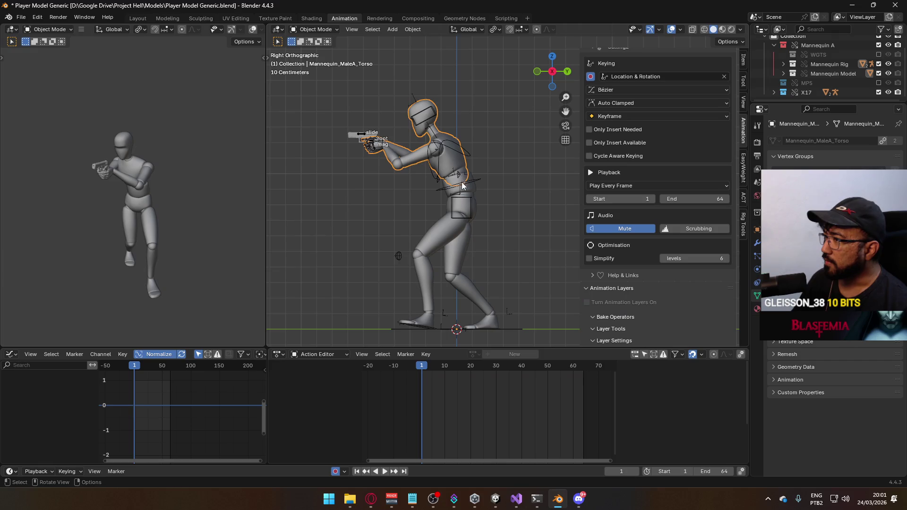
{"action": "left_click", "coordinate": [475, 188]}
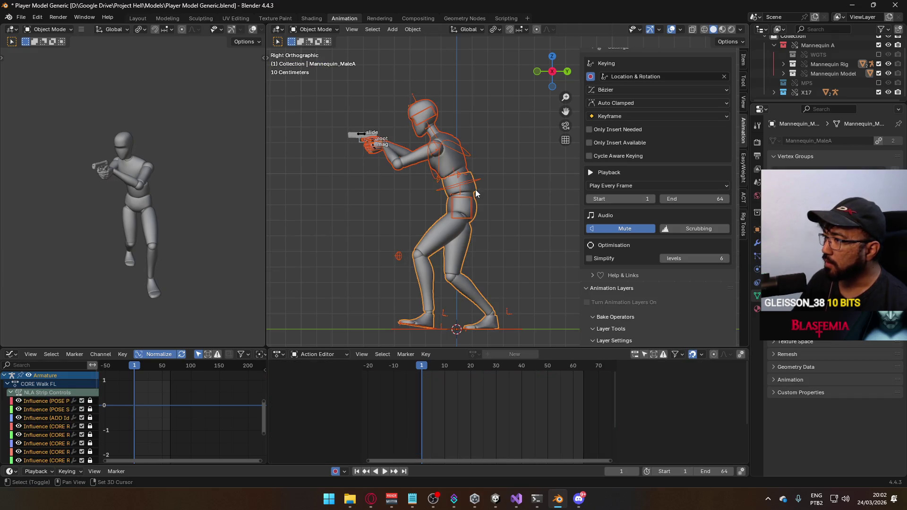
{"action": "left_click", "coordinate": [461, 185]}
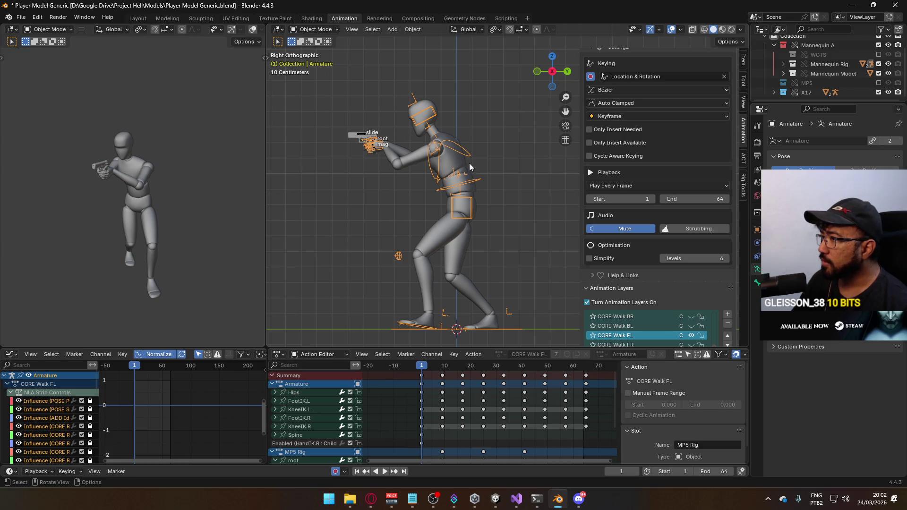
{"action": "left_click", "coordinate": [463, 170]}
{"action": "left_click", "coordinate": [474, 190], "text": "shift"}
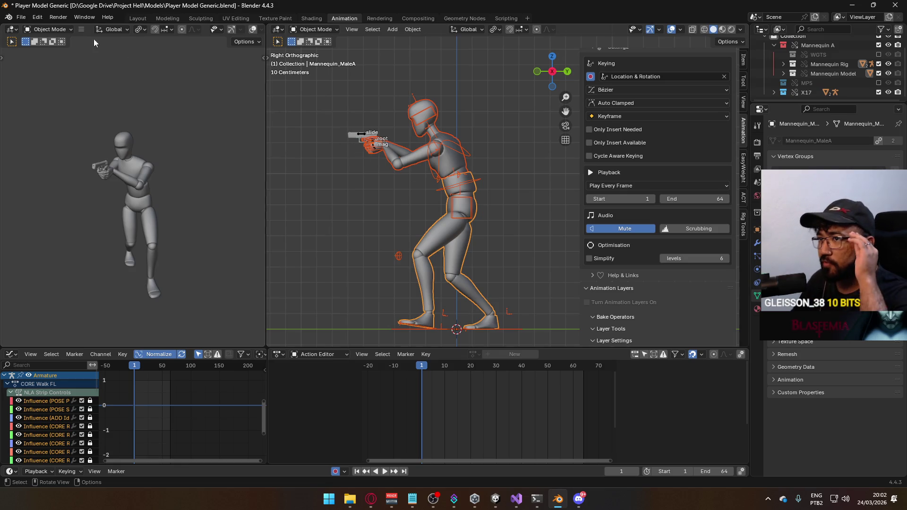
{"action": "left_click", "coordinate": [20, 17]}
Step: Search 'sidearm walk fl' and export the FBX over Model@ADS Sidearm Walk FL.fbx
{"action": "mouse_move", "coordinate": [51, 163]}
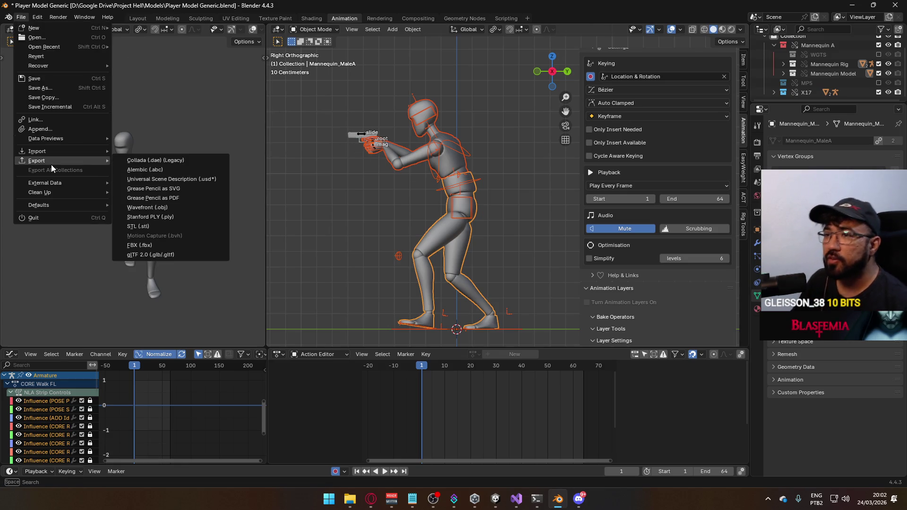
{"action": "left_click", "coordinate": [165, 243]}
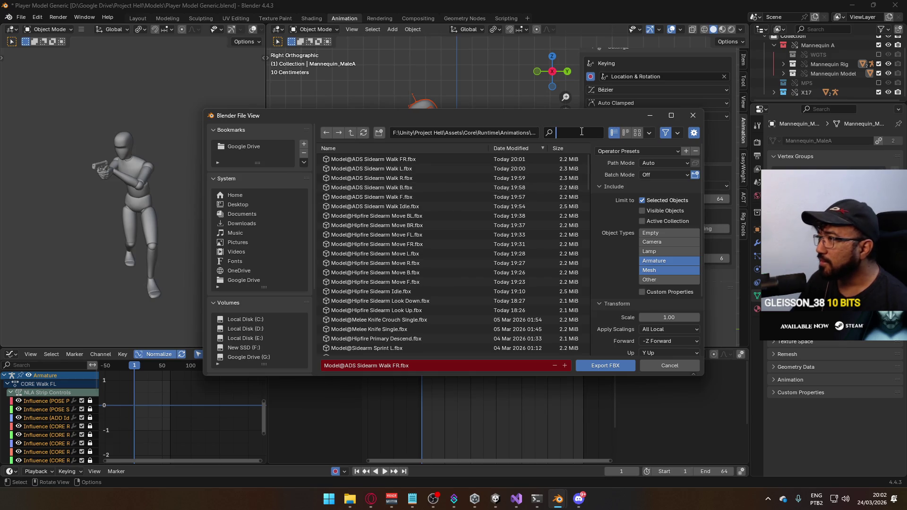
{"action": "type", "text": "ads"}
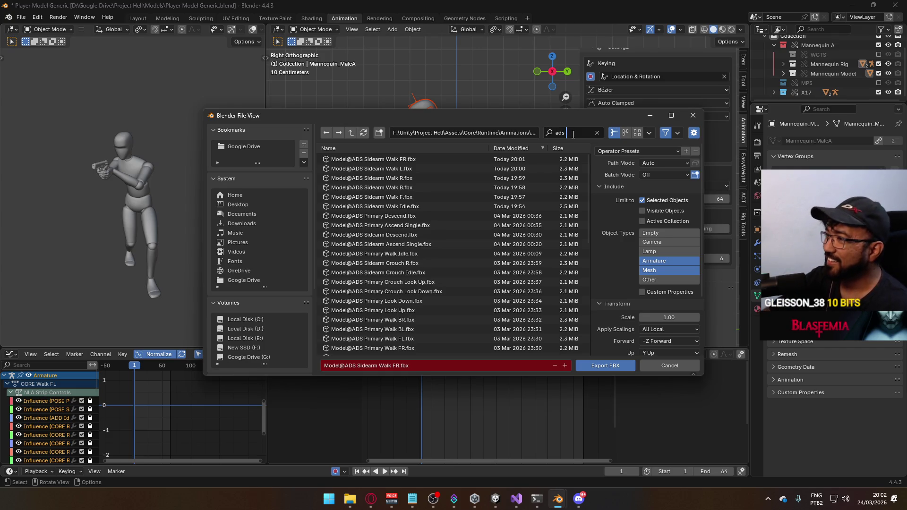
{"action": "type", "text": " f"}
{"action": "key", "text": "BackSpace"}
{"action": "type", "text": "w"}
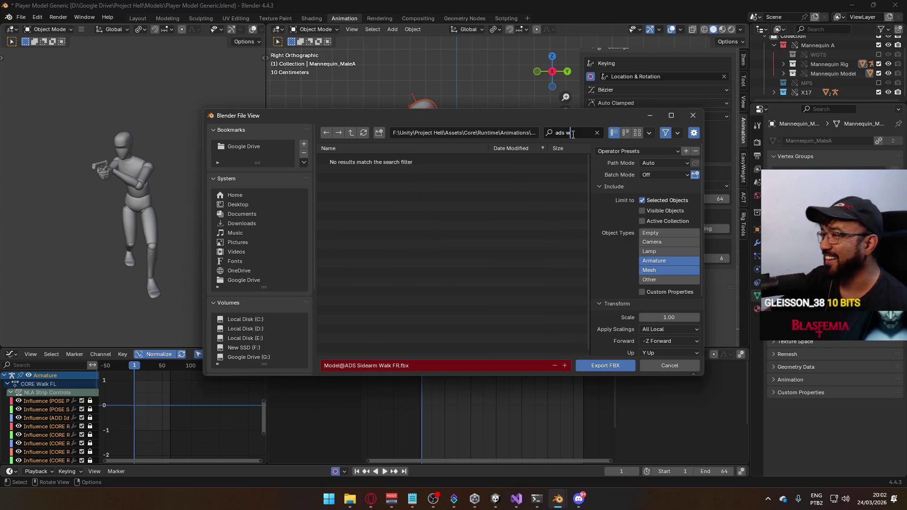
{"action": "key", "text": "BackSpace"}
{"action": "key", "text": "BackSpace"}
{"action": "key", "text": "BackSpace"}
{"action": "type", "text": "si"}
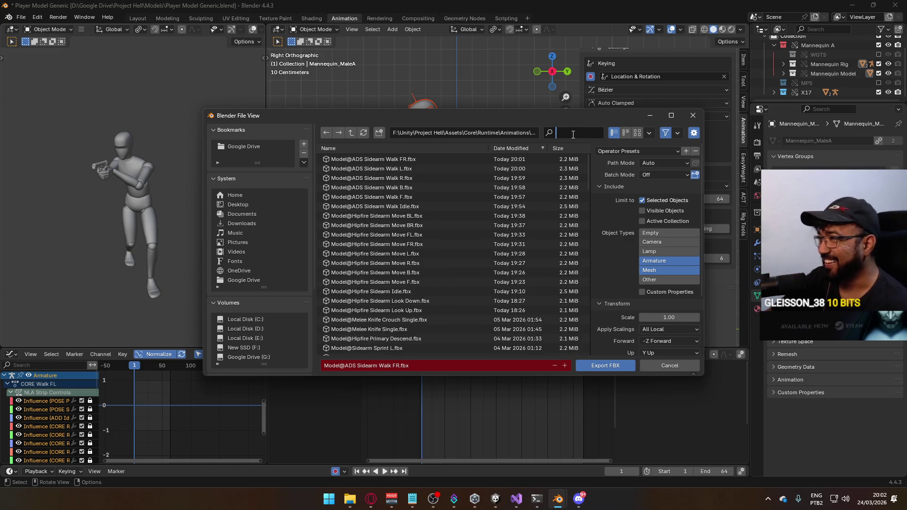
{"action": "type", "text": "dearm walk fl"}
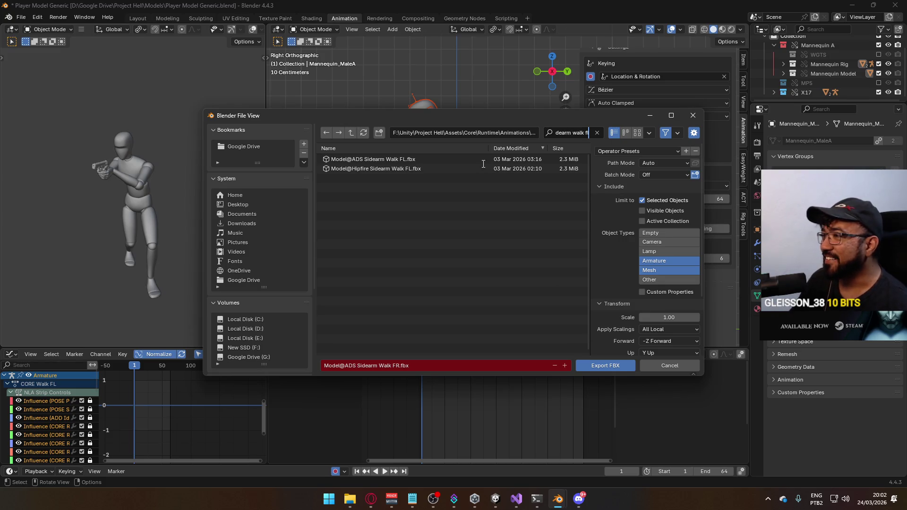
{"action": "key", "text": "Return"}
{"action": "left_click", "coordinate": [382, 160]}
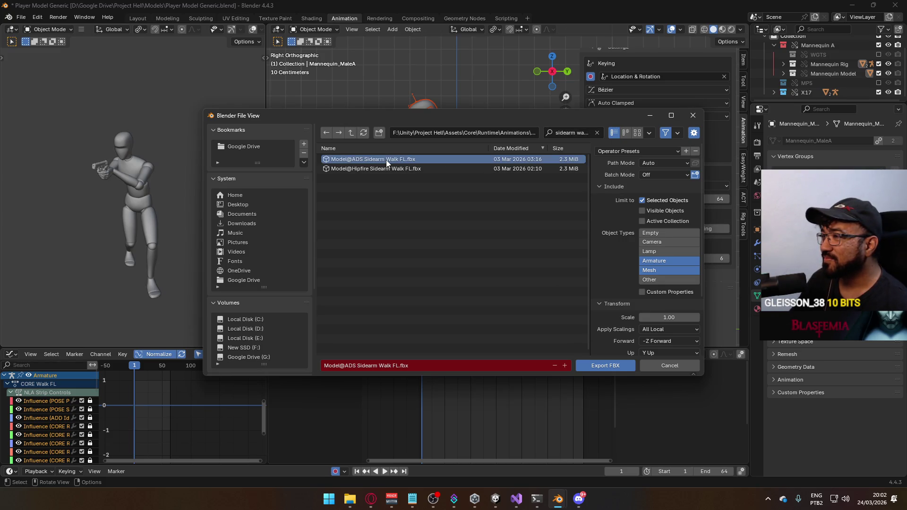
{"action": "double_click", "coordinate": [386, 159]}
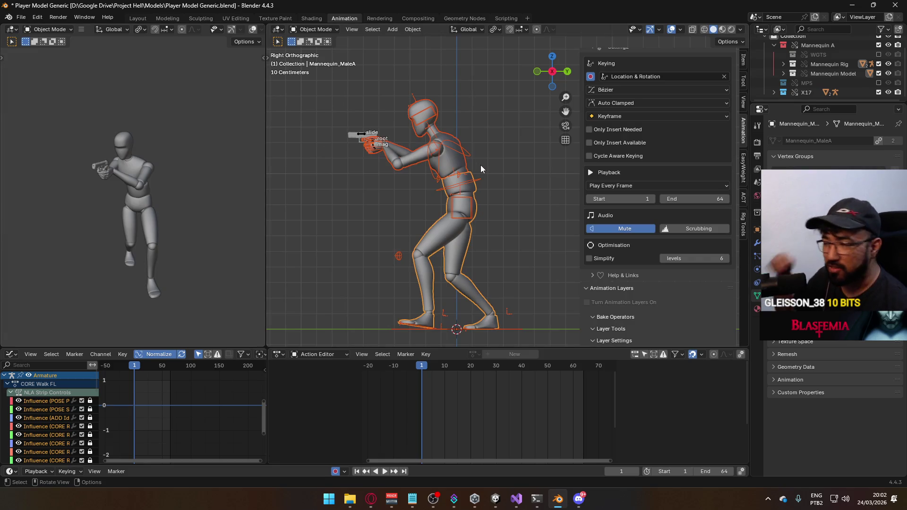
{"action": "left_click", "coordinate": [357, 136]}
Step: Turn off CORE Walk FL and make CORE Walk BR active on the armature and the X17 Rig
{"action": "left_click", "coordinate": [587, 302]}
{"action": "scroll", "coordinate": [680, 289], "scroll_direction": "down", "scroll_amount": 3}
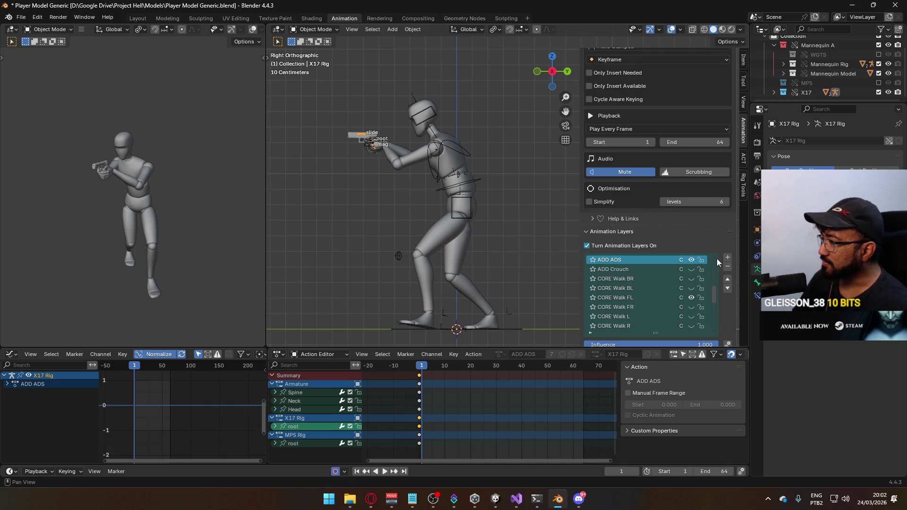
{"action": "left_click", "coordinate": [691, 298]}
{"action": "left_click", "coordinate": [692, 289]}
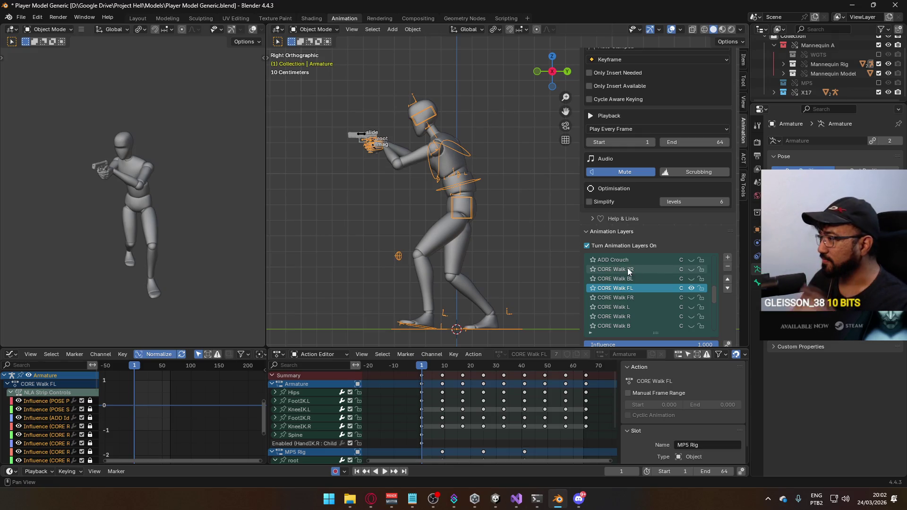
{"action": "left_click", "coordinate": [689, 289]}
{"action": "left_click", "coordinate": [692, 279]}
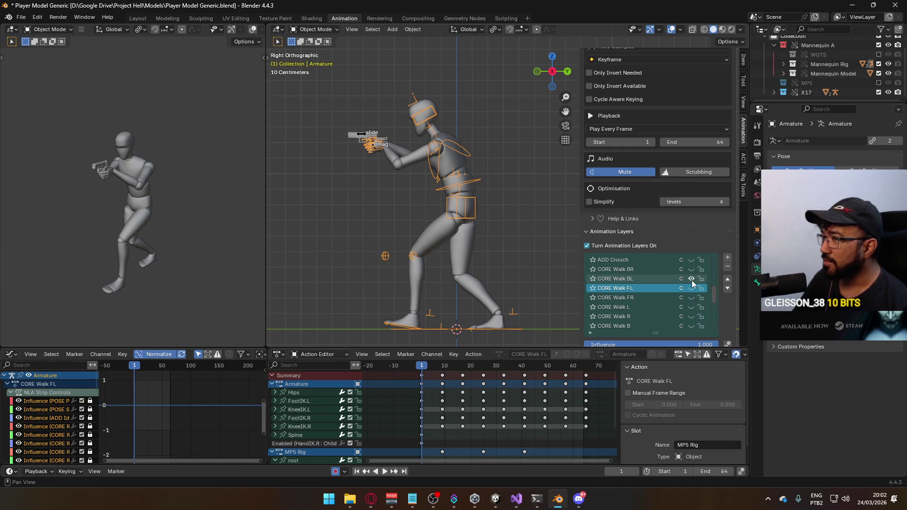
{"action": "left_click", "coordinate": [690, 270]}
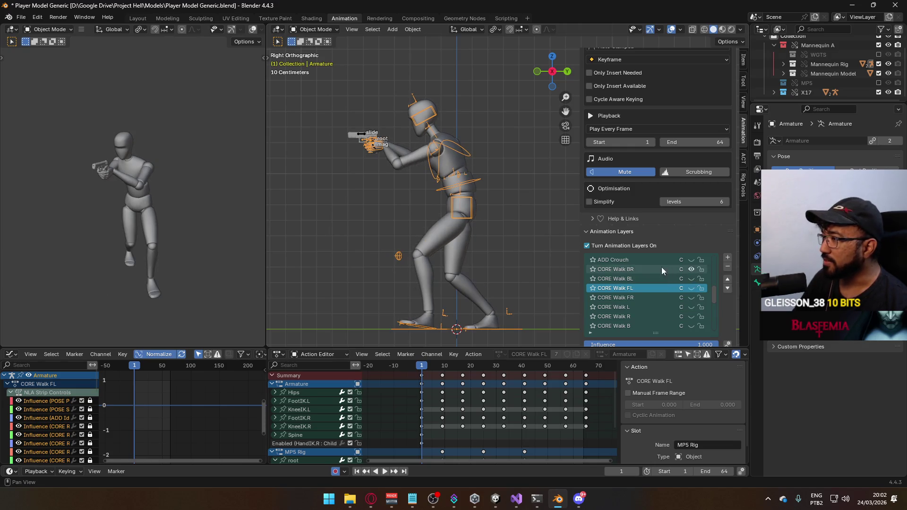
{"action": "left_click", "coordinate": [362, 132]}
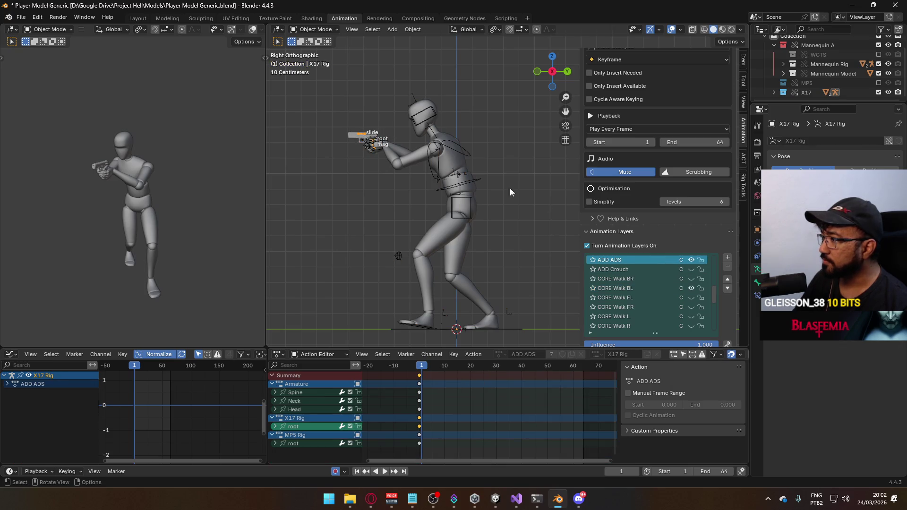
{"action": "left_click", "coordinate": [690, 286]}
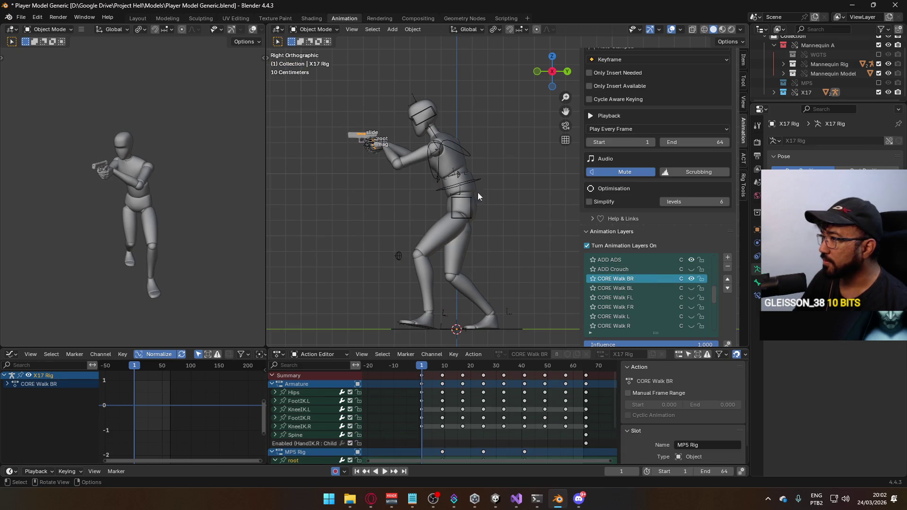
{"action": "left_click", "coordinate": [465, 161]}
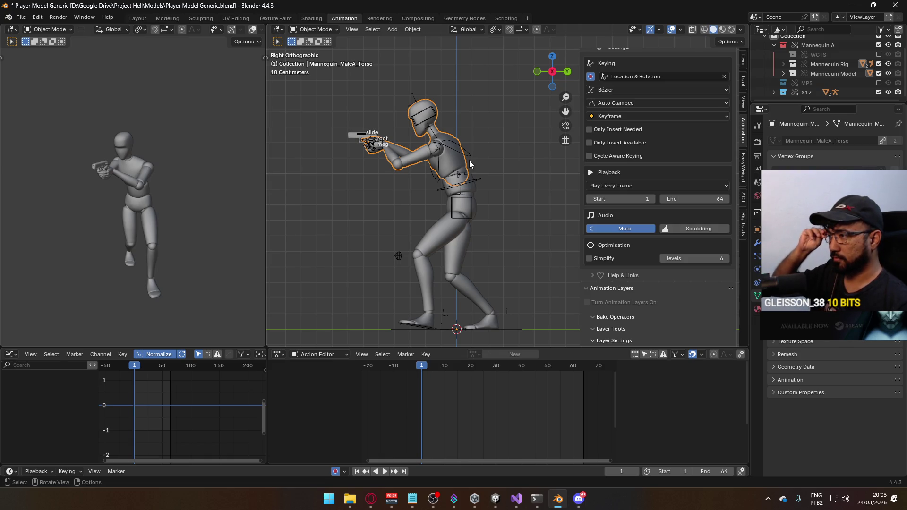
Step: Play the CORE Walk BR walk, return to frame 1, and make the mannequin mesh active
{"action": "left_click", "coordinate": [463, 135]}
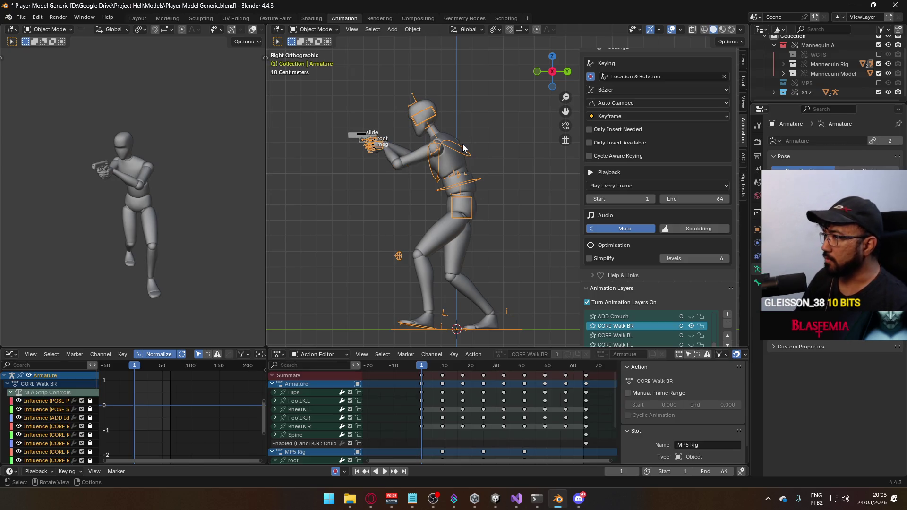
{"action": "key", "text": "space"}
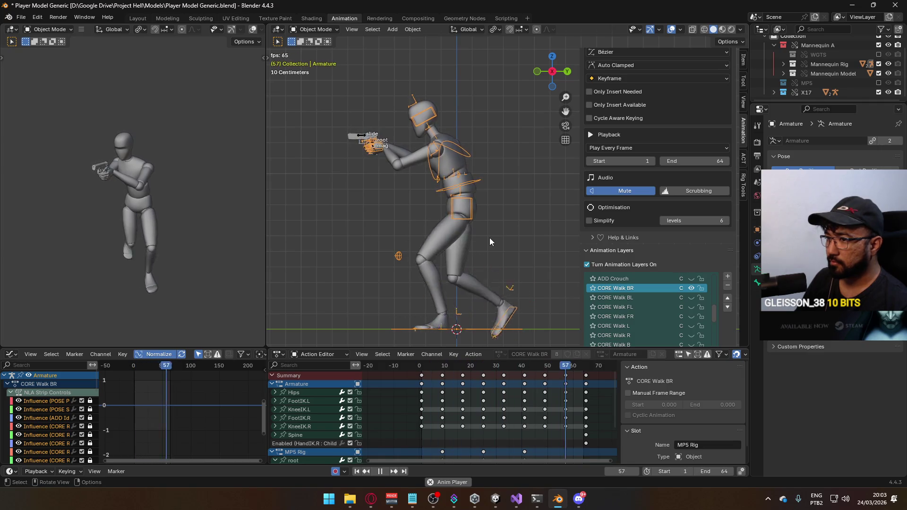
{"action": "left_click_drag", "start_coordinate": [469, 368], "coordinate": [423, 369]}
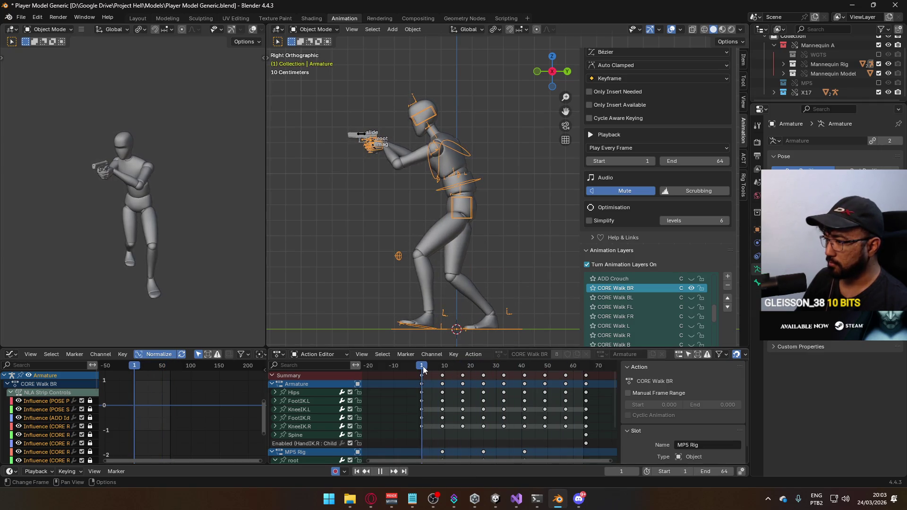
{"action": "left_click", "coordinate": [473, 217]}
{"action": "left_click", "coordinate": [470, 216], "text": "shift"}
{"action": "left_click", "coordinate": [469, 230], "text": "shift"}
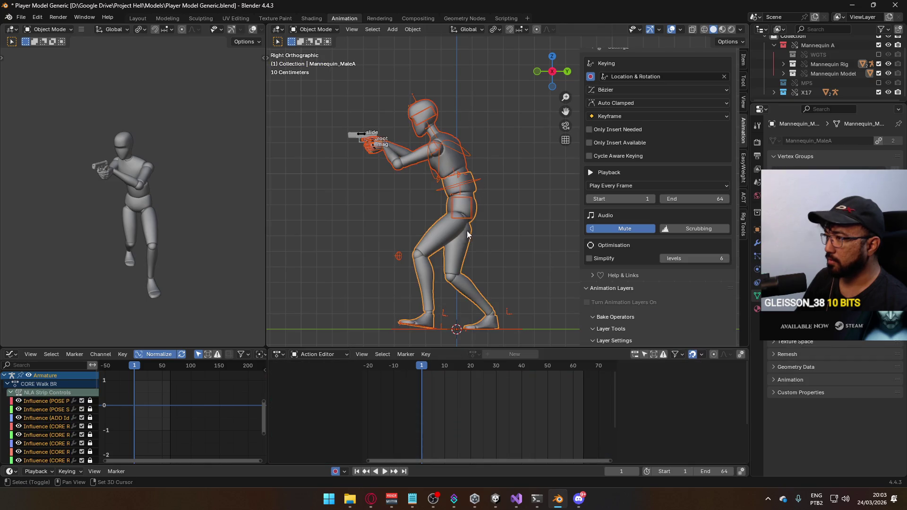
Step: Start an FBX export, scroll through the Animations folder's files, and move the window aside
{"action": "left_click", "coordinate": [21, 17]}
{"action": "mouse_move", "coordinate": [57, 162]}
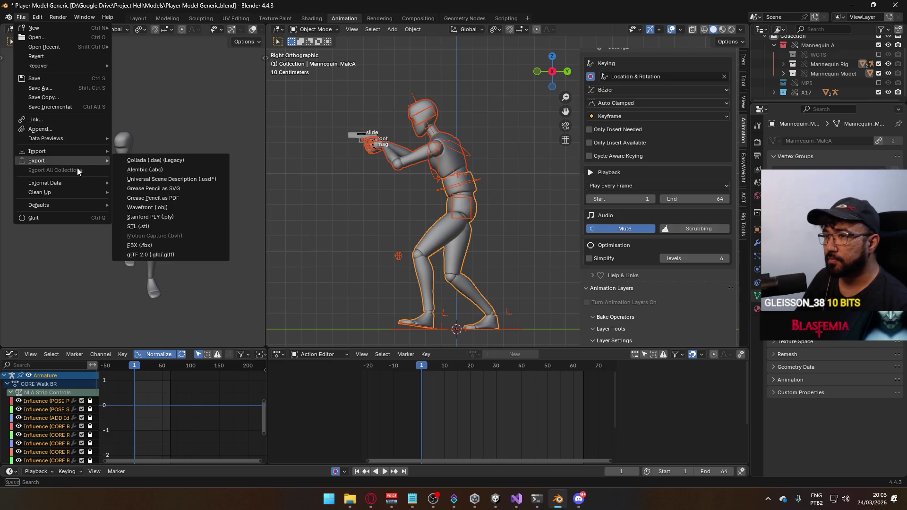
{"action": "left_click", "coordinate": [171, 245]}
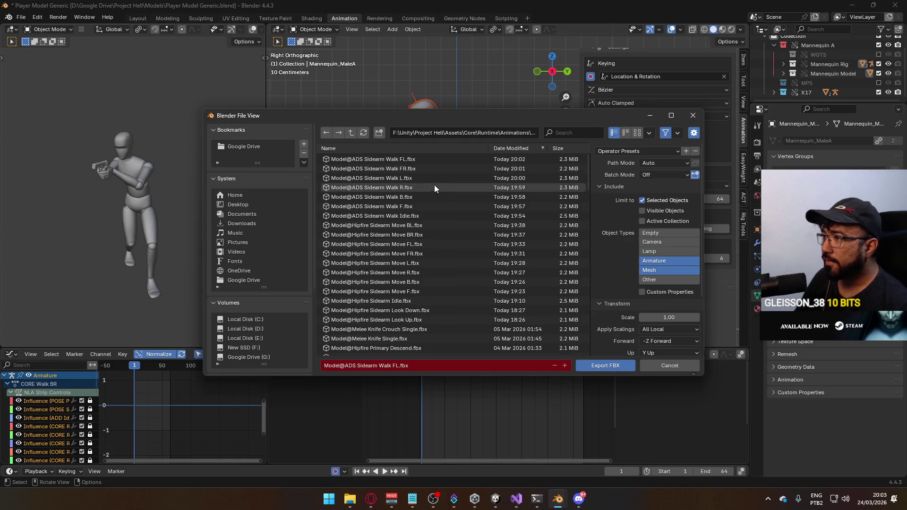
{"action": "scroll", "coordinate": [425, 189], "scroll_direction": "down", "scroll_amount": 3}
{"action": "scroll", "coordinate": [403, 201], "scroll_direction": "down", "scroll_amount": 5}
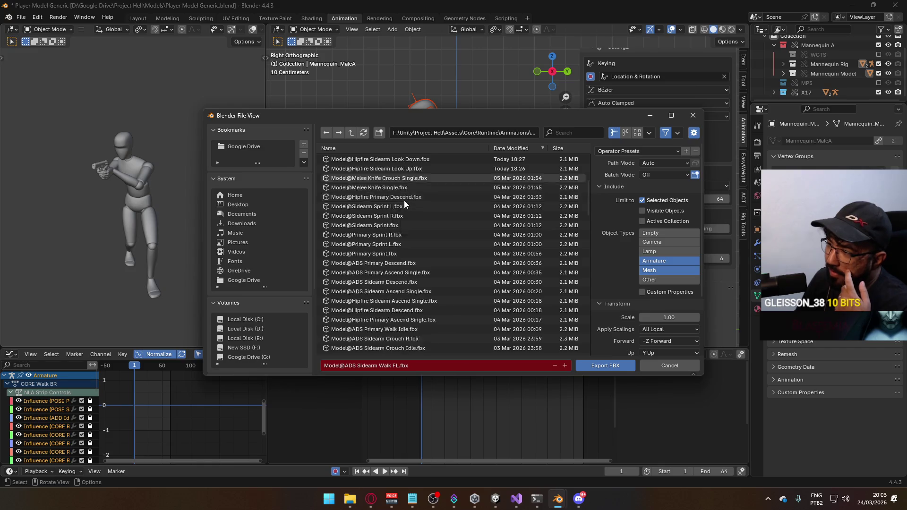
{"action": "scroll", "coordinate": [403, 201], "scroll_direction": "down", "scroll_amount": 10}
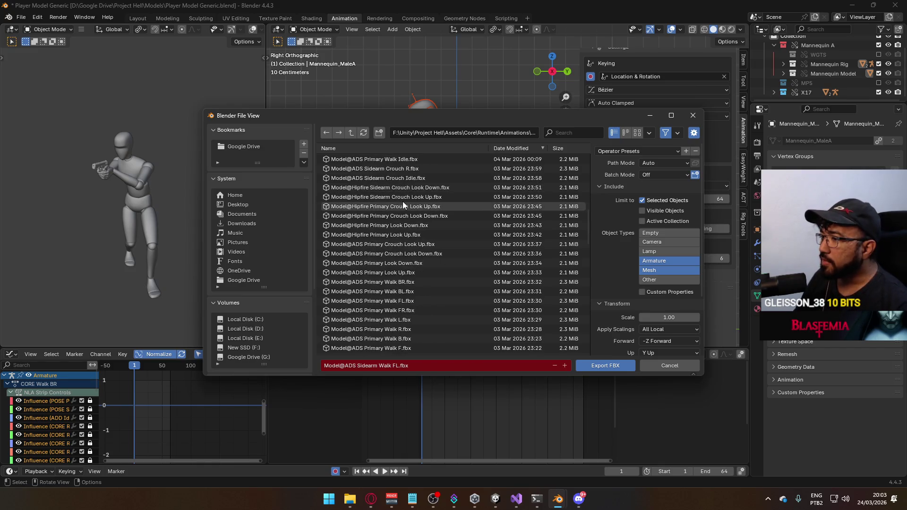
{"action": "scroll", "coordinate": [400, 206], "scroll_direction": "up", "scroll_amount": 15}
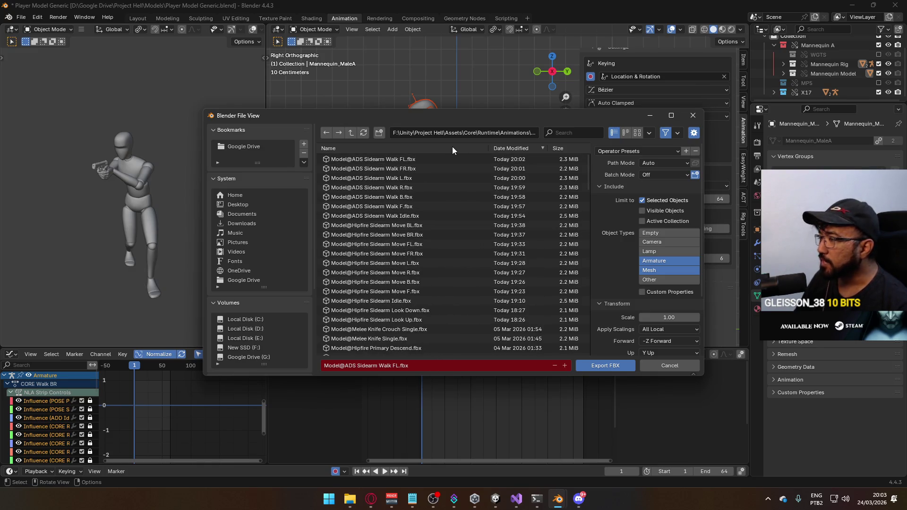
{"action": "mouse_move", "coordinate": [488, 119]}
{"action": "left_mouse_down"}
{"action": "mouse_move", "coordinate": [404, 189]}
{"action": "mouse_move", "coordinate": [508, 193]}
{"action": "mouse_move", "coordinate": [468, 178]}
{"action": "mouse_move", "coordinate": [463, 144]}
{"action": "mouse_move", "coordinate": [417, 136]}
{"action": "left_mouse_up"}
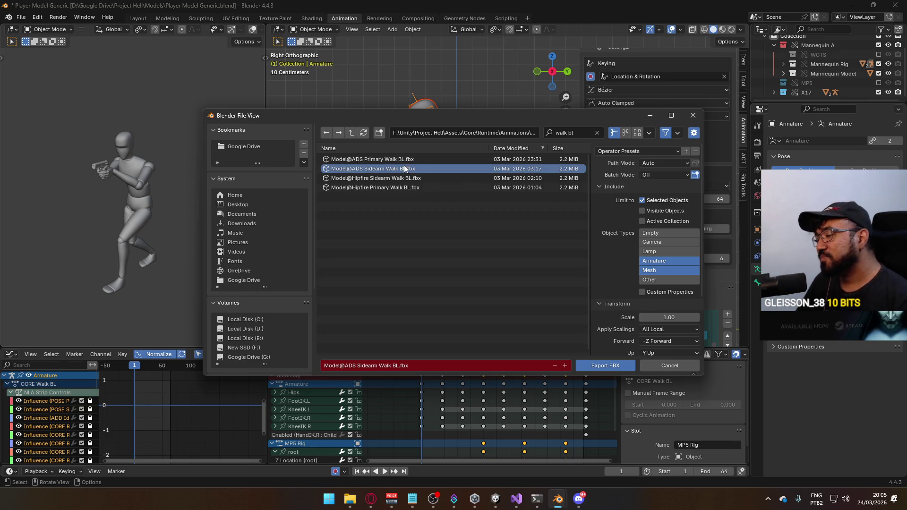
Step: Overwrite Model@ADS Sidearm Walk BL.fbx with the export, then switch to Unity
{"action": "mouse_move", "coordinate": [425, 116]}
{"action": "left_mouse_down"}
{"action": "mouse_move", "coordinate": [427, 178]}
{"action": "mouse_move", "coordinate": [472, 420]}
{"action": "mouse_move", "coordinate": [392, 140]}
{"action": "mouse_move", "coordinate": [340, 140]}
{"action": "left_mouse_up"}
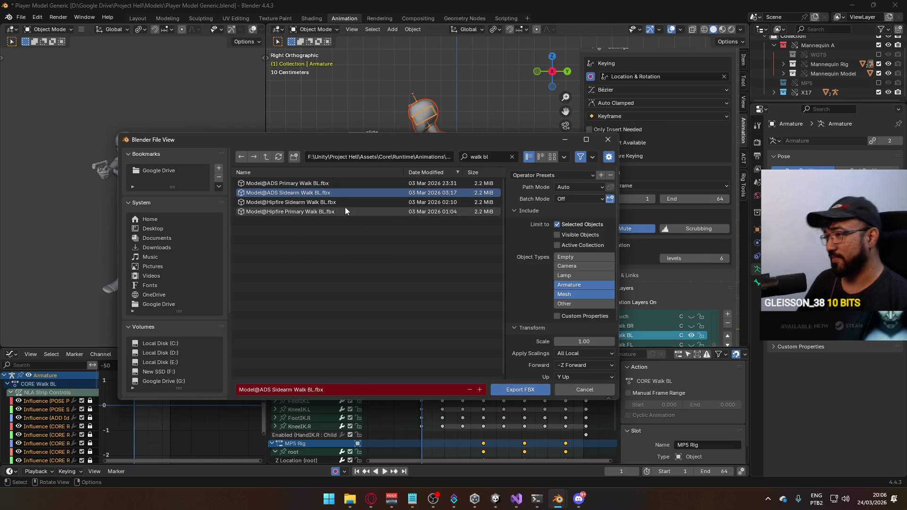
{"action": "double_click", "coordinate": [319, 191]}
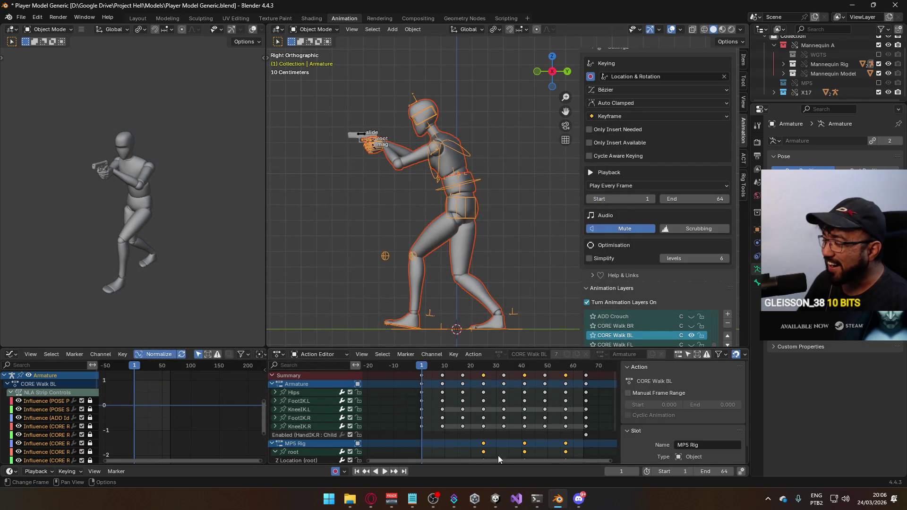
{"action": "left_click", "coordinate": [503, 501]}
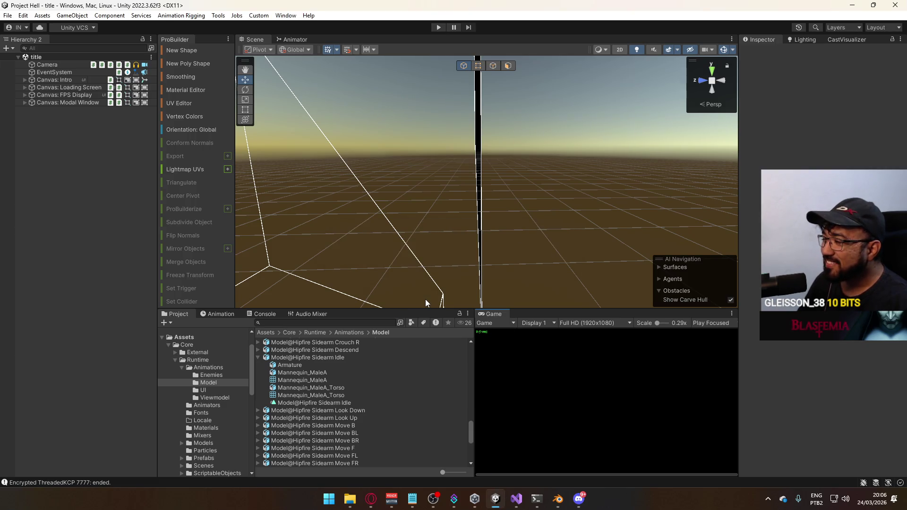
Step: Start Unity Play mode and host a session so the dev scene loads with the mannequin
{"action": "left_click", "coordinate": [435, 26]}
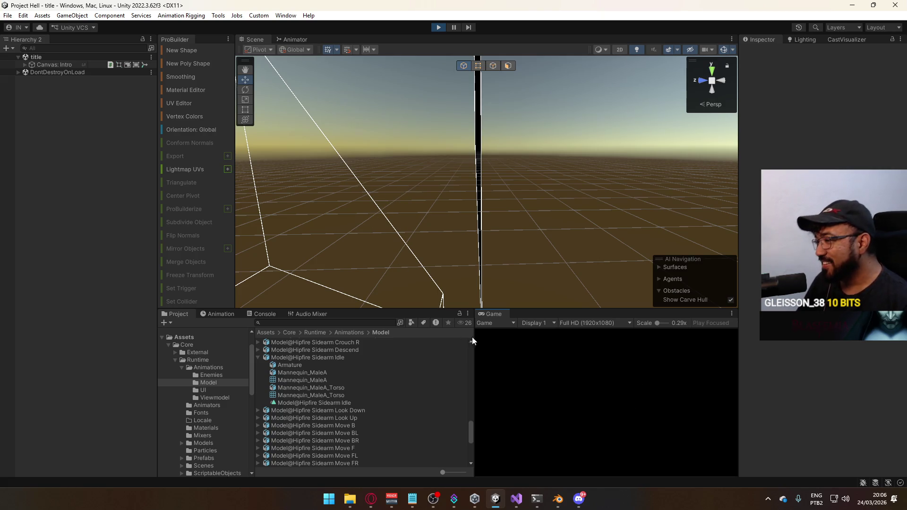
{"action": "mouse_move", "coordinate": [472, 338]}
{"action": "left_mouse_down"}
{"action": "mouse_move", "coordinate": [454, 337]}
{"action": "mouse_move", "coordinate": [471, 337]}
{"action": "left_mouse_up"}
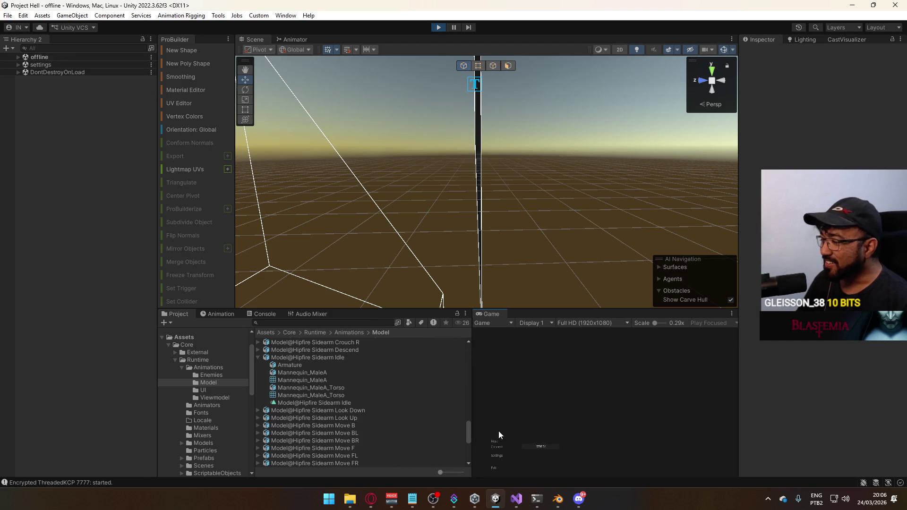
{"action": "left_click", "coordinate": [495, 441]}
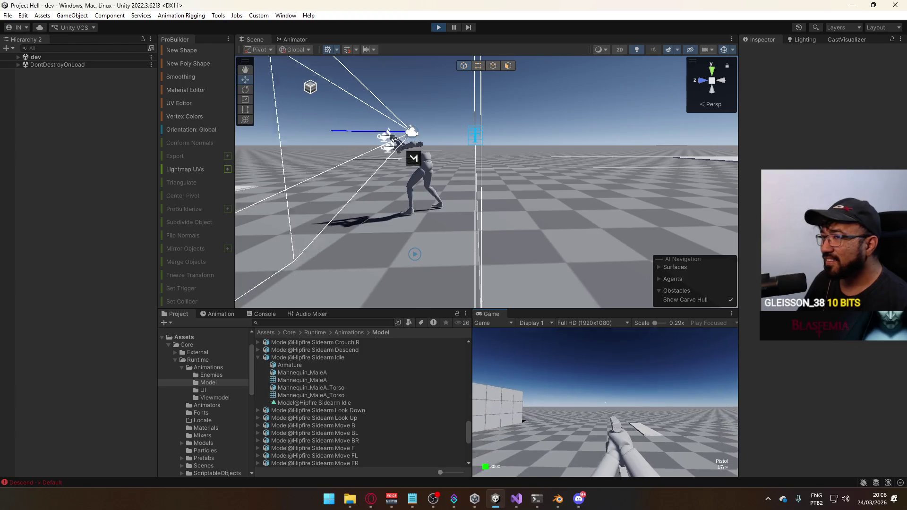
Step: Expand dev > Player > Model in the Hierarchy and select Mannequin_MaleA_Torso
{"action": "left_click", "coordinate": [18, 56]}
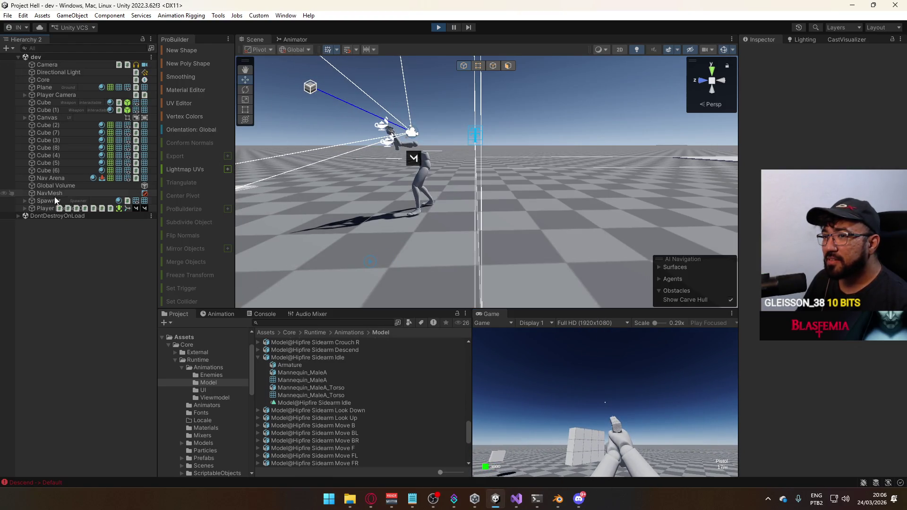
{"action": "left_click", "coordinate": [41, 208]}
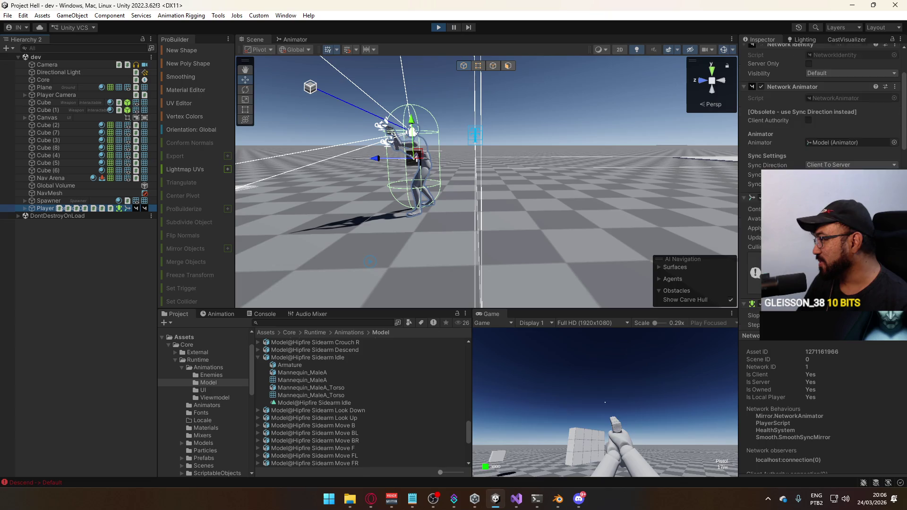
{"action": "scroll", "coordinate": [822, 118], "scroll_direction": "down", "scroll_amount": 5}
{"action": "scroll", "coordinate": [822, 118], "scroll_direction": "down", "scroll_amount": 5}
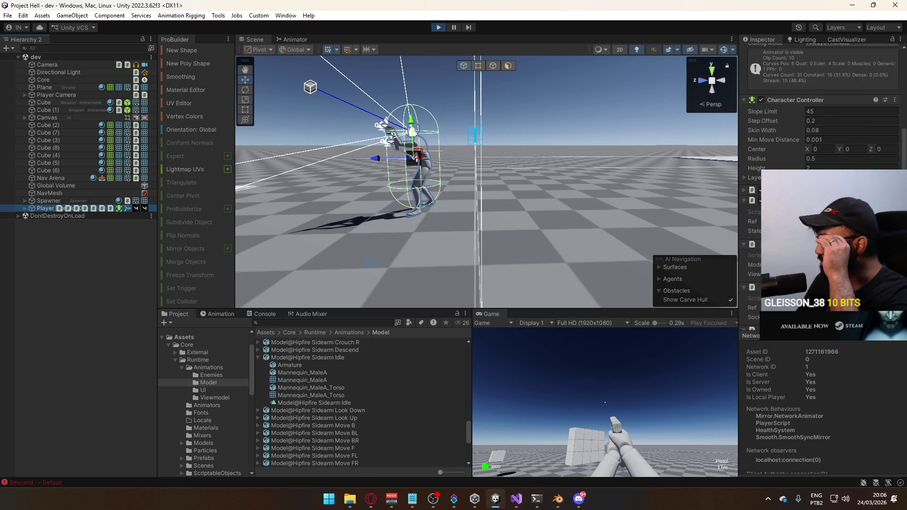
{"action": "scroll", "coordinate": [822, 118], "scroll_direction": "down", "scroll_amount": 5}
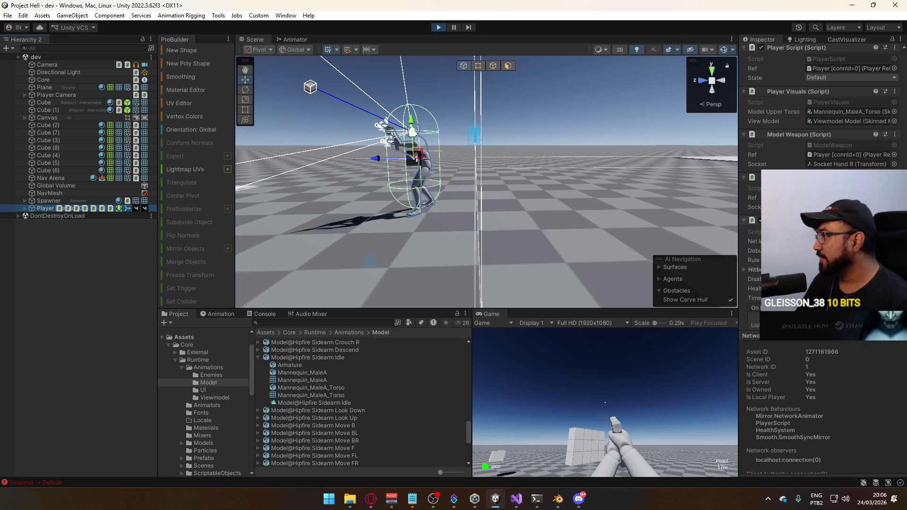
{"action": "scroll", "coordinate": [822, 118], "scroll_direction": "up", "scroll_amount": 5}
{"action": "left_click", "coordinate": [25, 208]}
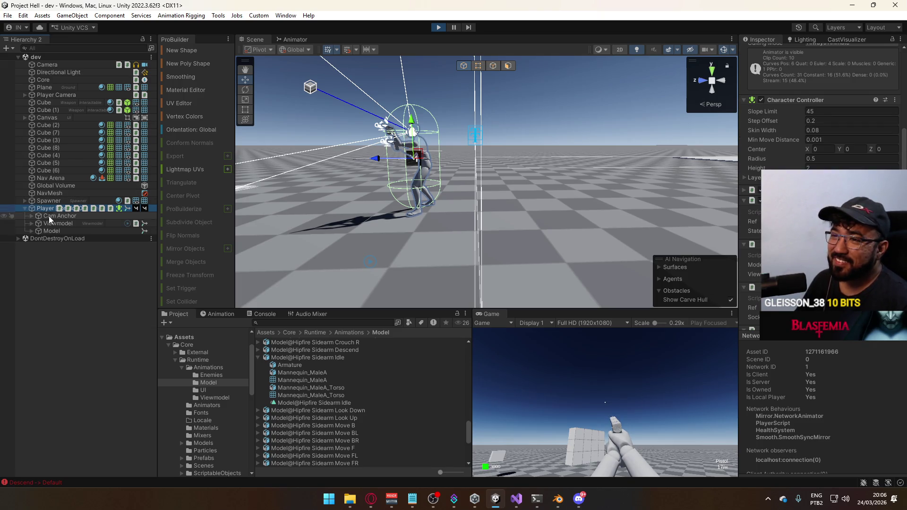
{"action": "left_click", "coordinate": [52, 231]}
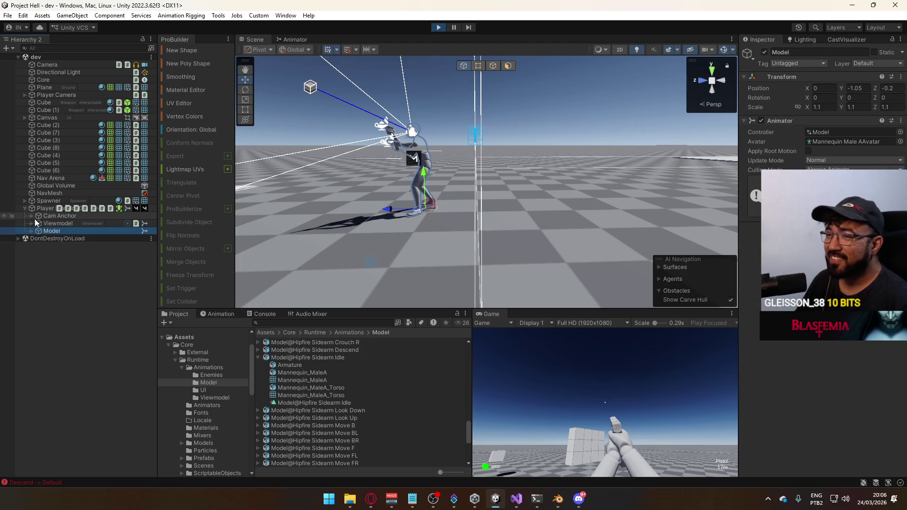
{"action": "left_click", "coordinate": [31, 231]}
{"action": "left_click", "coordinate": [84, 253]}
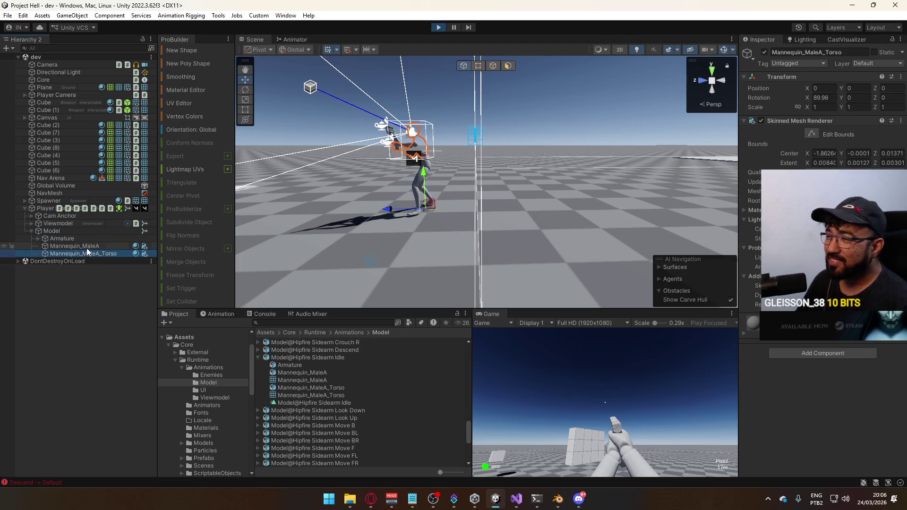
Step: Walk the player in the Game view to test the sidearm walk, then stop Play mode
{"action": "left_click", "coordinate": [594, 364]}
{"action": "key", "text": "a"}
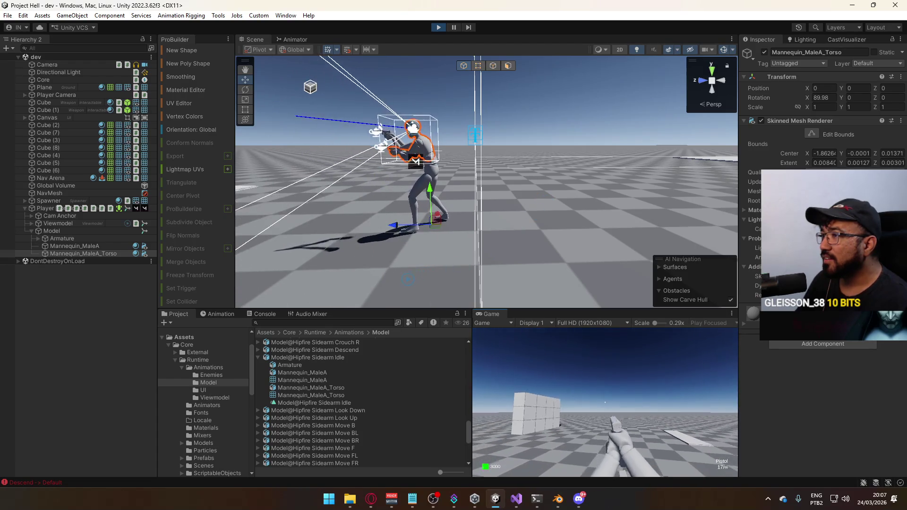
{"action": "key", "text": "super"}
{"action": "left_click", "coordinate": [436, 27]}
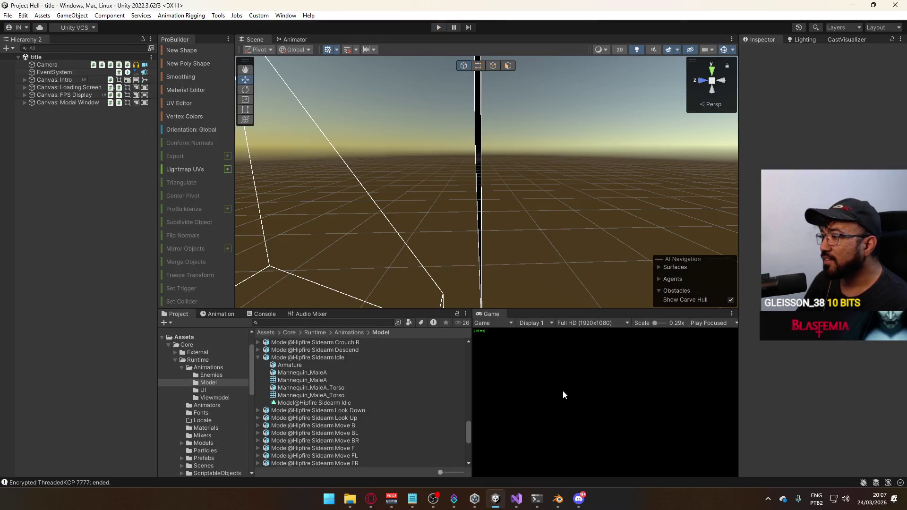
Step: Back in Blender, select the POSE Sidearm Idle layer and keep only the armature selected
{"action": "left_click", "coordinate": [558, 498]}
{"action": "scroll", "coordinate": [701, 215], "scroll_direction": "down", "scroll_amount": 3}
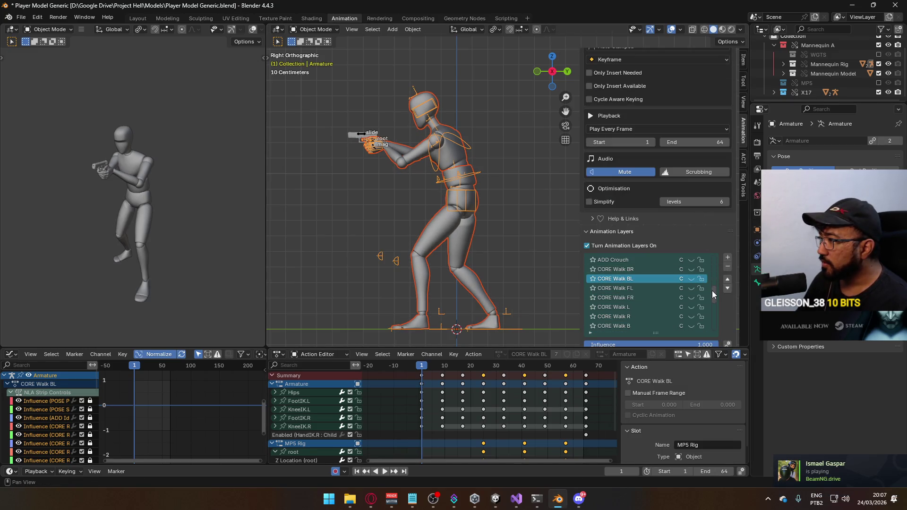
{"action": "left_click_drag", "start_coordinate": [712, 291], "coordinate": [718, 328]}
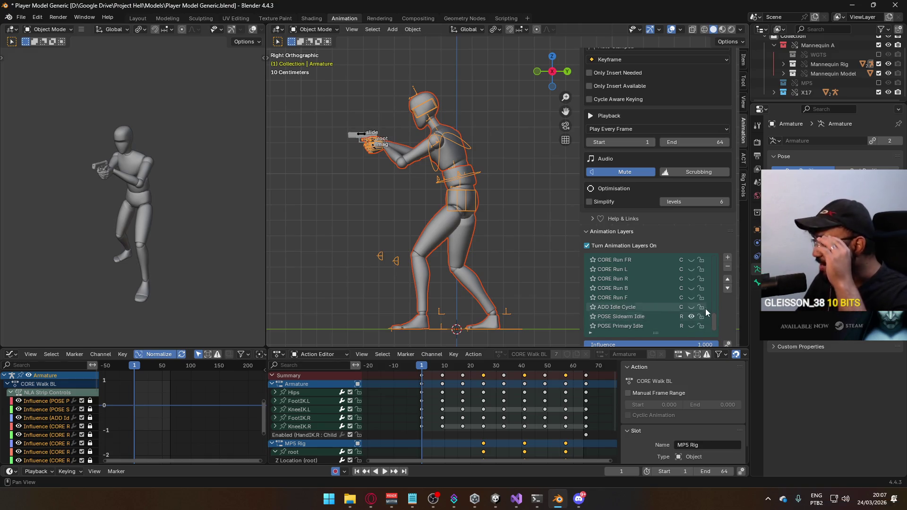
{"action": "left_click", "coordinate": [621, 314]}
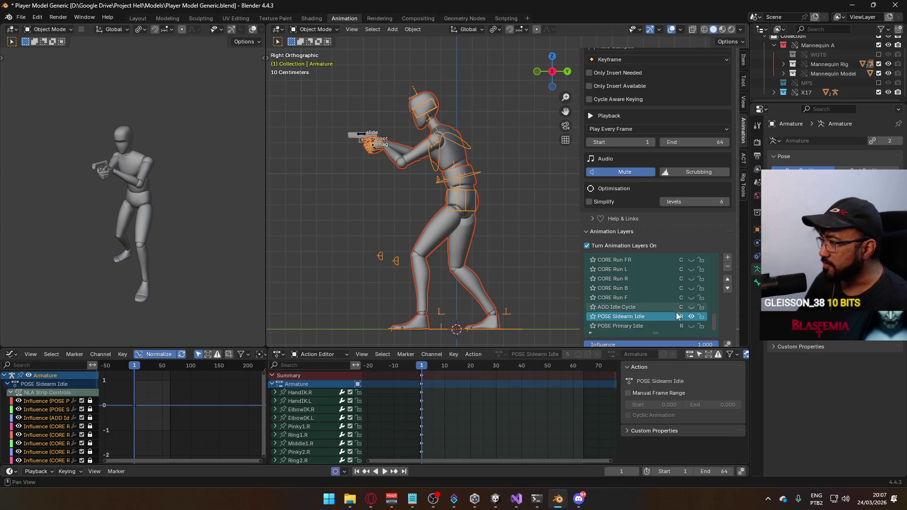
{"action": "mouse_move", "coordinate": [714, 325]}
{"action": "left_mouse_down"}
{"action": "mouse_move", "coordinate": [712, 265]}
{"action": "mouse_move", "coordinate": [715, 324]}
{"action": "left_mouse_up"}
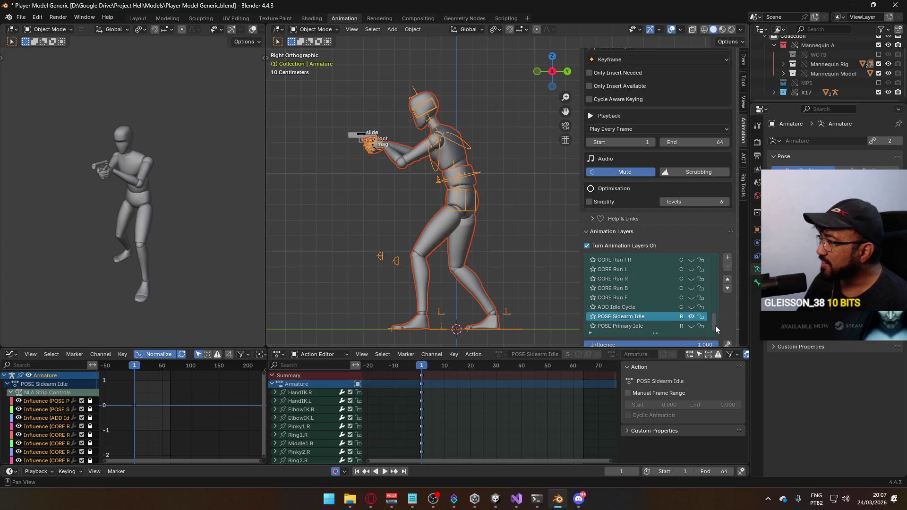
{"action": "left_click", "coordinate": [473, 177]}
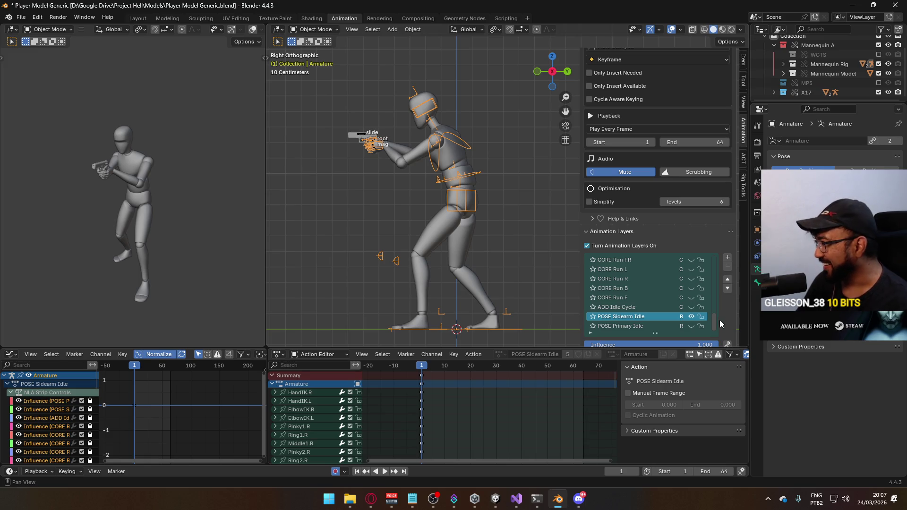
Step: Preview the ADD Look Up layer briefly, then make the X17 Rig pistol active
{"action": "mouse_move", "coordinate": [713, 319]}
{"action": "left_mouse_down"}
{"action": "mouse_move", "coordinate": [711, 259]}
{"action": "mouse_move", "coordinate": [711, 270]}
{"action": "left_mouse_up"}
{"action": "left_click", "coordinate": [694, 299]}
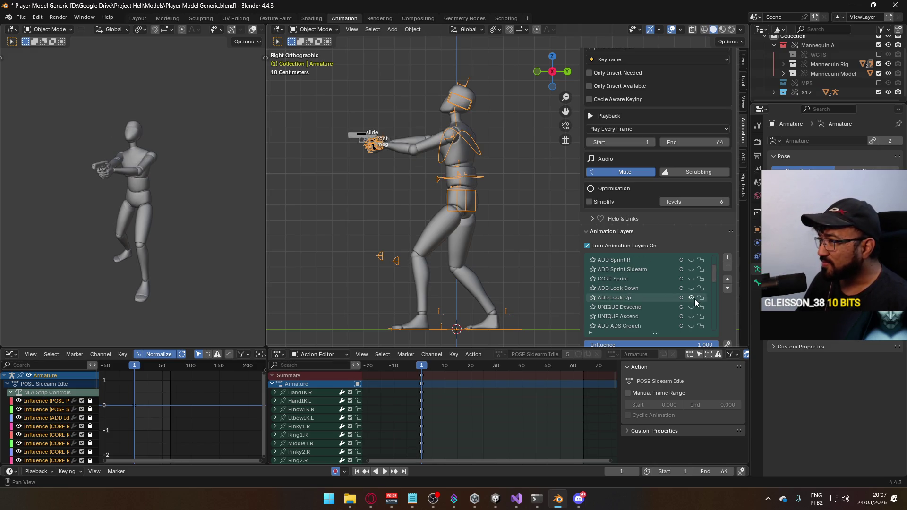
{"action": "left_click", "coordinate": [694, 299]}
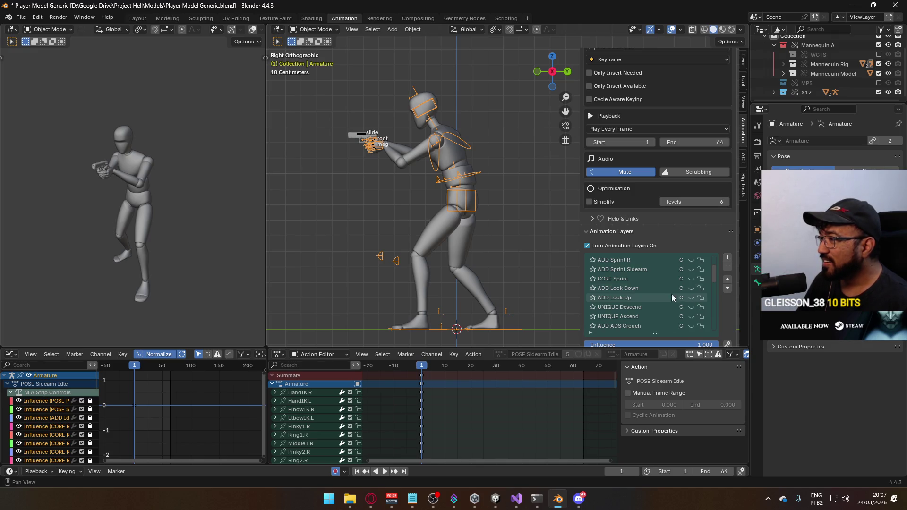
{"action": "left_click", "coordinate": [361, 132]}
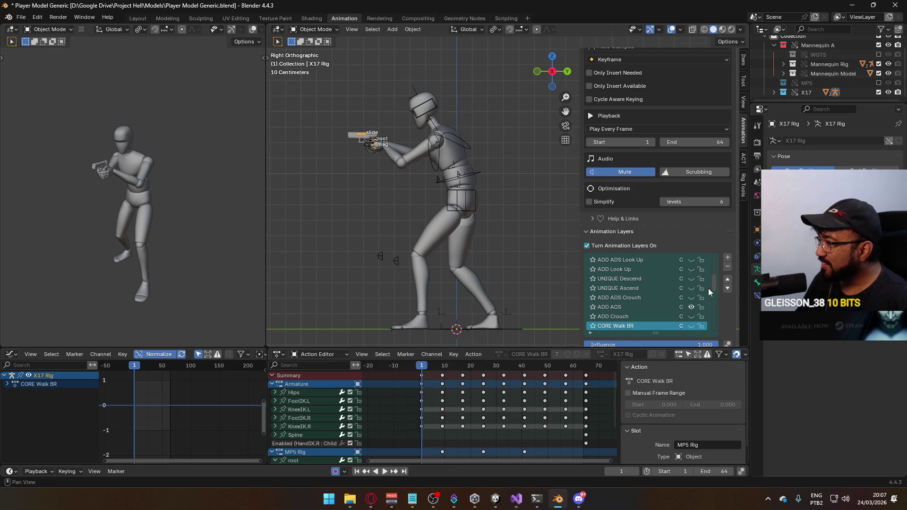
Step: Toggle CORE Walk BL's visibility and switch on the ADD ADS Look Up layer for the X17 Rig
{"action": "mouse_move", "coordinate": [710, 282]}
{"action": "left_mouse_down"}
{"action": "mouse_move", "coordinate": [718, 324]}
{"action": "mouse_move", "coordinate": [715, 260]}
{"action": "left_mouse_up"}
{"action": "left_click", "coordinate": [693, 298]}
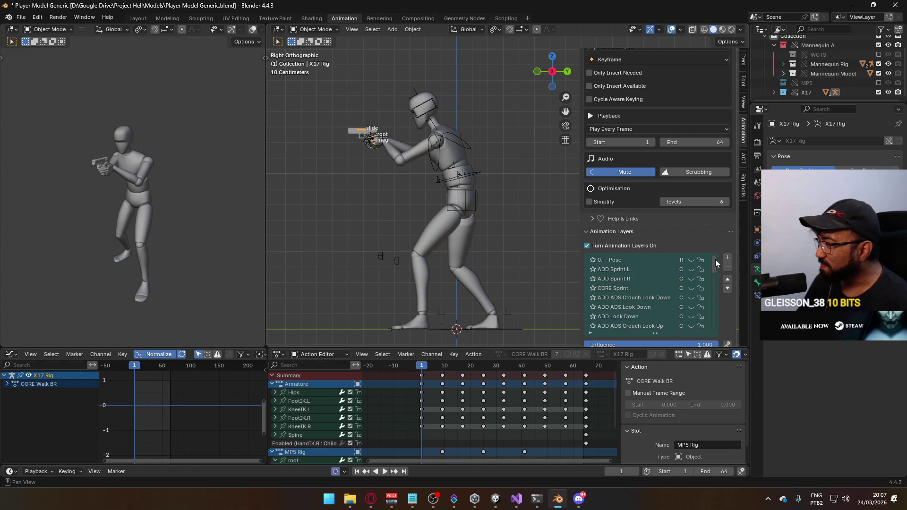
{"action": "scroll", "coordinate": [678, 271], "scroll_direction": "down", "scroll_amount": 2}
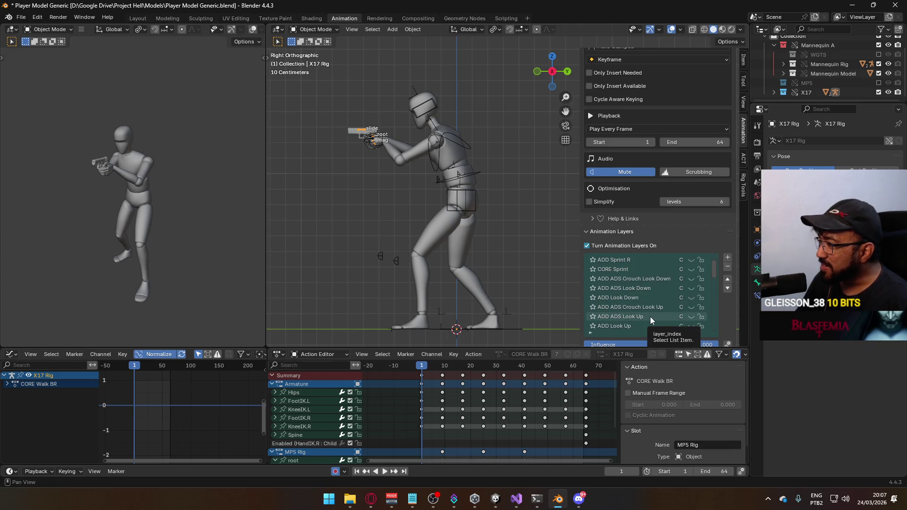
{"action": "left_click", "coordinate": [691, 317]}
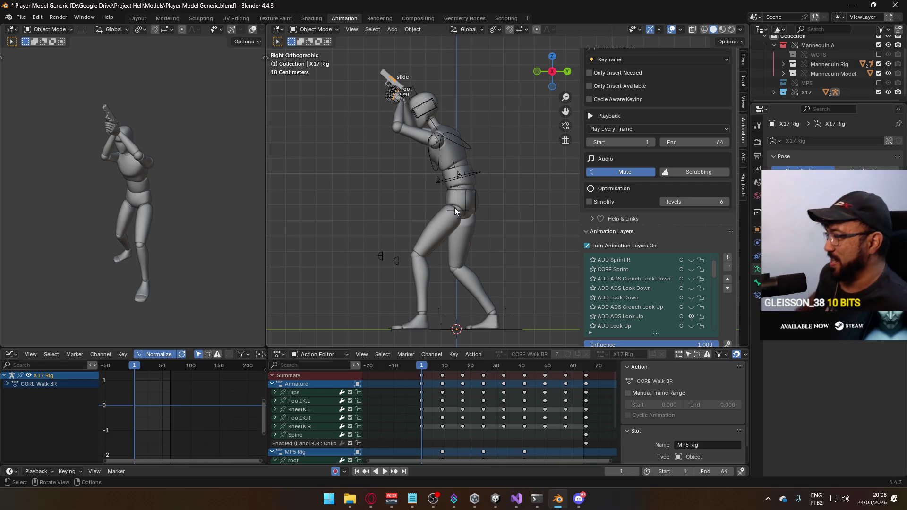
Step: Enable the ADD Look Up layer on the character's armature
{"action": "left_click", "coordinate": [418, 104]}
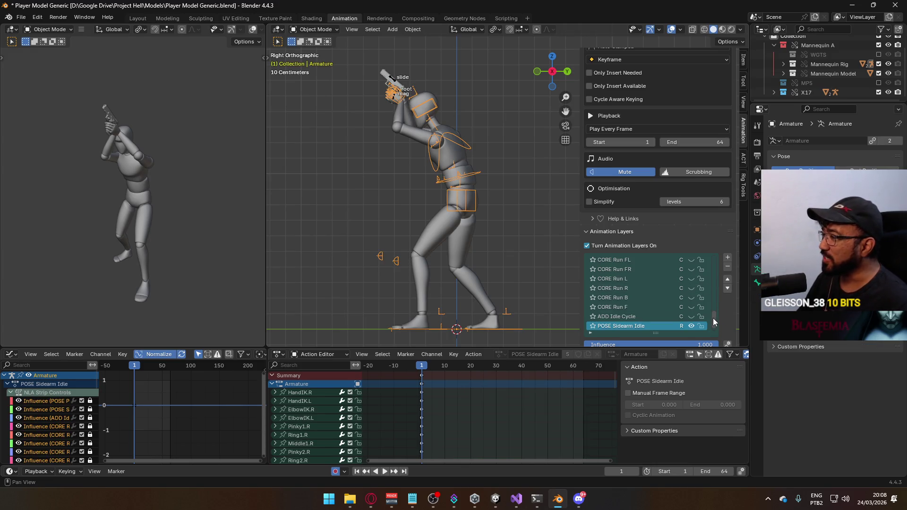
{"action": "left_click_drag", "start_coordinate": [713, 318], "coordinate": [708, 264]}
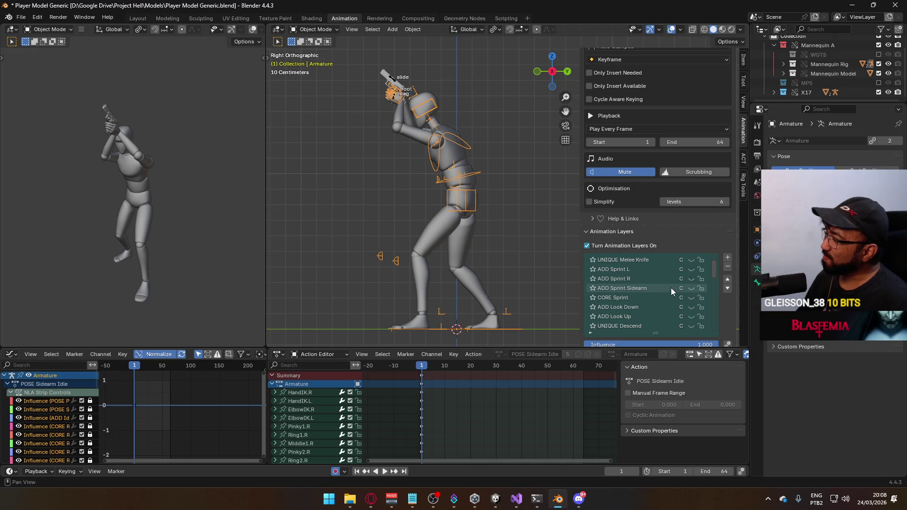
{"action": "left_click", "coordinate": [689, 316]}
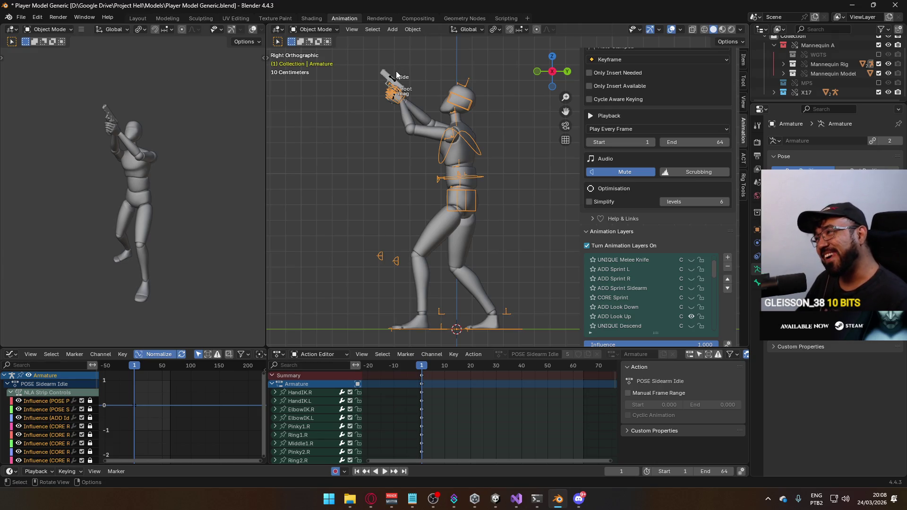
Step: On the X17 Rig, make ADD ADS Look Up the active layer and unmute it
{"action": "left_click", "coordinate": [392, 91]}
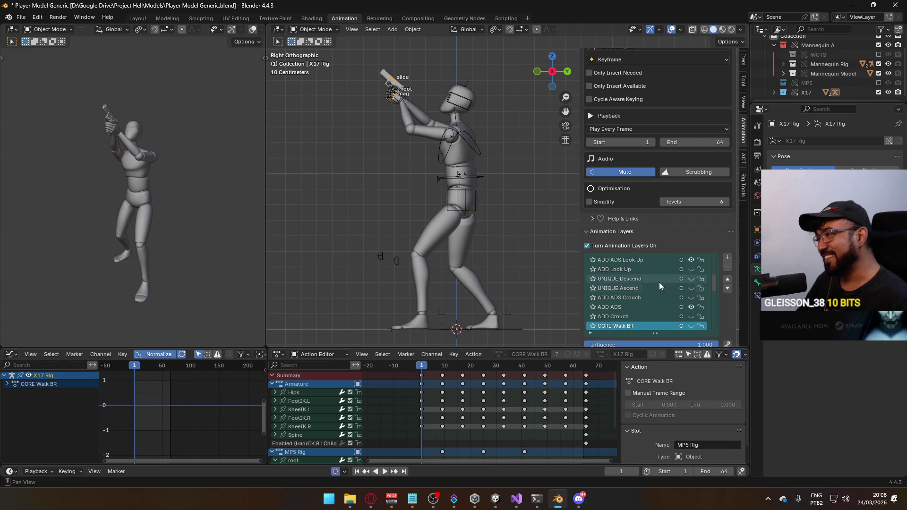
{"action": "left_click", "coordinate": [658, 307]}
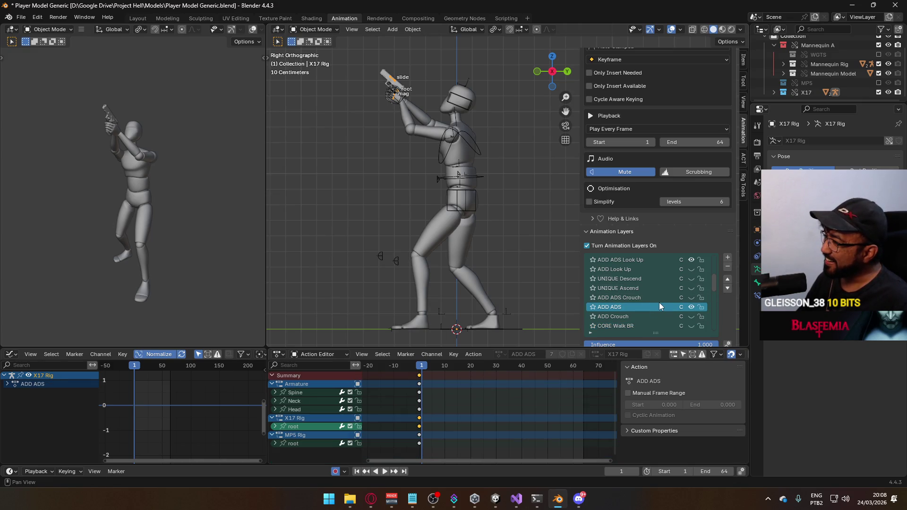
{"action": "scroll", "coordinate": [666, 300], "scroll_direction": "up", "scroll_amount": 2}
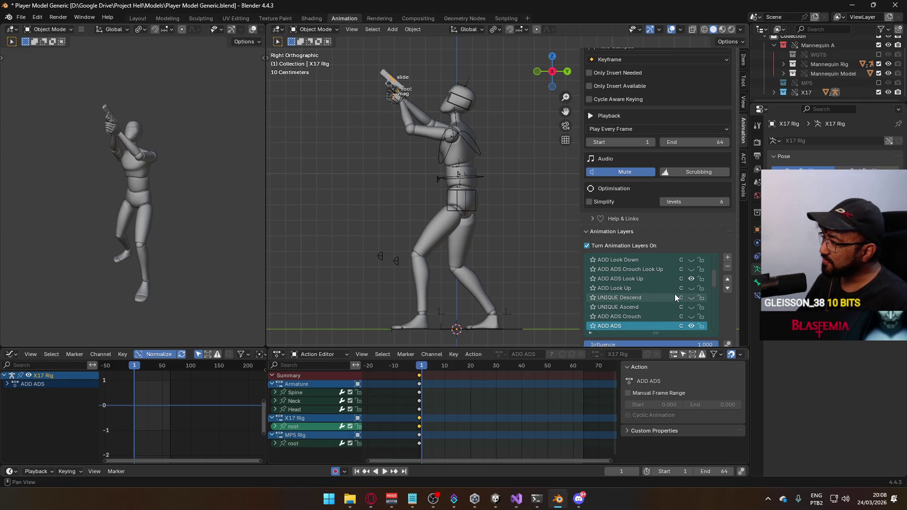
{"action": "left_click", "coordinate": [690, 288]}
{"action": "left_click", "coordinate": [689, 288]}
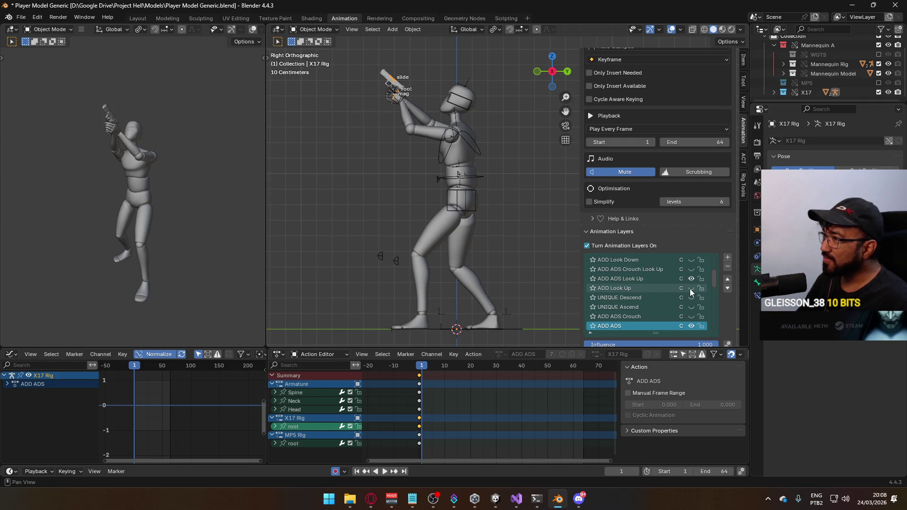
{"action": "left_click", "coordinate": [649, 280]}
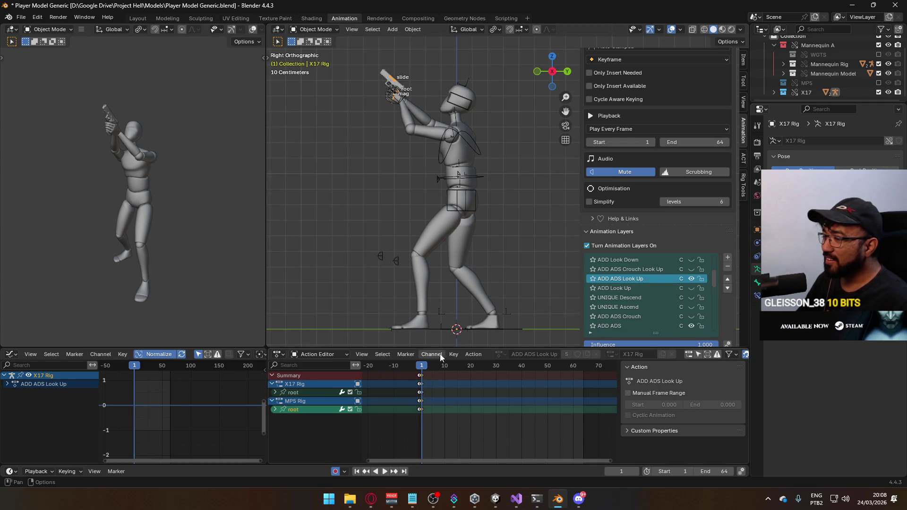
{"action": "left_click", "coordinate": [419, 370]}
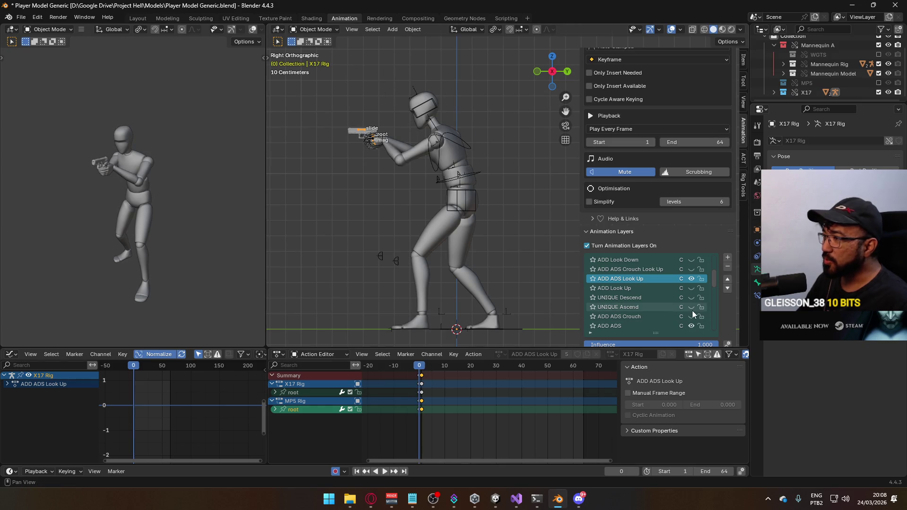
{"action": "scroll", "coordinate": [715, 278], "scroll_direction": "down", "scroll_amount": 1}
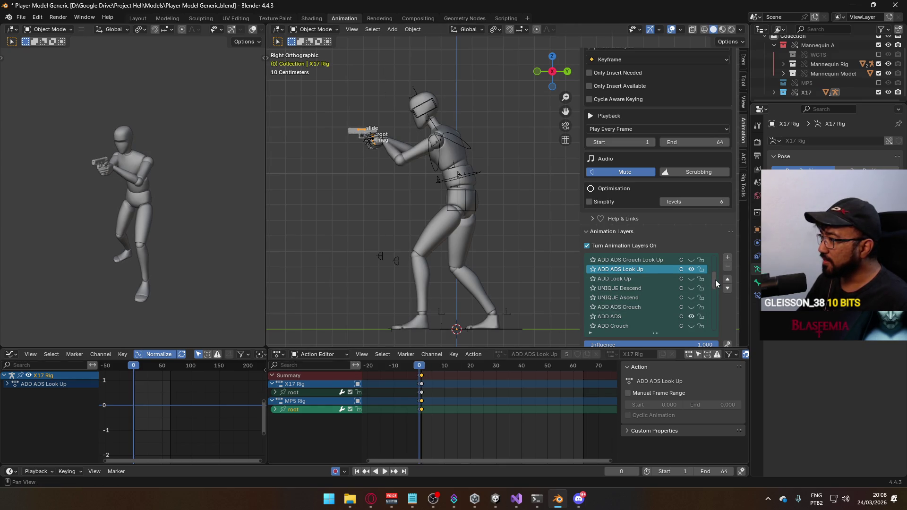
{"action": "left_click", "coordinate": [689, 268]}
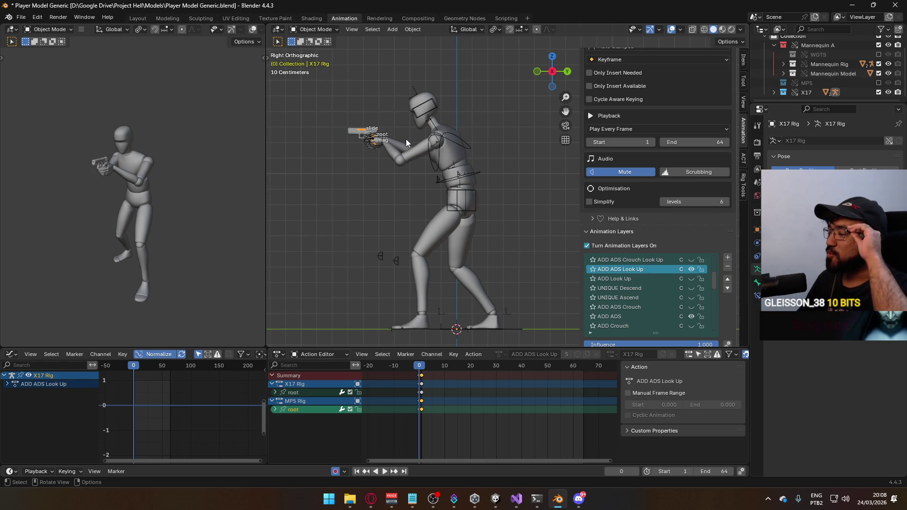
Step: Reselect the X17 pistol rig, play back the layered animation, and switch it to Pose Mode
{"action": "left_click", "coordinate": [367, 128]}
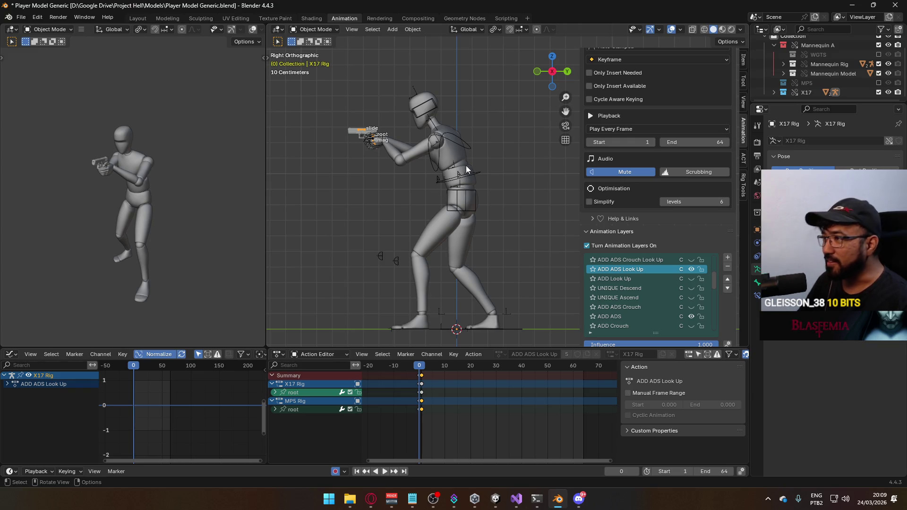
{"action": "left_click", "coordinate": [444, 141]}
{"action": "left_click", "coordinate": [441, 141]}
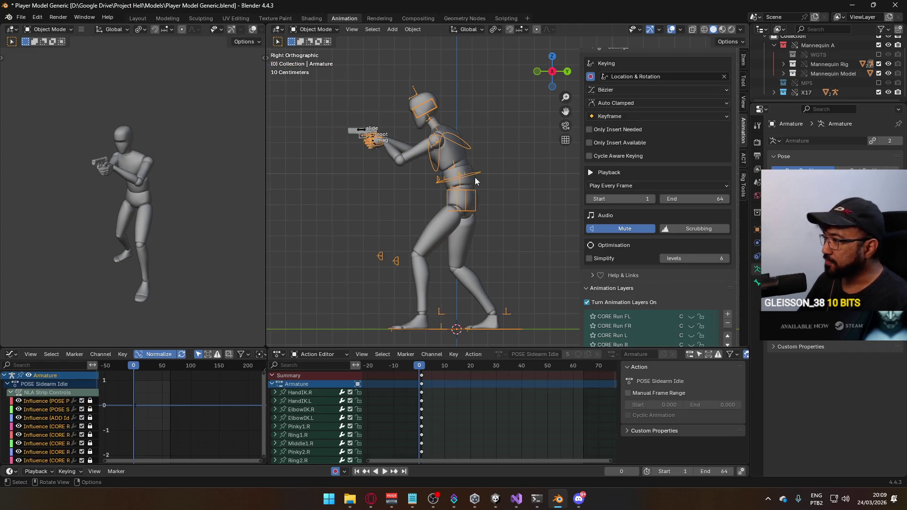
{"action": "scroll", "coordinate": [687, 249], "scroll_direction": "down", "scroll_amount": 3}
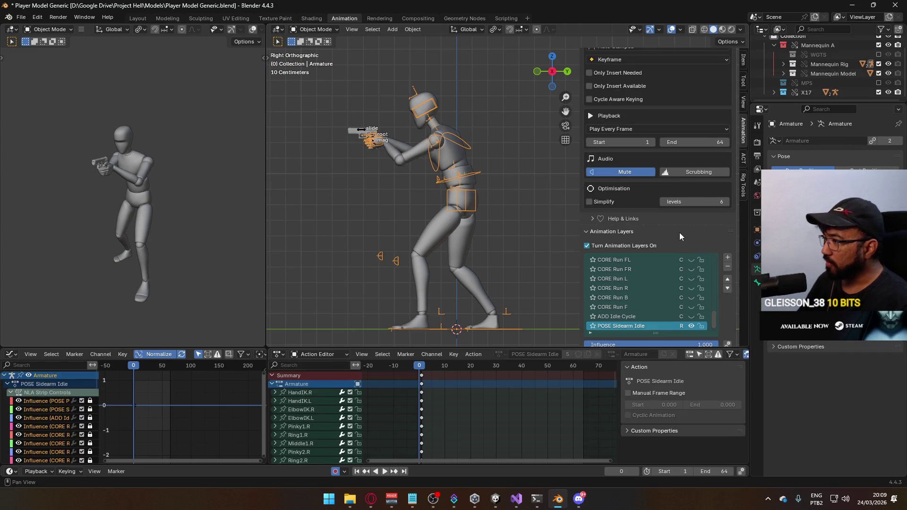
{"action": "left_click", "coordinate": [362, 128]}
{"action": "key", "text": "space"}
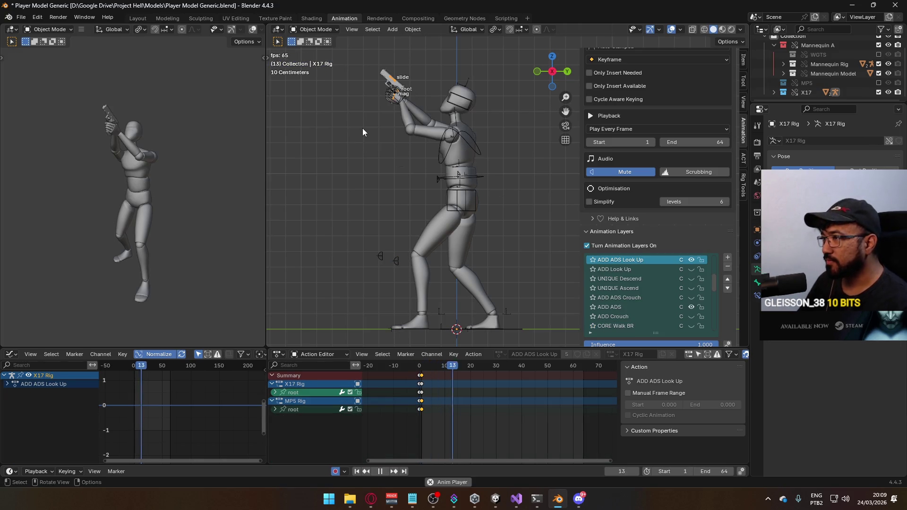
{"action": "key", "text": "space"}
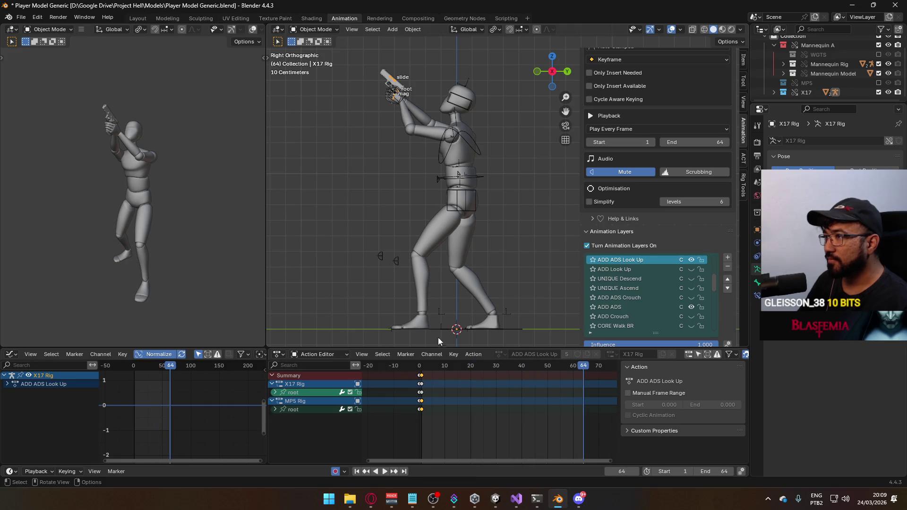
{"action": "key", "text": "space"}
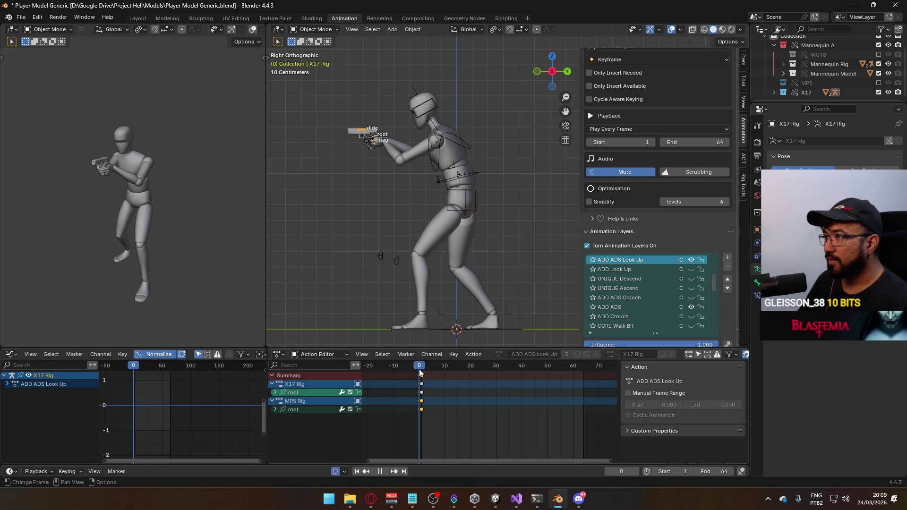
{"action": "key", "text": "space"}
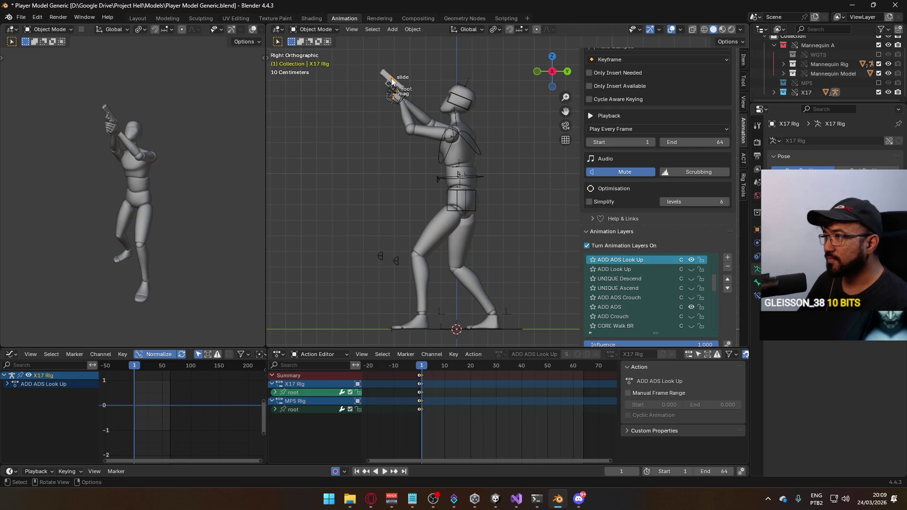
{"action": "left_click", "coordinate": [316, 29]}
{"action": "left_click", "coordinate": [330, 61]}
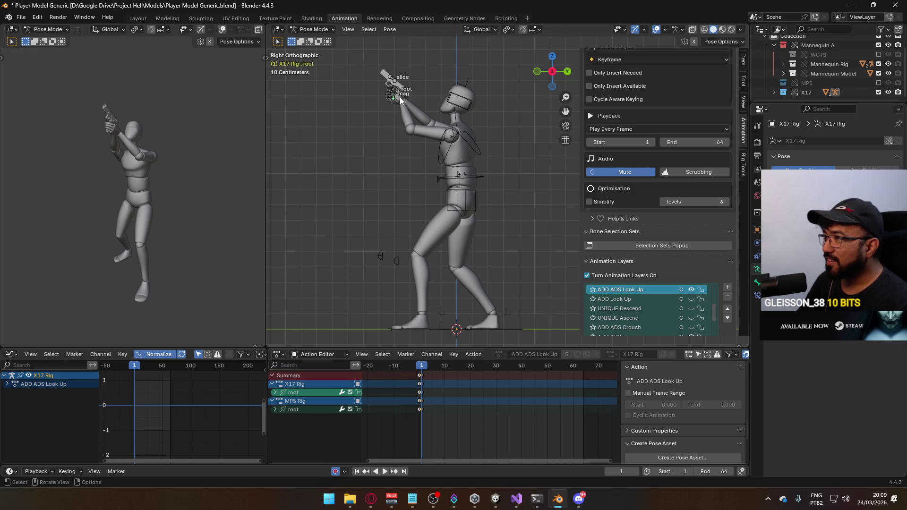
Step: Zoom to the hands, select the pistol's root bone, and compare the pose with ADD ADS Look Up off
{"action": "scroll", "coordinate": [386, 73], "scroll_direction": "up", "scroll_amount": 4}
{"action": "middle_click_drag", "start_coordinate": [386, 73], "coordinate": [446, 196], "text": "shift"}
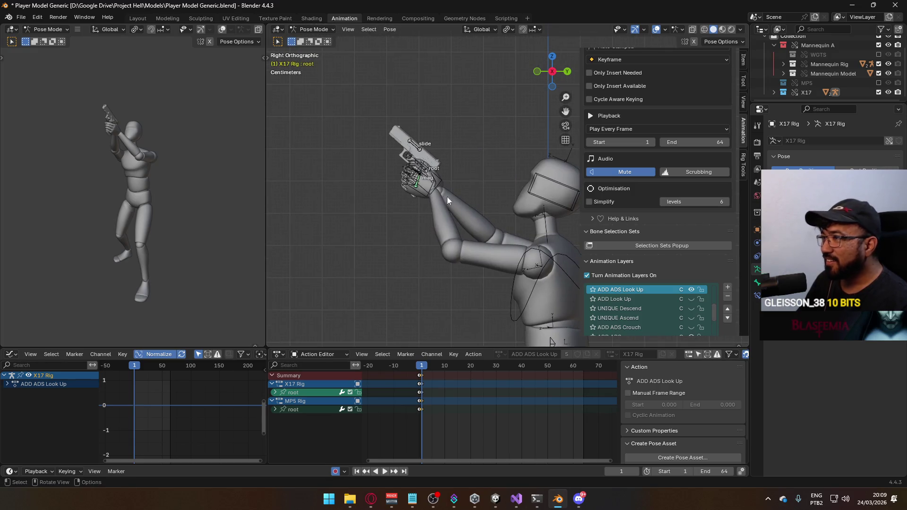
{"action": "left_click", "coordinate": [426, 174]}
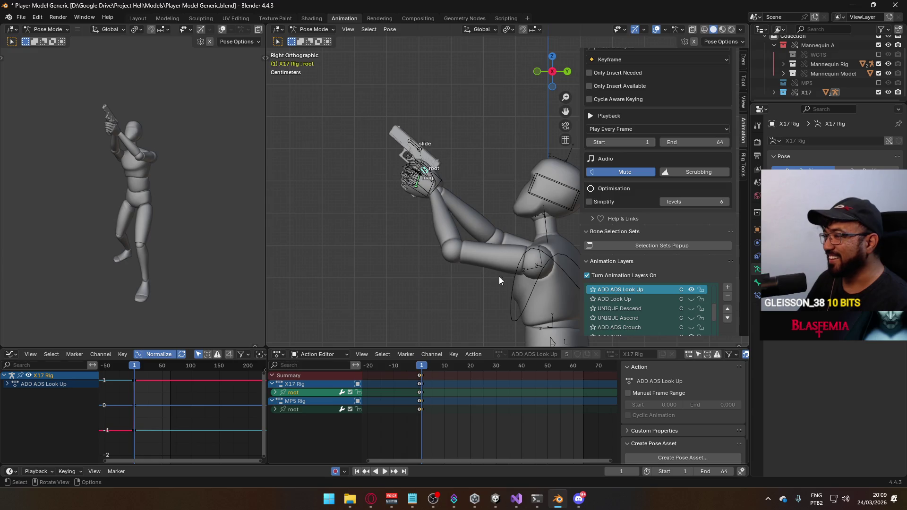
{"action": "left_click", "coordinate": [692, 289]}
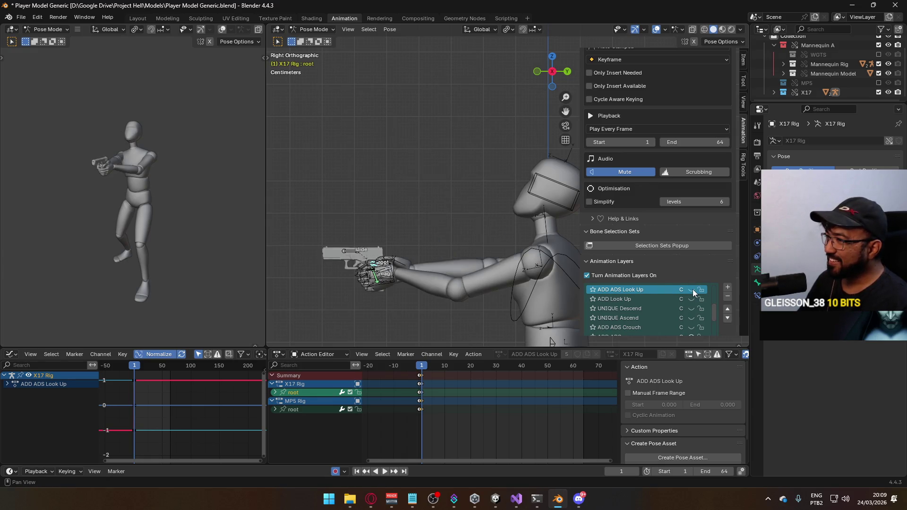
{"action": "left_click", "coordinate": [691, 289]}
{"action": "key", "text": "r"}
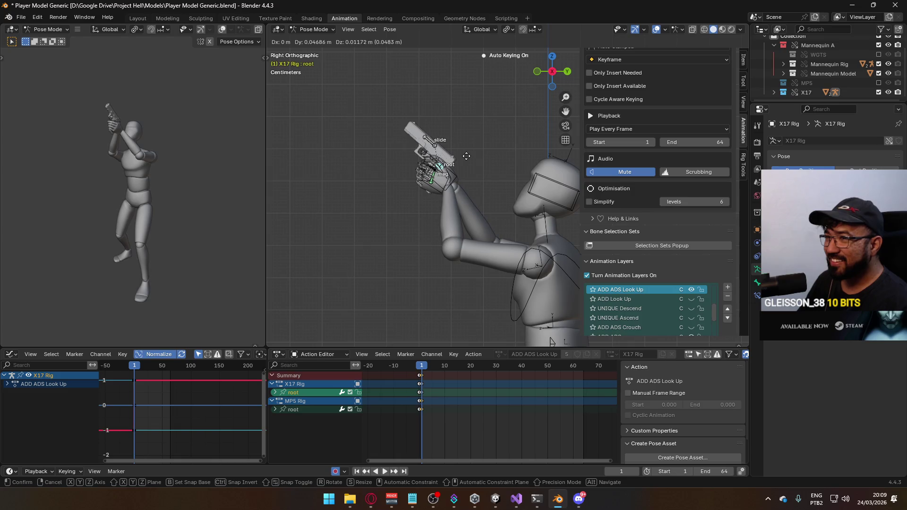
{"action": "key", "text": "Escape"}
Step: Move the root bone up into the raised hands and check it from the front view
{"action": "key", "text": "g"}
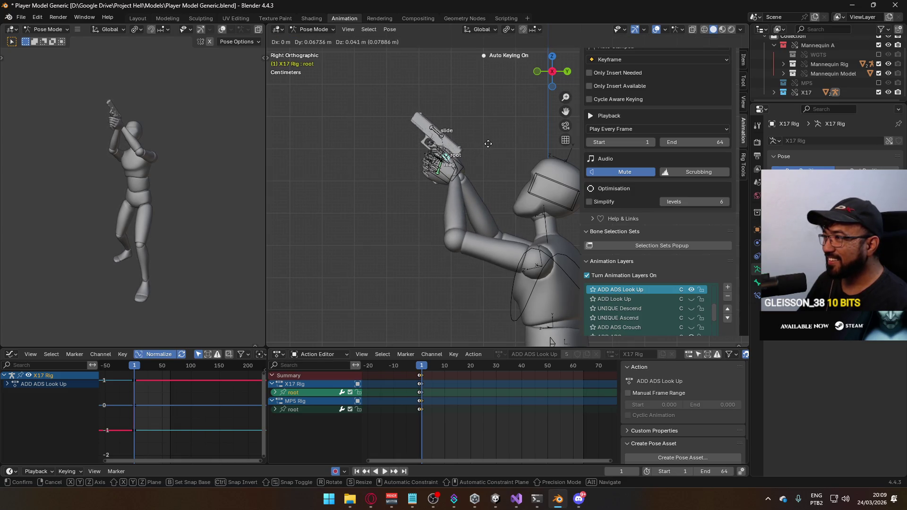
{"action": "left_click", "coordinate": [514, 174]}
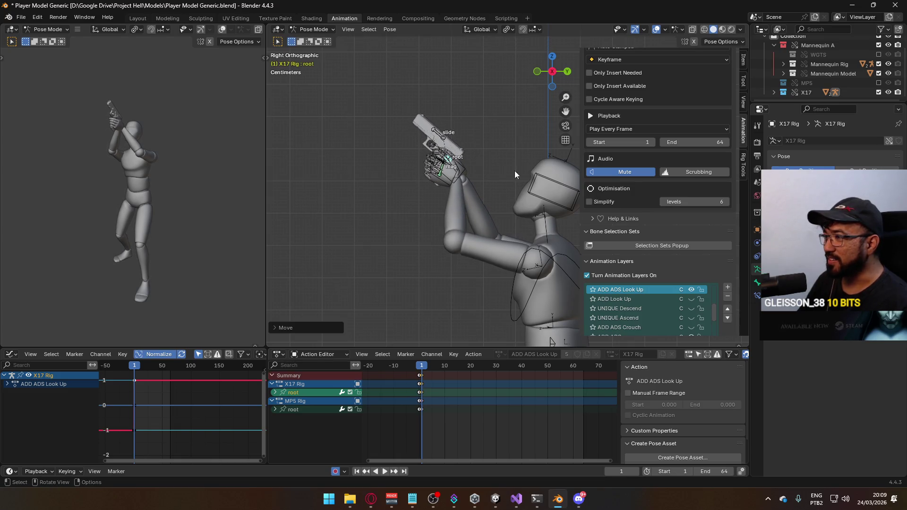
{"action": "left_click", "coordinate": [692, 289]}
{"action": "left_click", "coordinate": [691, 289]}
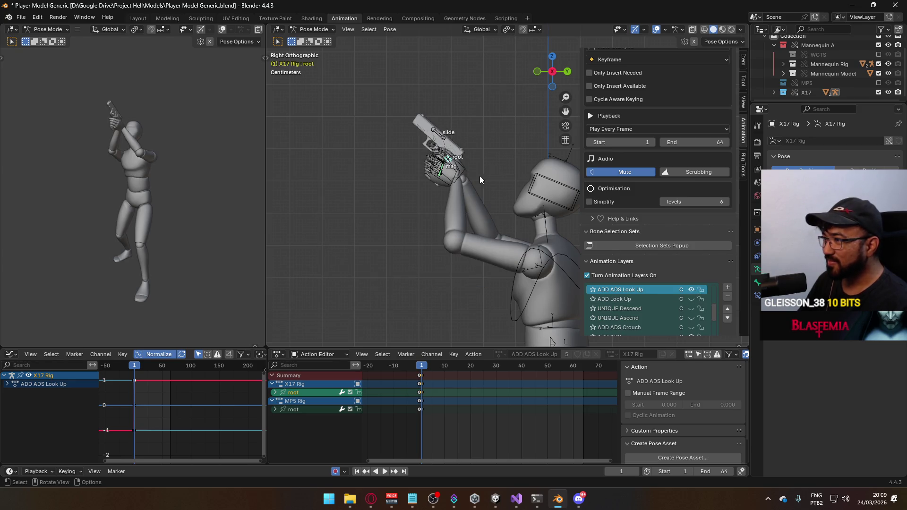
{"action": "mouse_move", "coordinate": [480, 177]}
{"action": "middle_mouse_down"}
{"action": "mouse_move", "coordinate": [458, 196]}
{"action": "mouse_move", "coordinate": [572, 199]}
{"action": "middle_mouse_up"}
{"action": "key", "text": "KP_1"}
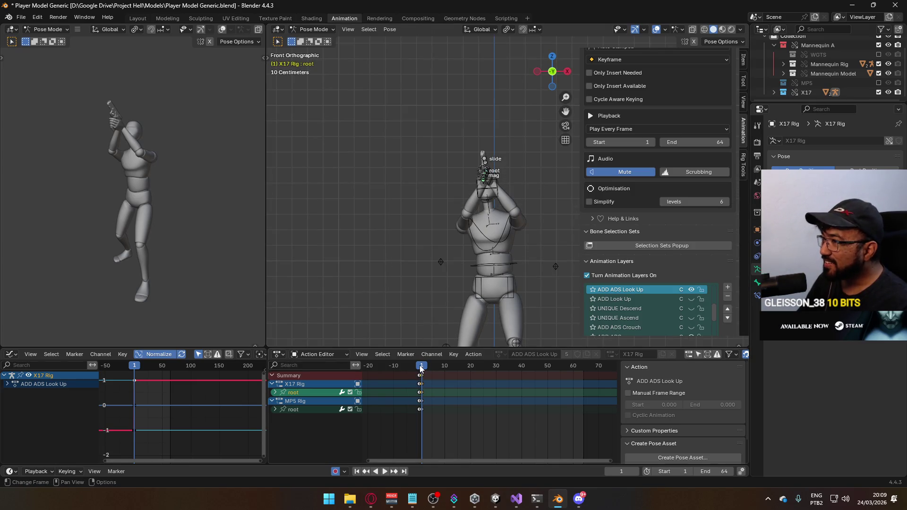
{"action": "left_click_drag", "start_coordinate": [421, 369], "coordinate": [421, 370]}
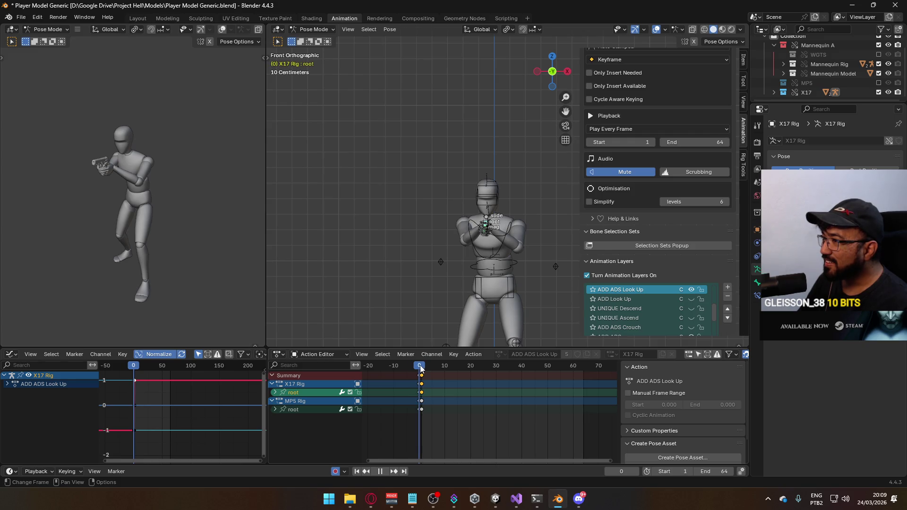
Step: Delete the root bone's scale keyframes at frame 1
{"action": "left_click", "coordinate": [275, 393]}
{"action": "scroll", "coordinate": [425, 434], "scroll_direction": "down", "scroll_amount": 5}
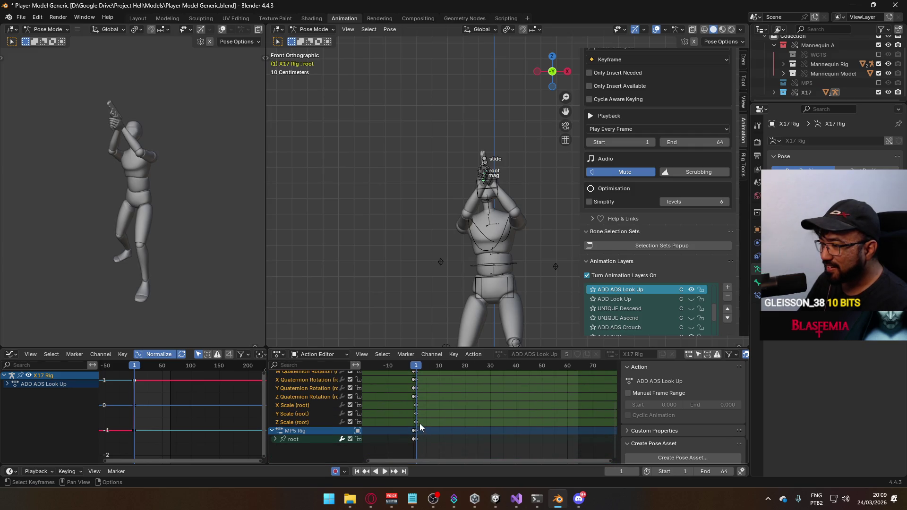
{"action": "left_click_drag", "start_coordinate": [427, 405], "coordinate": [414, 436]}
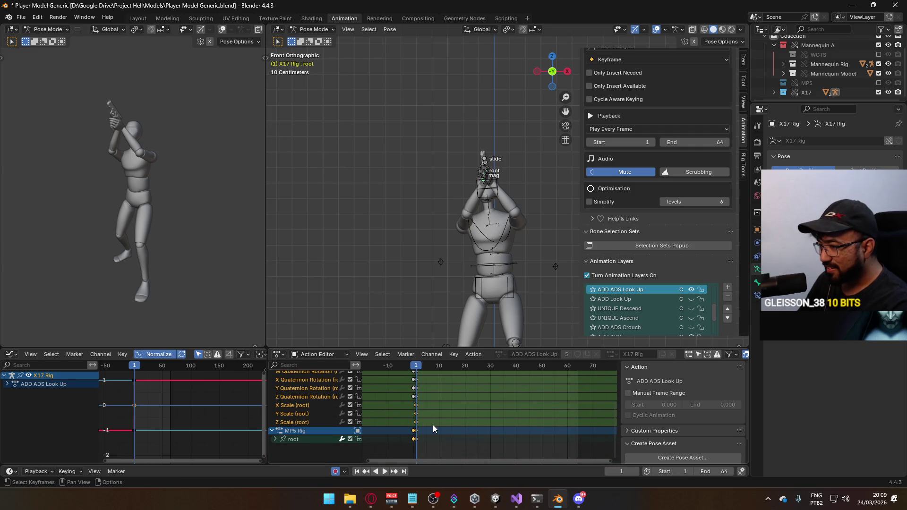
{"action": "left_click", "coordinate": [424, 424]}
{"action": "key", "text": "Delete"}
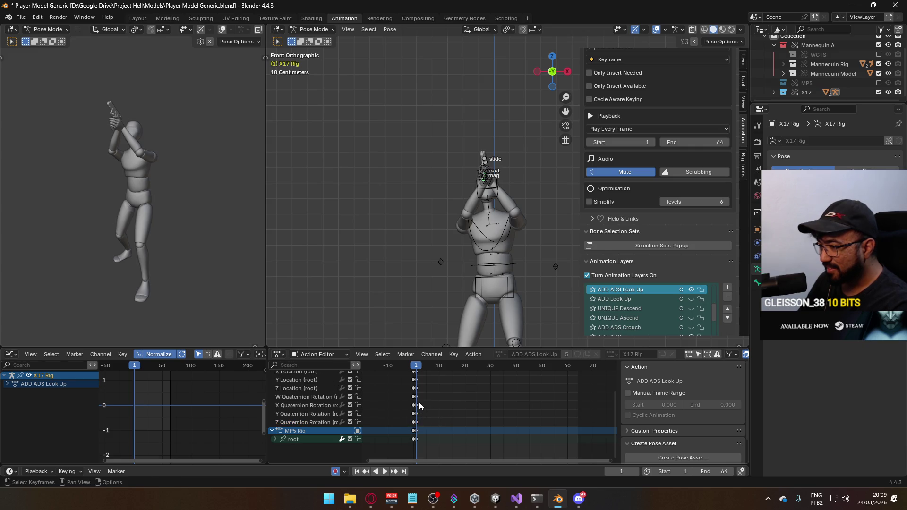
Step: Select the root's W, X, Y, Z quaternion rotation channels and paste the copied rotation keys at frame 1
{"action": "scroll", "coordinate": [389, 417], "scroll_direction": "up", "scroll_amount": 1}
{"action": "left_click_drag", "start_coordinate": [388, 395], "coordinate": [394, 429]}
{"action": "left_click", "coordinate": [321, 421]}
{"action": "left_click", "coordinate": [316, 414], "text": "shift"}
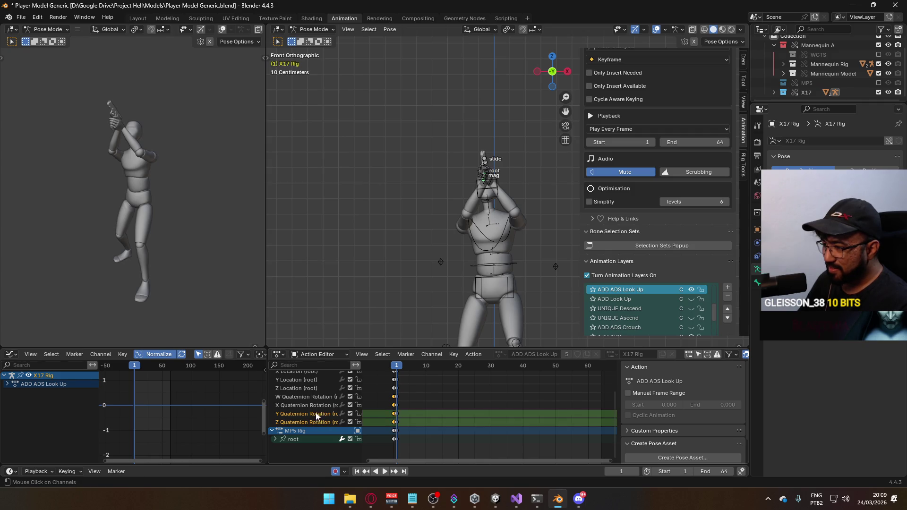
{"action": "left_click", "coordinate": [316, 404], "text": "shift"}
{"action": "left_click", "coordinate": [315, 397], "text": "shift"}
{"action": "left_click", "coordinate": [395, 366]}
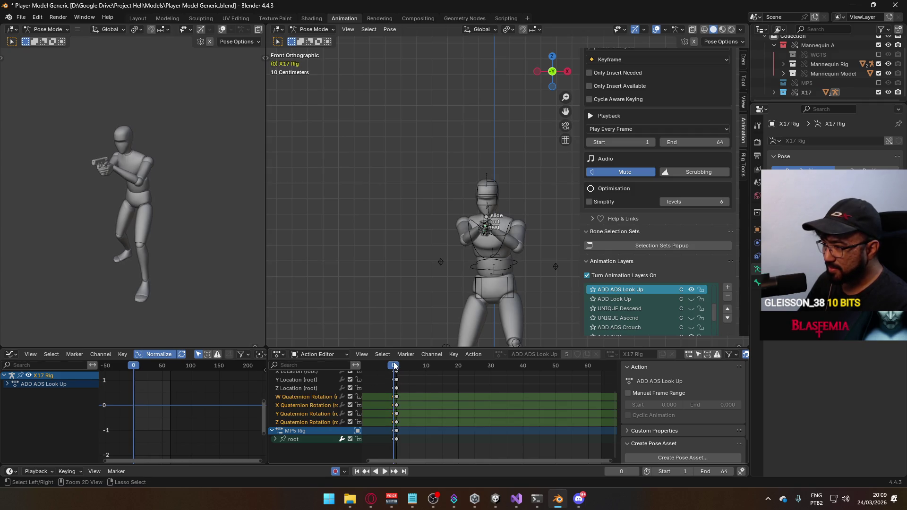
{"action": "left_click", "coordinate": [396, 366]}
{"action": "key", "text": "ctrl+v"}
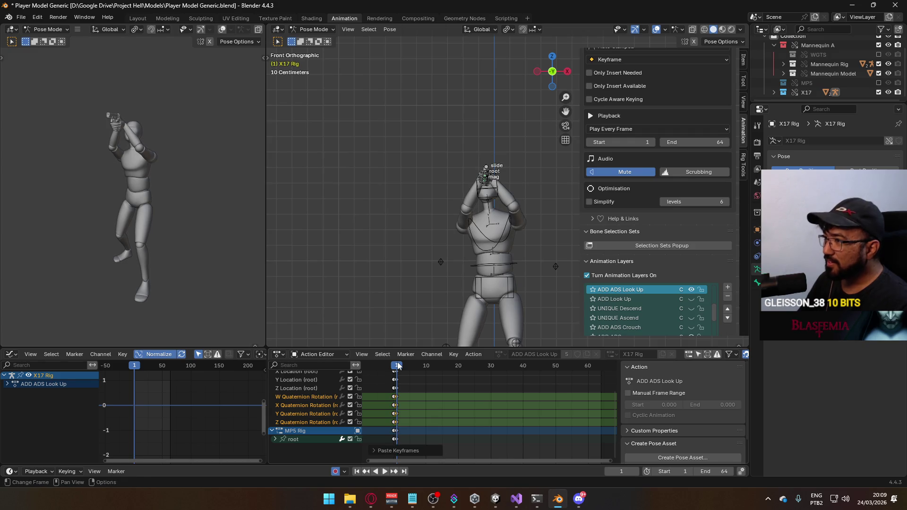
Step: In Right view, rotate the pistol's root bone 40° so the gun aims upward
{"action": "key", "text": "KP_Decimal"}
{"action": "key", "text": "KP_3"}
{"action": "key", "text": "r"}
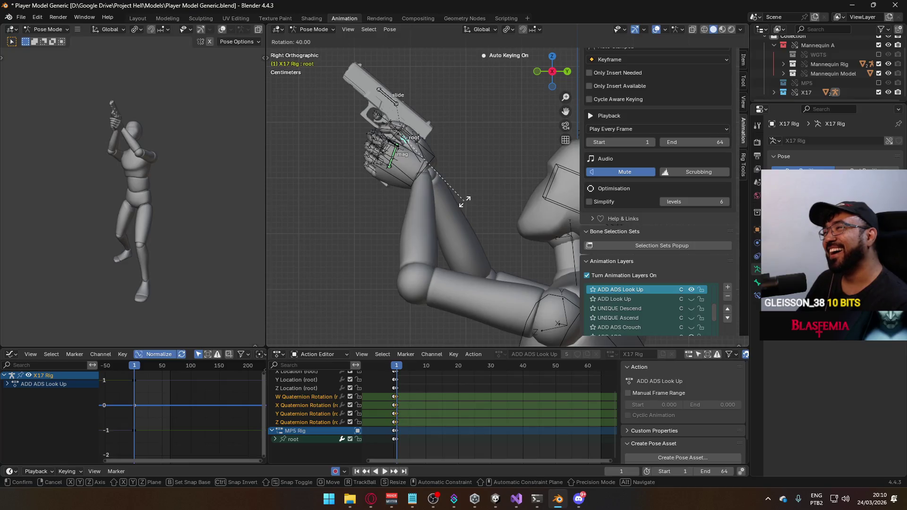
{"action": "left_click", "coordinate": [465, 201]}
{"action": "scroll", "coordinate": [465, 200], "scroll_direction": "down", "scroll_amount": 3}
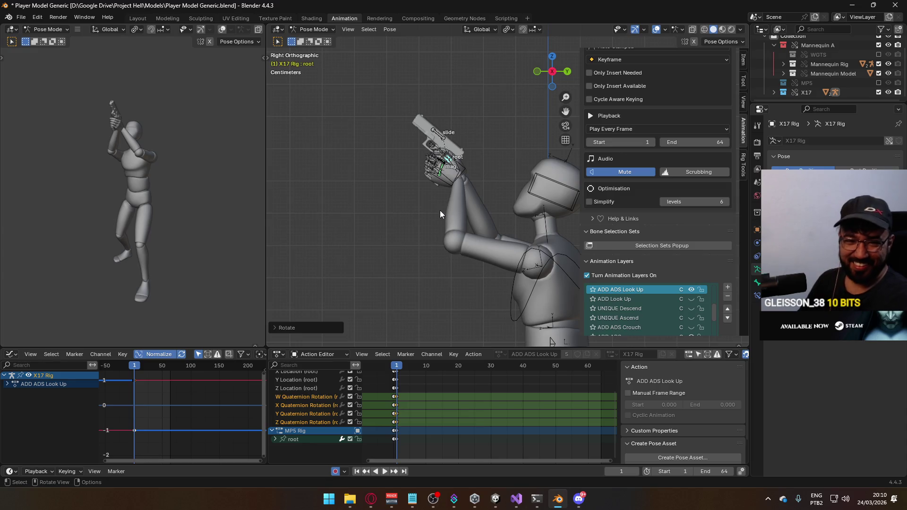
Step: Play and scrub frames 0–2 to compare the chest-level and raised pistol poses
{"action": "key", "text": "space"}
{"action": "left_click", "coordinate": [399, 366]}
{"action": "left_click_drag", "start_coordinate": [399, 367], "coordinate": [398, 367]}
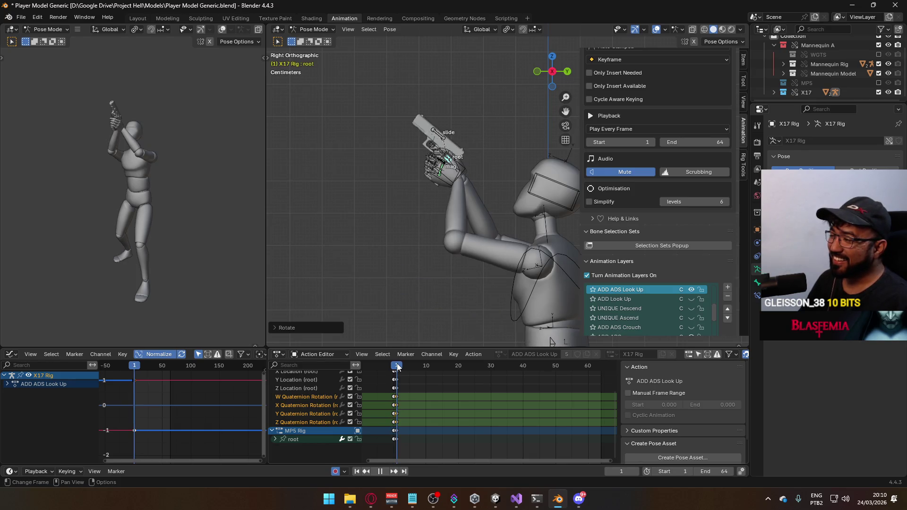
{"action": "left_click_drag", "start_coordinate": [396, 367], "coordinate": [396, 367]}
{"action": "left_click", "coordinate": [399, 367]}
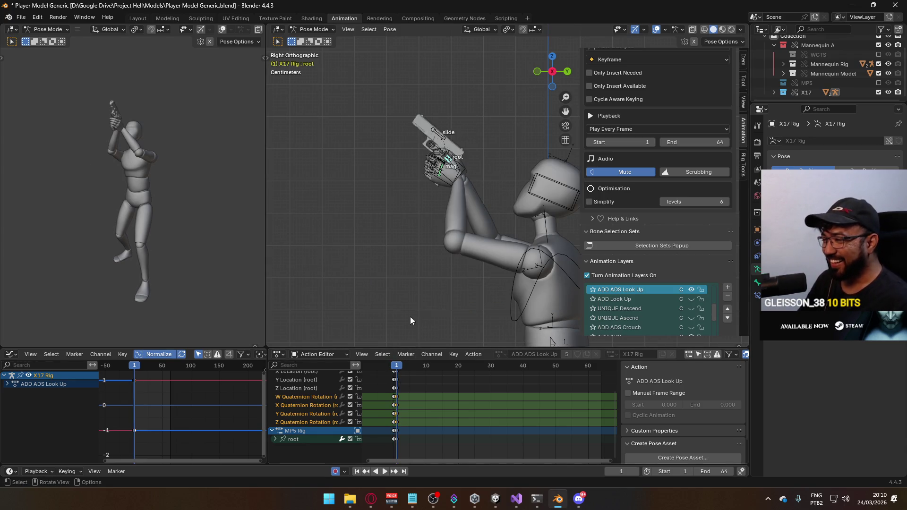
{"action": "scroll", "coordinate": [420, 279], "scroll_direction": "down", "scroll_amount": 3}
{"action": "left_click", "coordinate": [331, 30]}
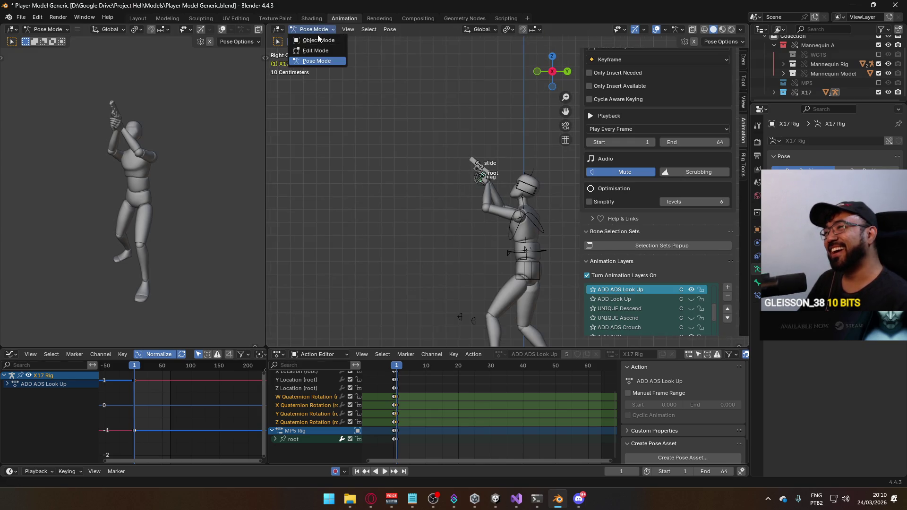
Step: In Object Mode, select the character mesh plus armature and save the blend file
{"action": "left_click", "coordinate": [315, 40]}
{"action": "left_click", "coordinate": [507, 221]}
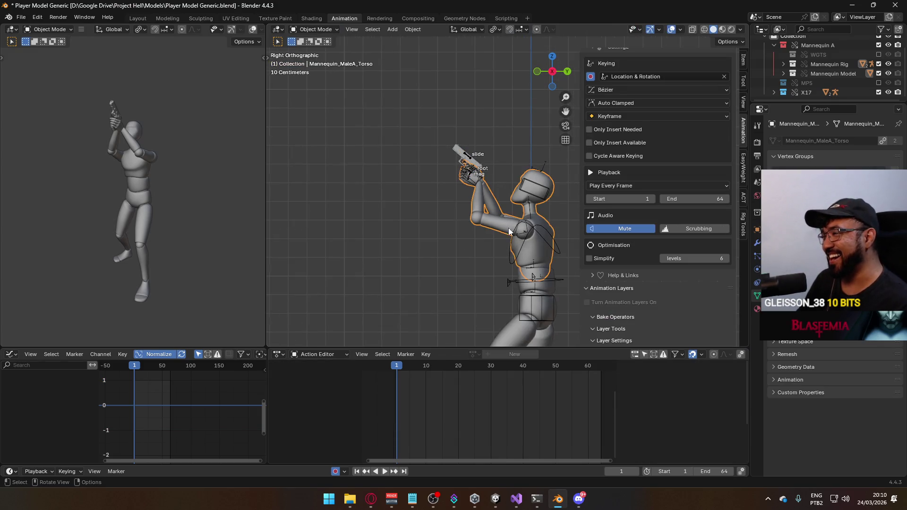
{"action": "left_click", "coordinate": [550, 283], "text": "shift"}
{"action": "mouse_move", "coordinate": [524, 278]}
{"action": "middle_mouse_down", "text": "shift"}
{"action": "mouse_move", "coordinate": [453, 200]}
{"action": "mouse_move", "coordinate": [431, 273]}
{"action": "middle_mouse_up", "text": "shift"}
{"action": "key", "text": "ctrl+s"}
Step: Export as FBX, filtering for 'sidearm' and overwriting Model@ADS Sidearm Look Up.fbx
{"action": "left_click", "coordinate": [20, 17]}
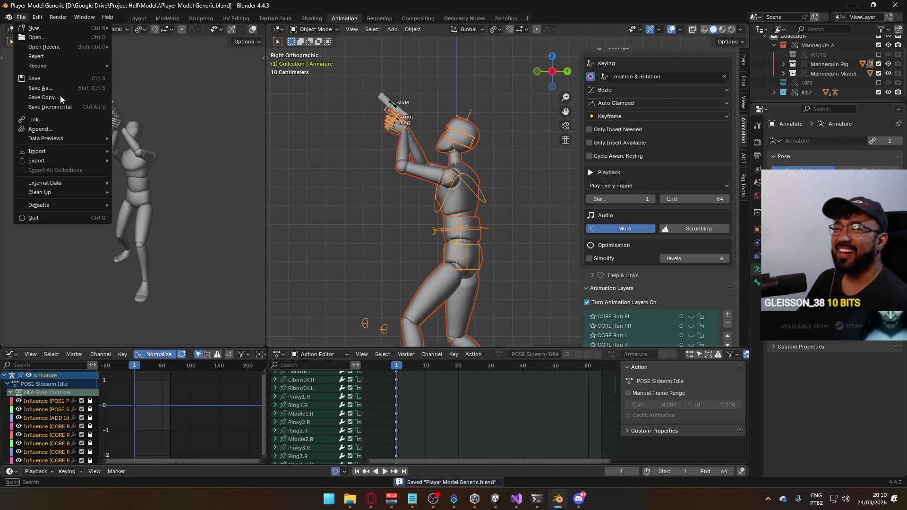
{"action": "mouse_move", "coordinate": [72, 161]}
{"action": "left_click", "coordinate": [150, 245]}
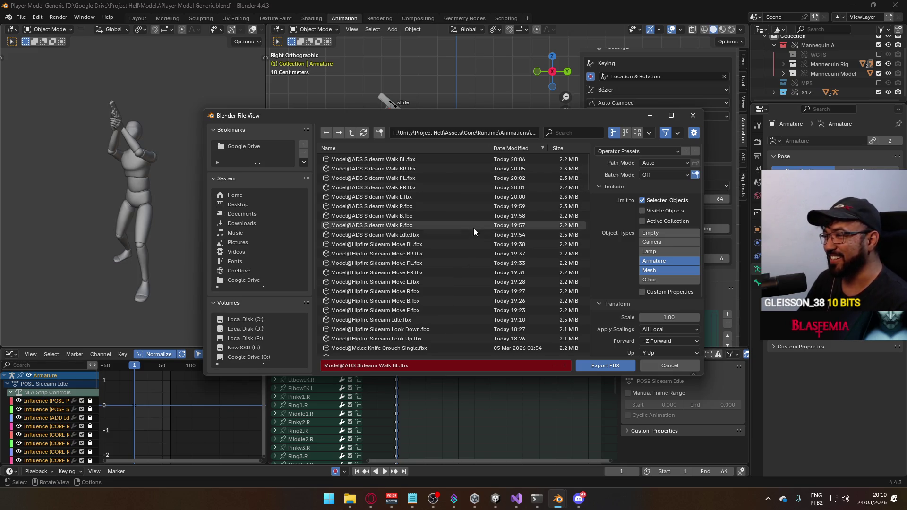
{"action": "type", "text": "ads"}
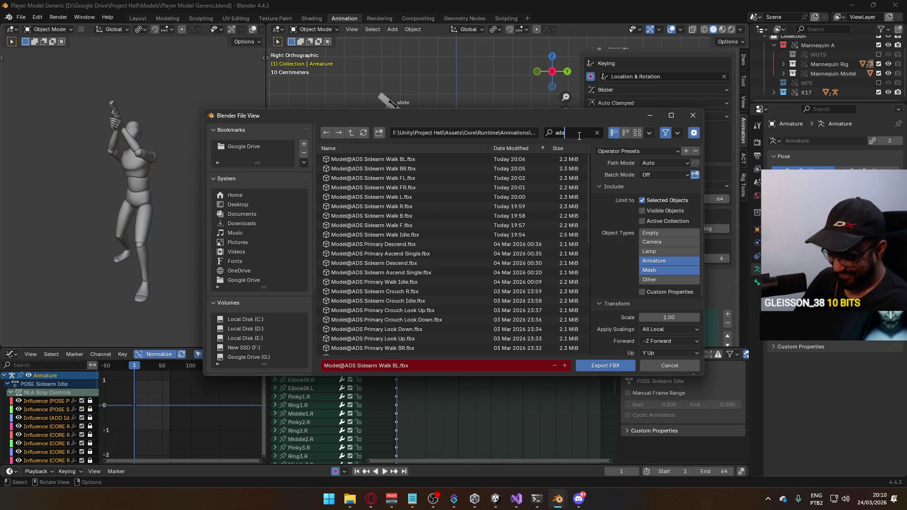
{"action": "key", "text": "BackSpace"}
{"action": "key", "text": "BackSpace"}
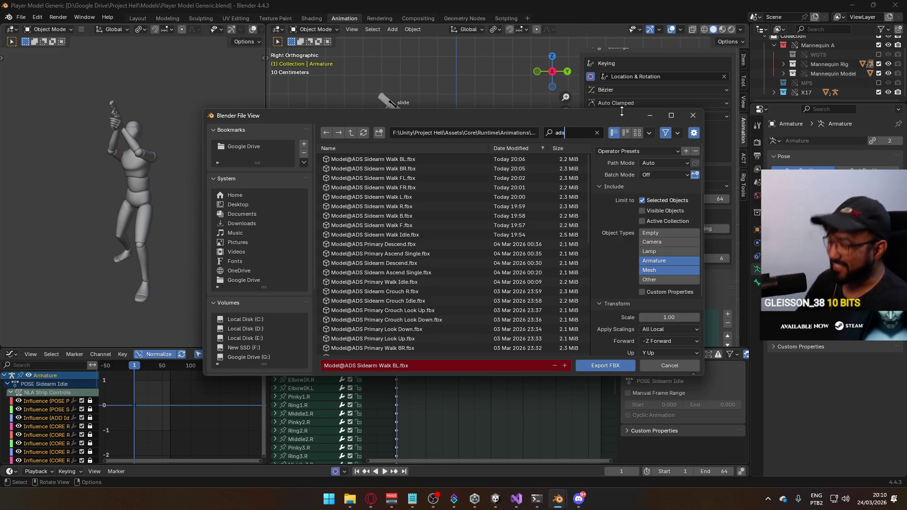
{"action": "type", "text": "sidearm"}
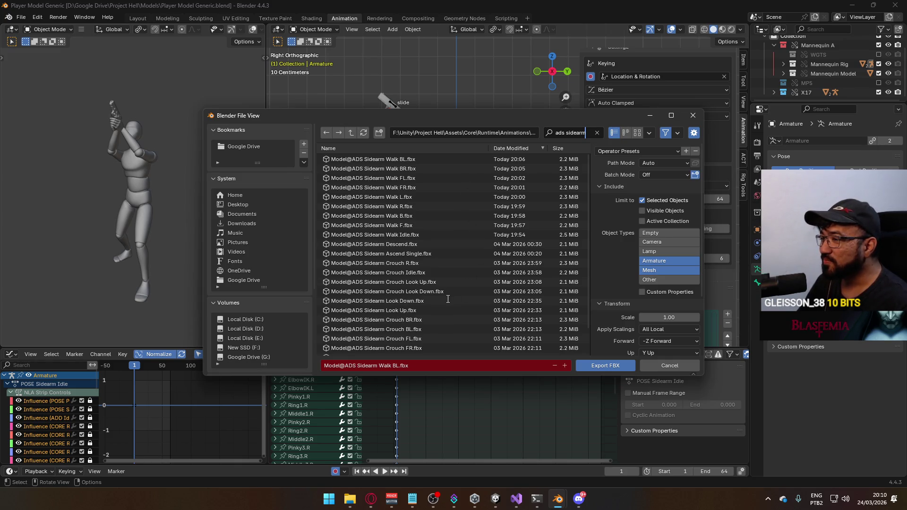
{"action": "key", "text": "Return"}
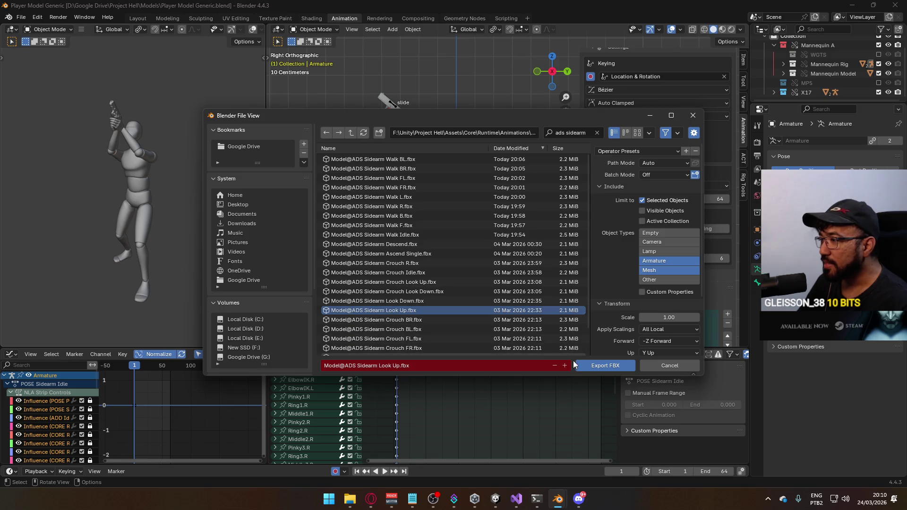
{"action": "double_click", "coordinate": [407, 307]}
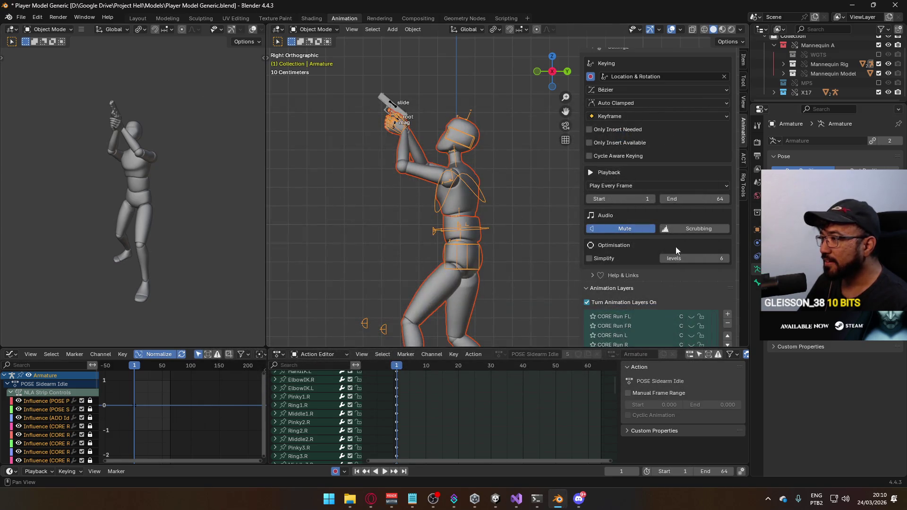
Step: On the X17 Rig, hide the ADD ADS Look Up layer
{"action": "scroll", "coordinate": [675, 246], "scroll_direction": "down", "scroll_amount": 4}
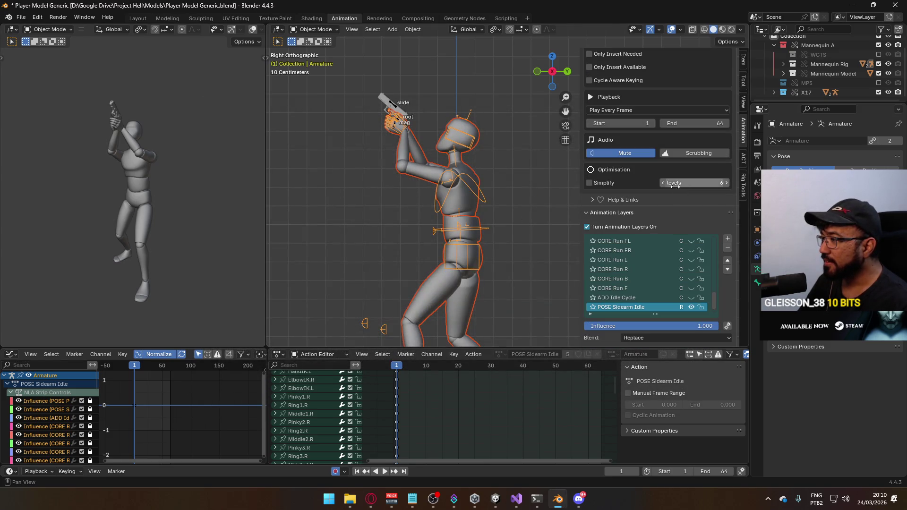
{"action": "left_click", "coordinate": [395, 110]}
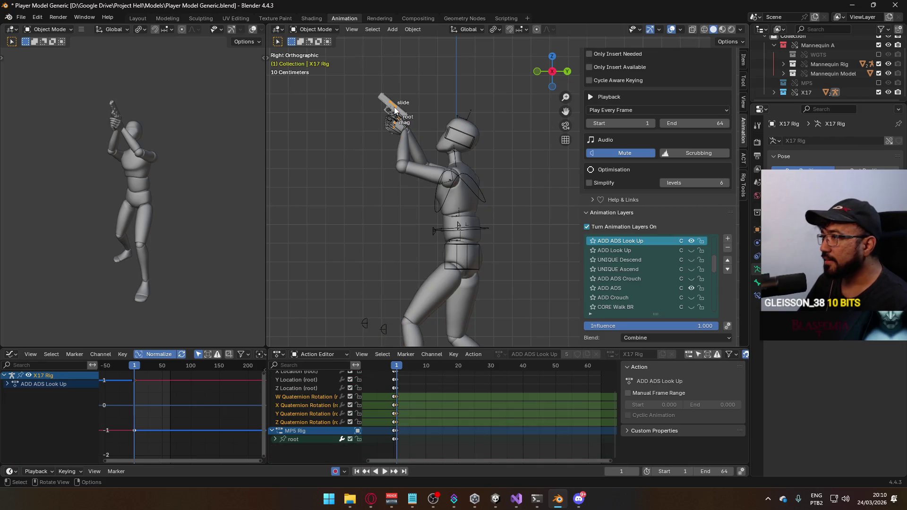
{"action": "left_click", "coordinate": [691, 240]}
{"action": "scroll", "coordinate": [695, 262], "scroll_direction": "up", "scroll_amount": 2}
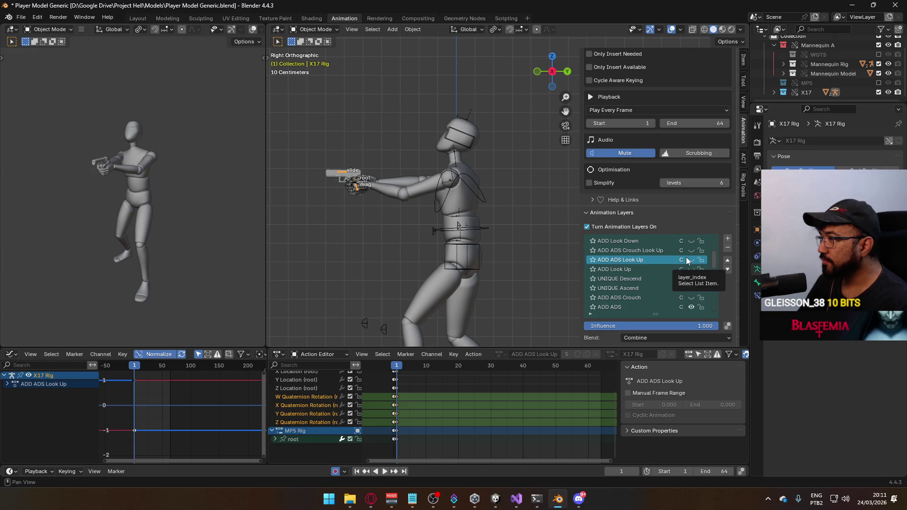
{"action": "scroll", "coordinate": [690, 249], "scroll_direction": "up", "scroll_amount": 1}
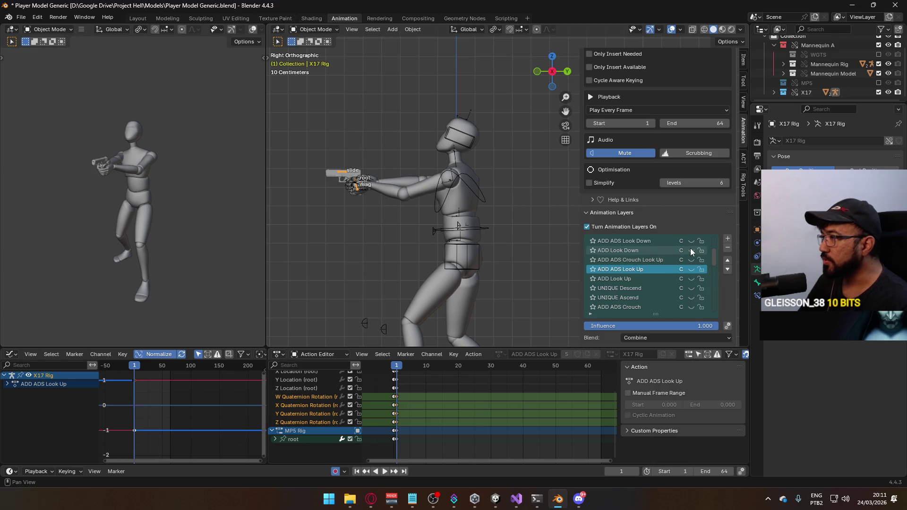
{"action": "left_click", "coordinate": [692, 241]}
Step: On the armature, hide ADD Look Up and enable ADD Look Down so the character bends downward
{"action": "left_click", "coordinate": [466, 172]}
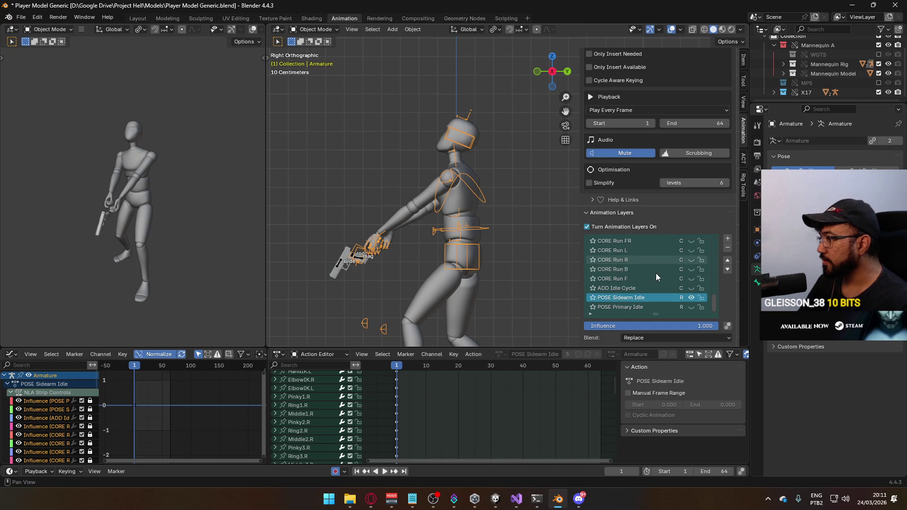
{"action": "scroll", "coordinate": [658, 273], "scroll_direction": "up", "scroll_amount": 8}
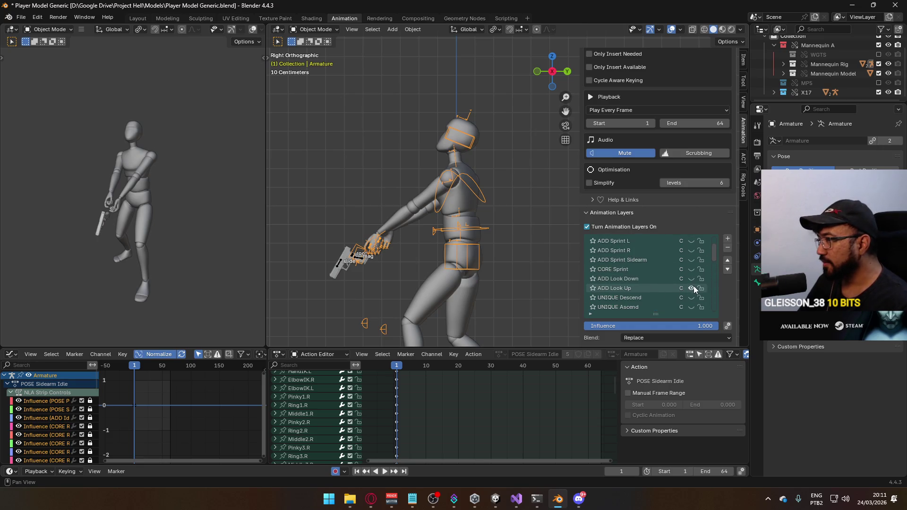
{"action": "left_click", "coordinate": [691, 288]}
{"action": "left_click", "coordinate": [687, 280]}
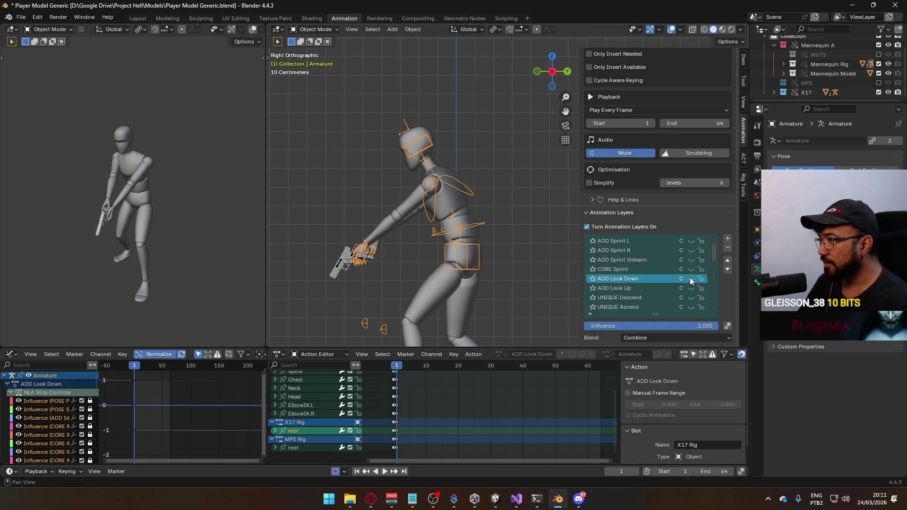
{"action": "left_click", "coordinate": [690, 277]}
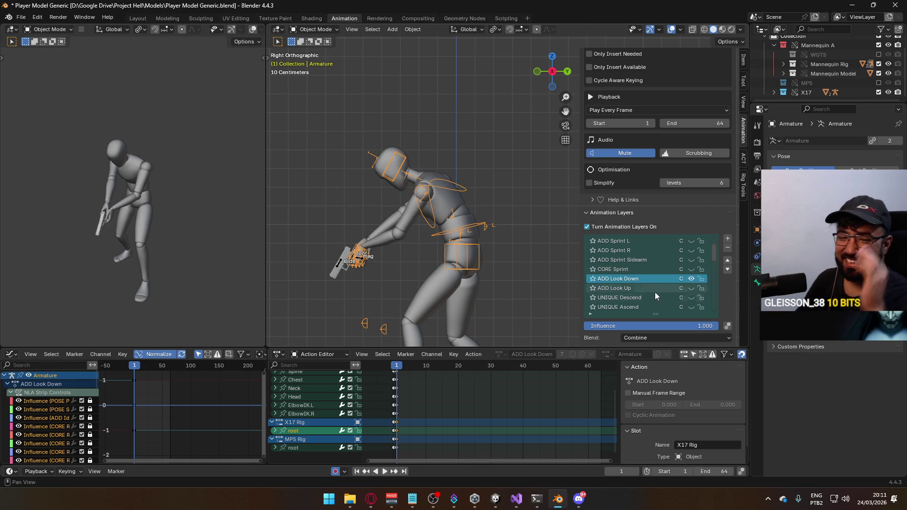
Step: Select the X17 pistol rig and choose its ADD ADS Look Down layer for editing
{"action": "left_click", "coordinate": [355, 258]}
{"action": "left_click", "coordinate": [630, 262]}
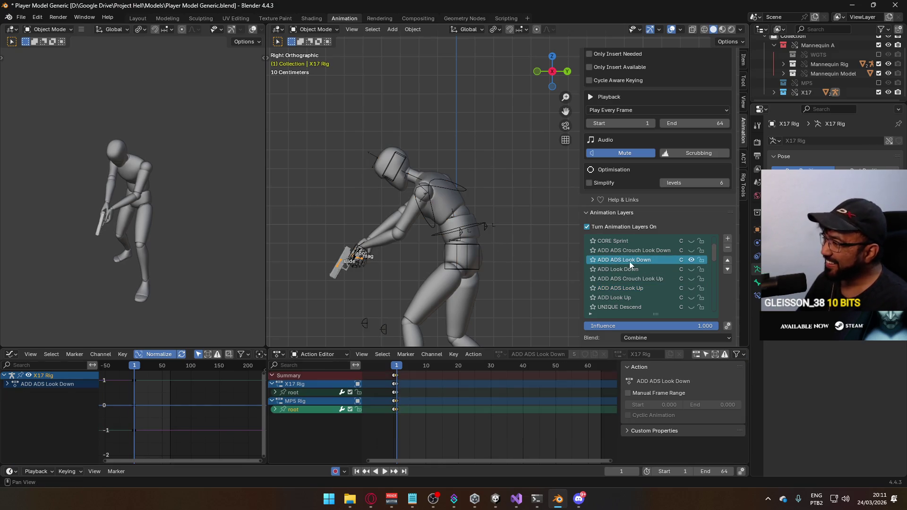
{"action": "left_click", "coordinate": [314, 30]}
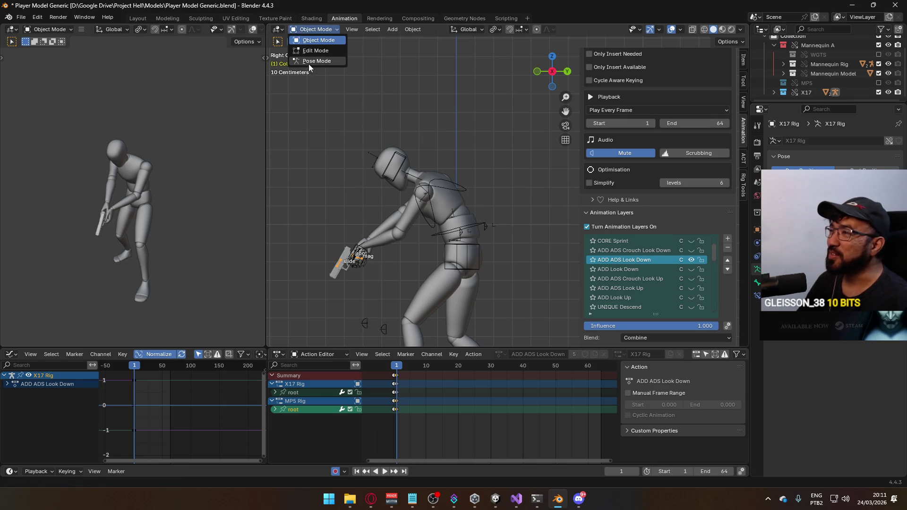
Step: Put the X17 Rig in Pose Mode and move the pistol root down toward the lowered hands
{"action": "left_click", "coordinate": [316, 61]}
{"action": "key", "text": "g"}
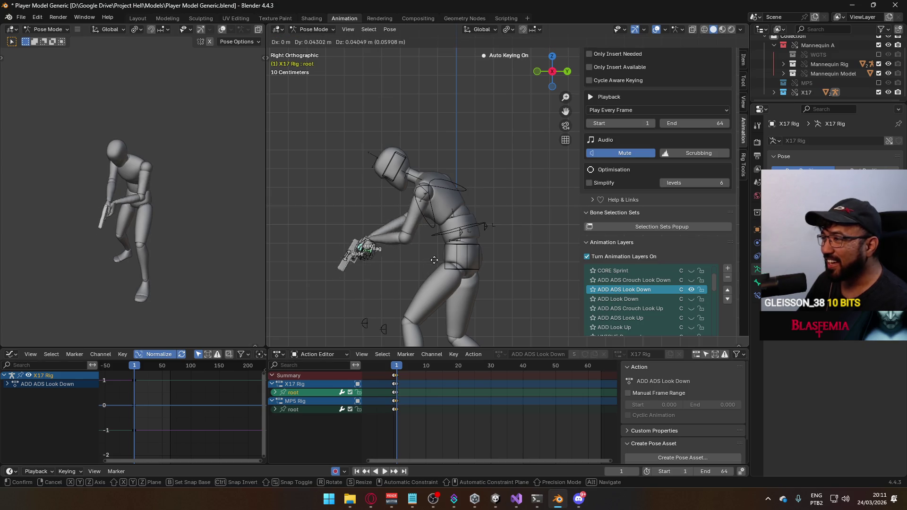
{"action": "left_click", "coordinate": [448, 253]}
{"action": "key", "text": "g"}
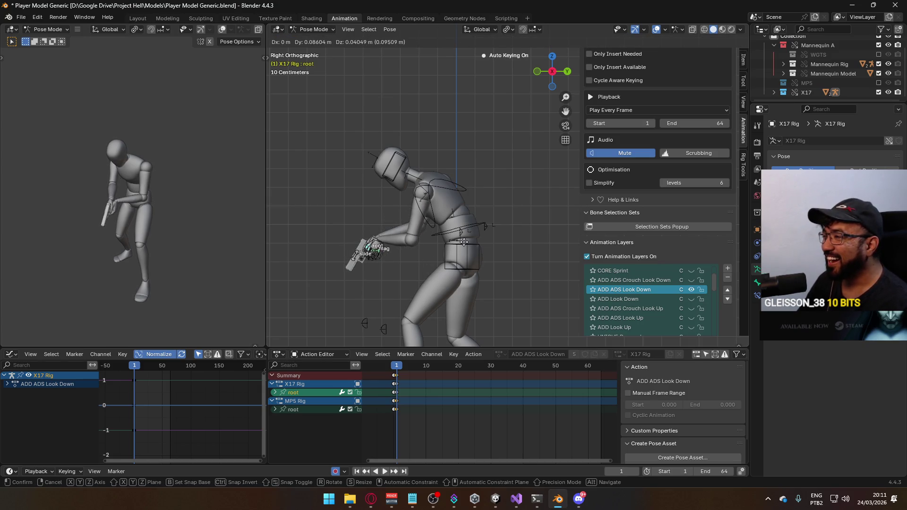
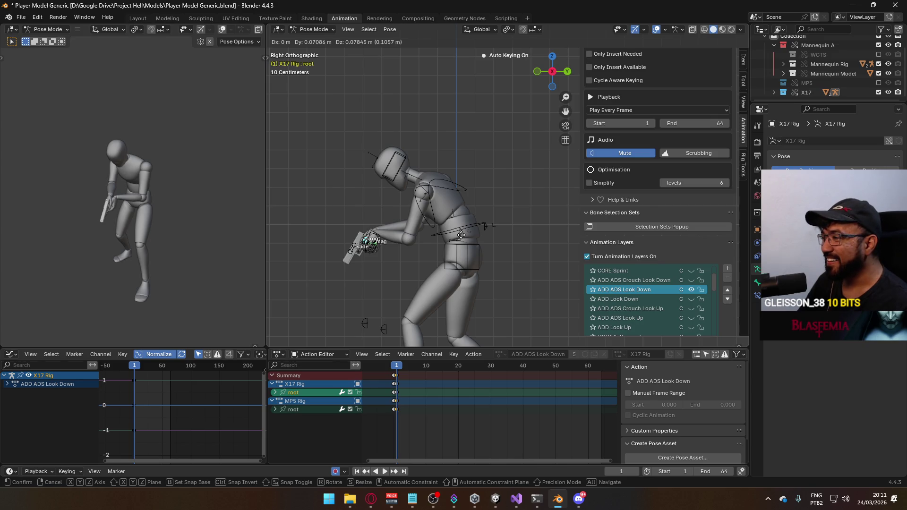
Step: Cancel the gun-bone move and leave the ADD Look Down layer turned off
{"action": "key", "text": "Escape"}
{"action": "left_click", "coordinate": [689, 298]}
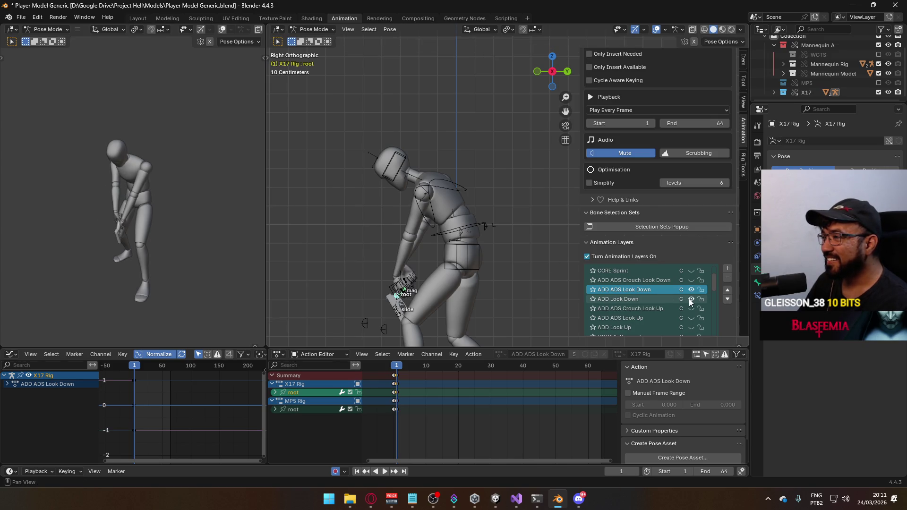
{"action": "left_click", "coordinate": [691, 289]}
{"action": "left_click", "coordinate": [690, 289]}
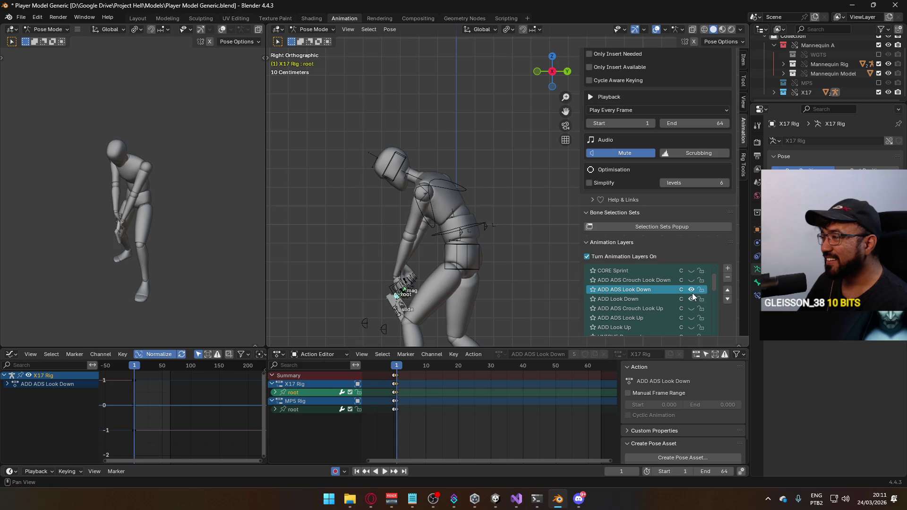
{"action": "left_click", "coordinate": [692, 299]}
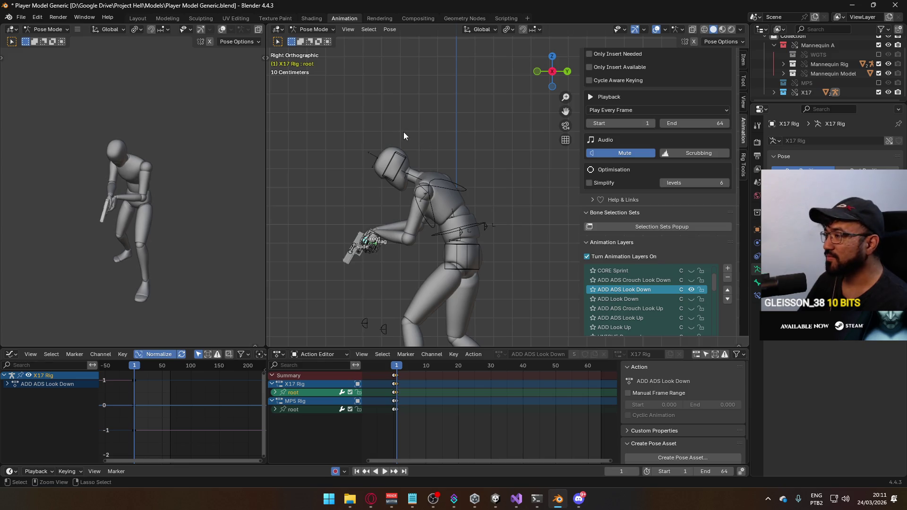
Step: Save the blend file, switch to Object Mode and select the mannequin armature
{"action": "key", "text": "ctrl+s"}
{"action": "left_click", "coordinate": [309, 30]}
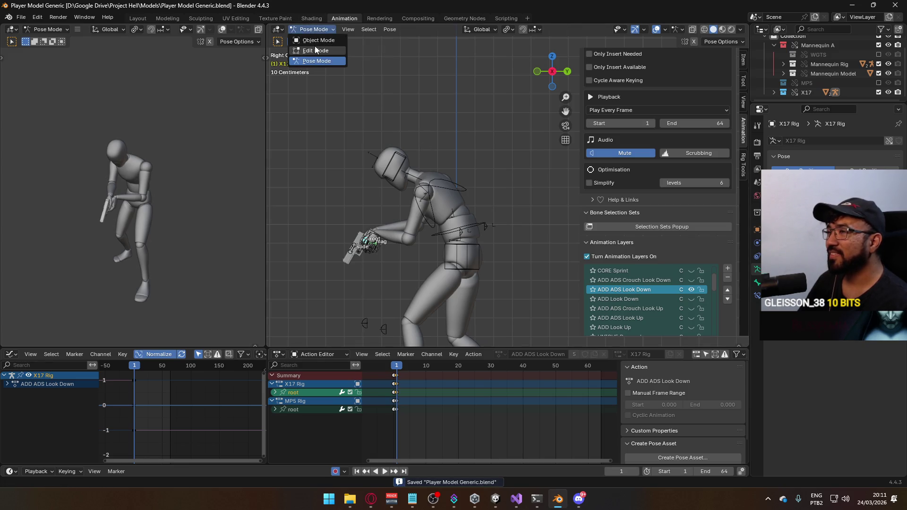
{"action": "left_click", "coordinate": [316, 40]}
{"action": "left_click", "coordinate": [456, 189]}
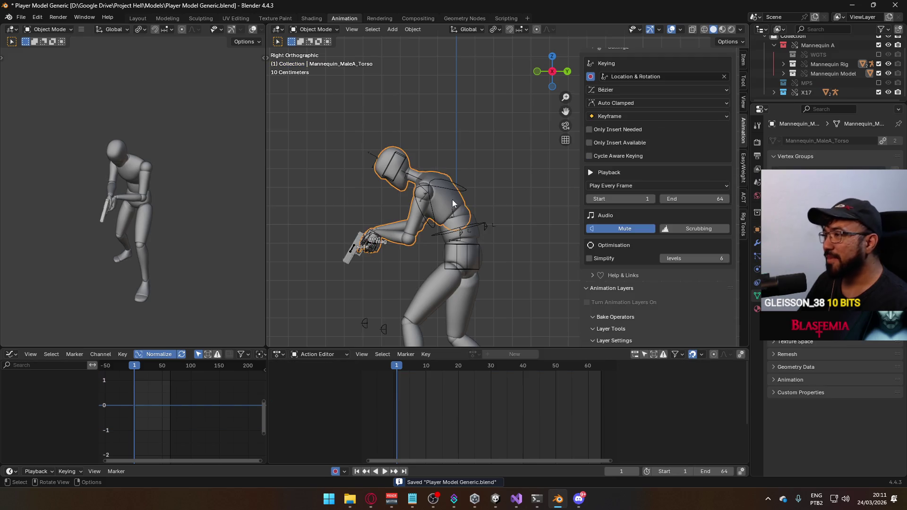
{"action": "left_click", "coordinate": [476, 215]}
{"action": "key", "text": "ctrl+s"}
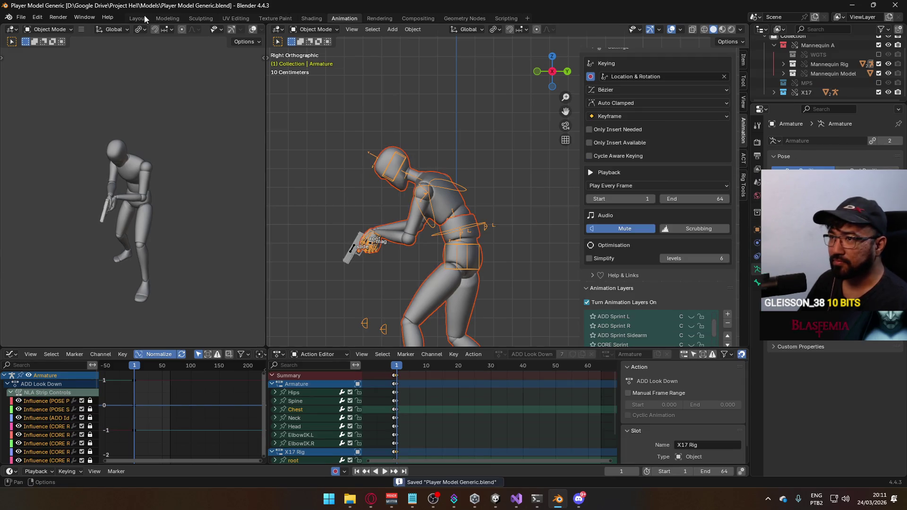
{"action": "left_click", "coordinate": [21, 17]}
Step: Export the animation as FBX, overwriting Model@ADS Sidearm Look Up.fbx
{"action": "mouse_move", "coordinate": [63, 160]}
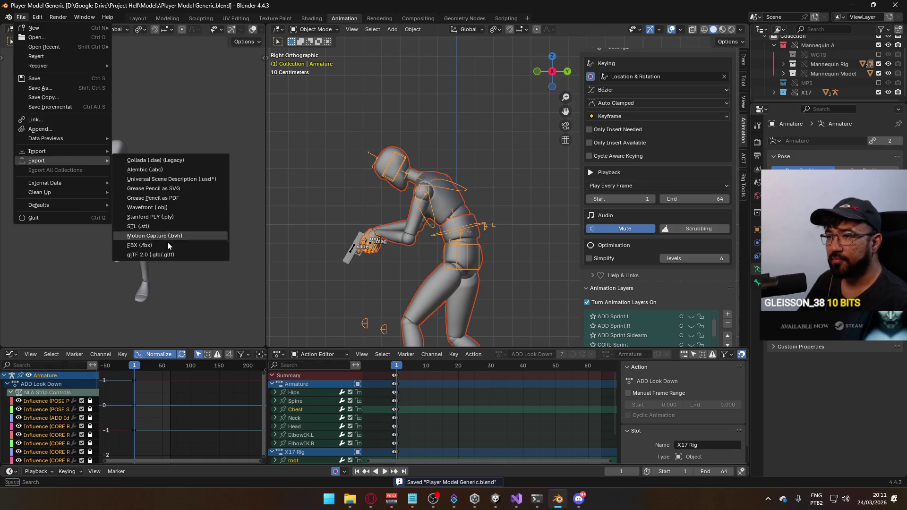
{"action": "left_click", "coordinate": [168, 246]}
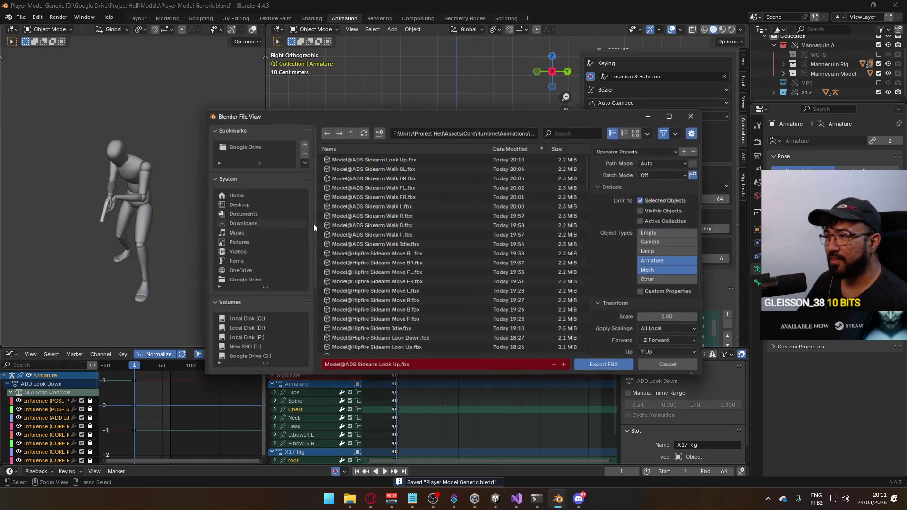
{"action": "left_click", "coordinate": [580, 132]}
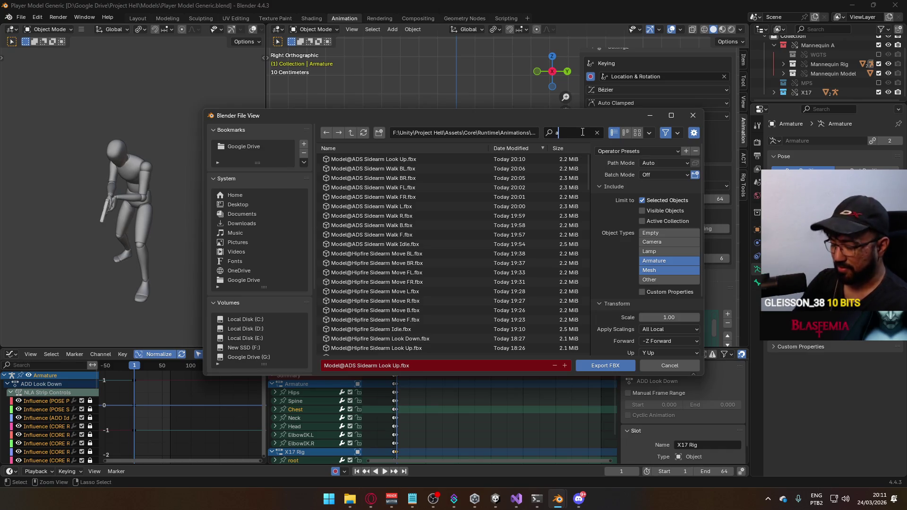
{"action": "type", "text": "ds side"}
{"action": "type", "text": " look"}
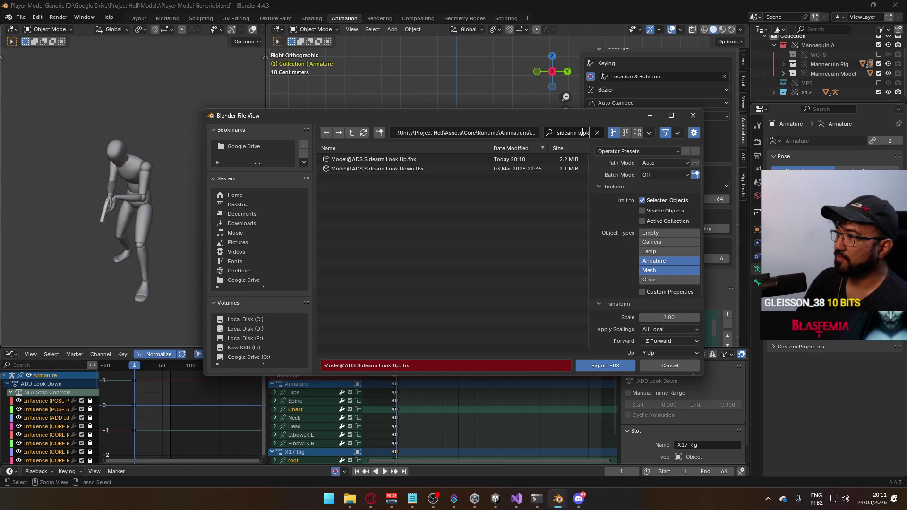
{"action": "double_click", "coordinate": [435, 159]}
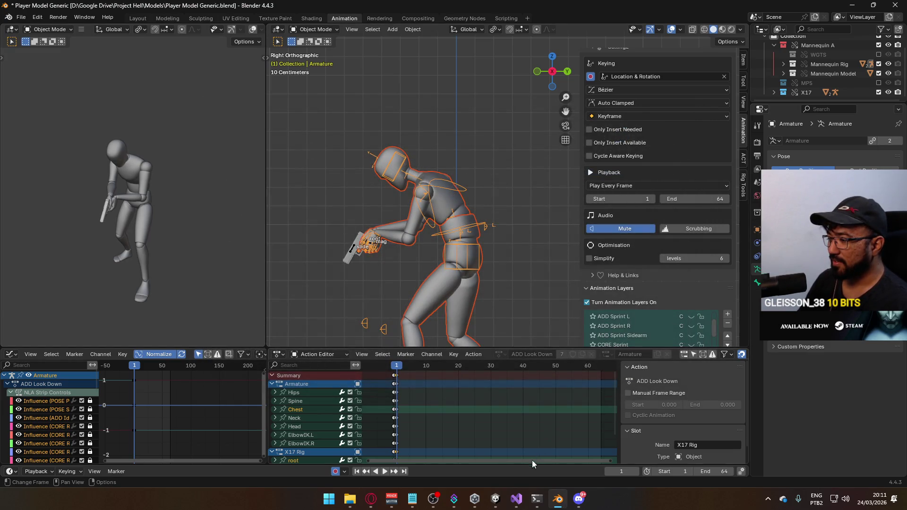
{"action": "left_click", "coordinate": [495, 499]}
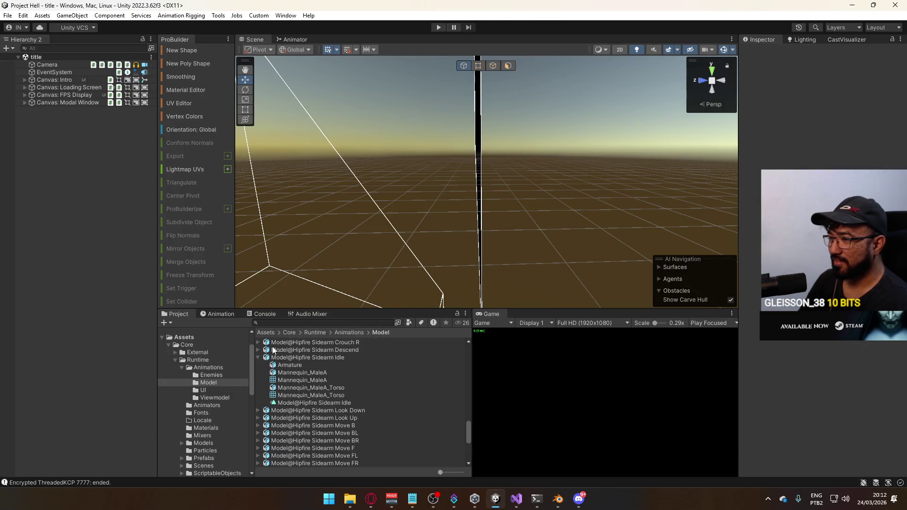
Step: Collapse Model@Hipfire Sidearm Idle and scroll up through the Model animations folder
{"action": "left_click", "coordinate": [258, 357]}
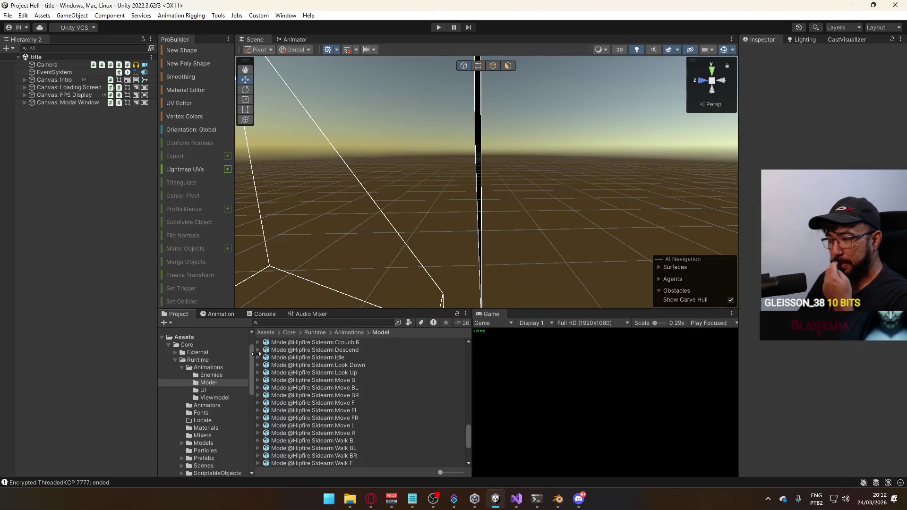
{"action": "scroll", "coordinate": [309, 366], "scroll_direction": "up", "scroll_amount": 4}
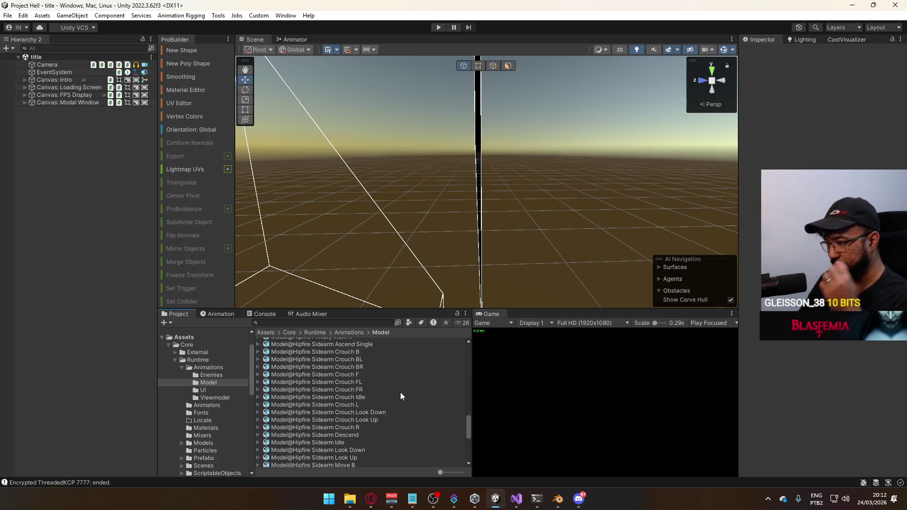
{"action": "scroll", "coordinate": [380, 413], "scroll_direction": "up", "scroll_amount": 3}
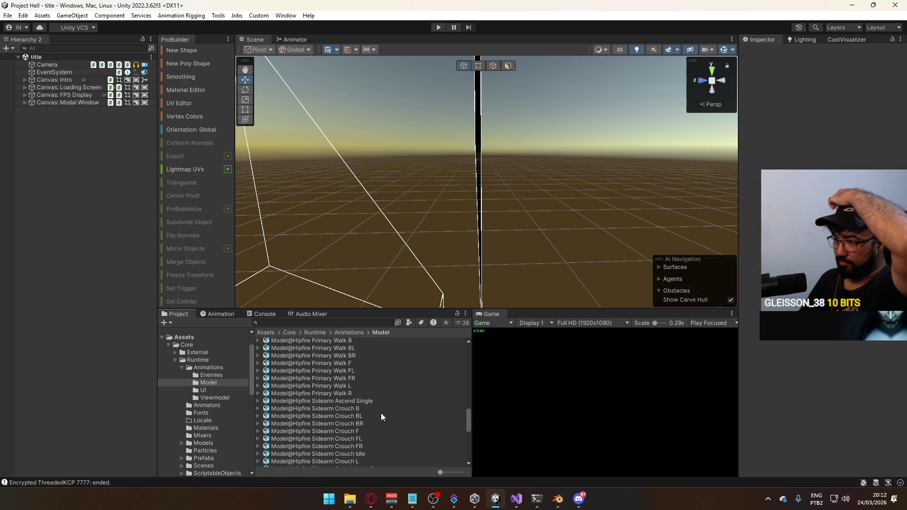
{"action": "scroll", "coordinate": [384, 409], "scroll_direction": "up", "scroll_amount": 6}
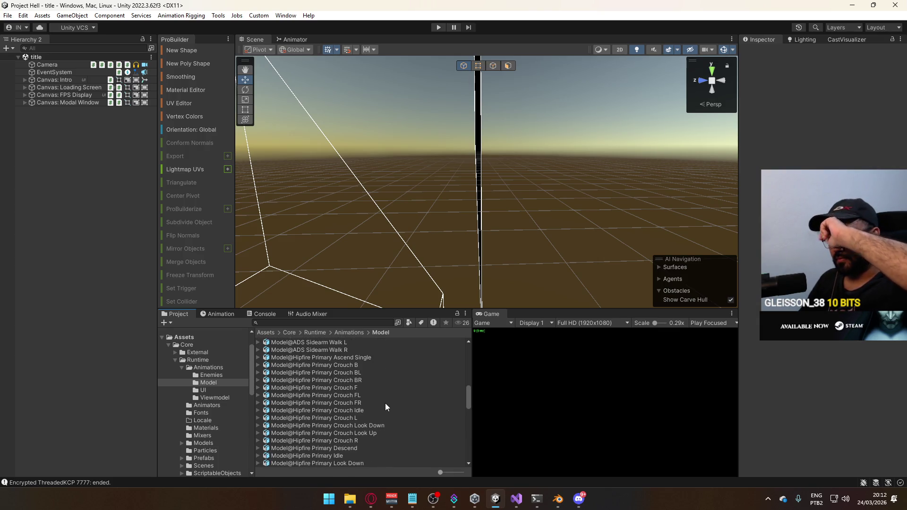
{"action": "scroll", "coordinate": [385, 405], "scroll_direction": "up", "scroll_amount": 1}
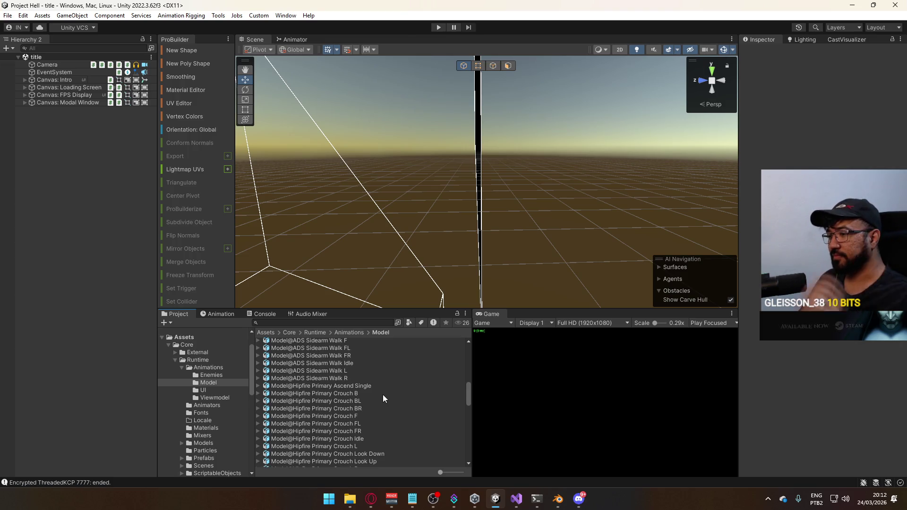
{"action": "scroll", "coordinate": [382, 386], "scroll_direction": "up", "scroll_amount": 2}
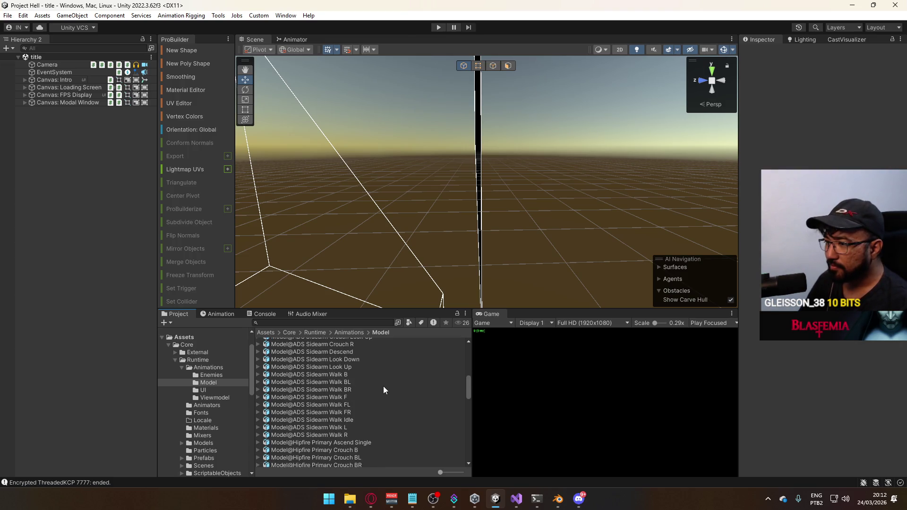
{"action": "scroll", "coordinate": [384, 387], "scroll_direction": "up", "scroll_amount": 1}
{"action": "scroll", "coordinate": [384, 386], "scroll_direction": "up", "scroll_amount": 3}
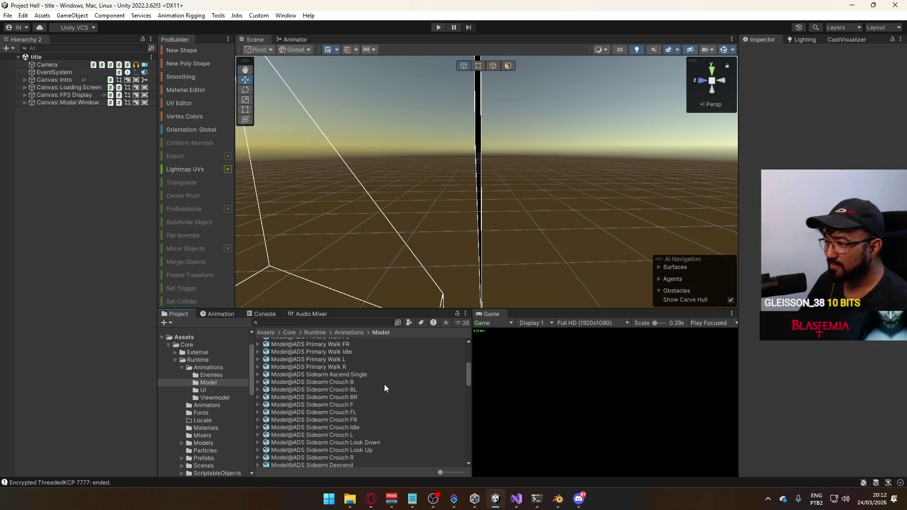
{"action": "scroll", "coordinate": [384, 385], "scroll_direction": "up", "scroll_amount": 5}
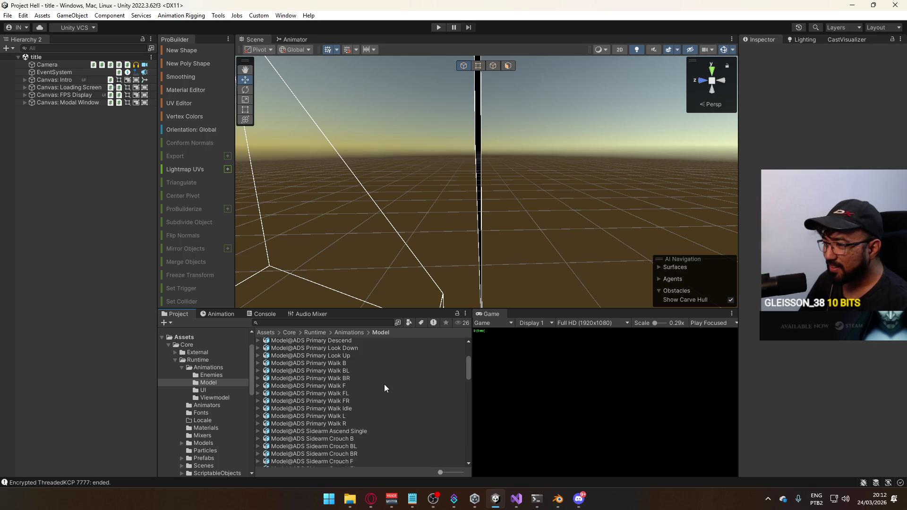
{"action": "key", "text": "alt+Tab"}
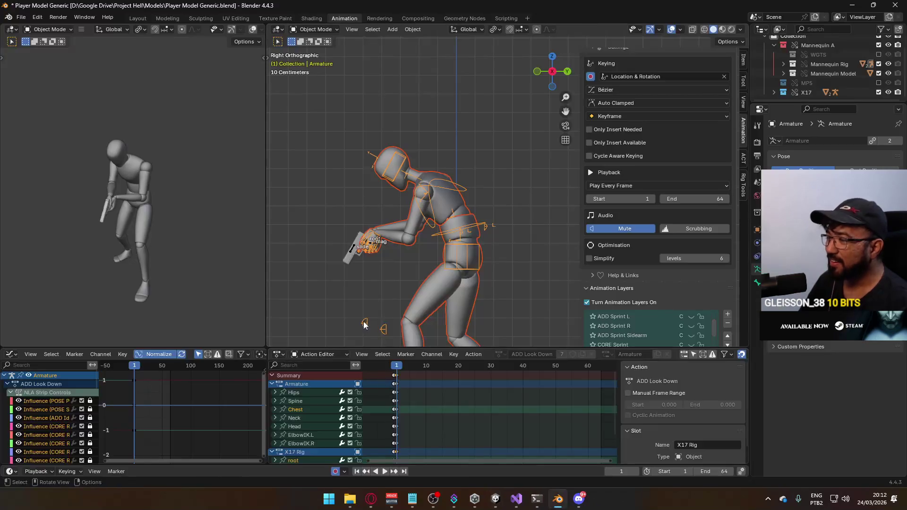
Step: Turn off ADD Look Down on the armature and ADD ADS Look Down on the X17 rig
{"action": "scroll", "coordinate": [648, 237], "scroll_direction": "down", "scroll_amount": 3}
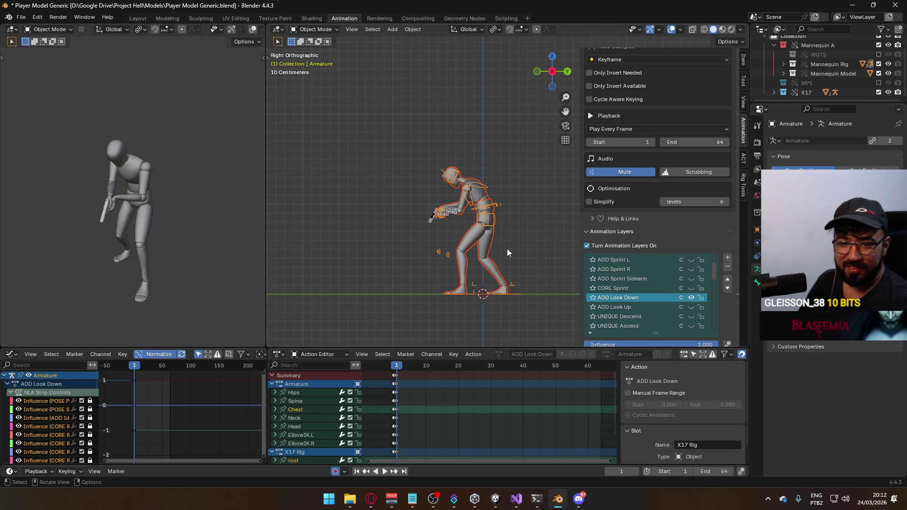
{"action": "left_click", "coordinate": [690, 298]}
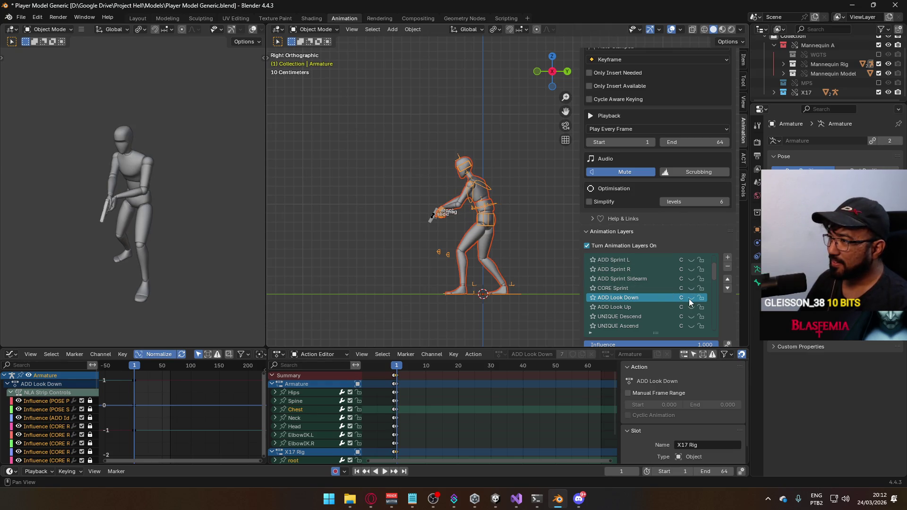
{"action": "left_click", "coordinate": [433, 216]}
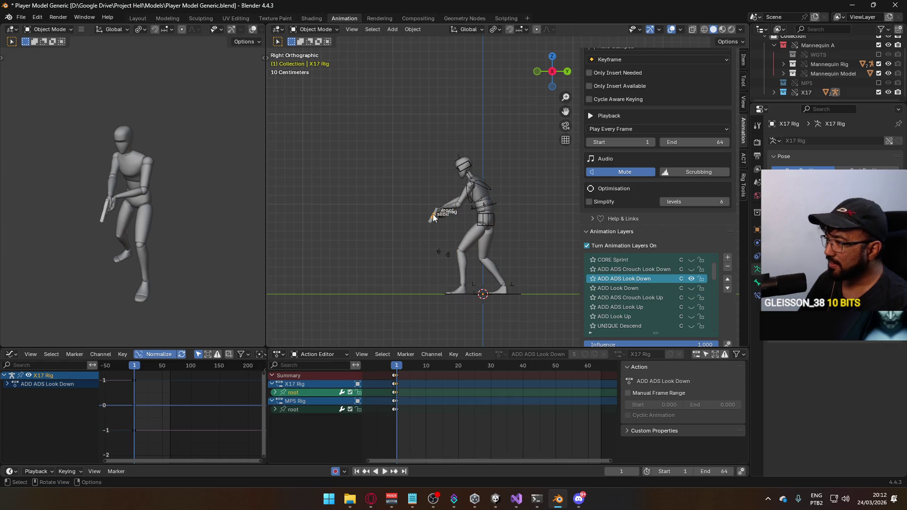
{"action": "left_click", "coordinate": [691, 278]}
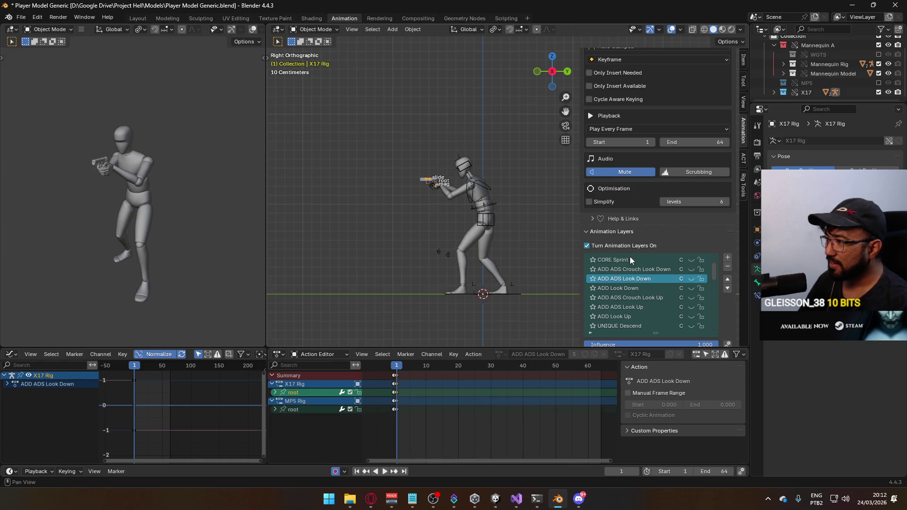
{"action": "scroll", "coordinate": [676, 284], "scroll_direction": "down", "scroll_amount": 5}
{"action": "left_click", "coordinate": [691, 288]}
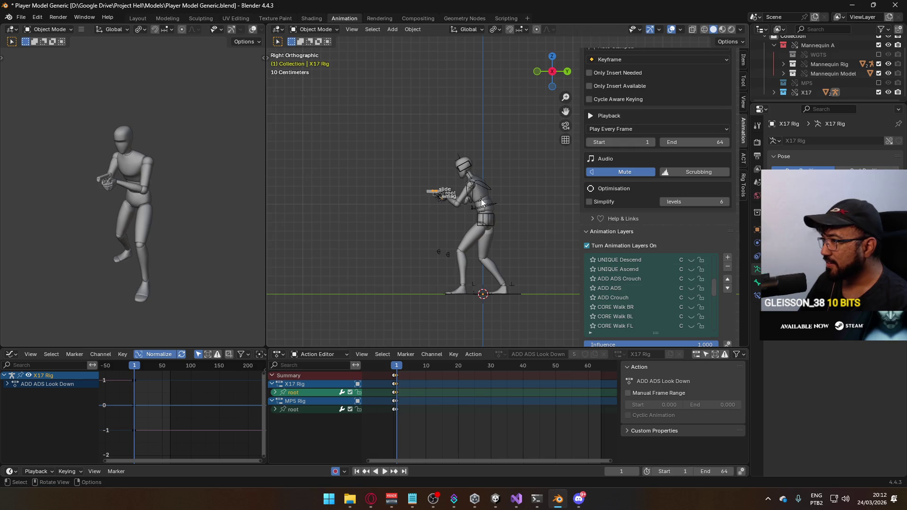
{"action": "left_click", "coordinate": [477, 184]}
Step: Make POSE Sidearm Idle the active animation layer on the mannequin armature
{"action": "scroll", "coordinate": [698, 268], "scroll_direction": "up", "scroll_amount": 1}
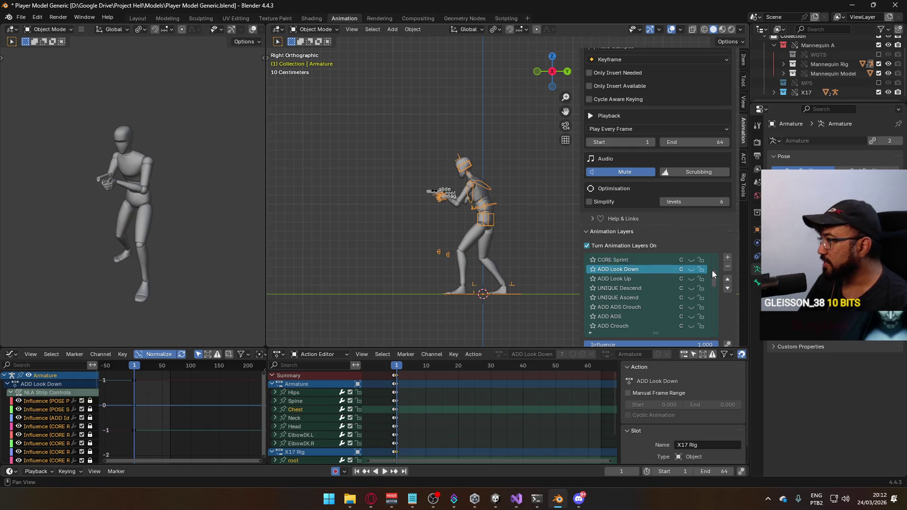
{"action": "left_click_drag", "start_coordinate": [712, 257], "coordinate": [709, 328]}
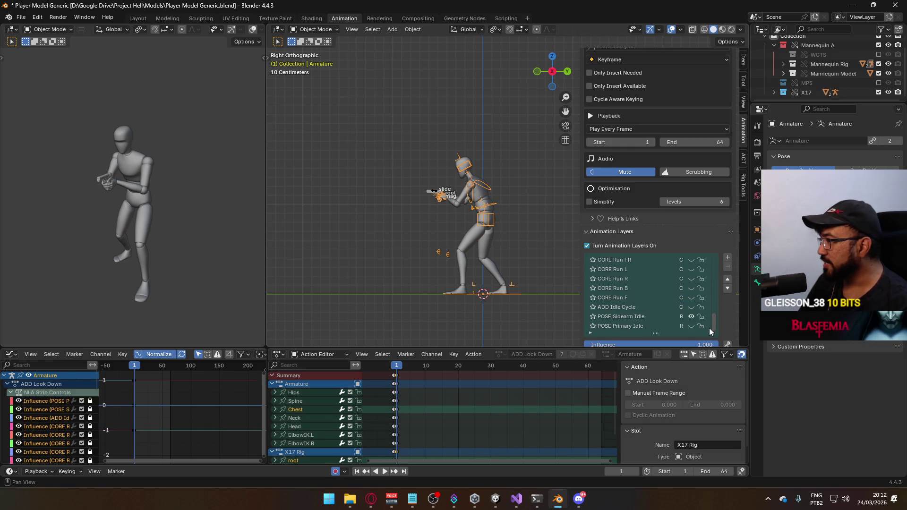
{"action": "left_click", "coordinate": [631, 316]}
{"action": "scroll", "coordinate": [633, 287], "scroll_direction": "up", "scroll_amount": 2}
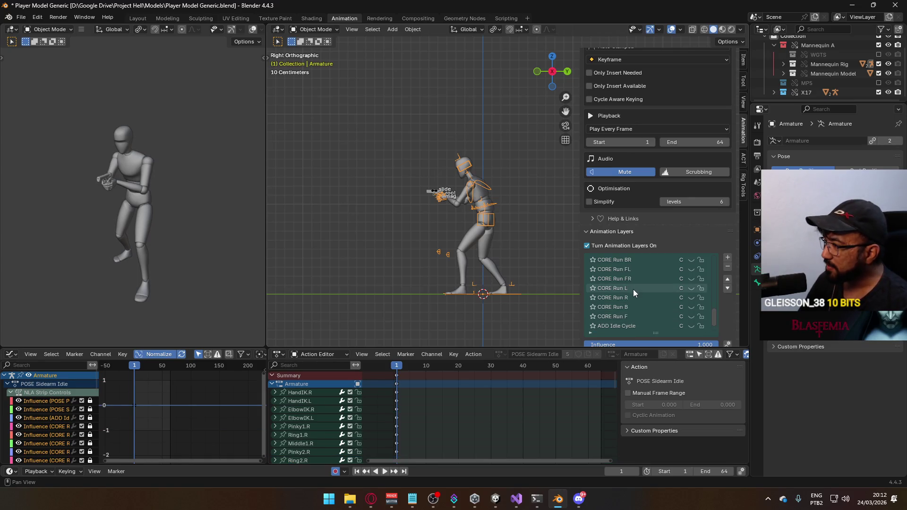
{"action": "scroll", "coordinate": [633, 289], "scroll_direction": "up", "scroll_amount": 3}
{"action": "scroll", "coordinate": [634, 298], "scroll_direction": "up", "scroll_amount": 6}
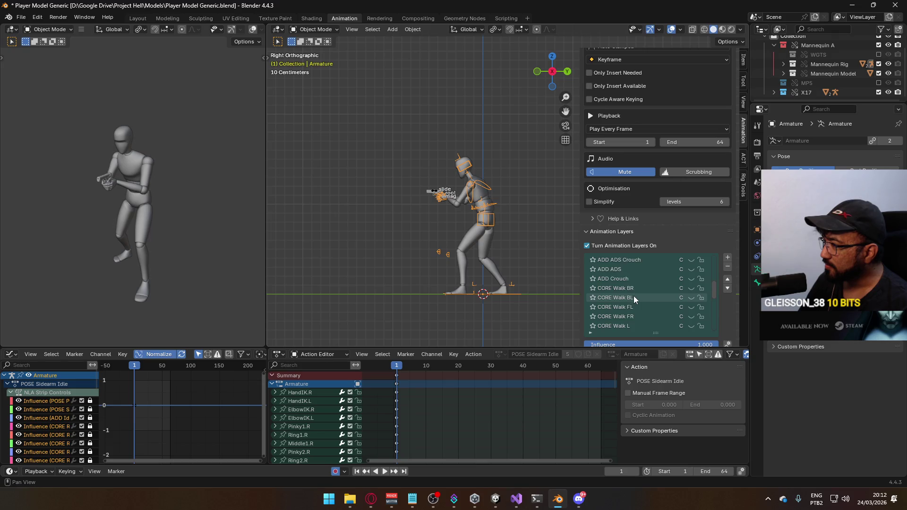
Step: Enable the ADD Crouch layer and make the X17 Rig the active object
{"action": "left_click", "coordinate": [692, 280]}
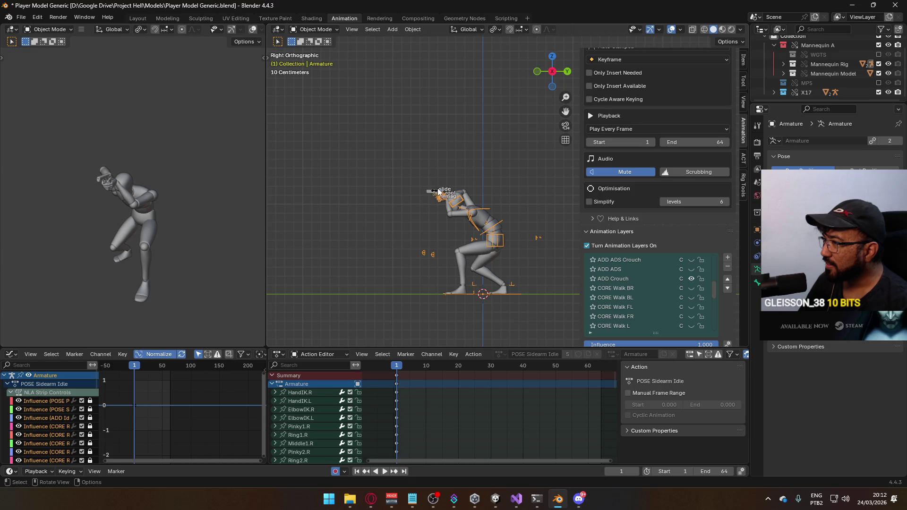
{"action": "left_click", "coordinate": [432, 190]}
{"action": "mouse_move", "coordinate": [713, 275]}
{"action": "left_mouse_down"}
{"action": "mouse_move", "coordinate": [711, 330]}
{"action": "mouse_move", "coordinate": [713, 290]}
{"action": "left_mouse_up"}
{"action": "left_click", "coordinate": [691, 289]}
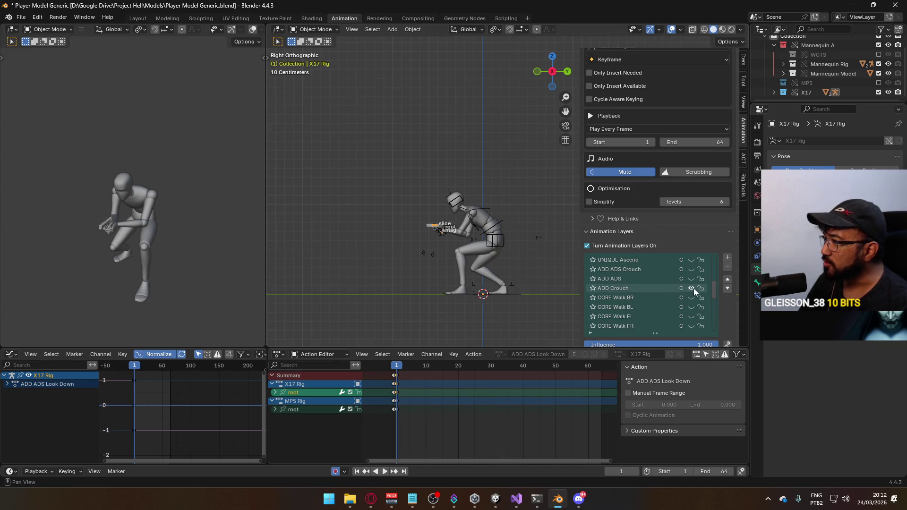
Step: Compare the character from the front with and without the ADD Crouch layer
{"action": "scroll", "coordinate": [461, 236], "scroll_direction": "up", "scroll_amount": 4}
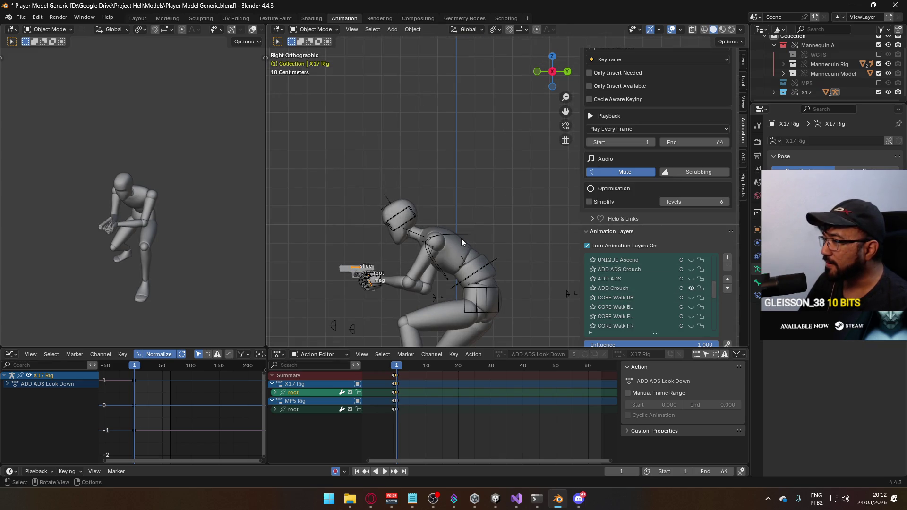
{"action": "mouse_move", "coordinate": [461, 238]}
{"action": "middle_mouse_down"}
{"action": "mouse_move", "coordinate": [478, 209]}
{"action": "mouse_move", "coordinate": [515, 220]}
{"action": "middle_mouse_up"}
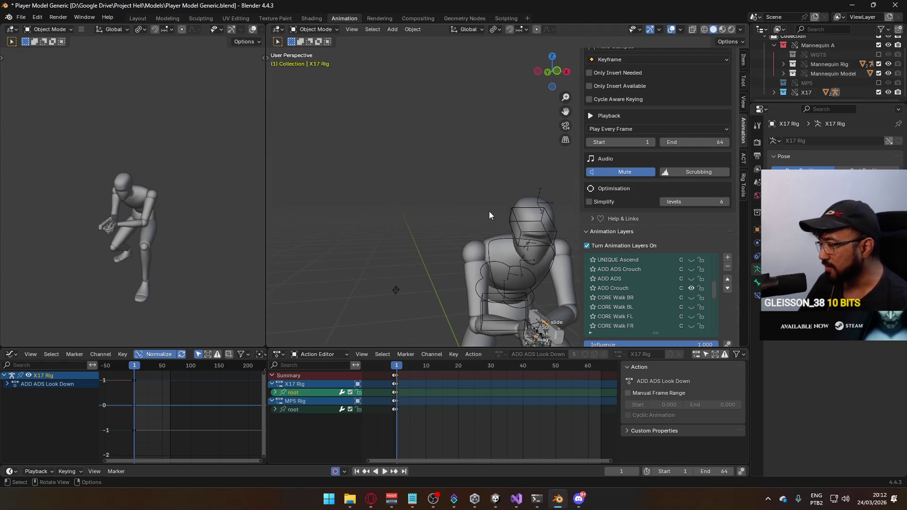
{"action": "key", "text": "KP_1"}
{"action": "scroll", "coordinate": [477, 280], "scroll_direction": "up", "scroll_amount": 5}
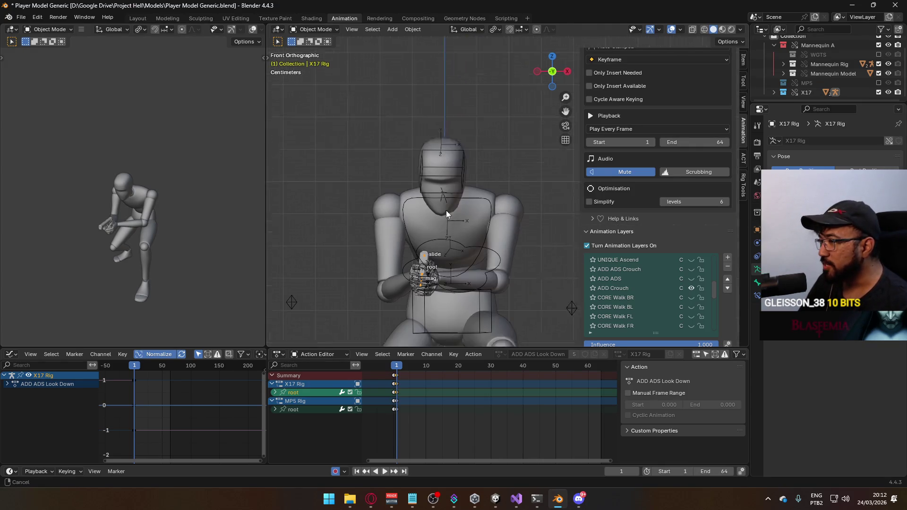
{"action": "left_click", "coordinate": [693, 288]}
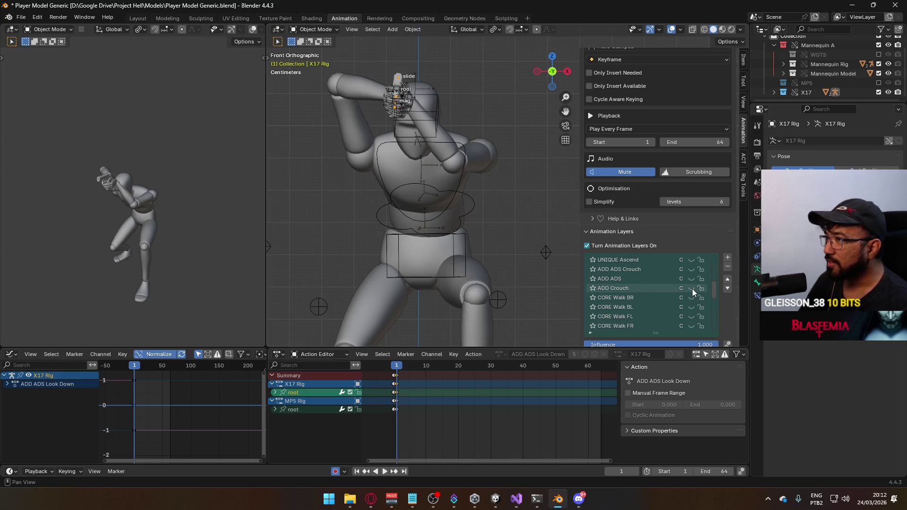
{"action": "left_click", "coordinate": [692, 288]}
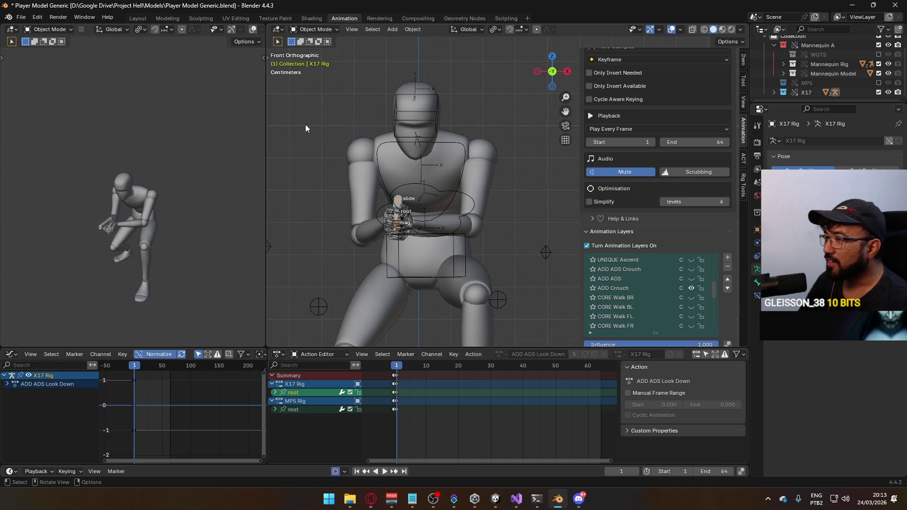
Step: Put the X17 Rig into Pose Mode and frame the hand and gun bones
{"action": "left_click", "coordinate": [320, 31]}
{"action": "left_click", "coordinate": [315, 61]}
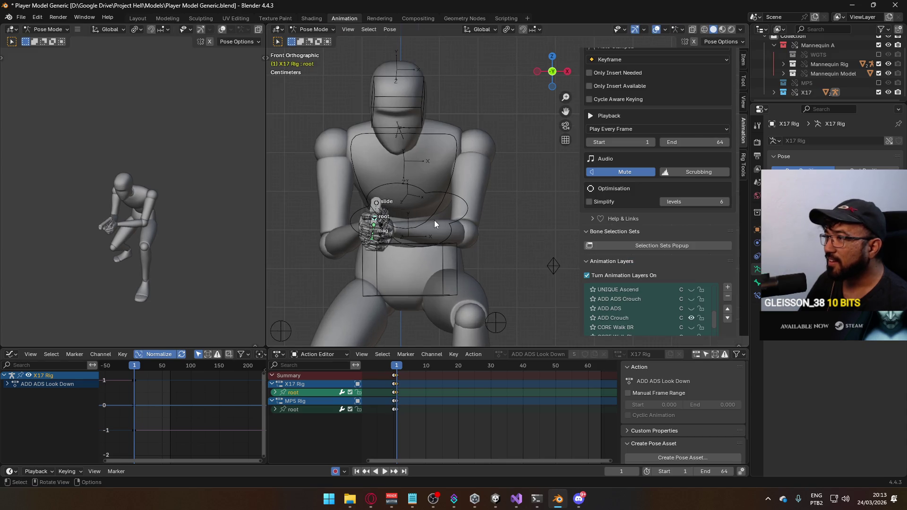
{"action": "key", "text": "KP_3"}
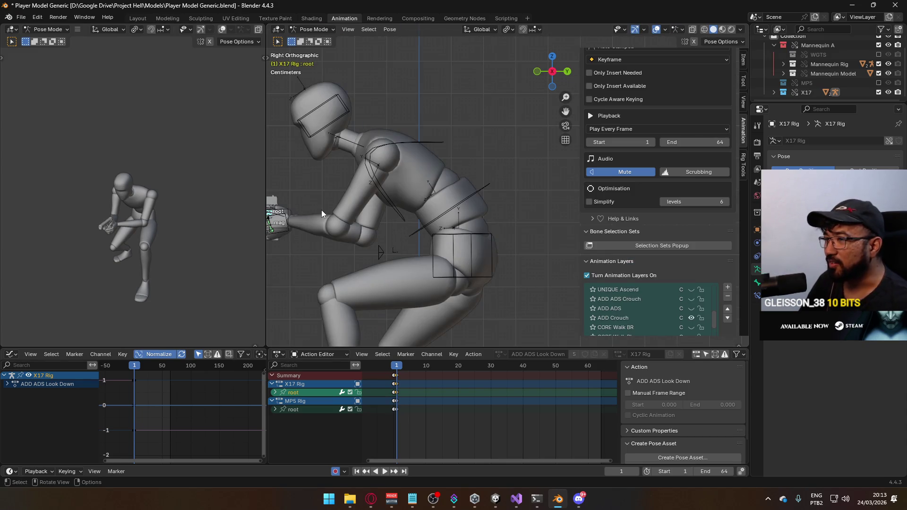
{"action": "key", "text": "KP_Decimal"}
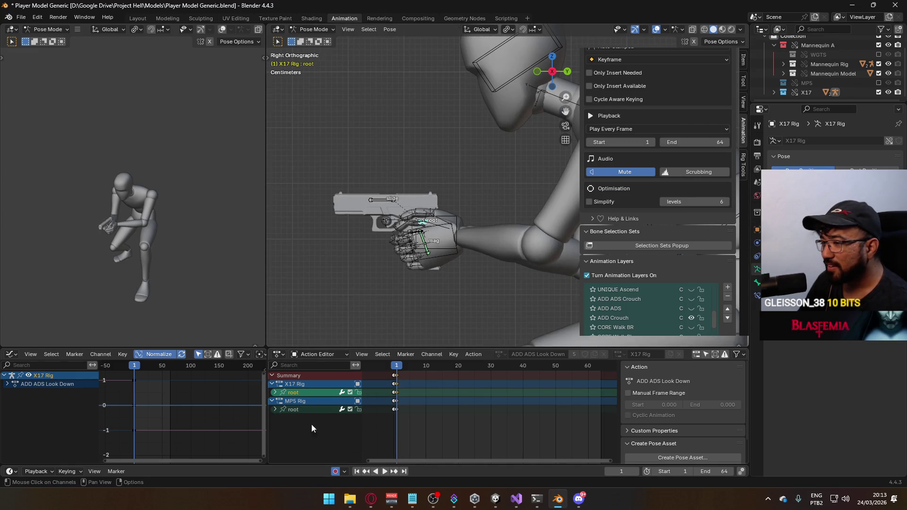
{"action": "key", "text": "KP_1"}
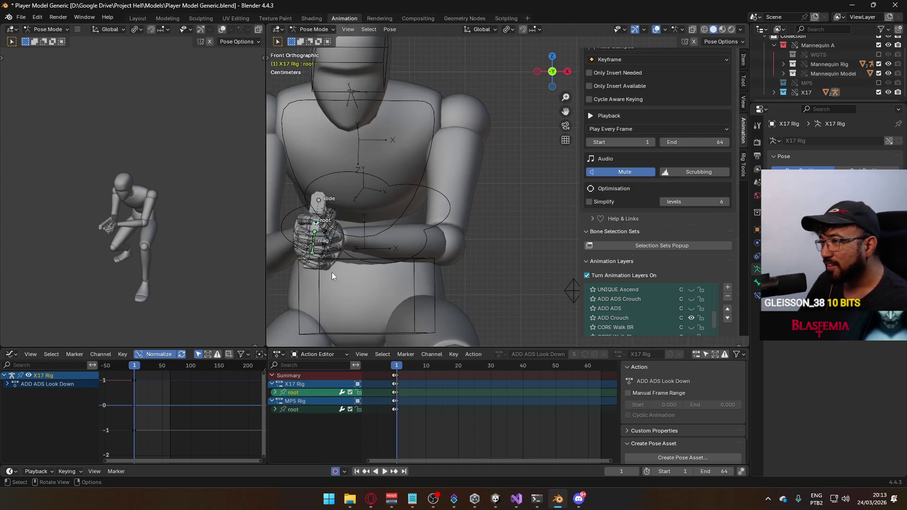
{"action": "scroll", "coordinate": [354, 264], "scroll_direction": "up", "scroll_amount": 3}
{"action": "scroll", "coordinate": [411, 270], "scroll_direction": "down", "scroll_amount": 4}
{"action": "middle_click_drag", "start_coordinate": [405, 270], "coordinate": [713, 297], "text": "shift"}
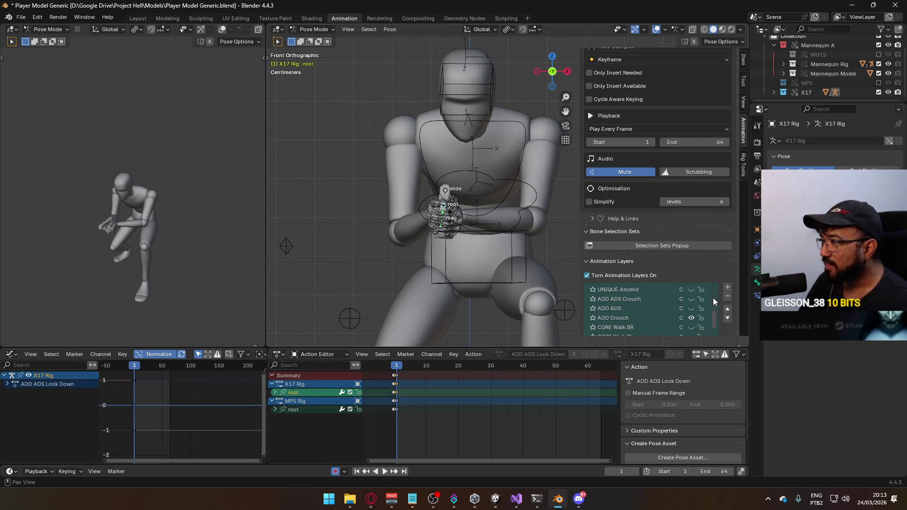
Step: Toggle the ADD Crouch layer off and on again to compare poses
{"action": "left_click", "coordinate": [690, 315]}
{"action": "left_click", "coordinate": [690, 315]}
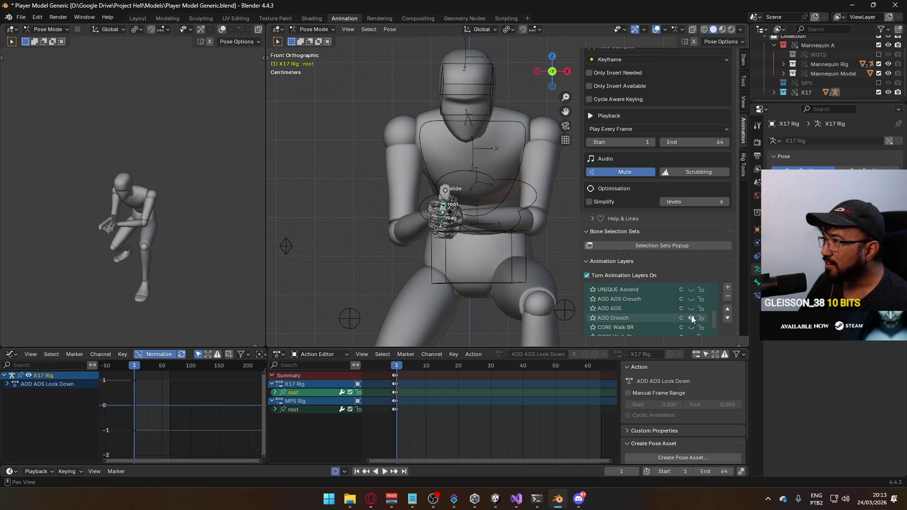
{"action": "left_click", "coordinate": [691, 316]}
{"action": "left_click", "coordinate": [691, 316]}
{"action": "scroll", "coordinate": [461, 235], "scroll_direction": "down", "scroll_amount": 3}
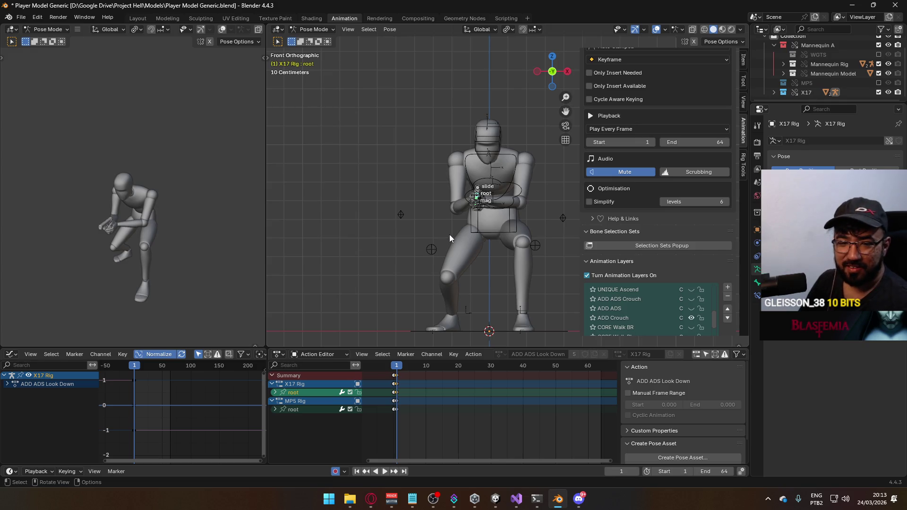
Step: From the side view, make ADD ADS the active animation layer
{"action": "key", "text": "KP_3"}
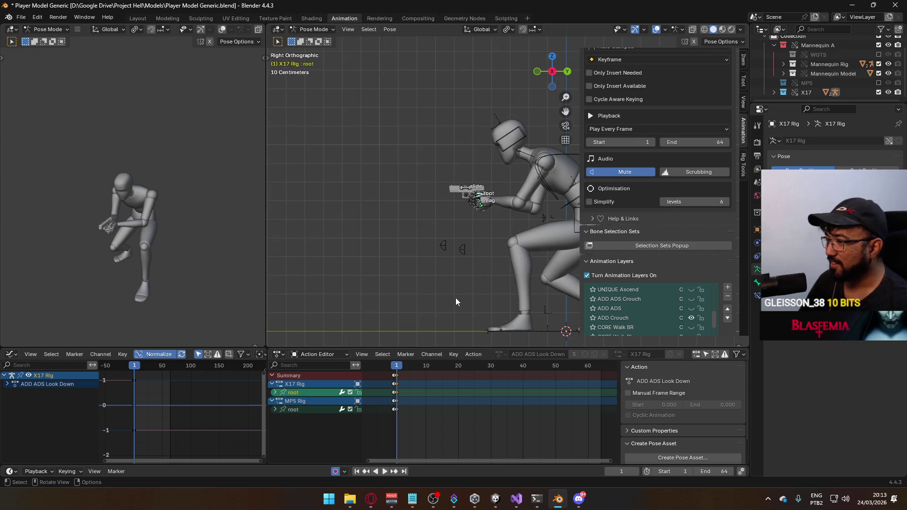
{"action": "scroll", "coordinate": [614, 271], "scroll_direction": "down", "scroll_amount": 5}
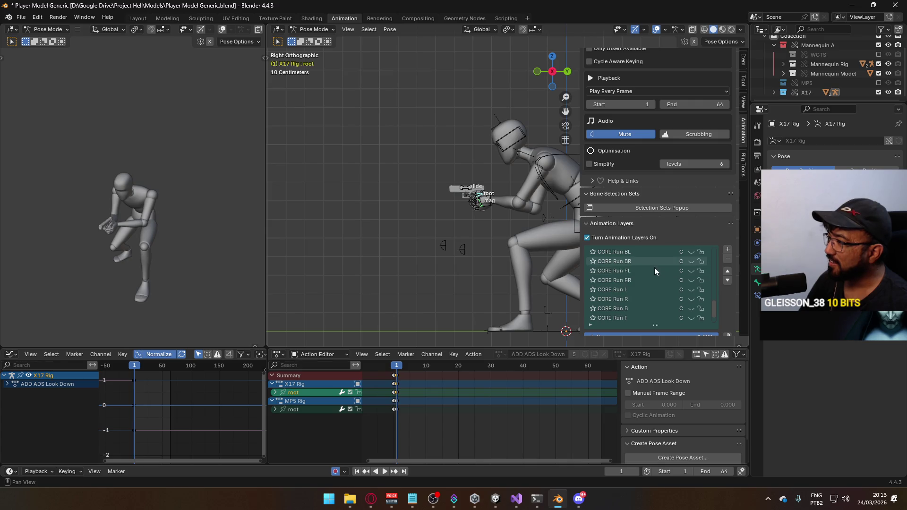
{"action": "scroll", "coordinate": [656, 284], "scroll_direction": "up", "scroll_amount": 4}
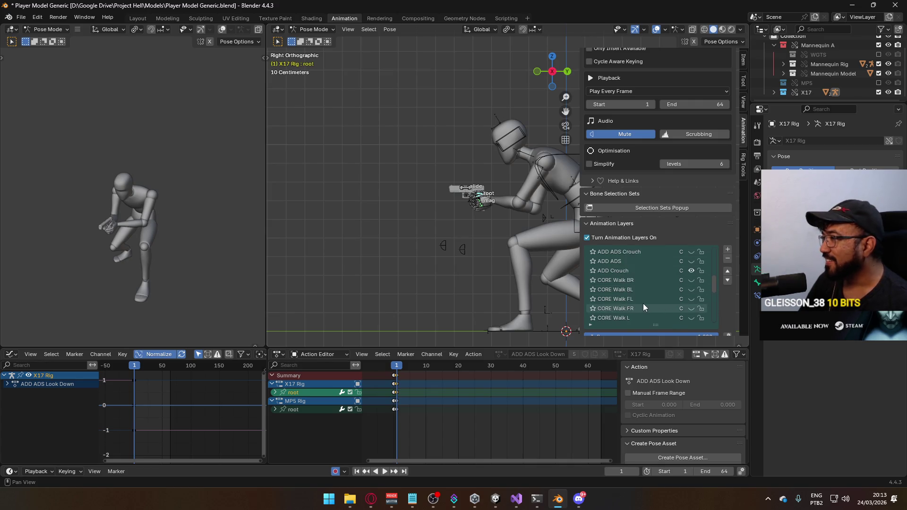
{"action": "scroll", "coordinate": [642, 305], "scroll_direction": "up", "scroll_amount": 3}
{"action": "left_click", "coordinate": [628, 290]}
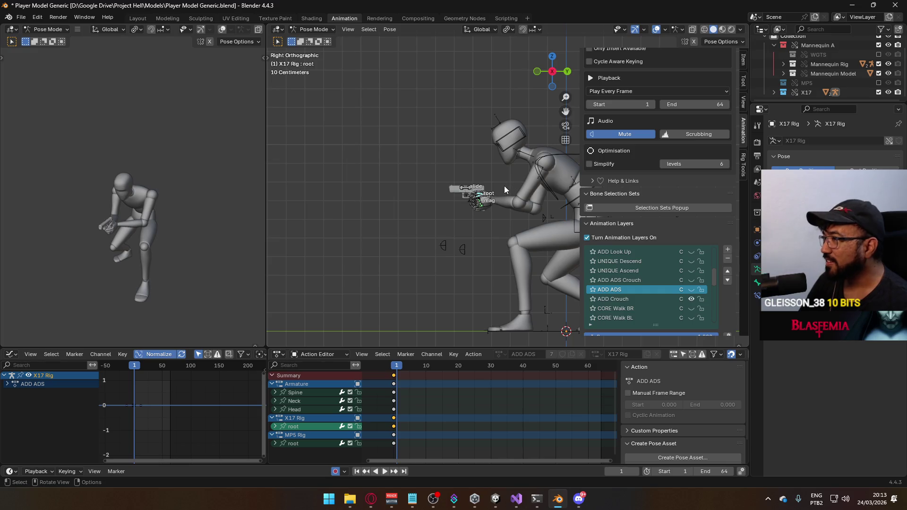
Step: Check the ADS pose with and without ADD Crouch from front and side views
{"action": "key", "text": "KP_1"}
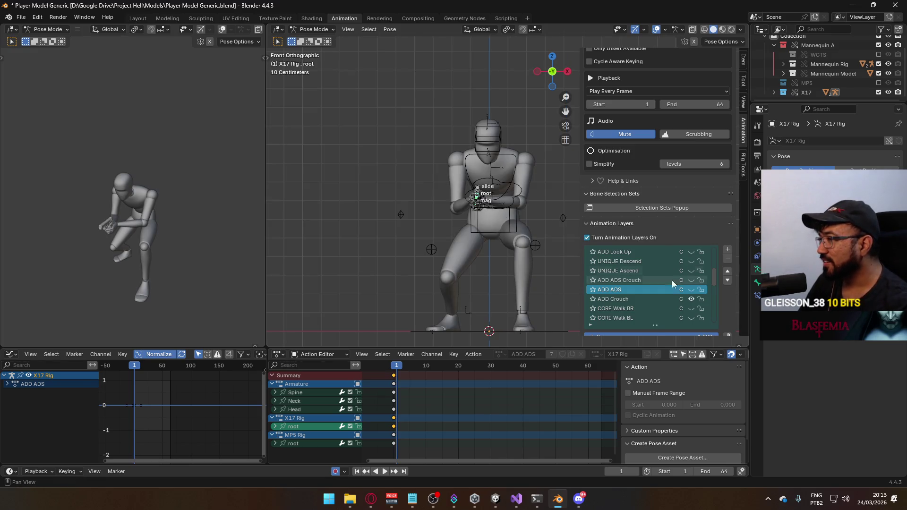
{"action": "left_click", "coordinate": [692, 298]}
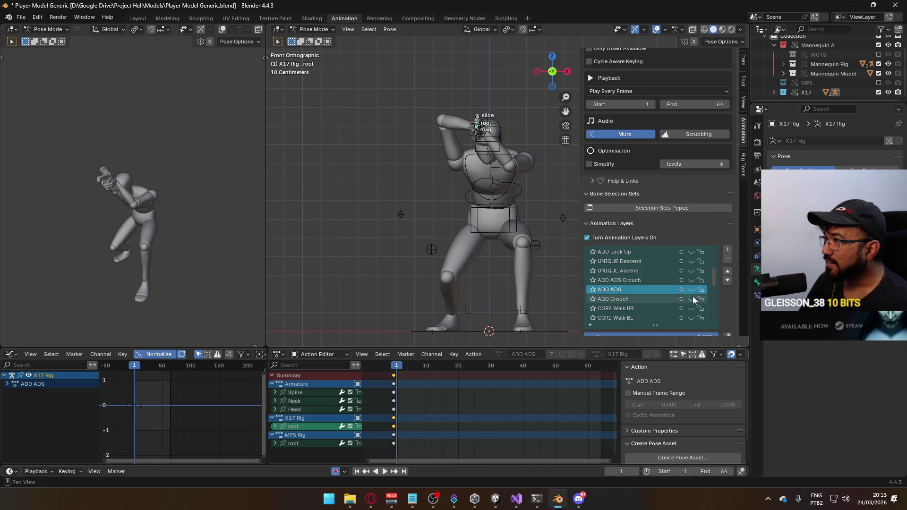
{"action": "left_click", "coordinate": [692, 298]}
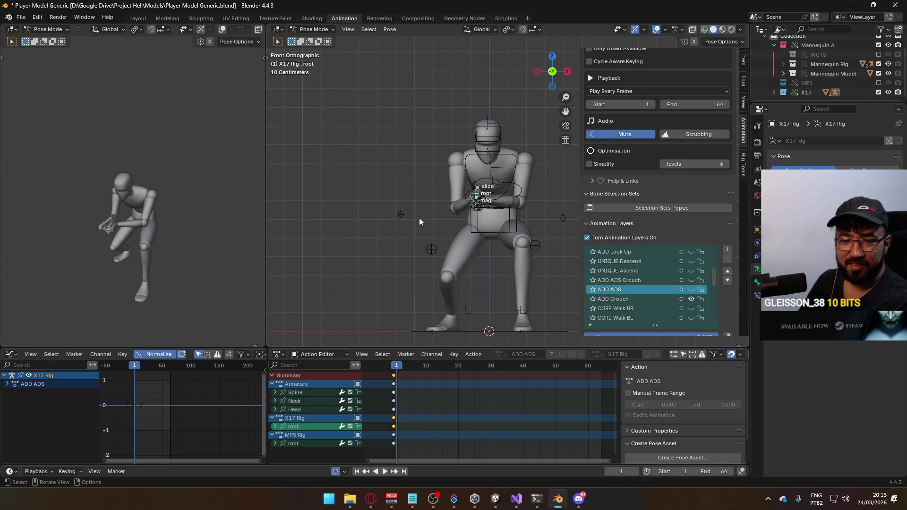
{"action": "key", "text": "KP_3"}
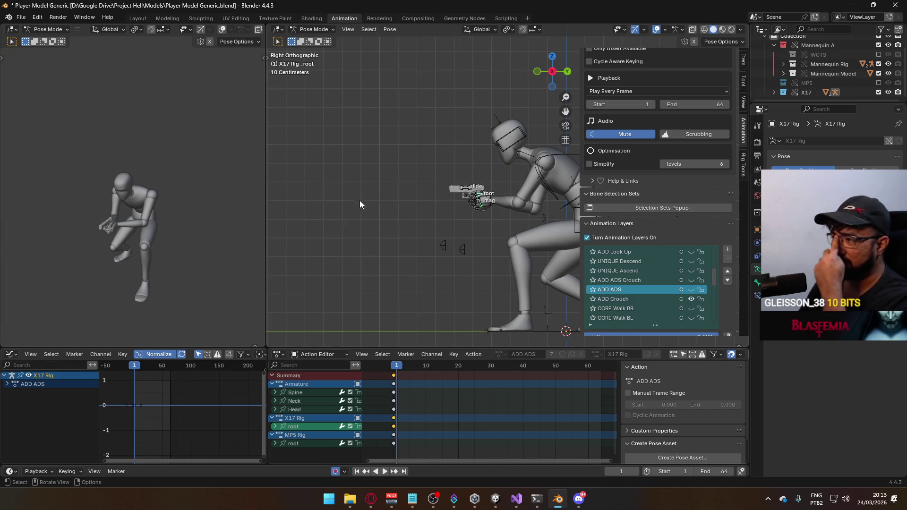
{"action": "key", "text": "KP_Decimal"}
Step: Make ADD Idle Cycle the active animation layer
{"action": "scroll", "coordinate": [447, 229], "scroll_direction": "down", "scroll_amount": 8}
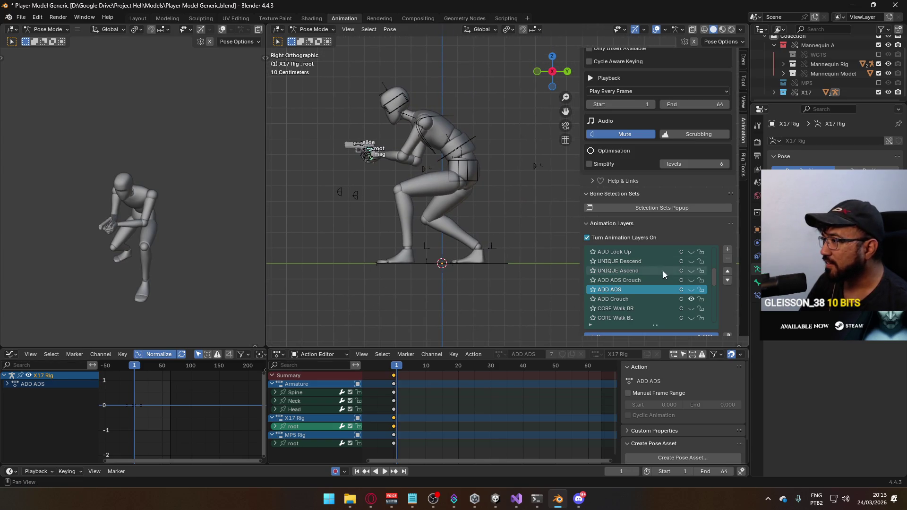
{"action": "scroll", "coordinate": [674, 275], "scroll_direction": "down", "scroll_amount": 6}
{"action": "scroll", "coordinate": [675, 283], "scroll_direction": "down", "scroll_amount": 1}
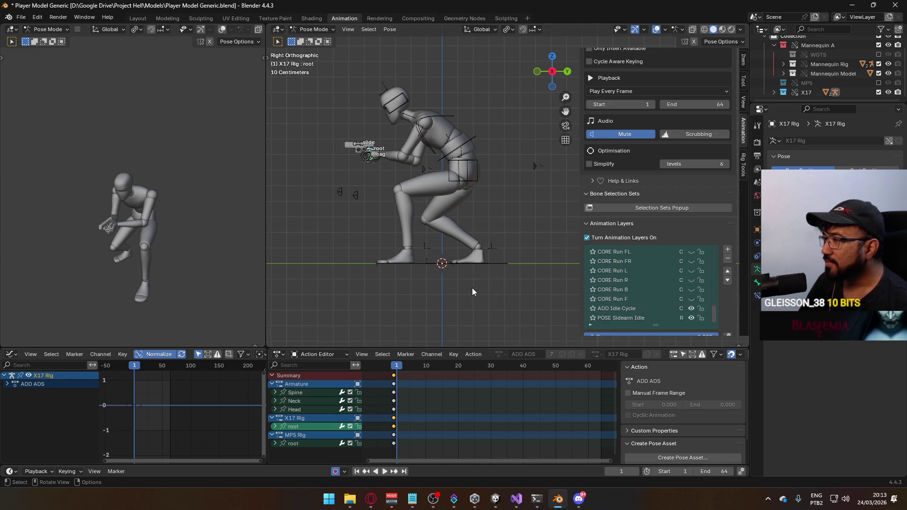
{"action": "left_click", "coordinate": [623, 310]}
{"action": "scroll", "coordinate": [511, 389], "scroll_direction": "down", "scroll_amount": 10}
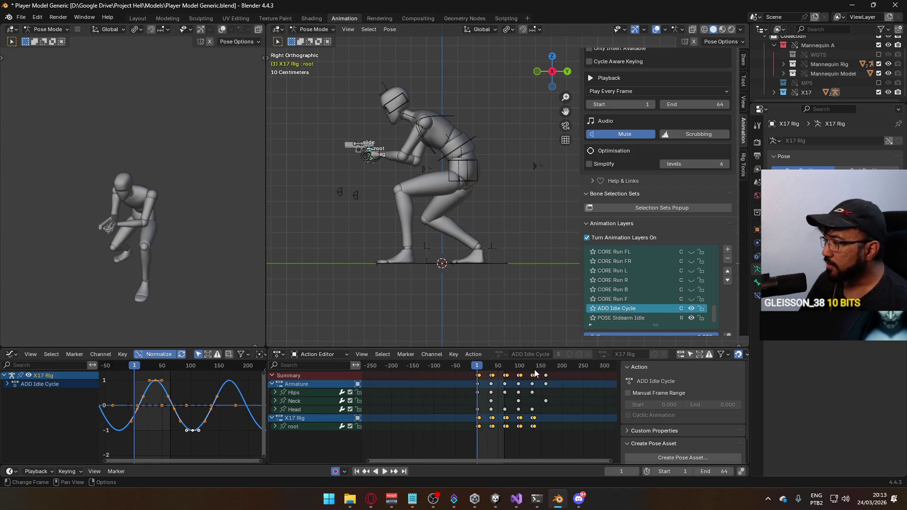
Step: Set the scene end frame to 129 and play the idle cycle
{"action": "middle_click_drag", "start_coordinate": [535, 374], "coordinate": [495, 377], "text": "ctrl"}
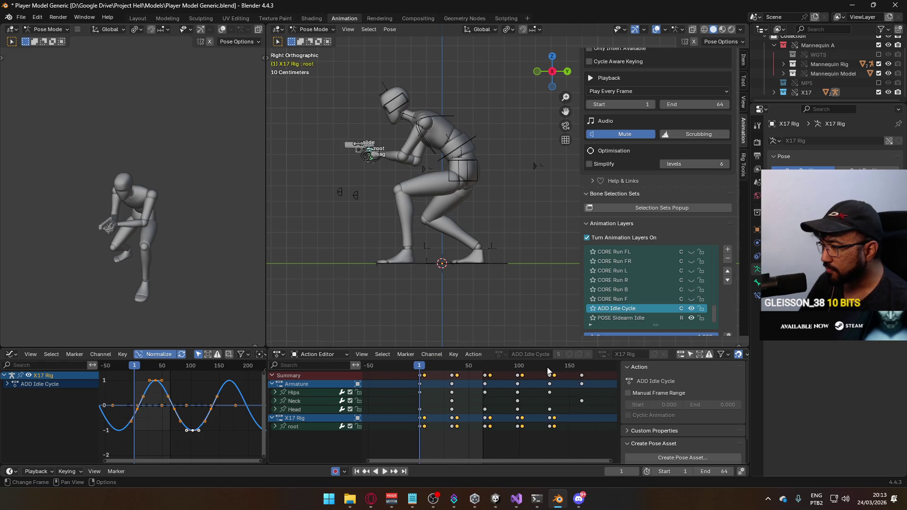
{"action": "left_click", "coordinate": [549, 366]}
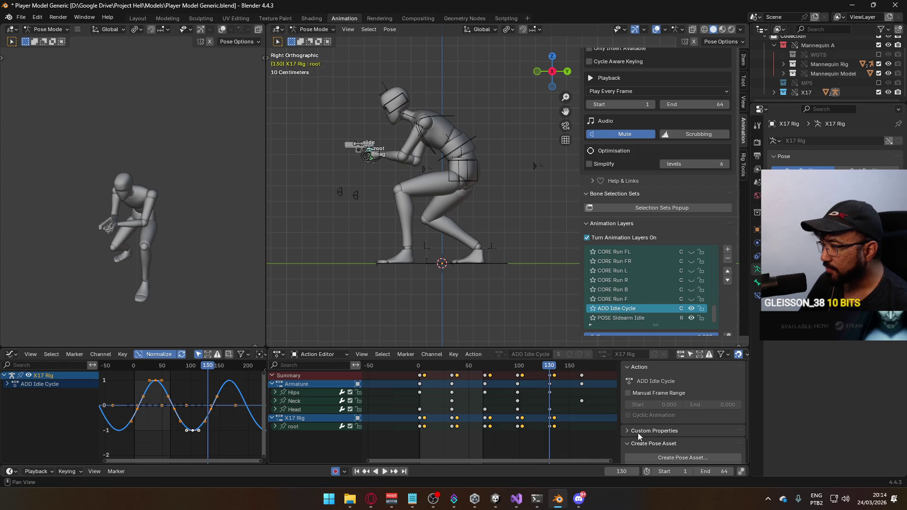
{"action": "left_click", "coordinate": [720, 470]}
{"action": "type", "text": "129"}
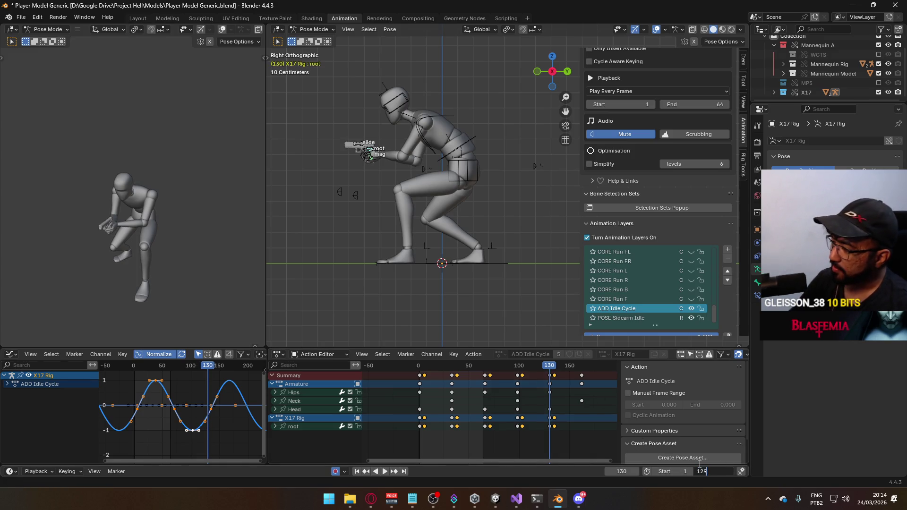
{"action": "key", "text": "Return"}
{"action": "key", "text": "space"}
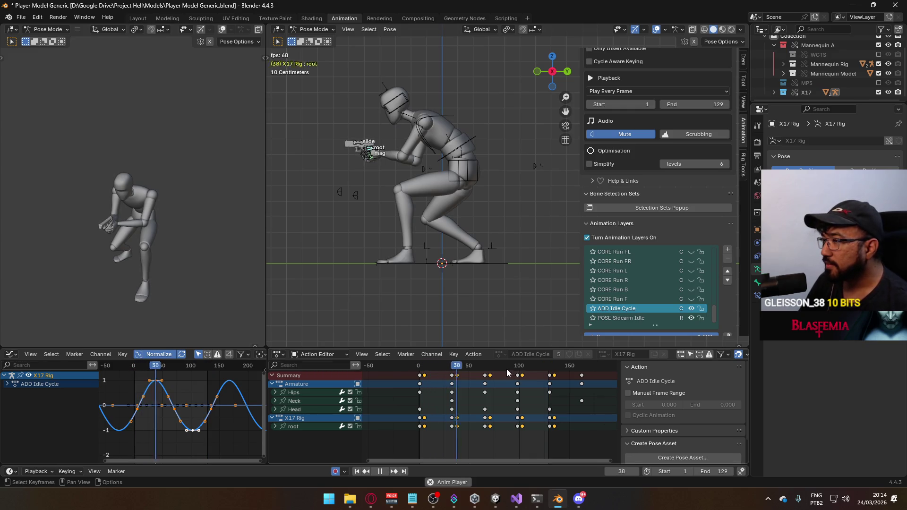
Step: Switch to Object Mode and select the whole armature object
{"action": "left_click", "coordinate": [462, 160]}
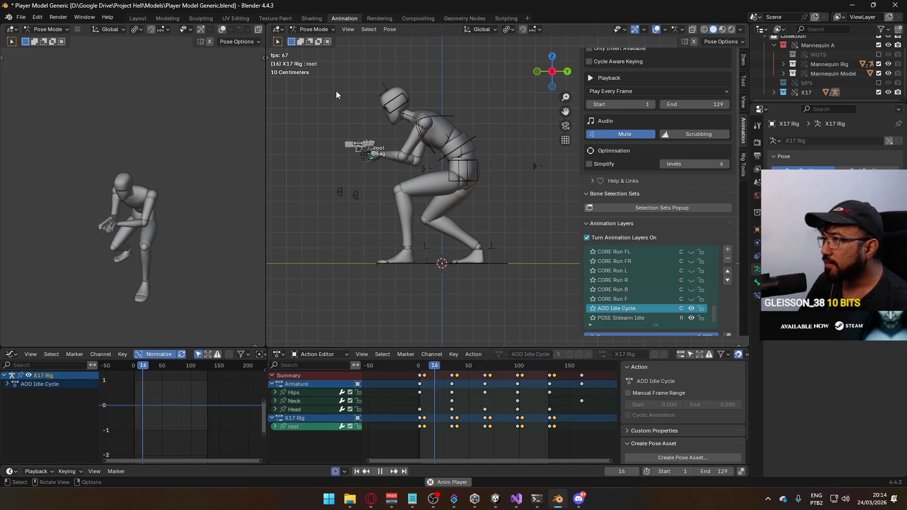
{"action": "left_click", "coordinate": [314, 29]}
{"action": "left_click", "coordinate": [312, 39]}
{"action": "left_click", "coordinate": [470, 140]}
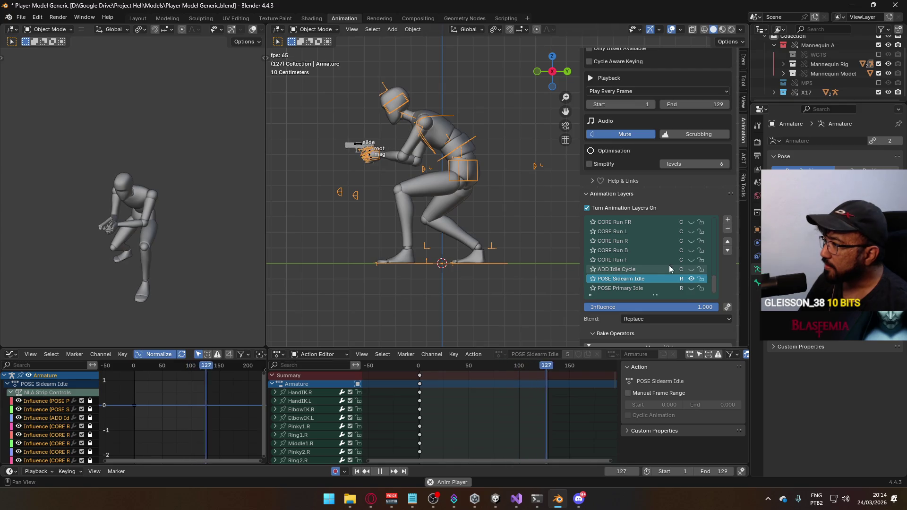
Step: Enable the ADD Idle Cycle layer and watch the crouched character animate
{"action": "scroll", "coordinate": [666, 267], "scroll_direction": "up", "scroll_amount": 2}
{"action": "scroll", "coordinate": [666, 269], "scroll_direction": "up", "scroll_amount": 12}
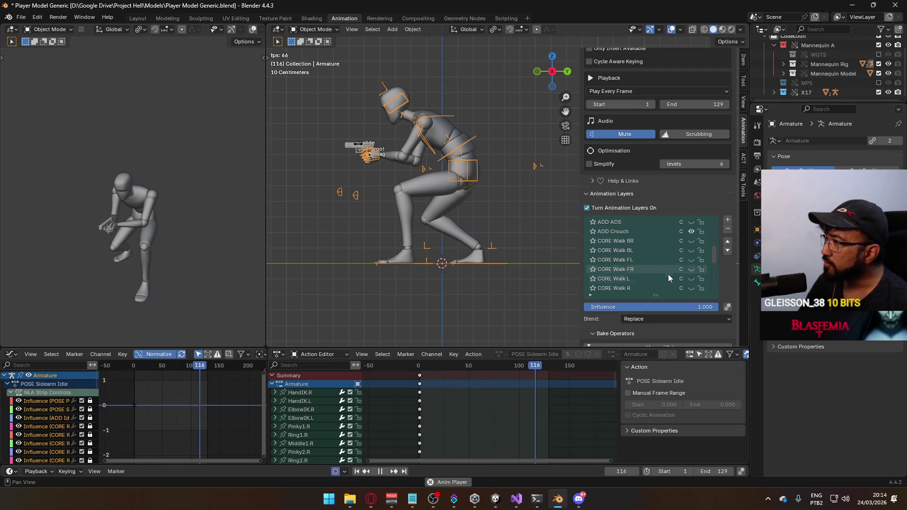
{"action": "scroll", "coordinate": [668, 277], "scroll_direction": "up", "scroll_amount": 8}
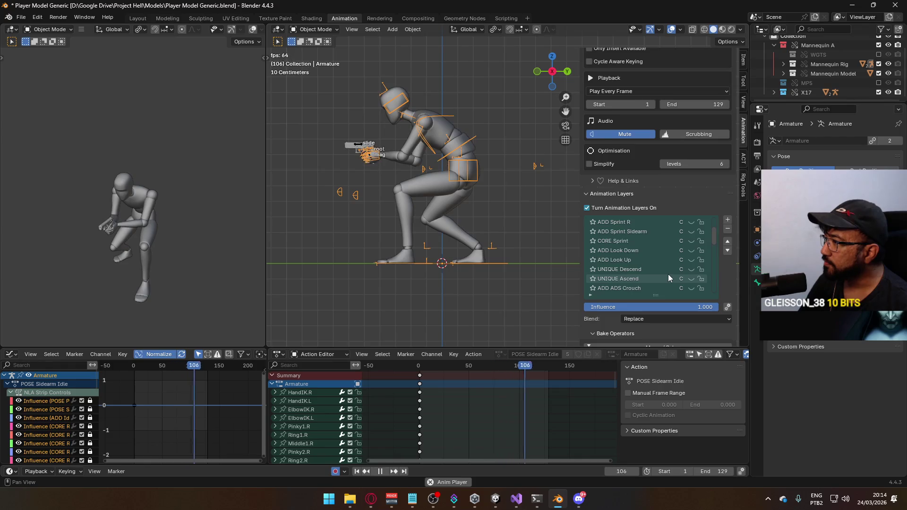
{"action": "scroll", "coordinate": [668, 277], "scroll_direction": "down", "scroll_amount": 15}
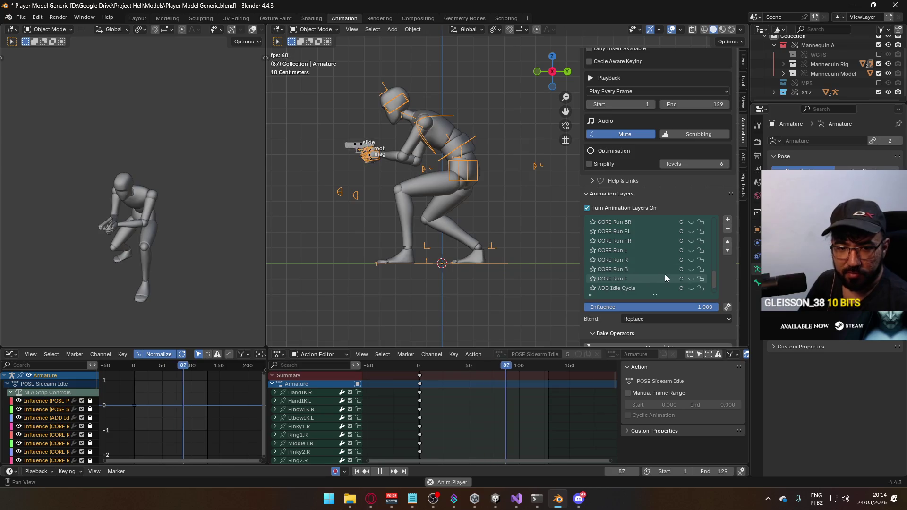
{"action": "scroll", "coordinate": [665, 278], "scroll_direction": "down", "scroll_amount": 10}
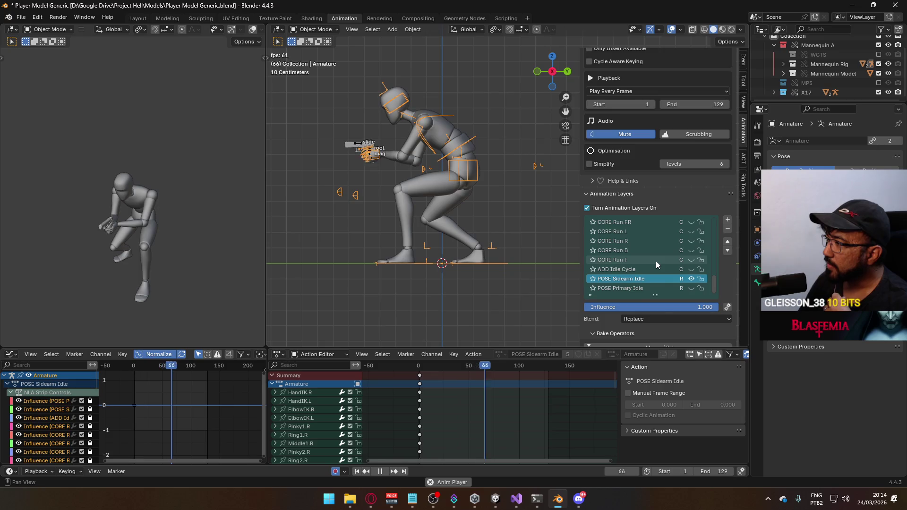
{"action": "left_click", "coordinate": [689, 269]}
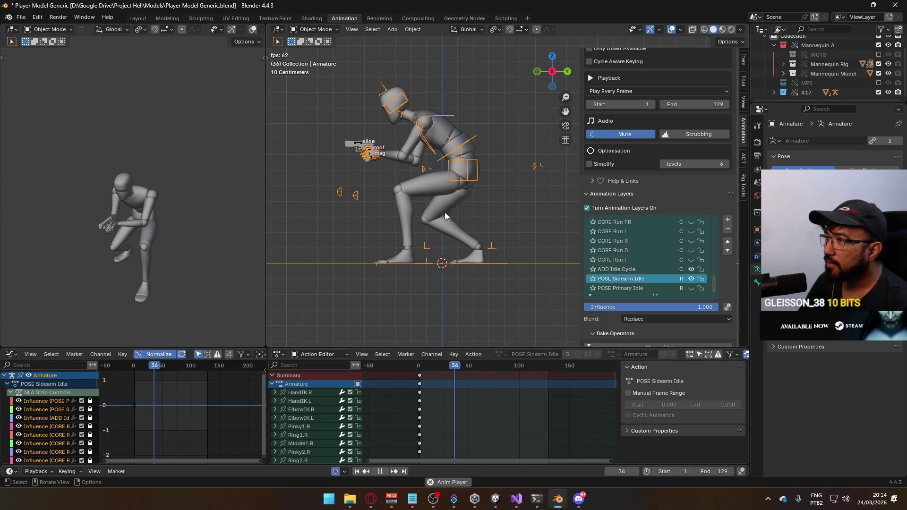
{"action": "scroll", "coordinate": [443, 212], "scroll_direction": "up", "scroll_amount": 3}
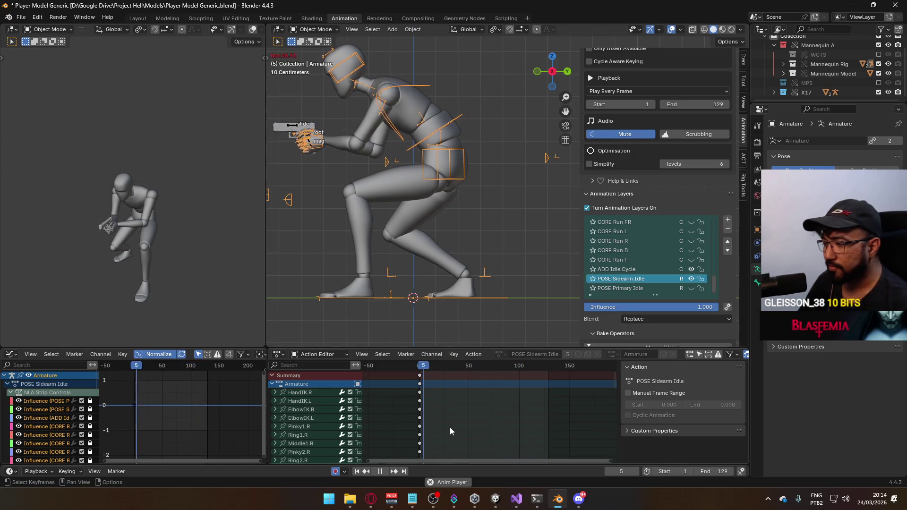
{"action": "left_click", "coordinate": [369, 500]}
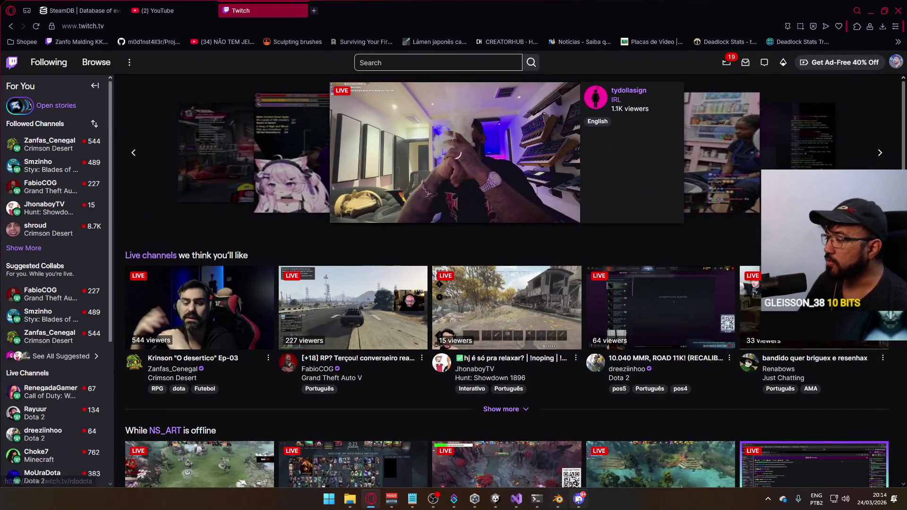
Step: In Discord, open and scroll through the ALAMBRADO S.A server
{"action": "left_click", "coordinate": [579, 498]}
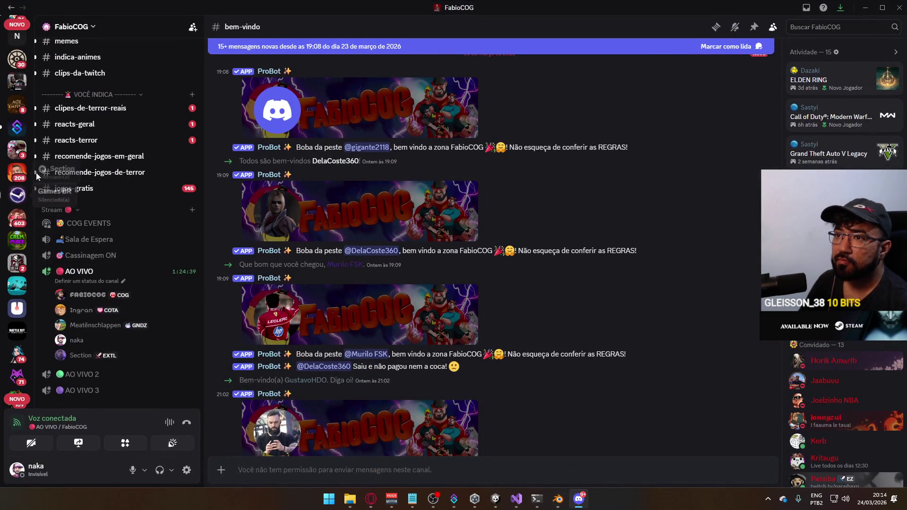
{"action": "scroll", "coordinate": [26, 164], "scroll_direction": "up", "scroll_amount": 3}
{"action": "scroll", "coordinate": [24, 227], "scroll_direction": "up", "scroll_amount": 5}
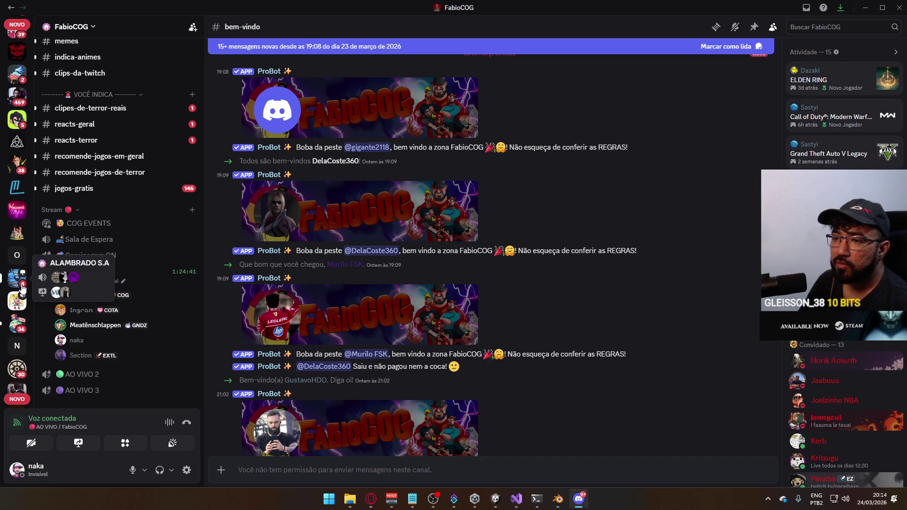
{"action": "left_click", "coordinate": [22, 287]}
{"action": "scroll", "coordinate": [76, 243], "scroll_direction": "down", "scroll_amount": 5}
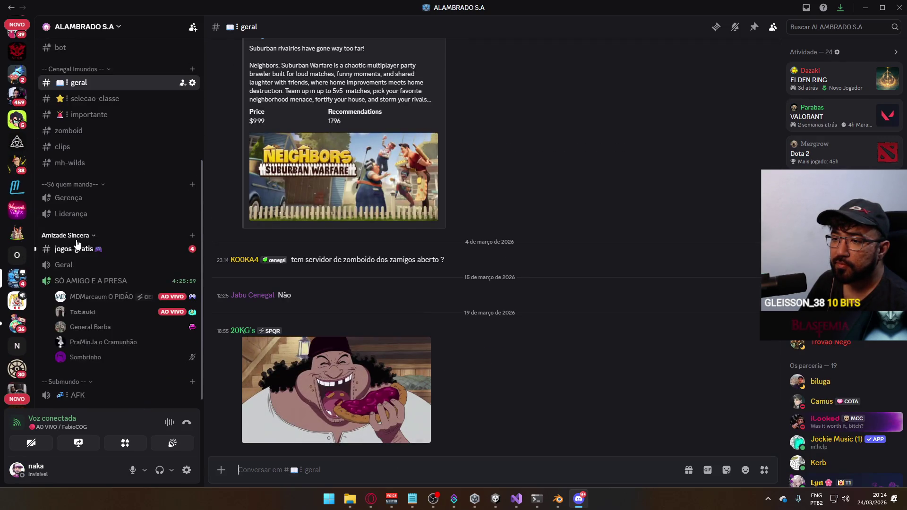
{"action": "mouse_move", "coordinate": [117, 295]}
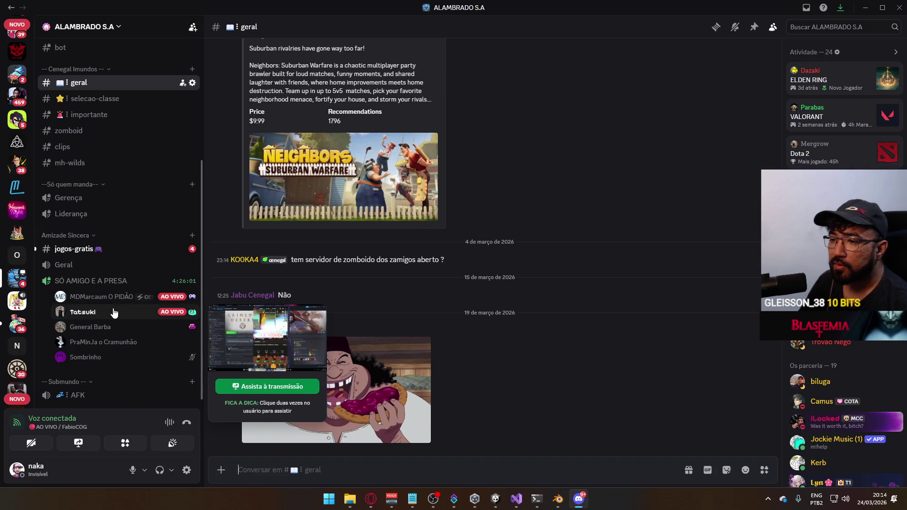
{"action": "scroll", "coordinate": [13, 255], "scroll_direction": "down", "scroll_amount": 4}
{"action": "scroll", "coordinate": [13, 256], "scroll_direction": "down", "scroll_amount": 8}
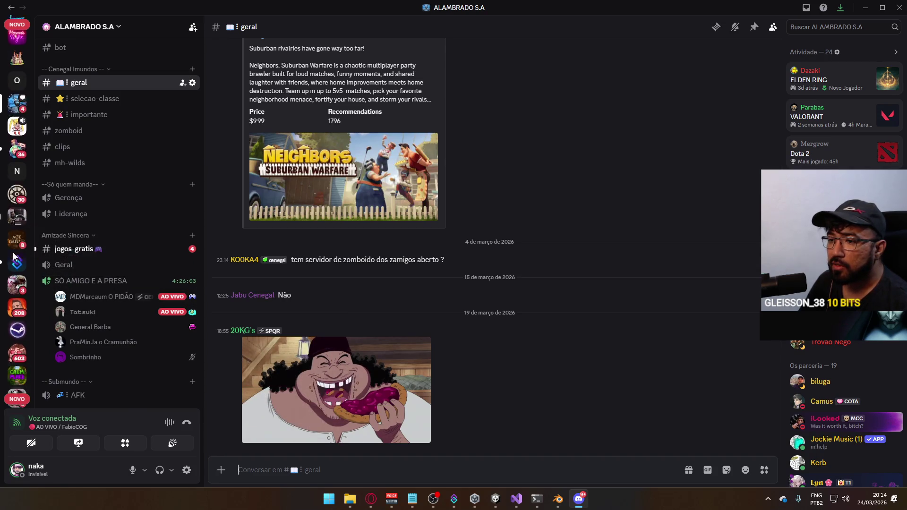
{"action": "scroll", "coordinate": [21, 317], "scroll_direction": "down", "scroll_amount": 5}
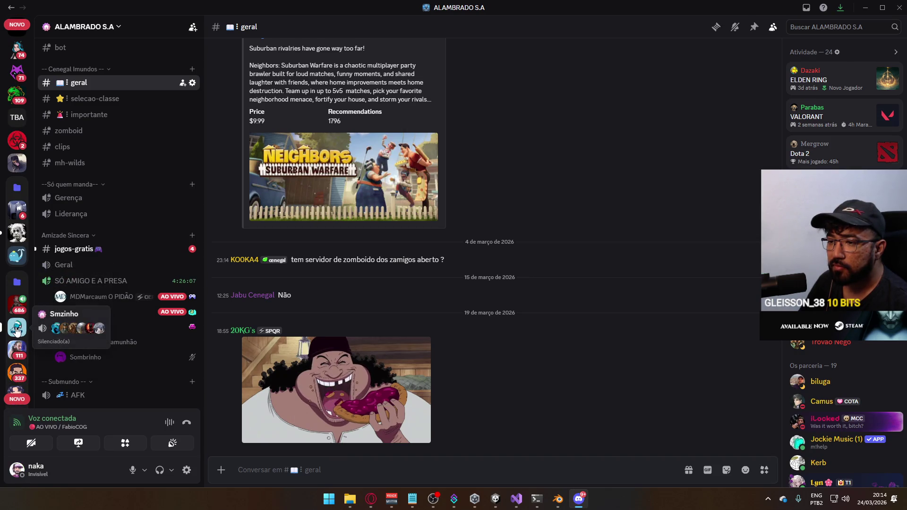
Step: Open the Smzinho server, then close Discord and return to Blender
{"action": "left_click", "coordinate": [17, 329]}
{"action": "left_click", "coordinate": [899, 7]}
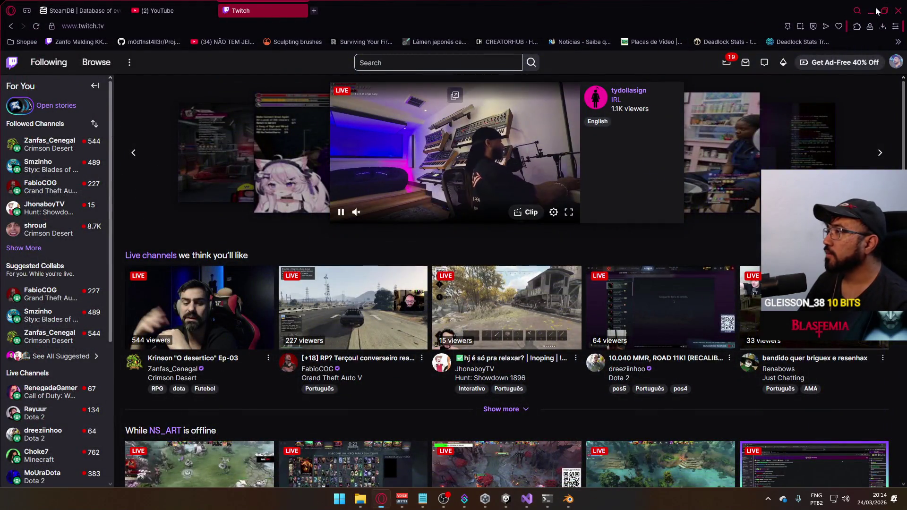
{"action": "left_click", "coordinate": [568, 499]}
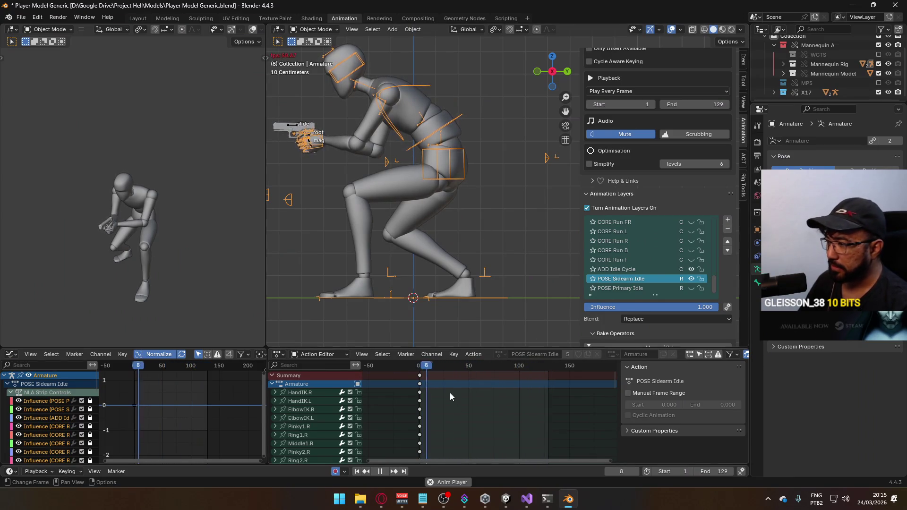
Step: Rewind to frame 1, reselect the armature and save Player Model Generic.blend
{"action": "left_click_drag", "start_coordinate": [468, 369], "coordinate": [419, 372]}
{"action": "left_click", "coordinate": [364, 240]}
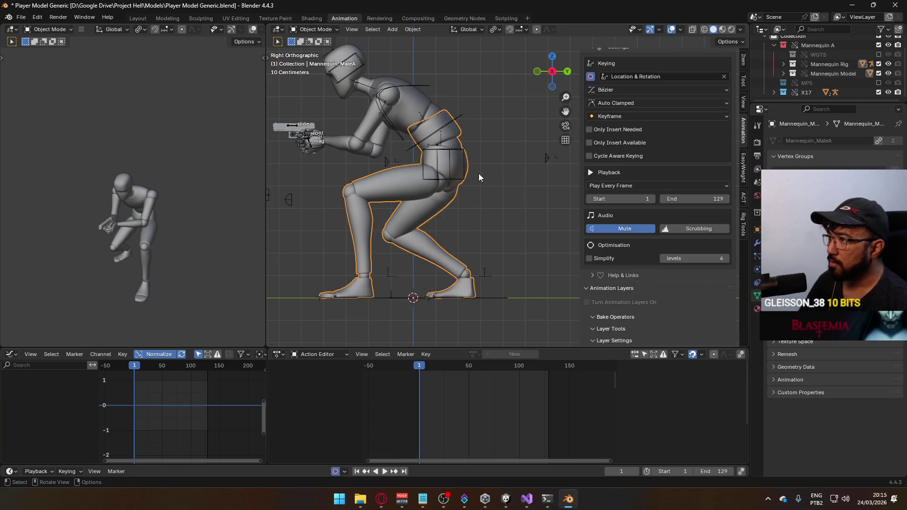
{"action": "left_click", "coordinate": [422, 111]}
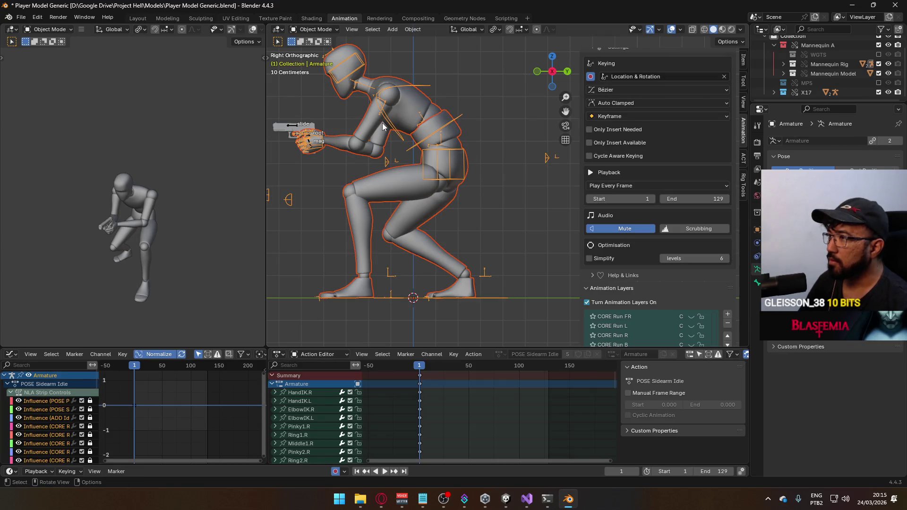
{"action": "key", "text": "ctrl+s"}
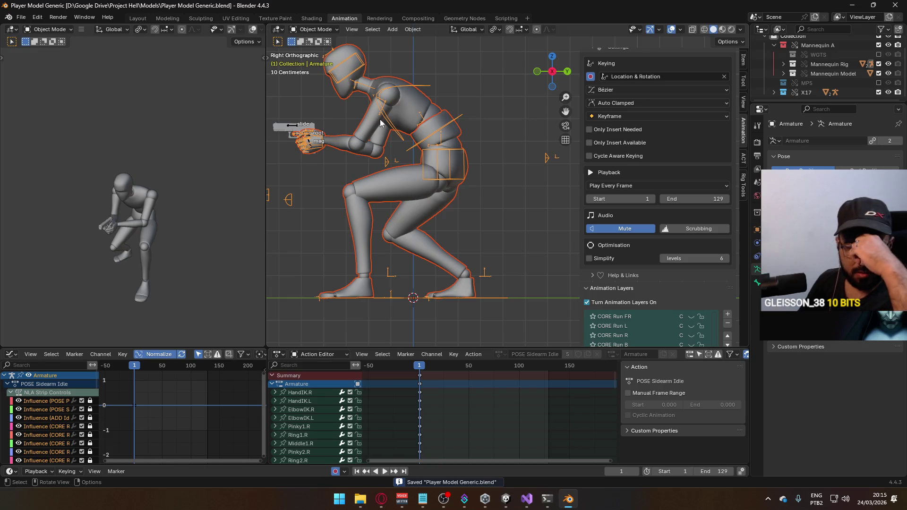
{"action": "left_click", "coordinate": [21, 17]}
Step: Export the armature as FBX, overwriting Model@Hipfire Sidearm Crouch Idle.fbx found by filtering for 'hipfire'
{"action": "mouse_move", "coordinate": [78, 160]}
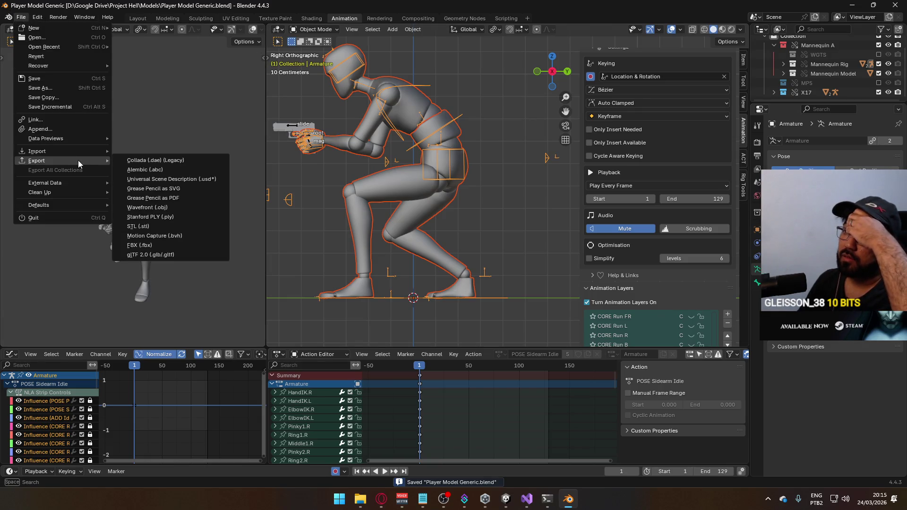
{"action": "left_click", "coordinate": [185, 244]}
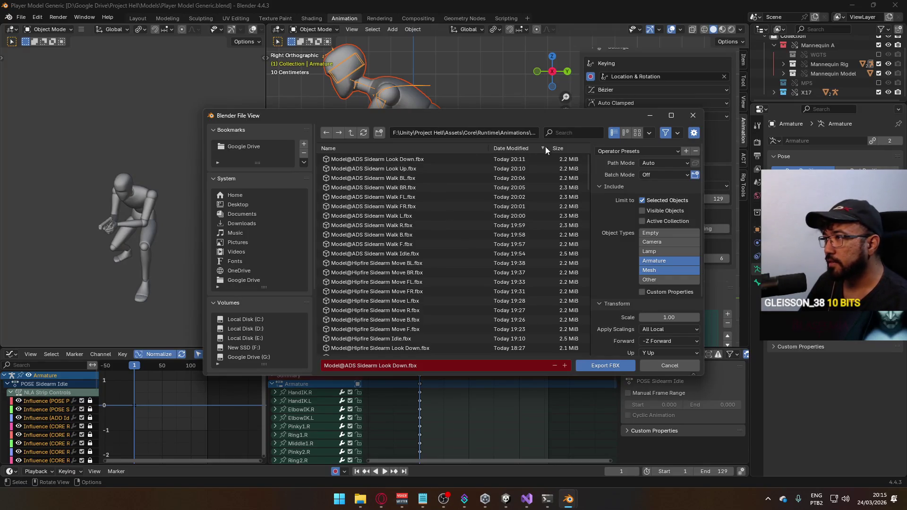
{"action": "left_click", "coordinate": [575, 132]}
{"action": "type", "text": "crouch"}
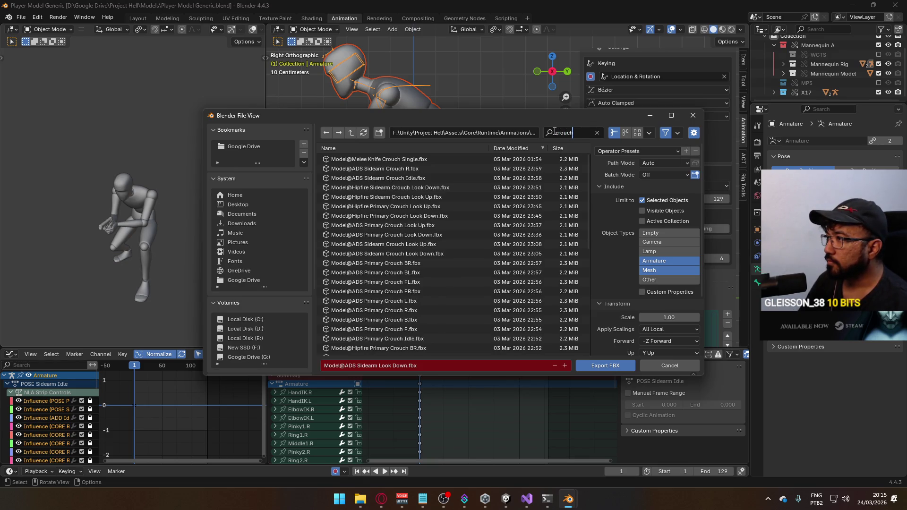
{"action": "type", "text": "sidear"}
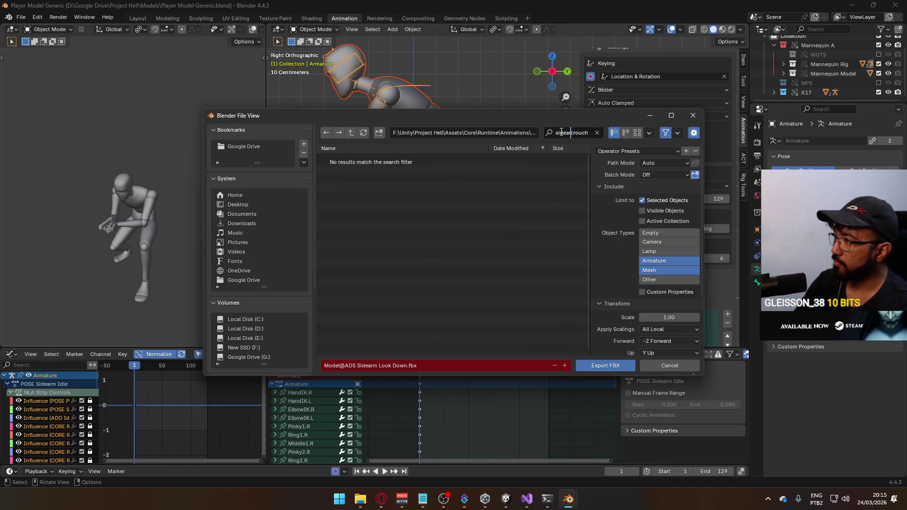
{"action": "type", "text": "m"}
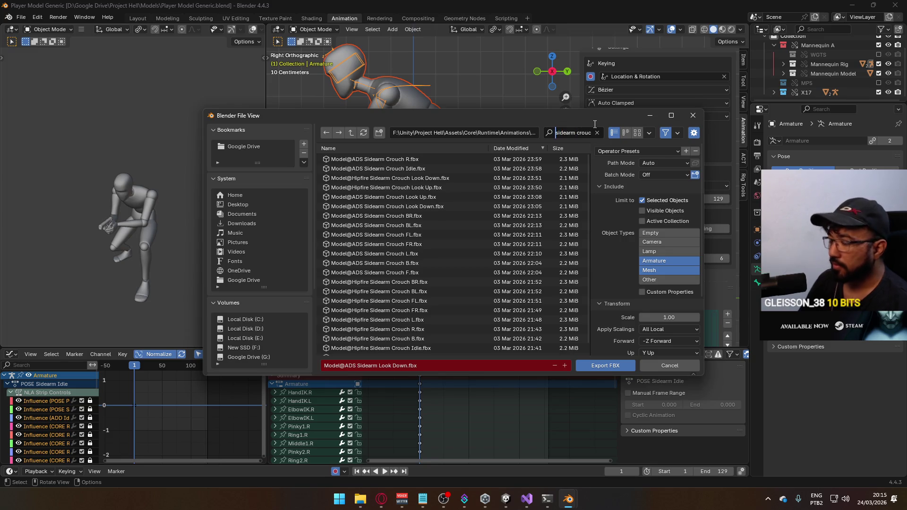
{"action": "type", "text": "hipfire sidear"}
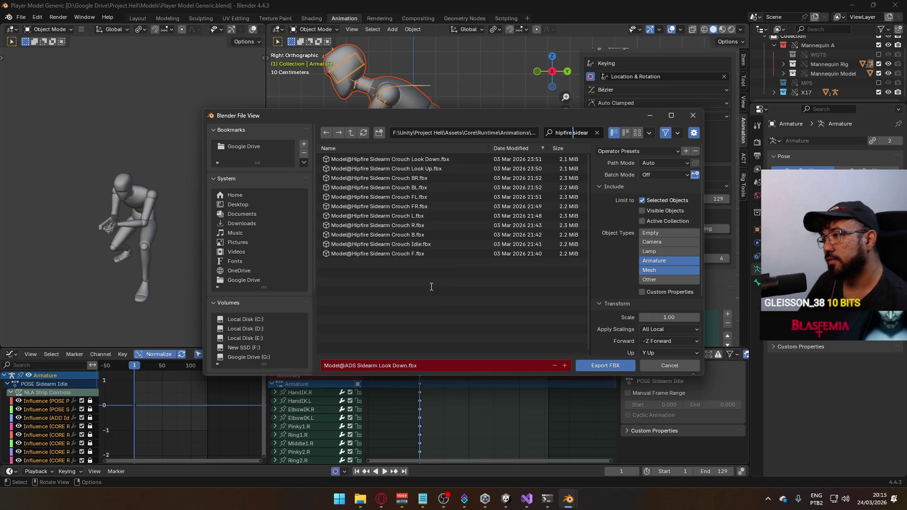
{"action": "left_click", "coordinate": [418, 244]}
{"action": "double_click", "coordinate": [504, 244]}
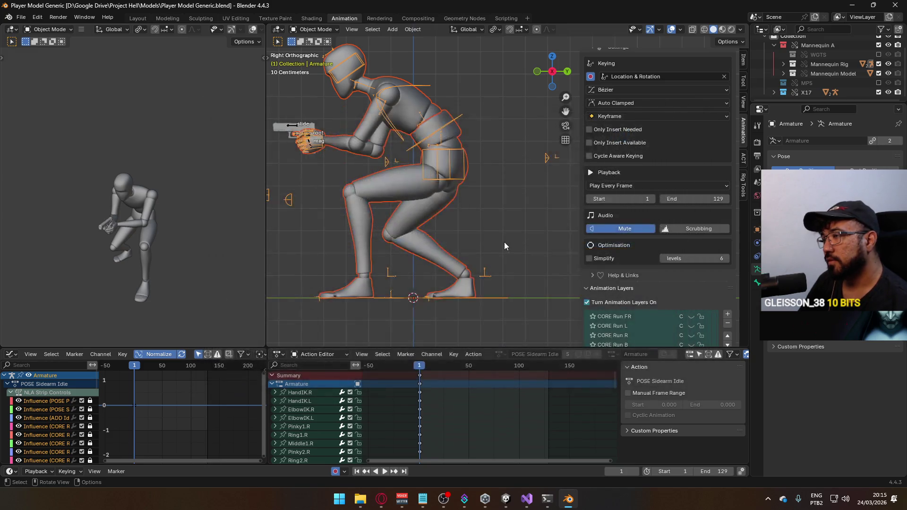
Step: Deselect the mannequin mesh and make the X17 gun rig the active object
{"action": "left_click", "coordinate": [382, 107]}
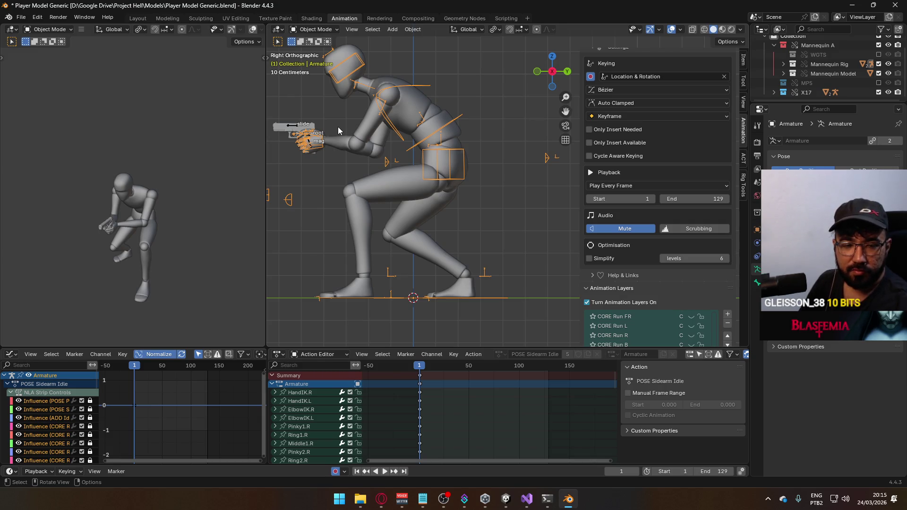
{"action": "left_click", "coordinate": [295, 128]}
{"action": "scroll", "coordinate": [661, 205], "scroll_direction": "down", "scroll_amount": 4}
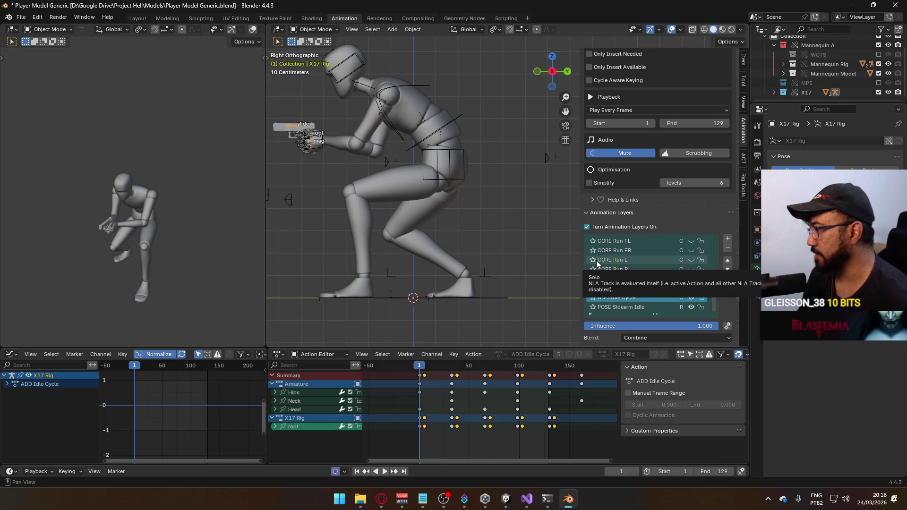
{"action": "scroll", "coordinate": [696, 265], "scroll_direction": "up", "scroll_amount": 1}
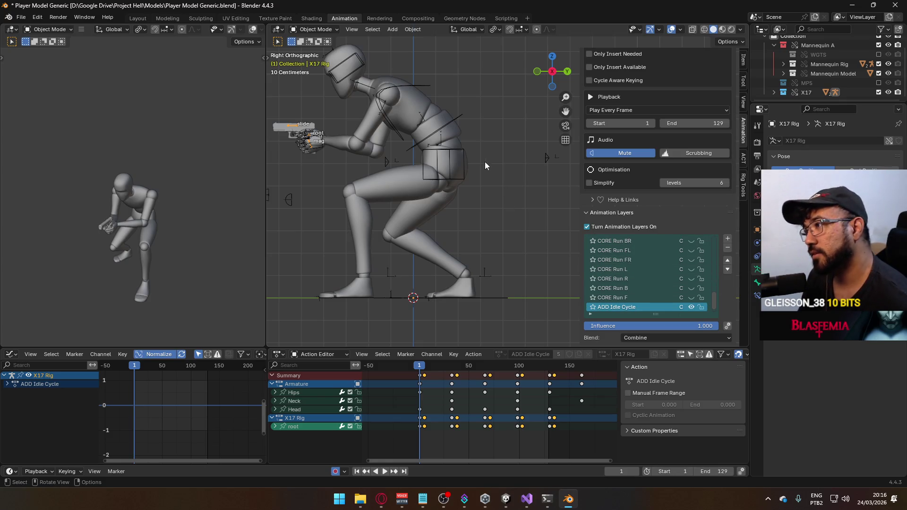
{"action": "scroll", "coordinate": [653, 235], "scroll_direction": "down", "scroll_amount": 1}
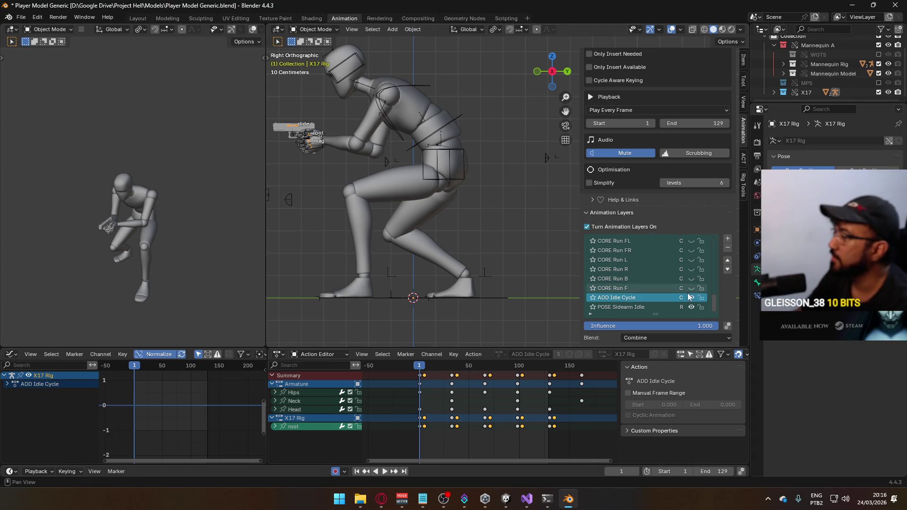
{"action": "scroll", "coordinate": [689, 278], "scroll_direction": "up", "scroll_amount": 6}
{"action": "scroll", "coordinate": [689, 275], "scroll_direction": "up", "scroll_amount": 8}
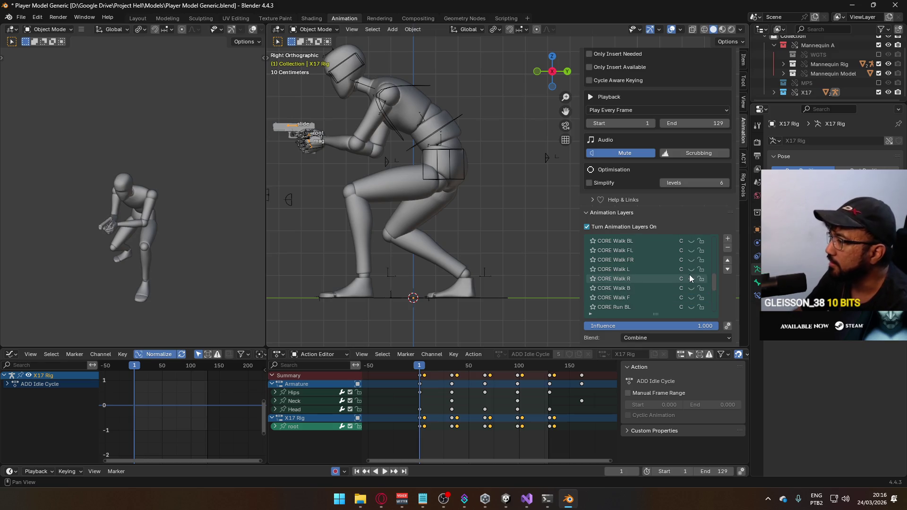
Step: Compare the ADD ADS and ADD ADS Crouch layers, leaving only ADD ADS Crouch enabled and active
{"action": "left_click", "coordinate": [692, 268]}
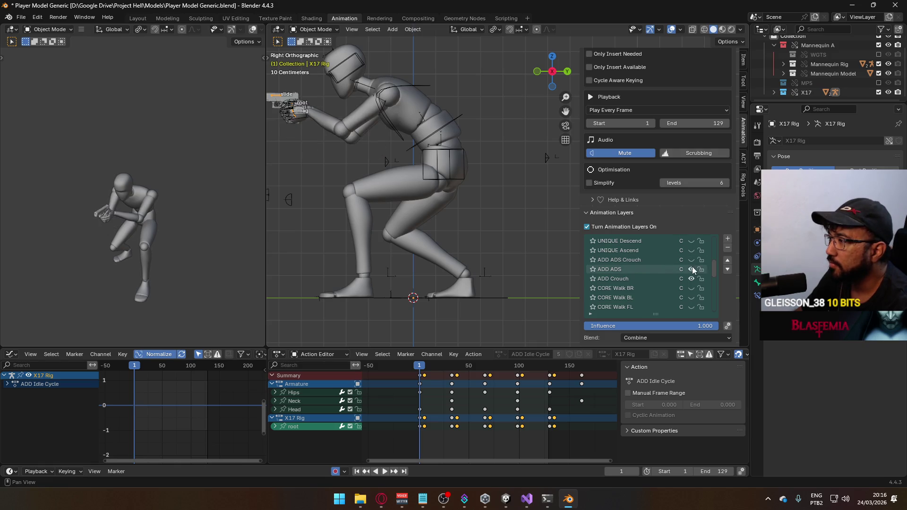
{"action": "left_click", "coordinate": [692, 259]}
{"action": "left_click", "coordinate": [693, 259]}
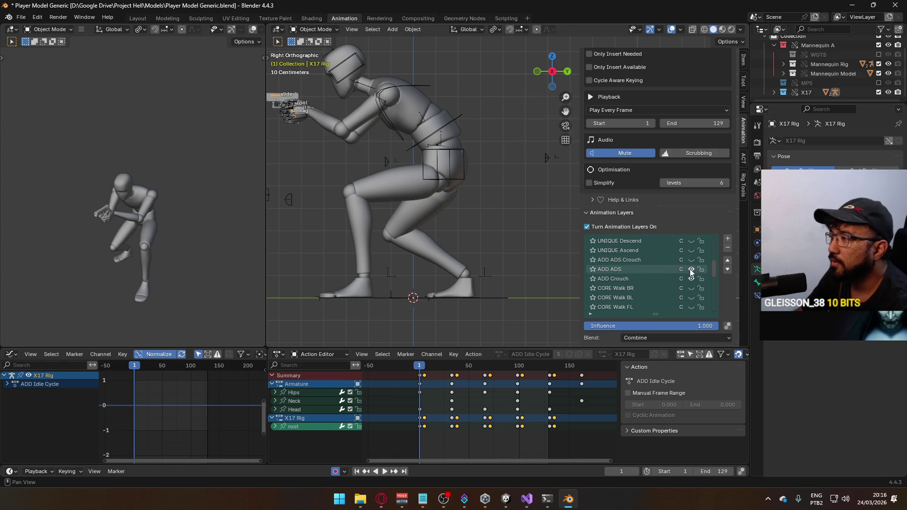
{"action": "left_click", "coordinate": [690, 269]}
{"action": "left_click", "coordinate": [690, 269]}
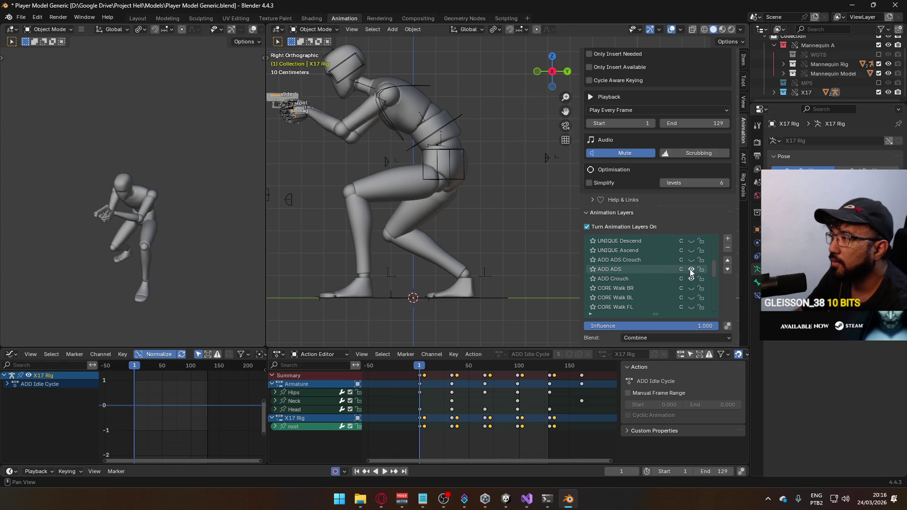
{"action": "left_click", "coordinate": [689, 268]}
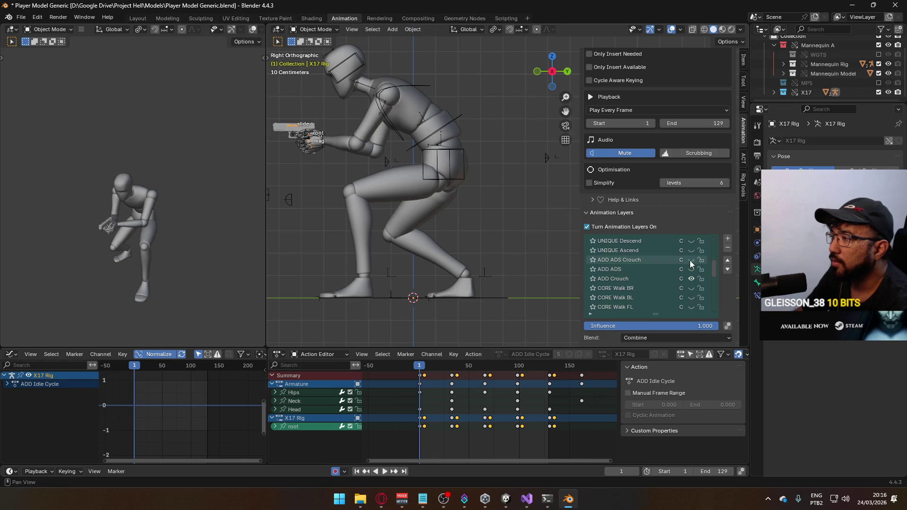
{"action": "left_click", "coordinate": [690, 259]}
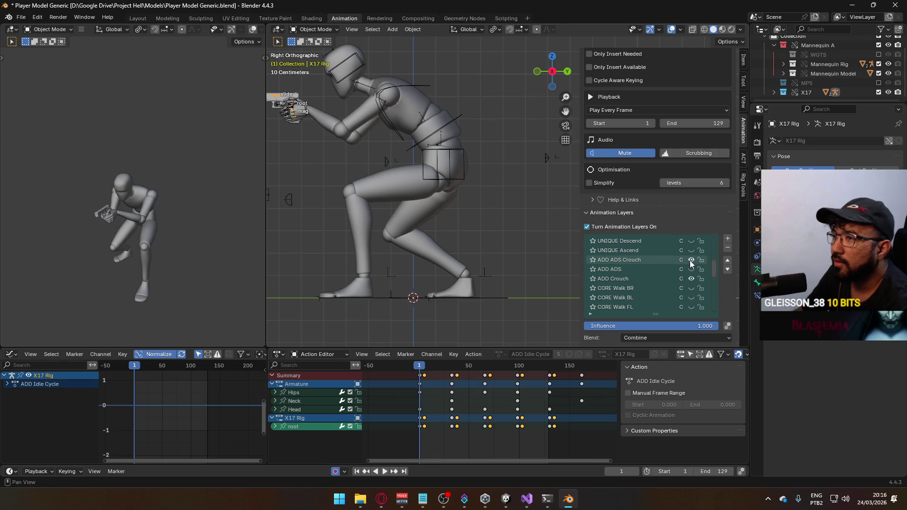
{"action": "left_click", "coordinate": [630, 259]}
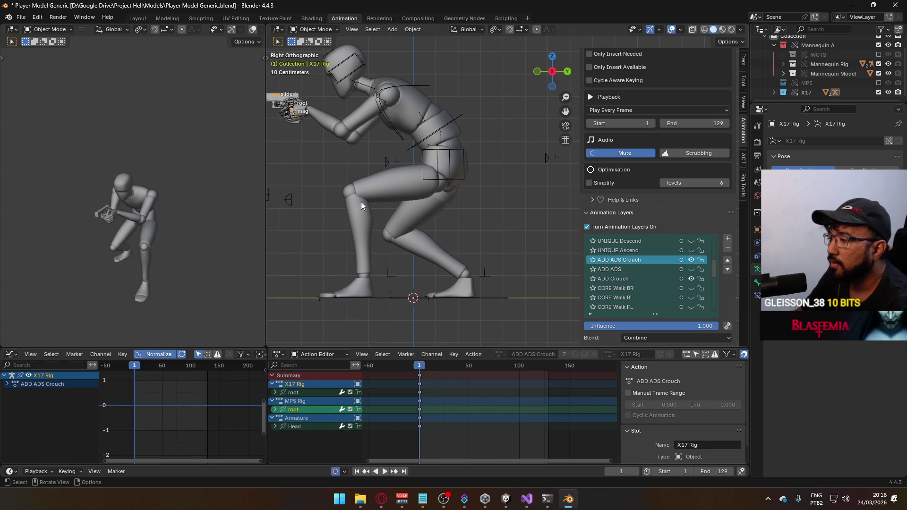
Step: Put the X17 rig in Pose Mode, select its root bone, and frame the hands from the front
{"action": "left_click", "coordinate": [314, 30]}
{"action": "left_click", "coordinate": [313, 57]}
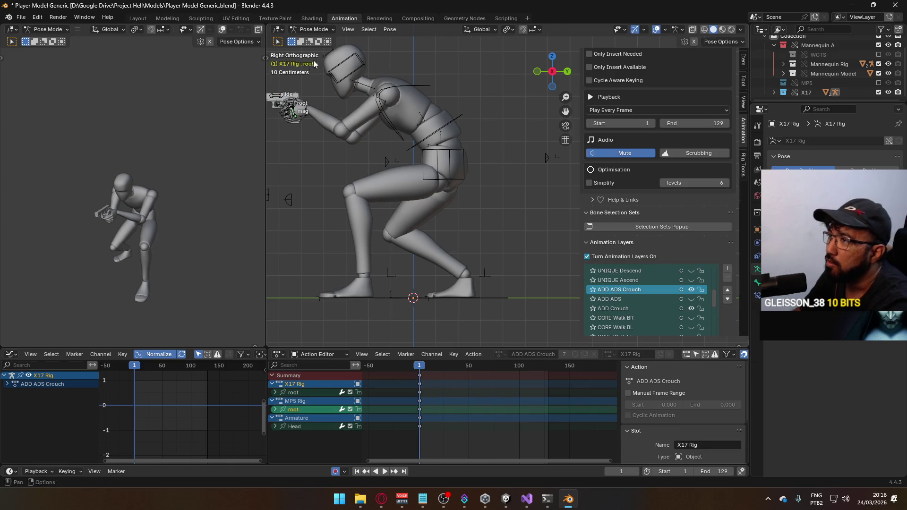
{"action": "left_click", "coordinate": [295, 102]}
{"action": "key", "text": "KP_1"}
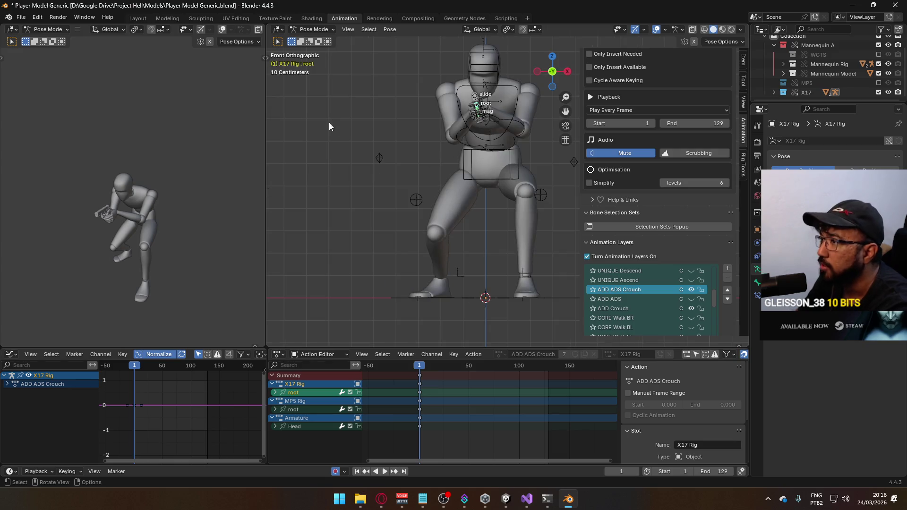
{"action": "scroll", "coordinate": [439, 126], "scroll_direction": "up", "scroll_amount": 4}
{"action": "mouse_move", "coordinate": [471, 127]}
{"action": "middle_mouse_down", "text": "shift"}
{"action": "mouse_move", "coordinate": [449, 169]}
{"action": "mouse_move", "coordinate": [452, 214]}
{"action": "middle_mouse_up", "text": "shift"}
{"action": "scroll", "coordinate": [452, 214], "scroll_direction": "up", "scroll_amount": 2}
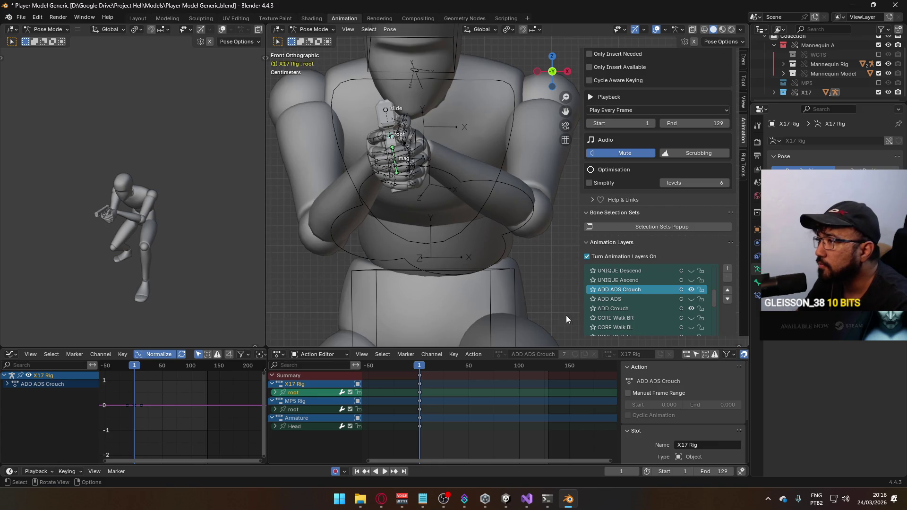
{"action": "left_click", "coordinate": [275, 393]}
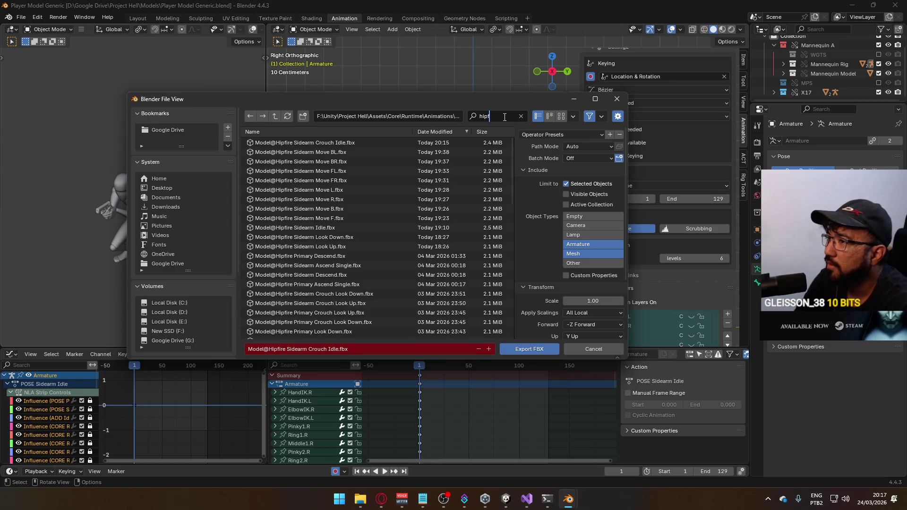
Step: Refilter the file list to 'ads sidearm c' and export over Model@ADS Sidearm Crouch Idle.fbx
{"action": "type", "text": "sidearm"}
{"action": "type", "text": " crouch"}
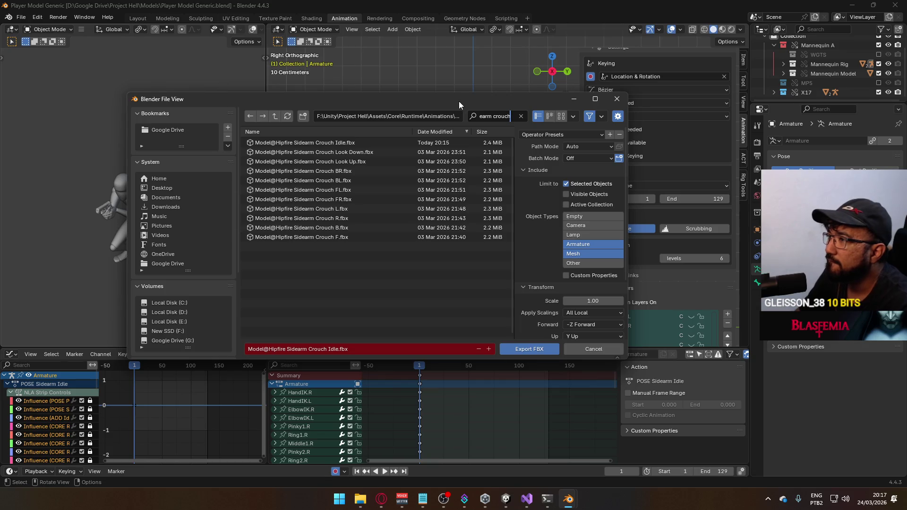
{"action": "mouse_move", "coordinate": [458, 101]}
{"action": "left_mouse_down"}
{"action": "mouse_move", "coordinate": [479, 92]}
{"action": "mouse_move", "coordinate": [385, 3]}
{"action": "mouse_move", "coordinate": [520, 101]}
{"action": "mouse_move", "coordinate": [412, 130]}
{"action": "mouse_move", "coordinate": [444, 198]}
{"action": "mouse_move", "coordinate": [447, 140]}
{"action": "left_mouse_up"}
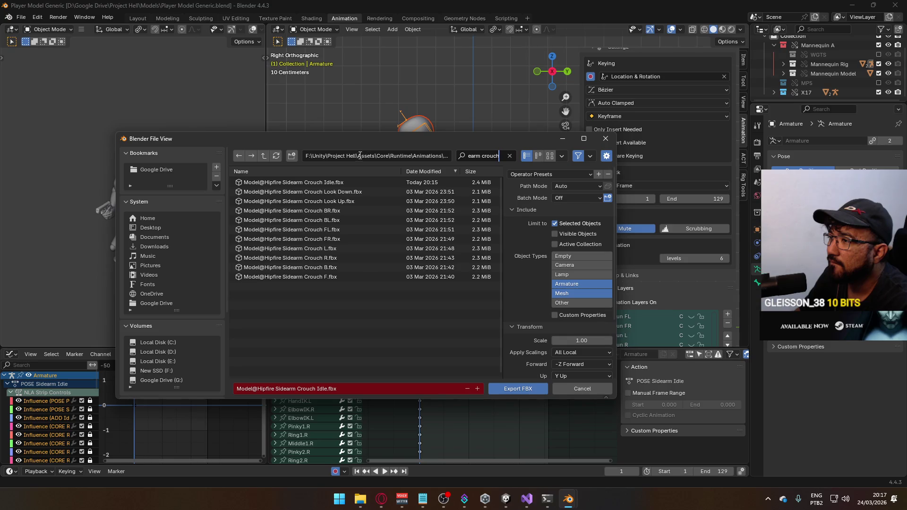
{"action": "key", "text": "Left"}
{"action": "key", "text": "Left"}
{"action": "key", "text": "Left"}
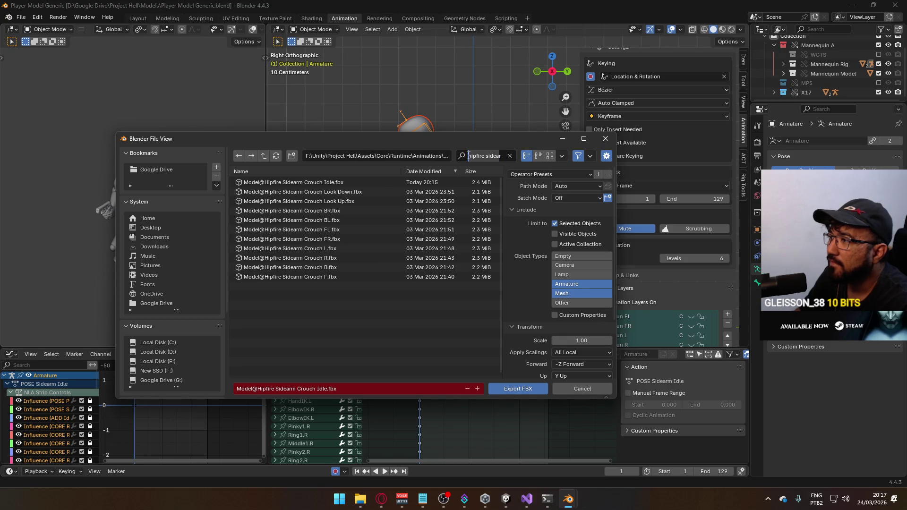
{"action": "key", "text": "Delete"}
{"action": "key", "text": "Delete"}
{"action": "key", "text": "Delete"}
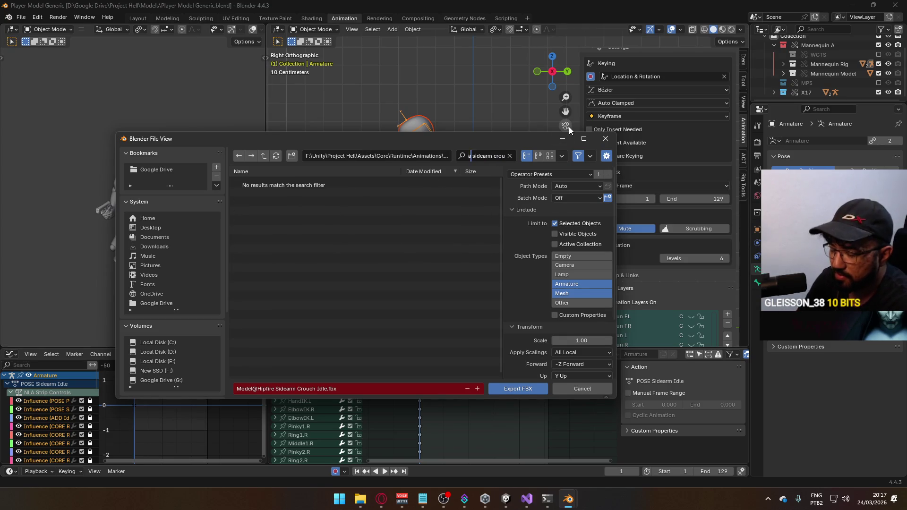
{"action": "type", "text": "ds"}
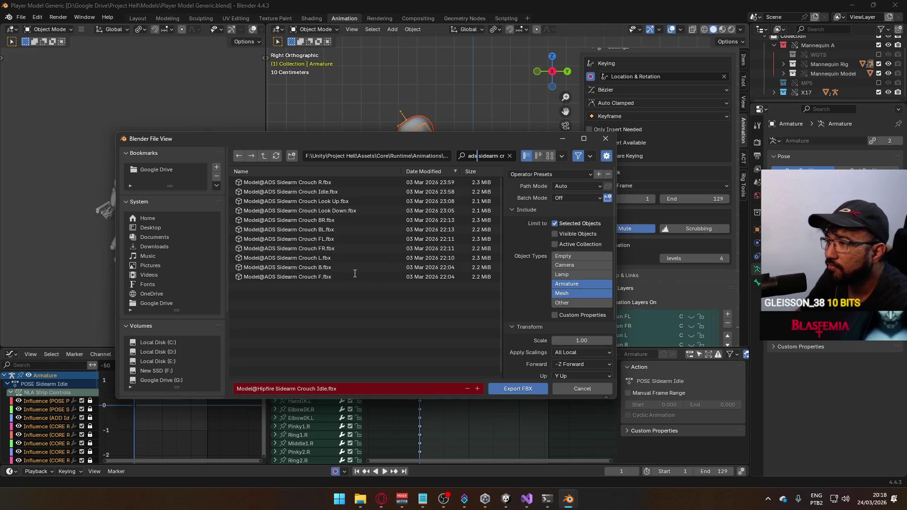
{"action": "double_click", "coordinate": [345, 192]}
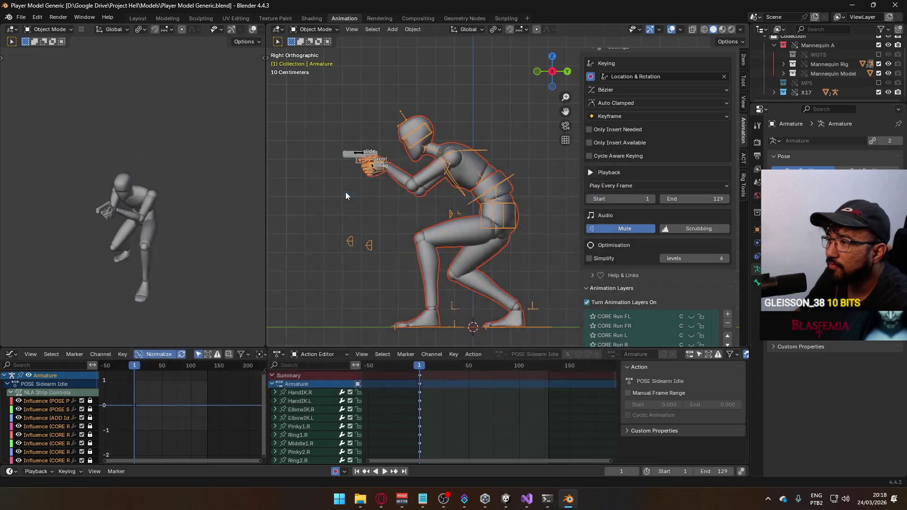
Step: Save the blend file and toggle muting of the ADD Idle Cycle layer
{"action": "scroll", "coordinate": [668, 230], "scroll_direction": "down", "scroll_amount": 3}
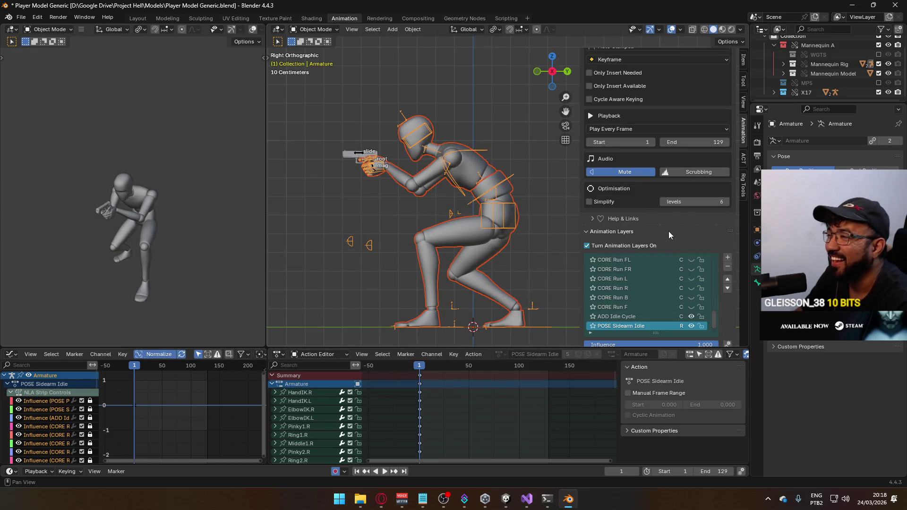
{"action": "key", "text": "ctrl+s"}
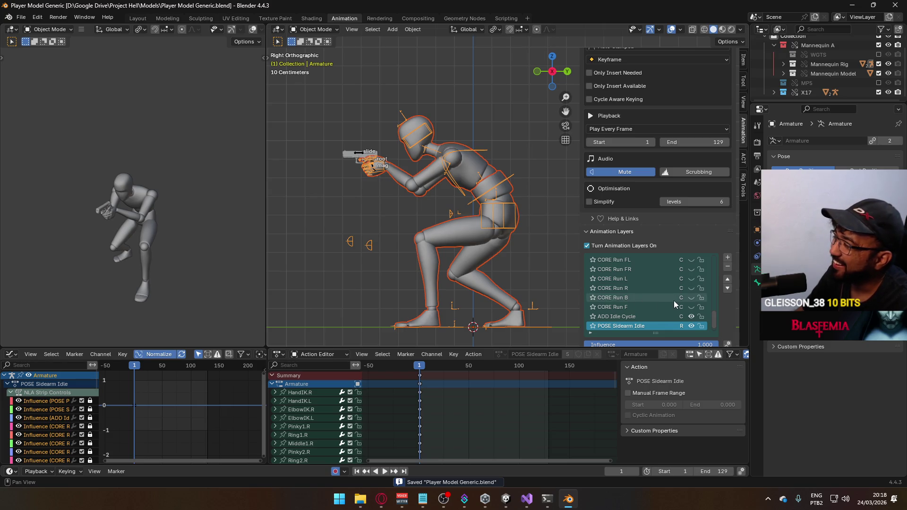
{"action": "left_click", "coordinate": [692, 317]}
Step: Enable the CORE Walk F layer and play the crouched forward walk
{"action": "scroll", "coordinate": [677, 290], "scroll_direction": "up", "scroll_amount": 5}
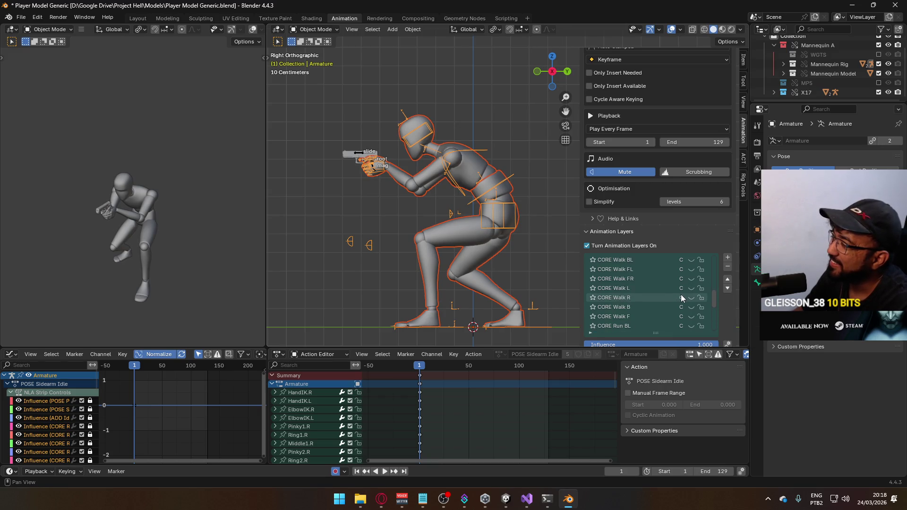
{"action": "scroll", "coordinate": [677, 296], "scroll_direction": "up", "scroll_amount": 5}
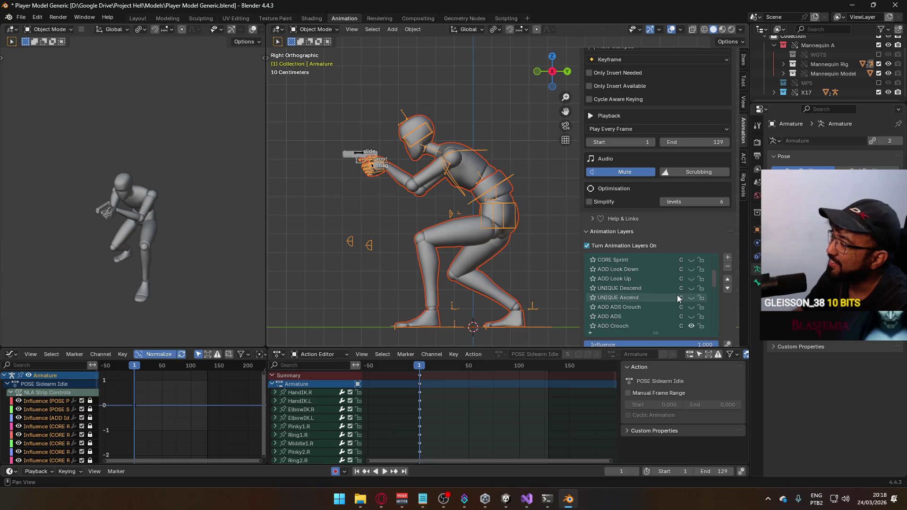
{"action": "scroll", "coordinate": [677, 294], "scroll_direction": "down", "scroll_amount": 4}
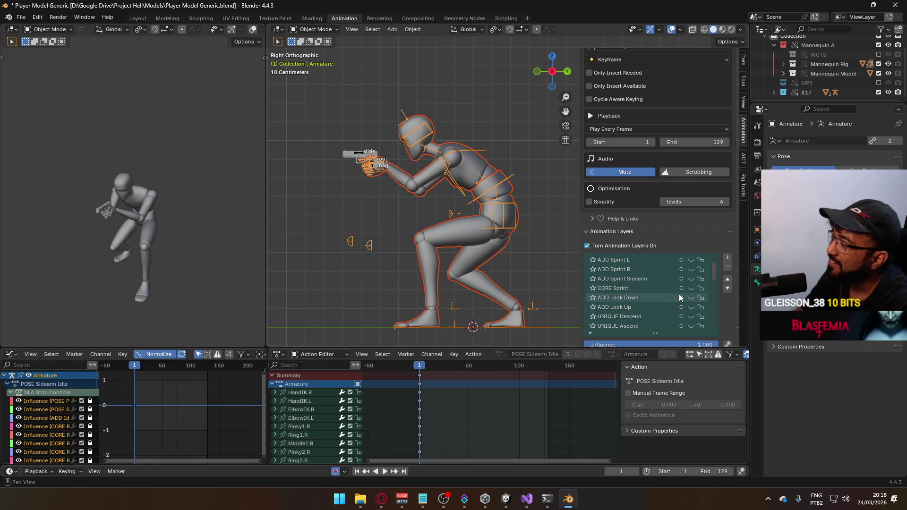
{"action": "scroll", "coordinate": [678, 293], "scroll_direction": "down", "scroll_amount": 6}
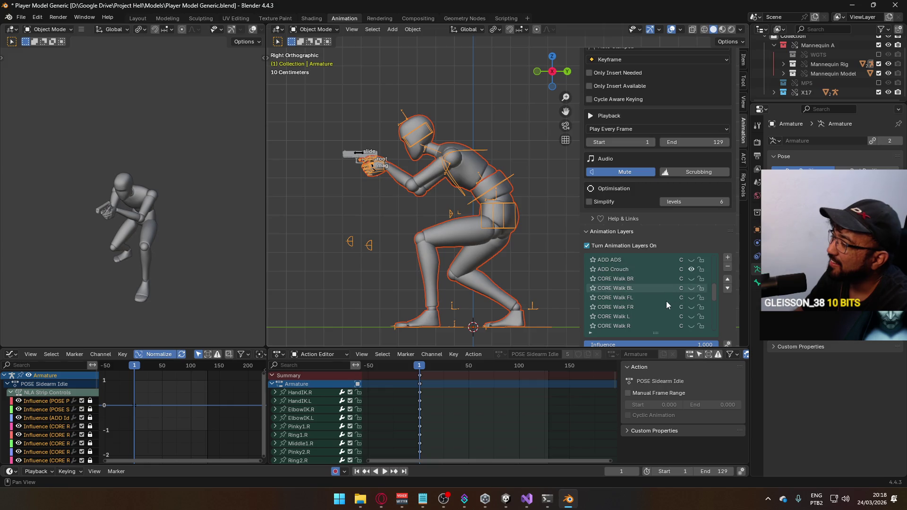
{"action": "scroll", "coordinate": [665, 299], "scroll_direction": "down", "scroll_amount": 12}
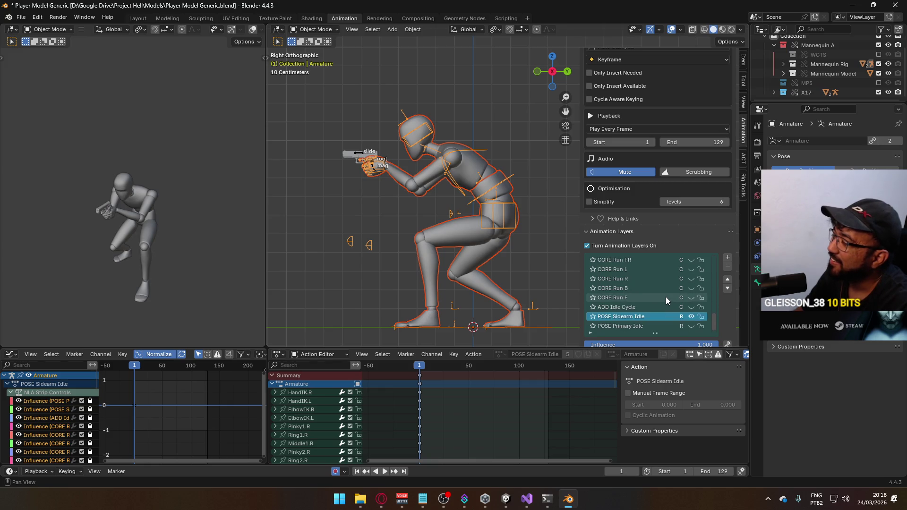
{"action": "scroll", "coordinate": [669, 296], "scroll_direction": "up", "scroll_amount": 7}
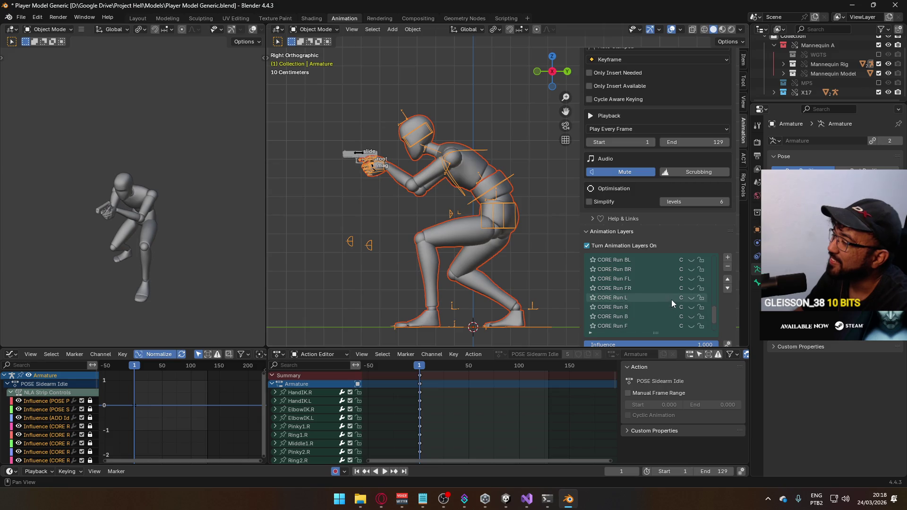
{"action": "scroll", "coordinate": [672, 299], "scroll_direction": "up", "scroll_amount": 5}
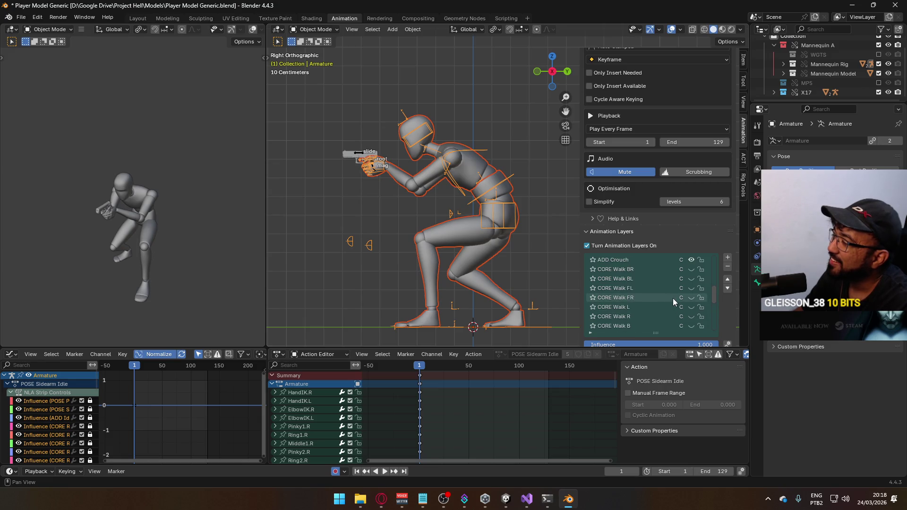
{"action": "scroll", "coordinate": [672, 299], "scroll_direction": "up", "scroll_amount": 3}
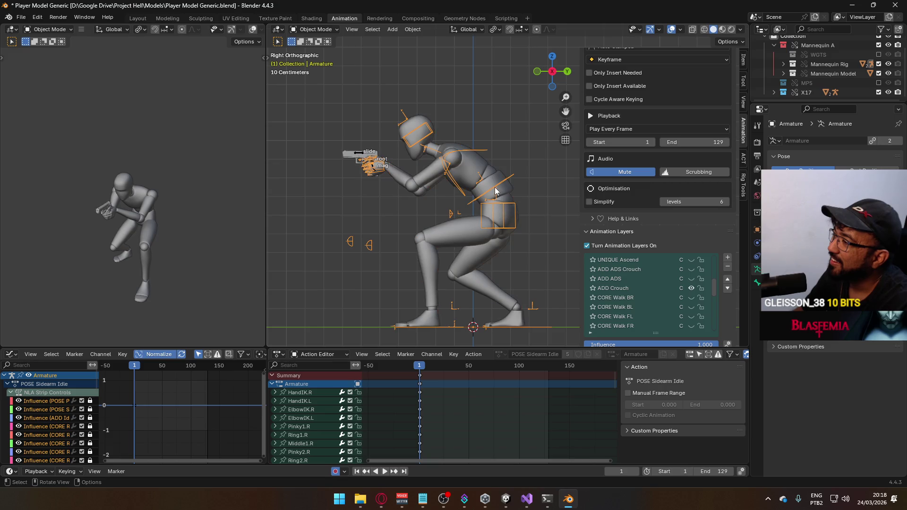
{"action": "scroll", "coordinate": [676, 270], "scroll_direction": "down", "scroll_amount": 8}
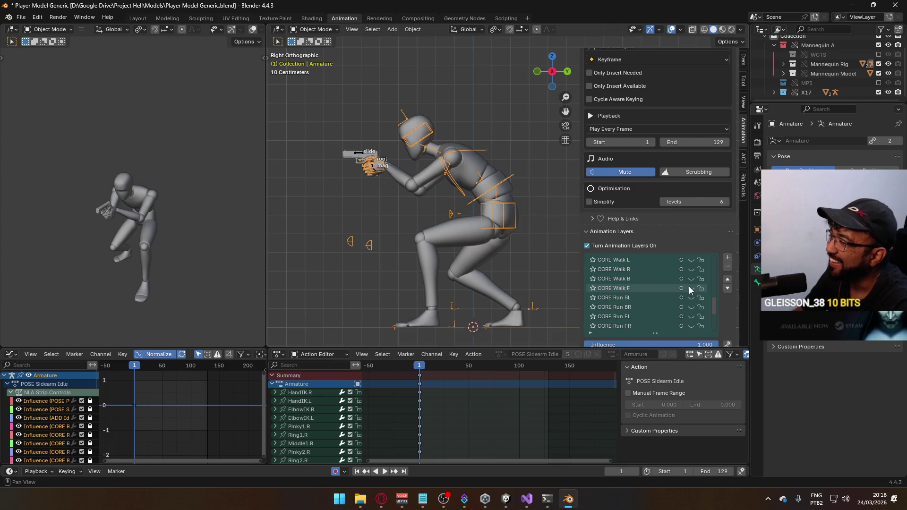
{"action": "left_click", "coordinate": [690, 288]}
{"action": "key", "text": "space"}
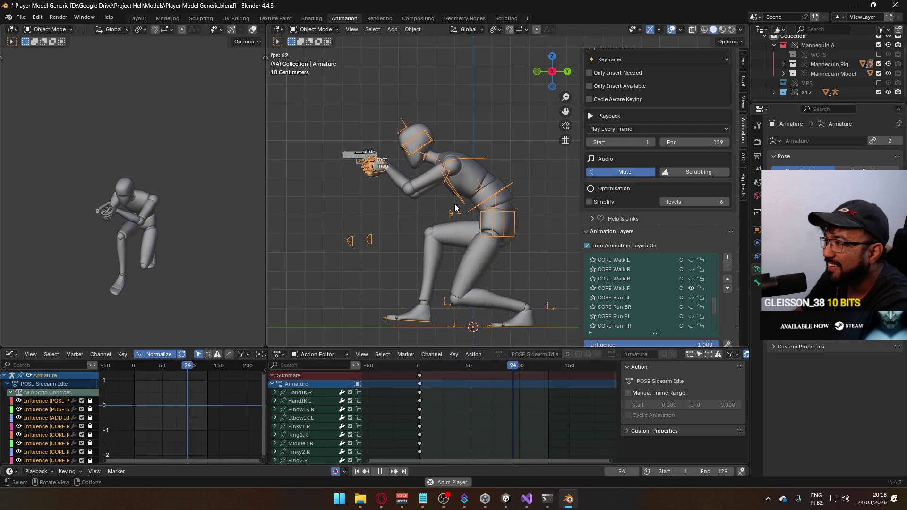
Step: View the ADD Crouch layer's action, then make the X17 gun rig the active object
{"action": "mouse_move", "coordinate": [713, 297]}
{"action": "left_mouse_down"}
{"action": "mouse_move", "coordinate": [716, 320]}
{"action": "mouse_move", "coordinate": [711, 270]}
{"action": "mouse_move", "coordinate": [711, 281]}
{"action": "left_mouse_up"}
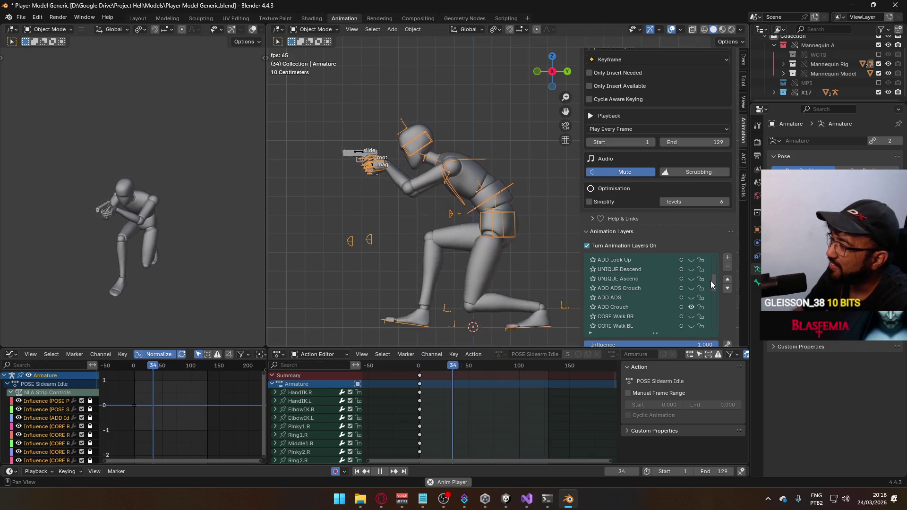
{"action": "left_click", "coordinate": [636, 306]}
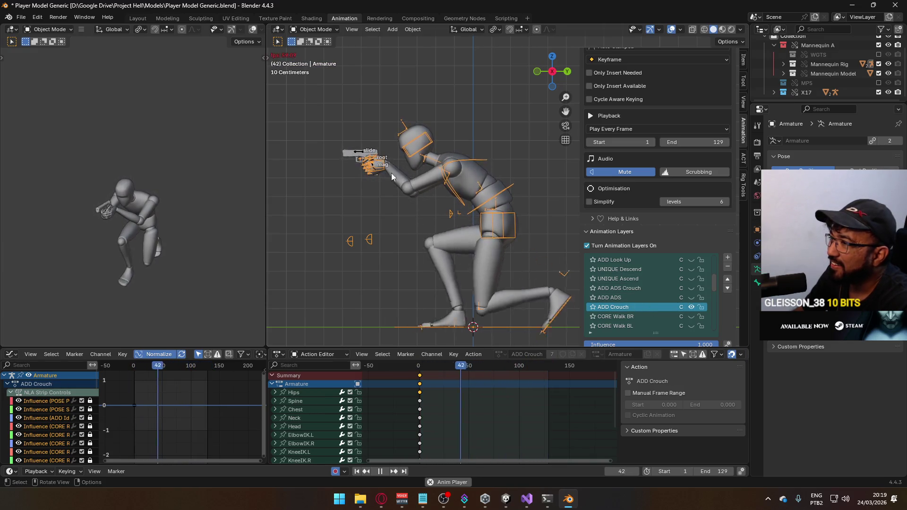
{"action": "left_click", "coordinate": [357, 153]}
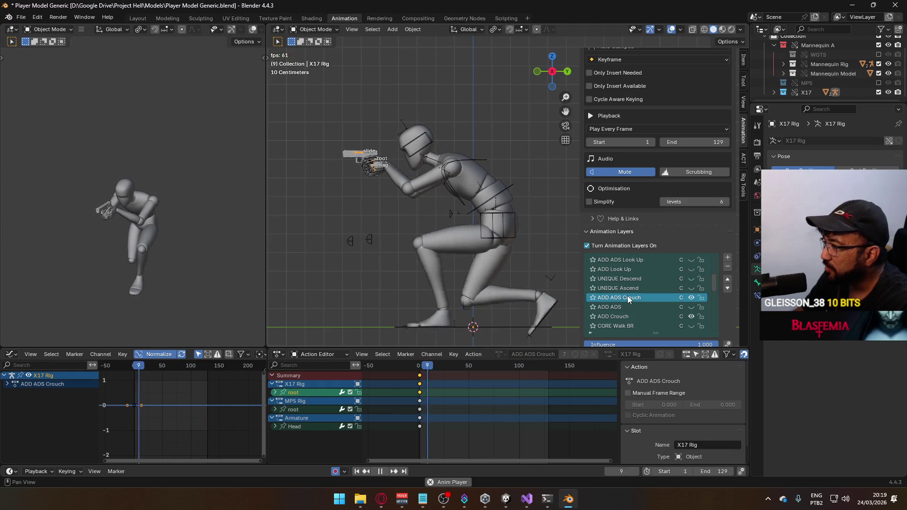
Step: Stop playback at the first frame, then add and undo an empty animation layer
{"action": "left_click", "coordinate": [421, 370]}
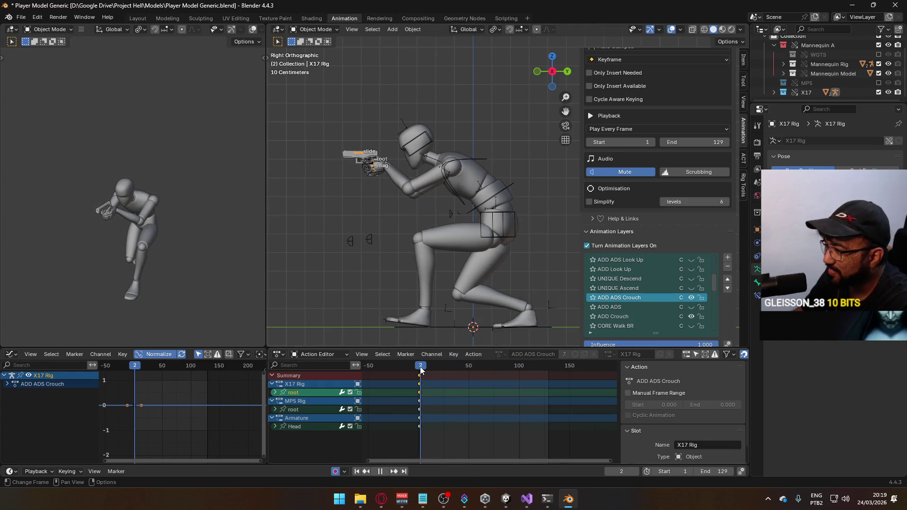
{"action": "key", "text": "space"}
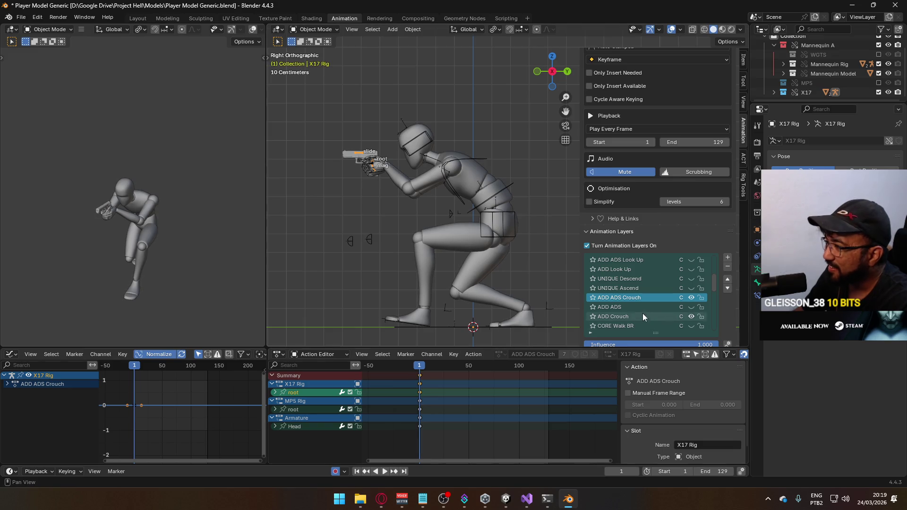
{"action": "right_click", "coordinate": [632, 297]}
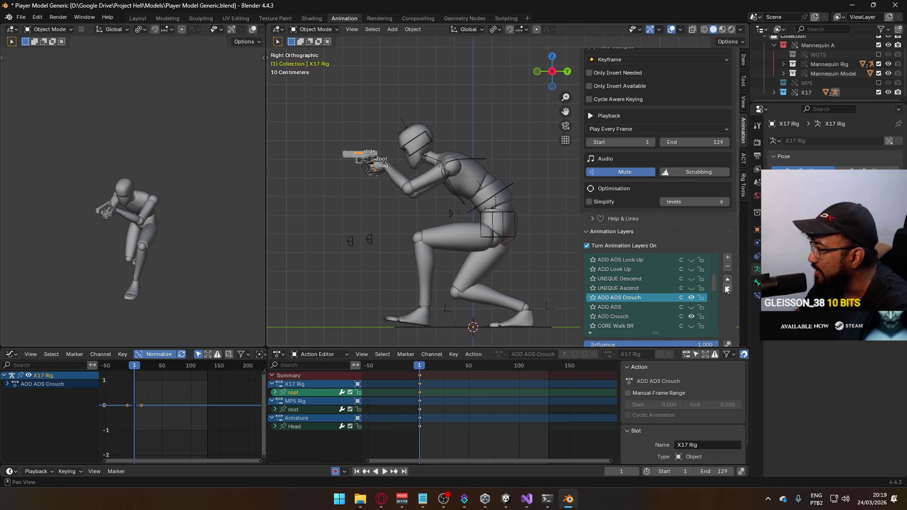
{"action": "scroll", "coordinate": [717, 316], "scroll_direction": "down", "scroll_amount": 2}
{"action": "scroll", "coordinate": [730, 292], "scroll_direction": "down", "scroll_amount": 2}
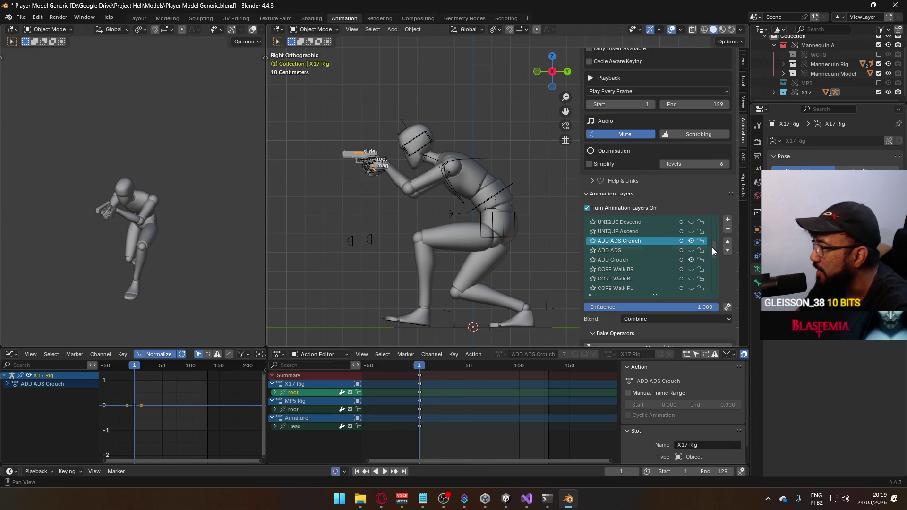
{"action": "left_click", "coordinate": [727, 220]}
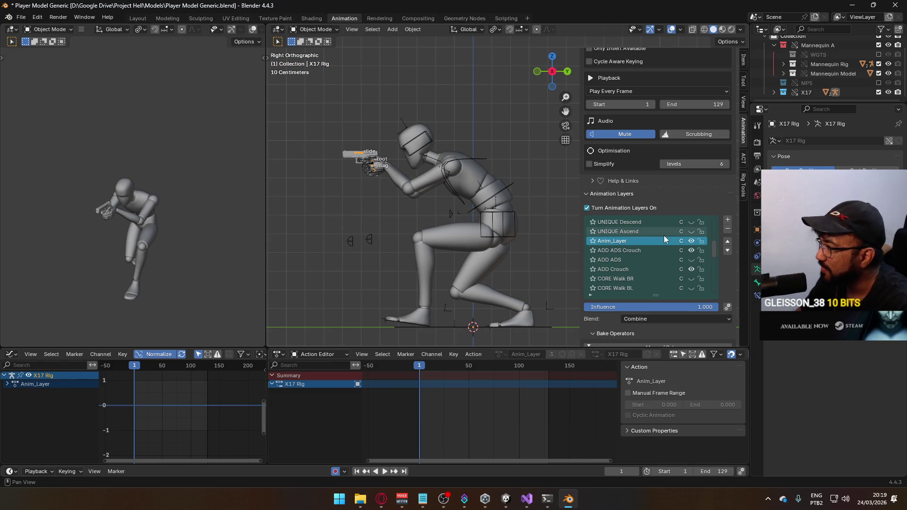
{"action": "key", "text": "ctrl+z"}
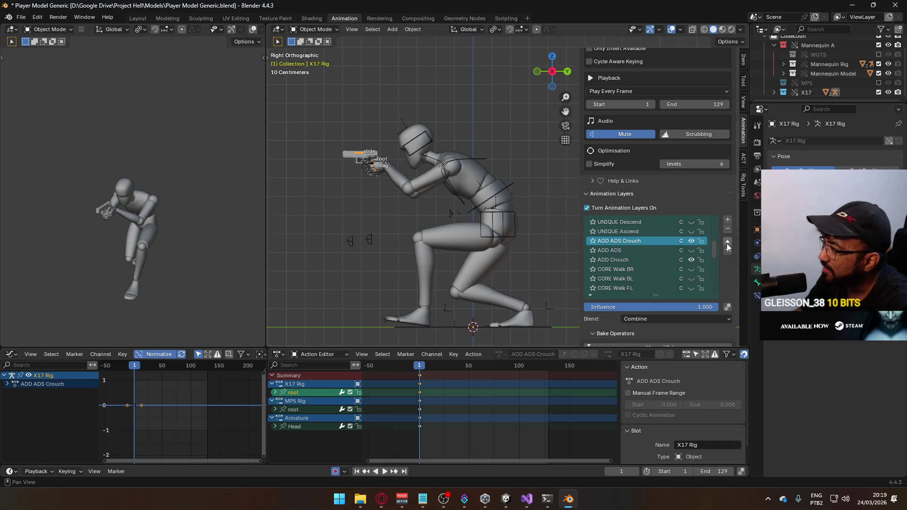
Step: Duplicate the ADD ADS Crouch layer as ADD ADS Crouch.001 and hide the original layer
{"action": "right_click", "coordinate": [619, 240]}
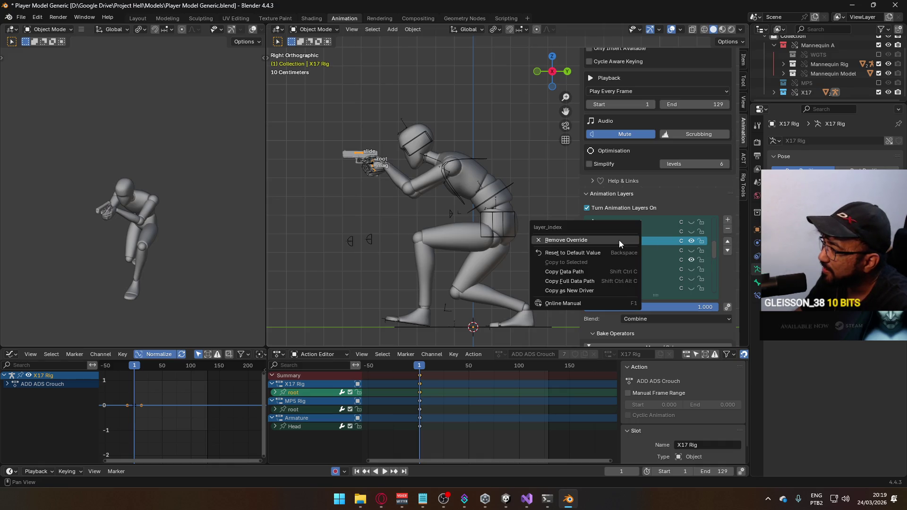
{"action": "scroll", "coordinate": [731, 306], "scroll_direction": "down", "scroll_amount": 4}
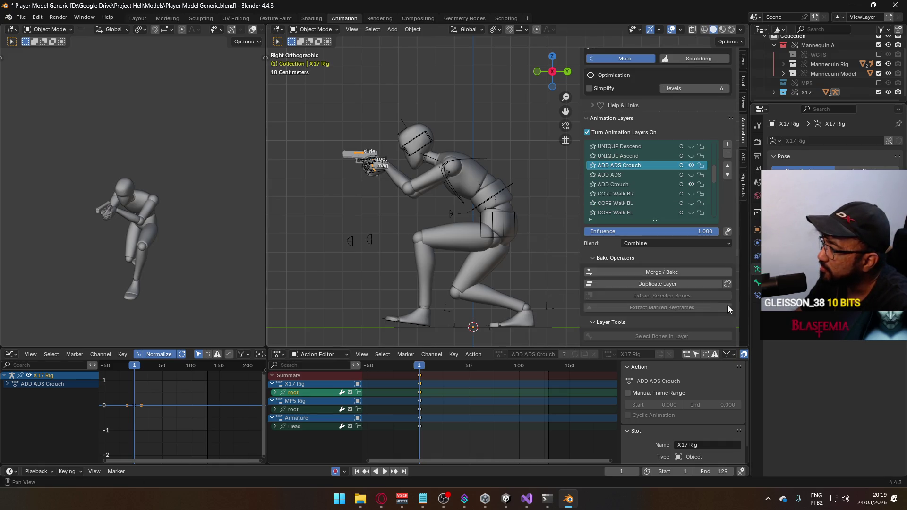
{"action": "left_click", "coordinate": [674, 283]}
{"action": "left_click", "coordinate": [691, 175]}
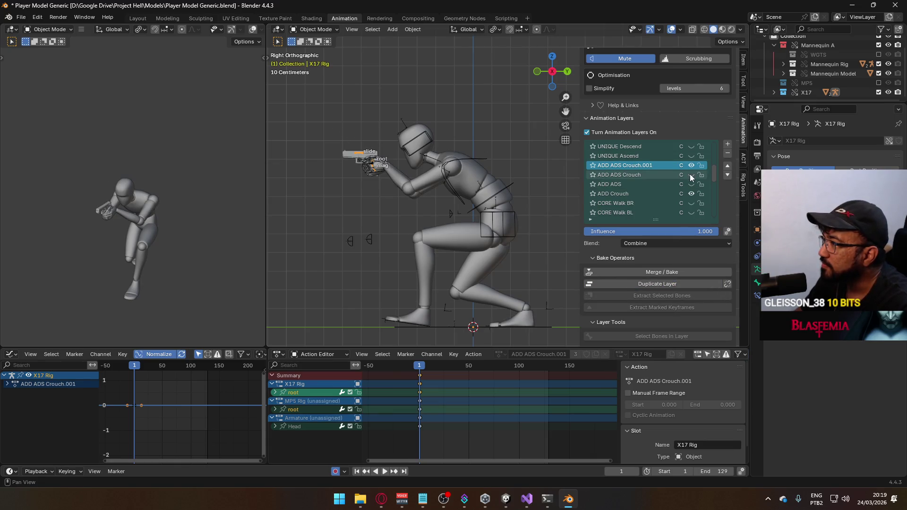
{"action": "double_click", "coordinate": [644, 166]}
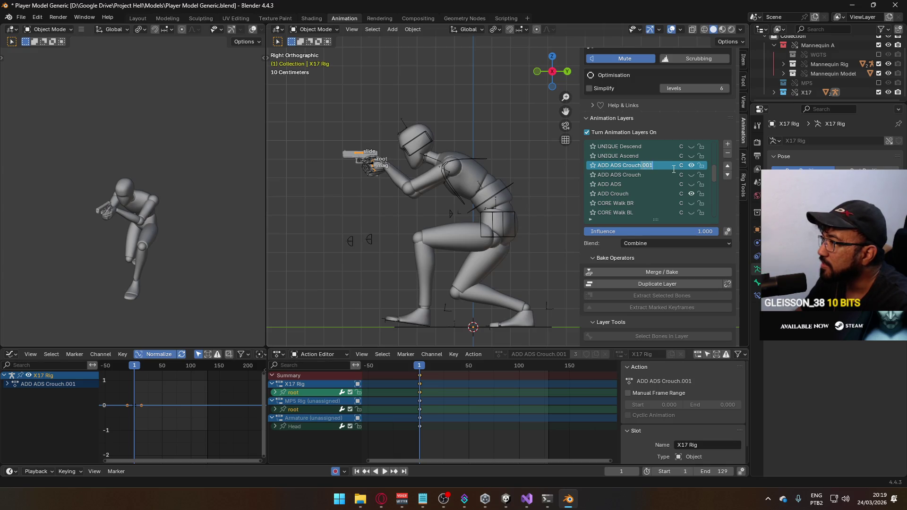
Step: Rename the duplicated ADD ADS Crouch.001 layer to ADD ADS Move
{"action": "left_click", "coordinate": [633, 175]}
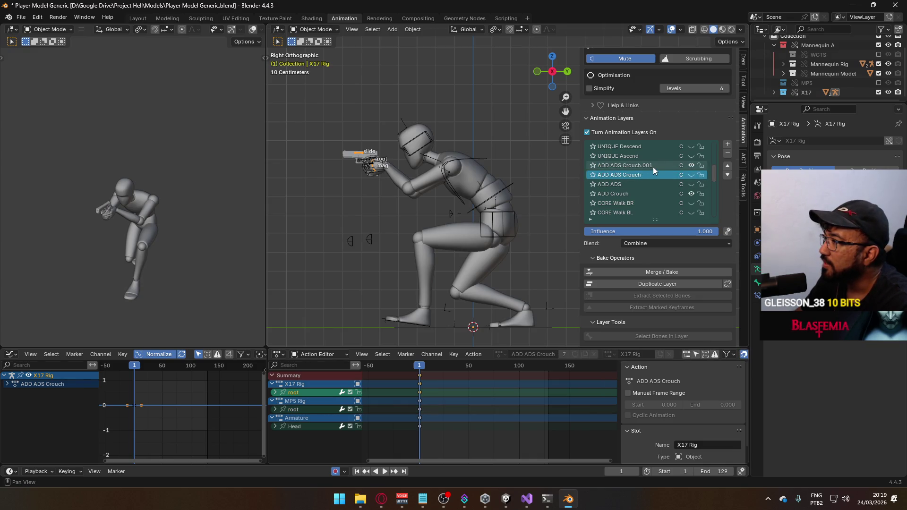
{"action": "left_click", "coordinate": [653, 166]}
{"action": "double_click", "coordinate": [636, 166]}
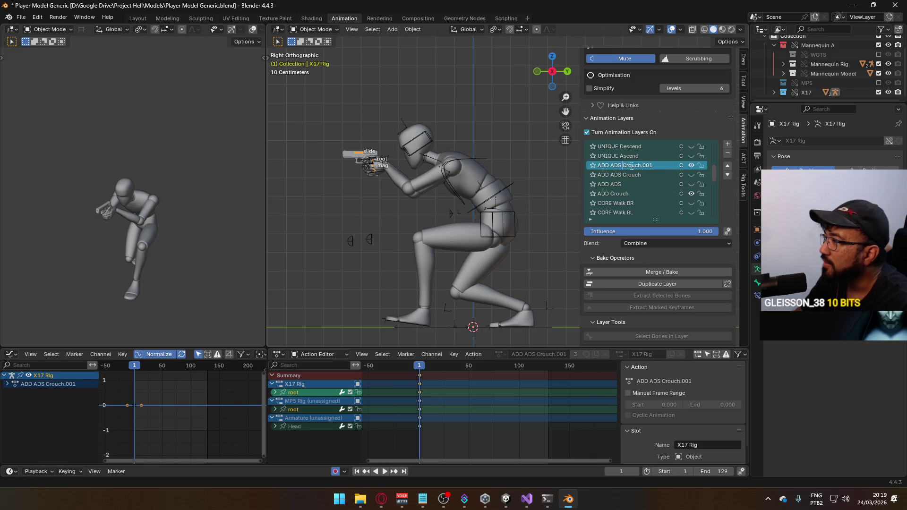
{"action": "type", "text": "Move"}
{"action": "key", "text": "Return"}
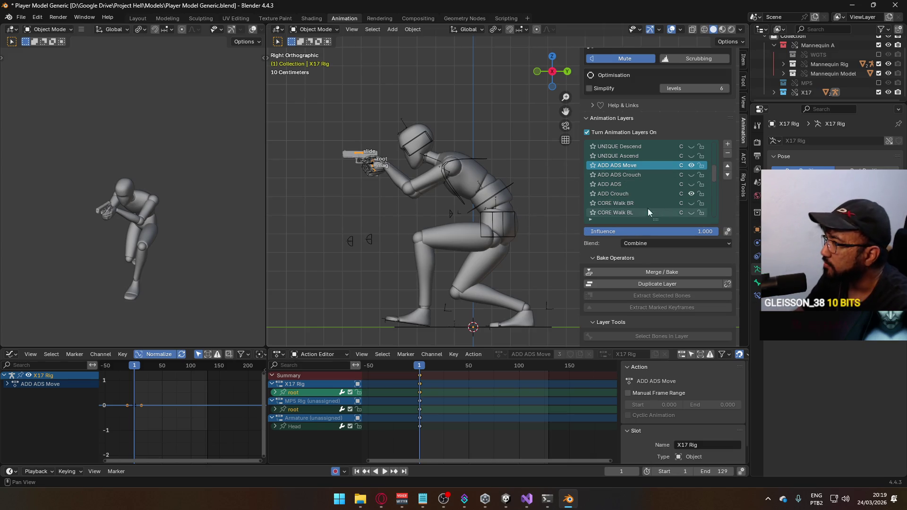
{"action": "left_click", "coordinate": [312, 29]}
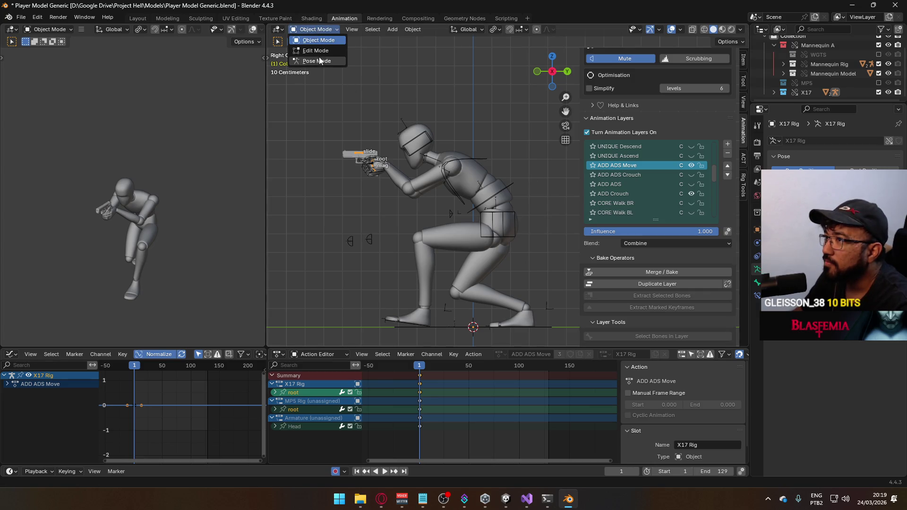
Step: In Pose Mode, move the X17 root bone vertically and play back the offset
{"action": "left_click", "coordinate": [314, 60]}
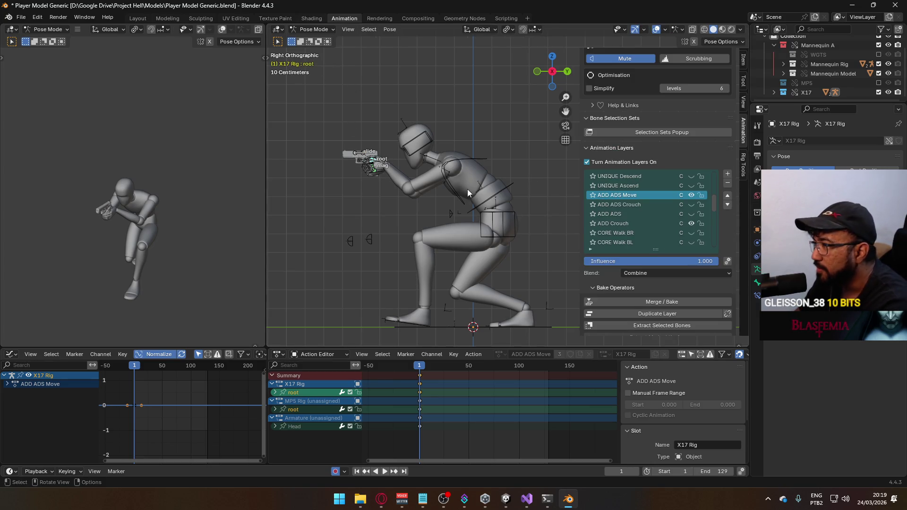
{"action": "scroll", "coordinate": [467, 222], "scroll_direction": "up", "scroll_amount": 3}
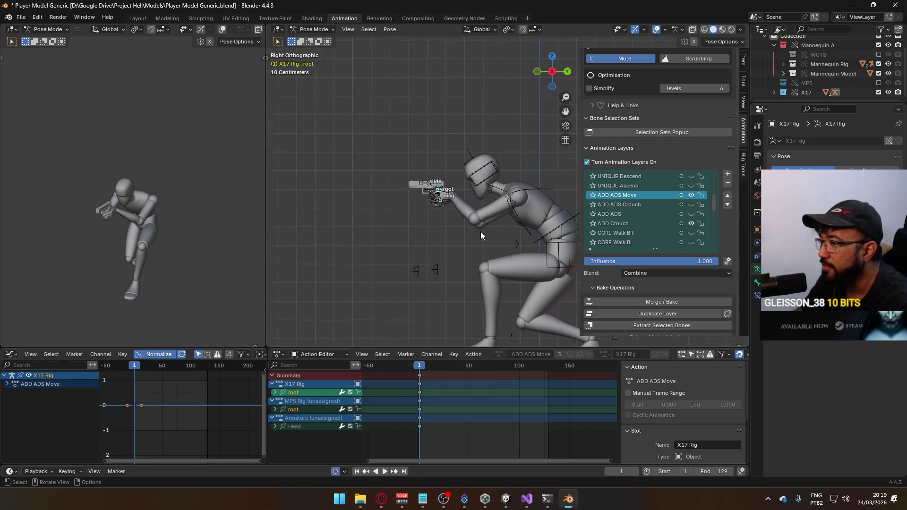
{"action": "key", "text": "g"}
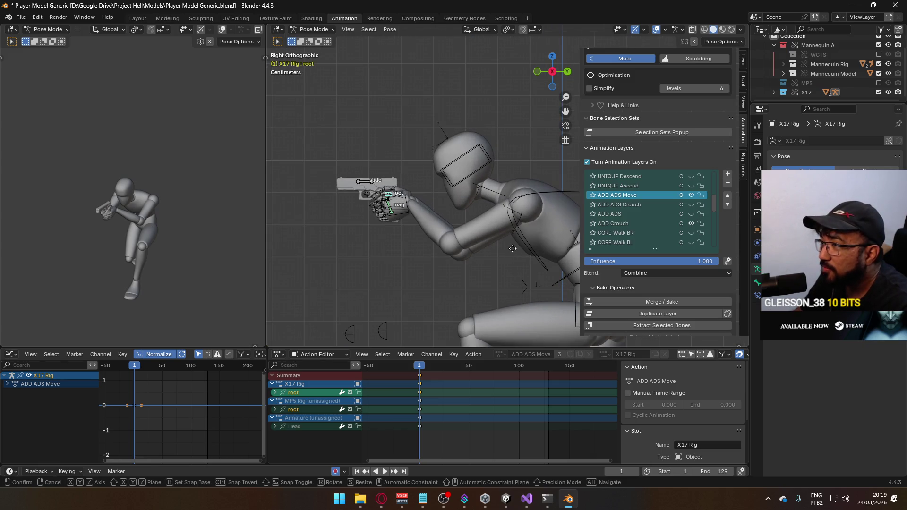
{"action": "key", "text": "z"}
{"action": "left_click", "coordinate": [509, 259]}
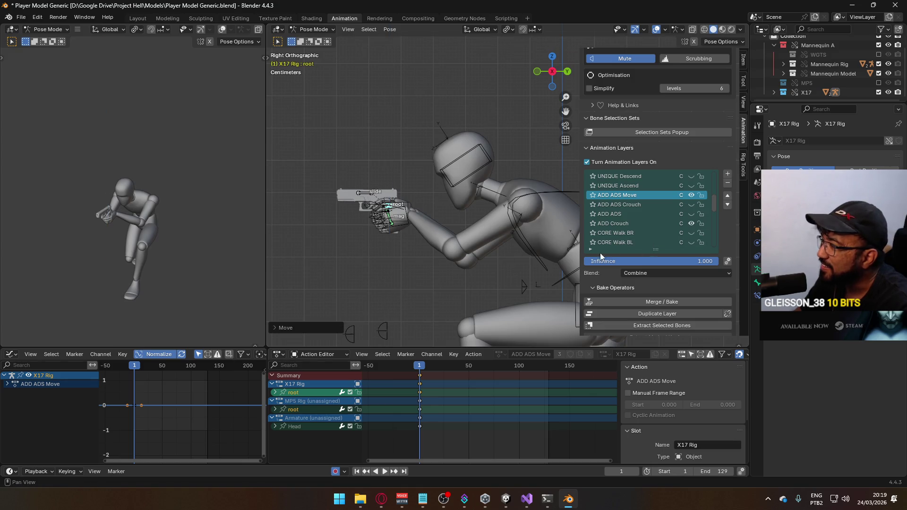
{"action": "key", "text": "space"}
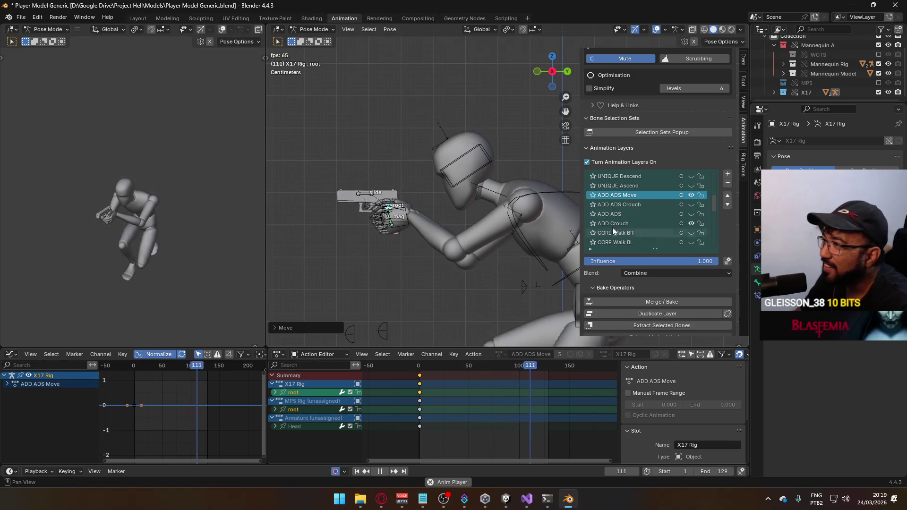
{"action": "scroll", "coordinate": [691, 217], "scroll_direction": "down", "scroll_amount": 5}
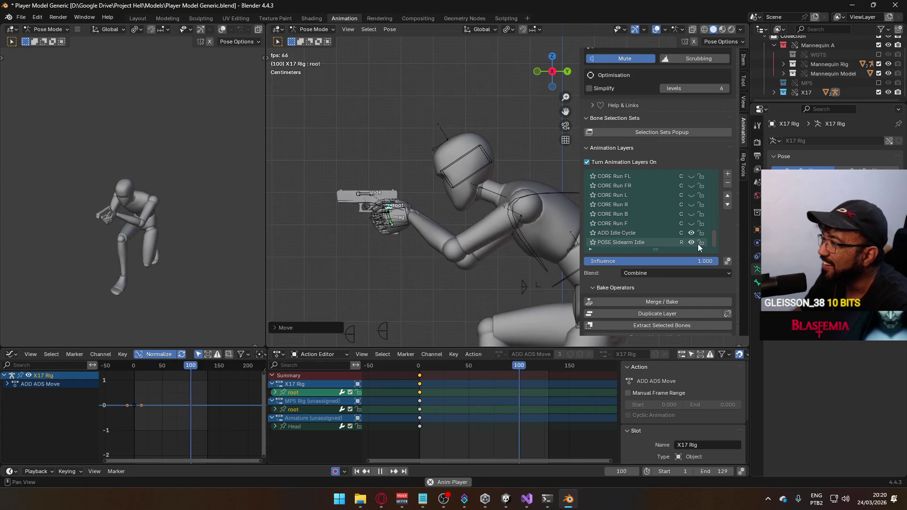
Step: Turn off the ADD Idle Cycle layer and turn on the CORE Walk F layer
{"action": "left_click", "coordinate": [691, 233]}
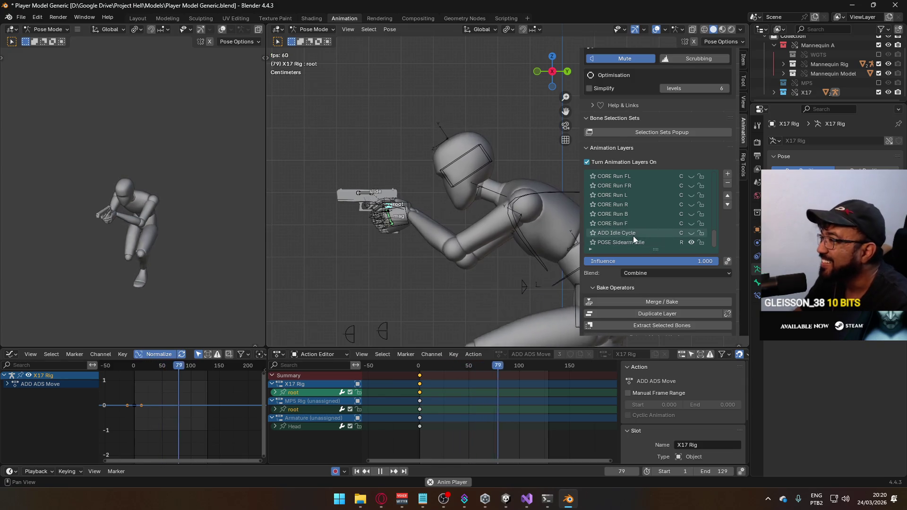
{"action": "scroll", "coordinate": [641, 185], "scroll_direction": "up", "scroll_amount": 3}
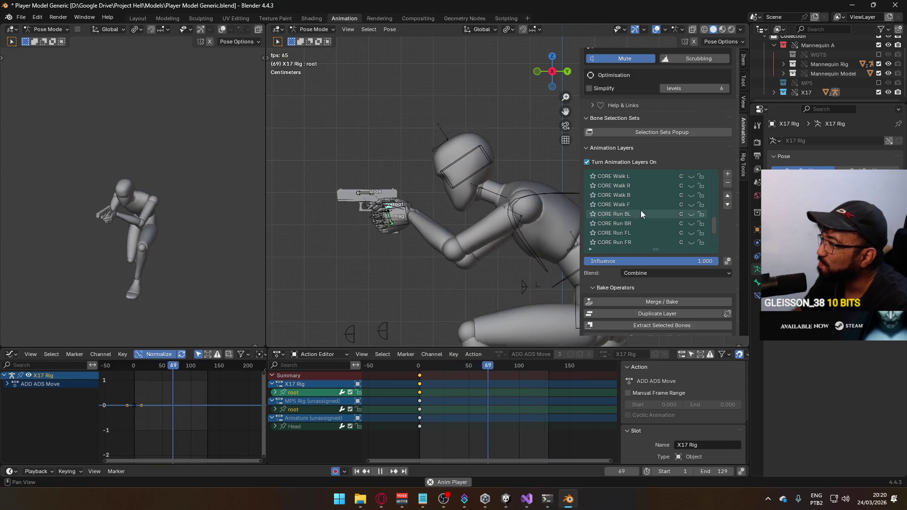
{"action": "scroll", "coordinate": [640, 210], "scroll_direction": "up", "scroll_amount": 3}
{"action": "left_click", "coordinate": [692, 203]}
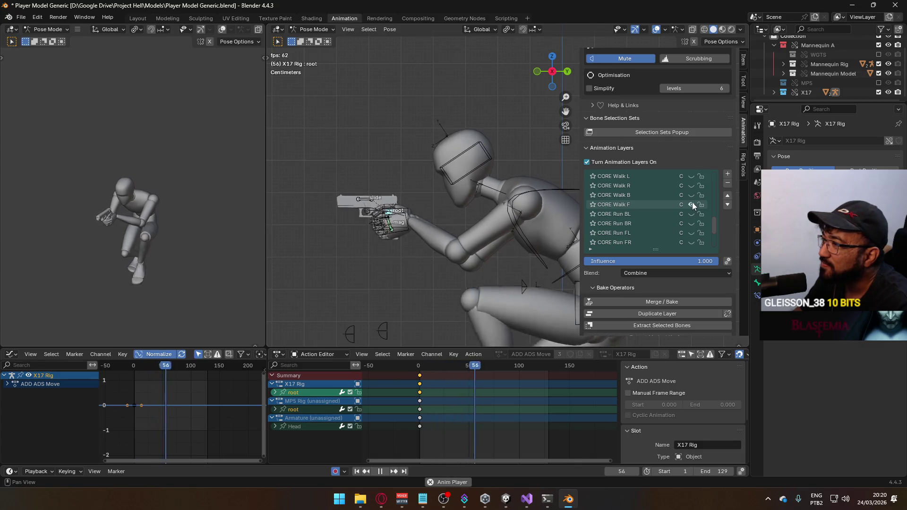
{"action": "scroll", "coordinate": [667, 202], "scroll_direction": "up", "scroll_amount": 4}
{"action": "scroll", "coordinate": [661, 218], "scroll_direction": "up", "scroll_amount": 5}
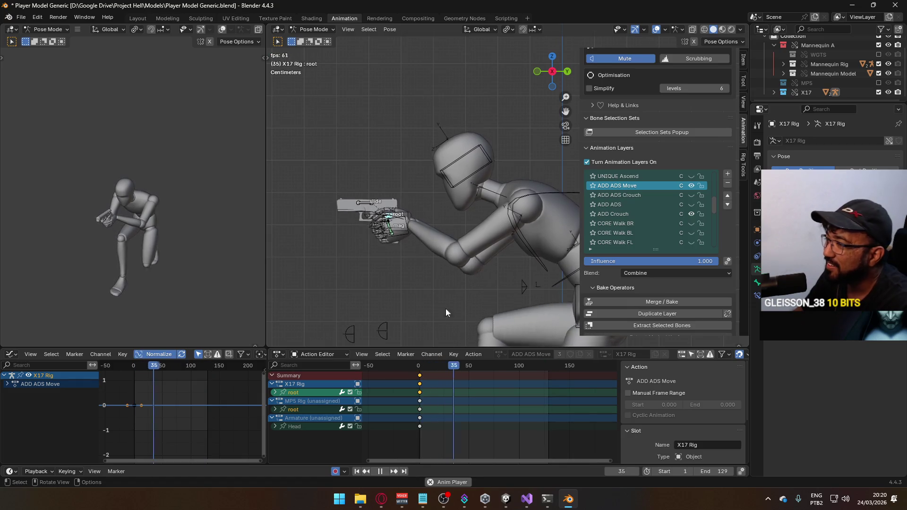
Step: At the first frame, raise the pistol's root bone along Z and play to check
{"action": "left_click", "coordinate": [421, 370]}
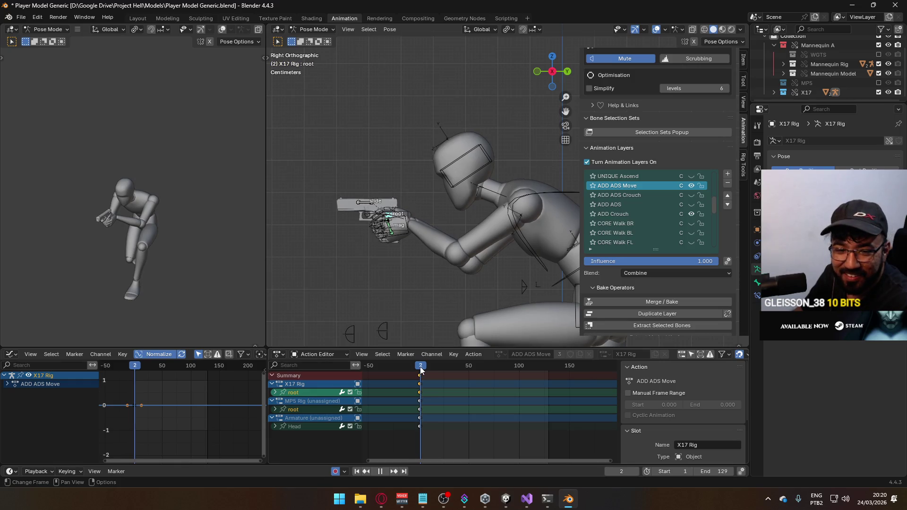
{"action": "left_click_drag", "start_coordinate": [421, 370], "coordinate": [419, 371]}
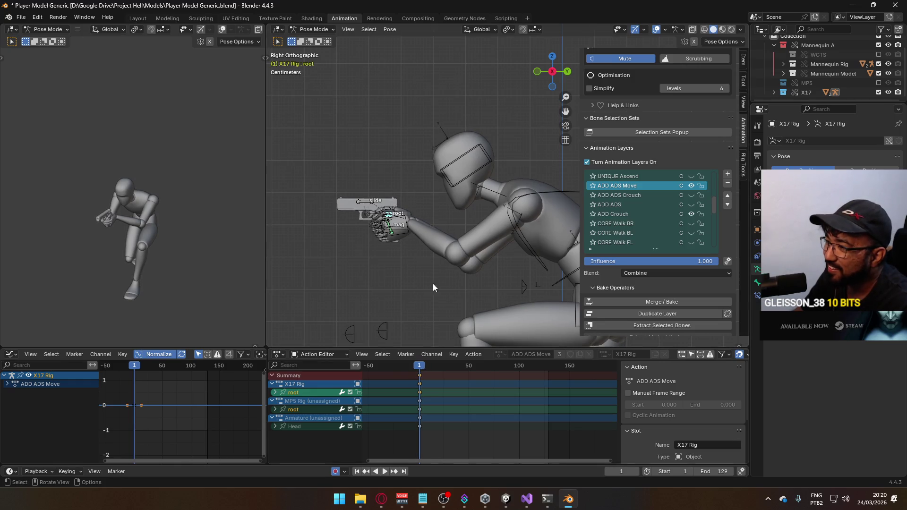
{"action": "key", "text": "g"}
{"action": "key", "text": "z"}
{"action": "left_click", "coordinate": [449, 245]}
{"action": "key", "text": "space"}
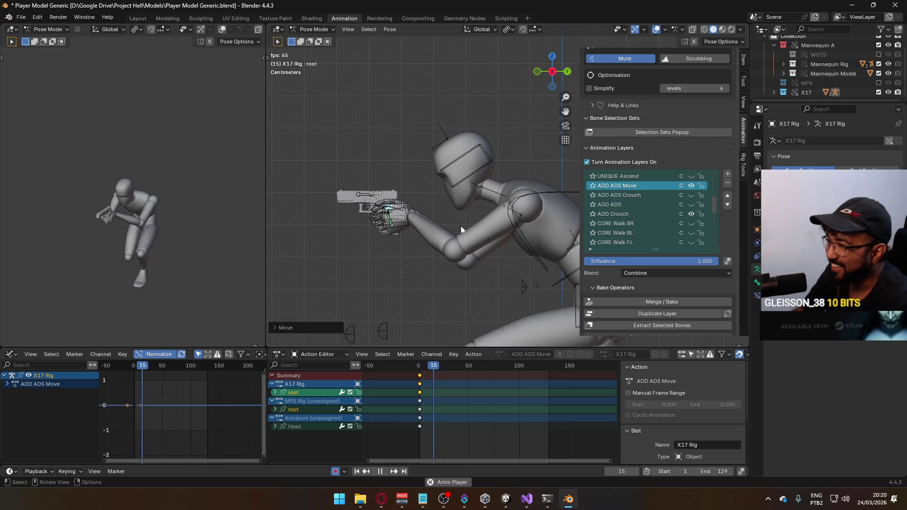
{"action": "scroll", "coordinate": [472, 231], "scroll_direction": "down", "scroll_amount": 4}
{"action": "scroll", "coordinate": [631, 217], "scroll_direction": "down", "scroll_amount": 7}
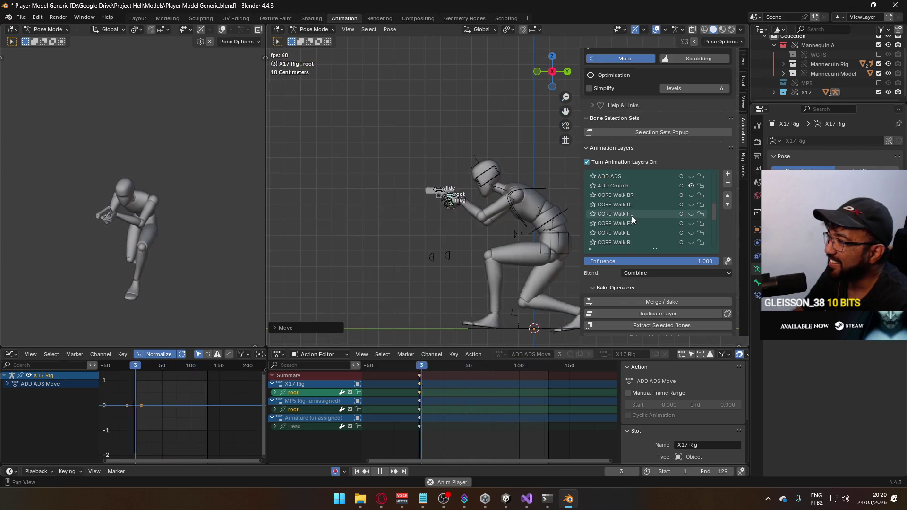
Step: Select the CORE Walk F layer and scrub its walk action around frame 56
{"action": "left_click", "coordinate": [629, 222]}
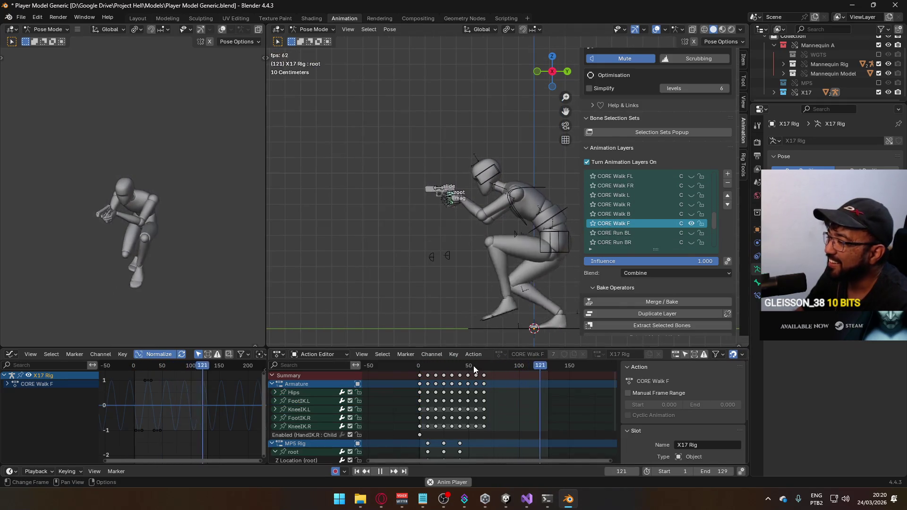
{"action": "left_click_drag", "start_coordinate": [474, 367], "coordinate": [475, 368]}
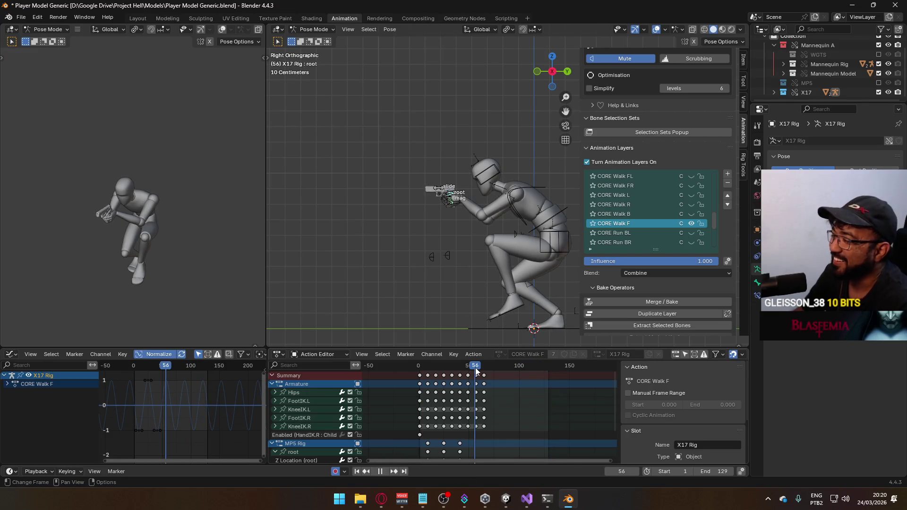
{"action": "key", "text": "space"}
{"action": "scroll", "coordinate": [472, 369], "scroll_direction": "up", "scroll_amount": 3}
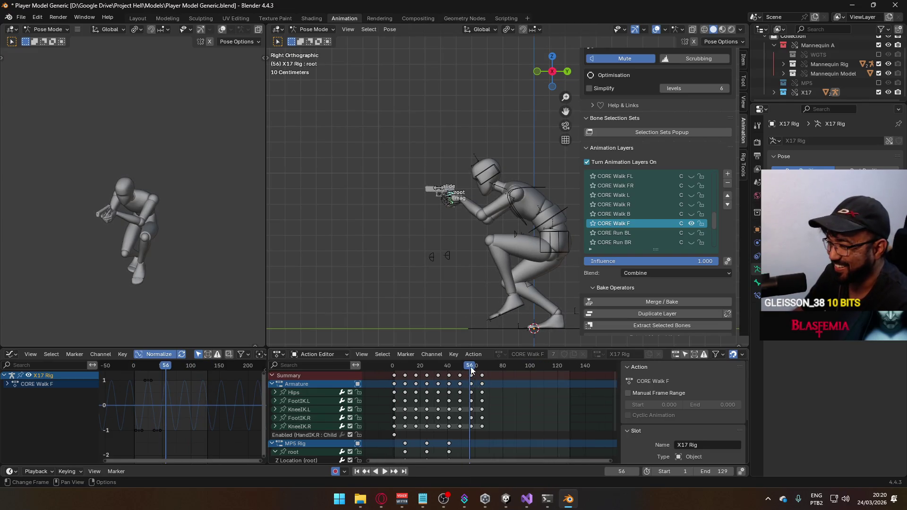
{"action": "key", "text": "space"}
{"action": "type", "text": "64"}
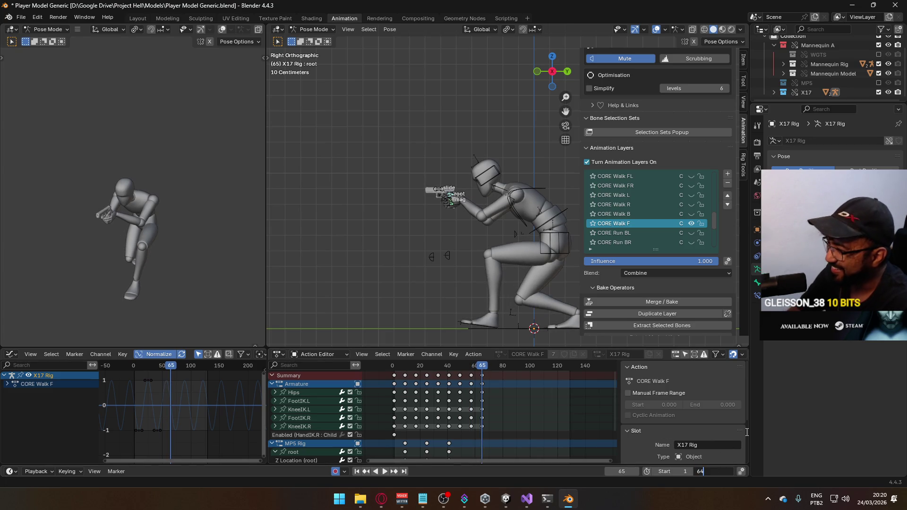
Step: Set the end frame to 64, play the loop, return to frame 1, and deselect all bones
{"action": "key", "text": "Return"}
{"action": "key", "text": "space"}
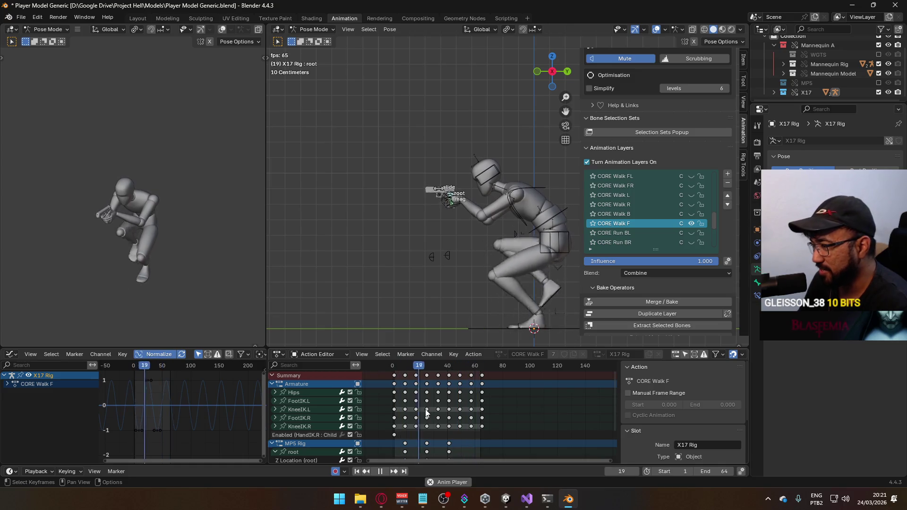
{"action": "key", "text": "space"}
{"action": "left_click", "coordinate": [395, 366]}
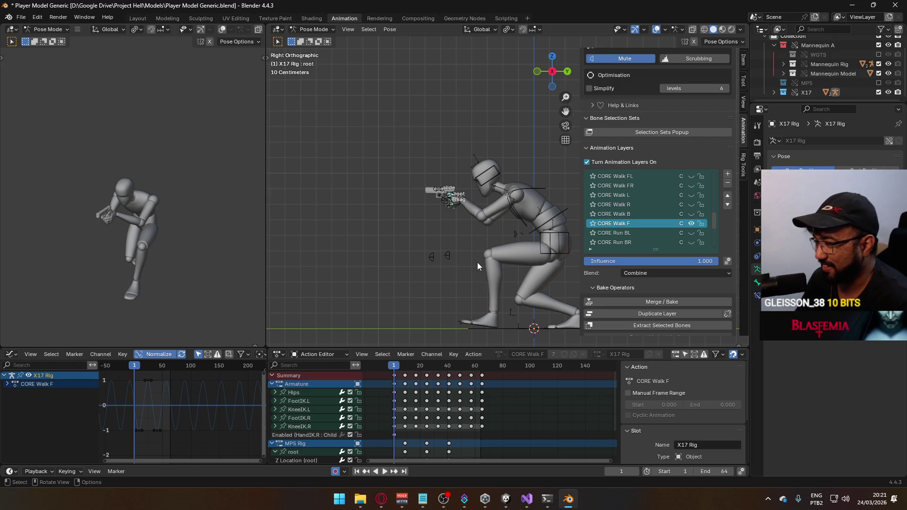
{"action": "left_click", "coordinate": [515, 251]}
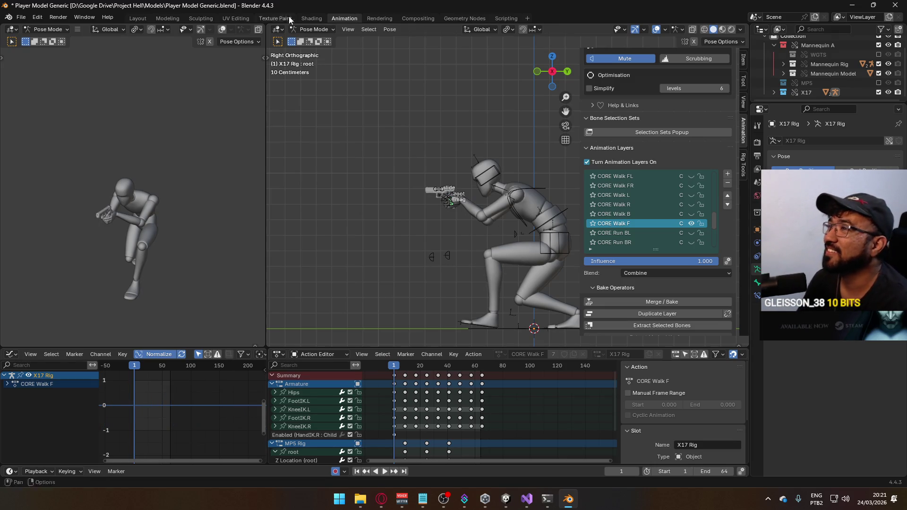
Step: Switch to Object Mode and select the mannequin Armature
{"action": "left_click", "coordinate": [314, 29]}
{"action": "left_click", "coordinate": [312, 37]}
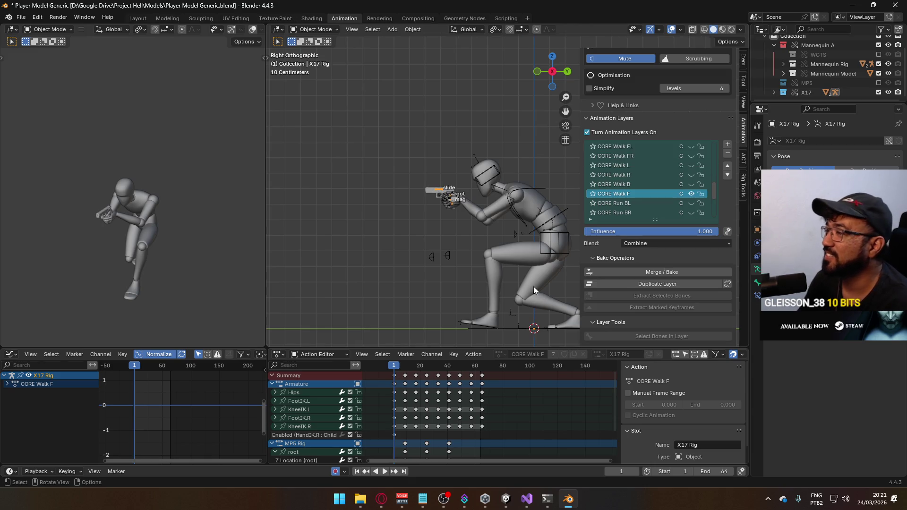
{"action": "left_click", "coordinate": [521, 250]}
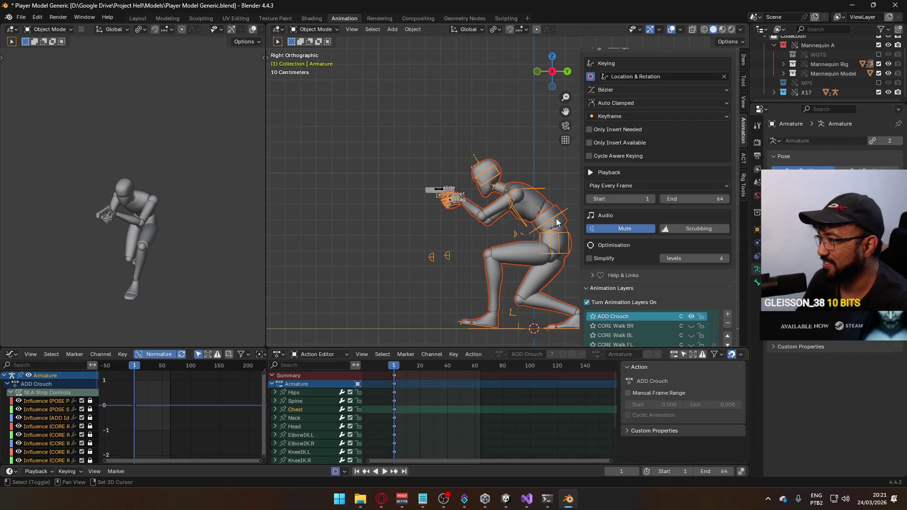
Step: Preview the ADD Crouch animation, stopping playback near frame 1
{"action": "key", "text": "space"}
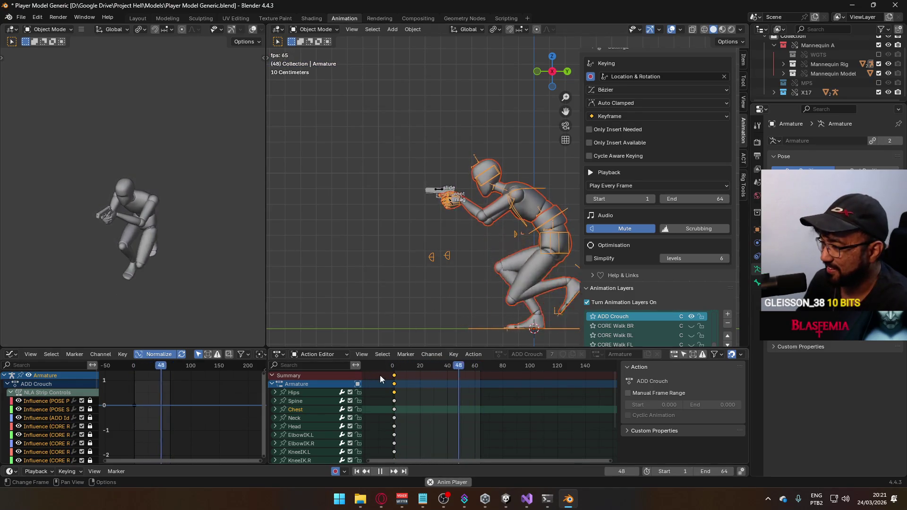
{"action": "left_click", "coordinate": [395, 371]}
{"action": "key", "text": "space"}
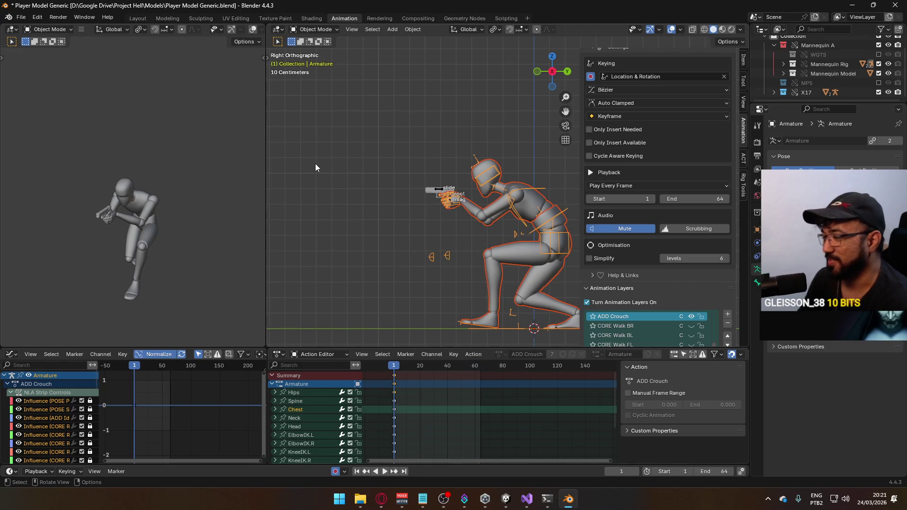
{"action": "left_click", "coordinate": [20, 17]}
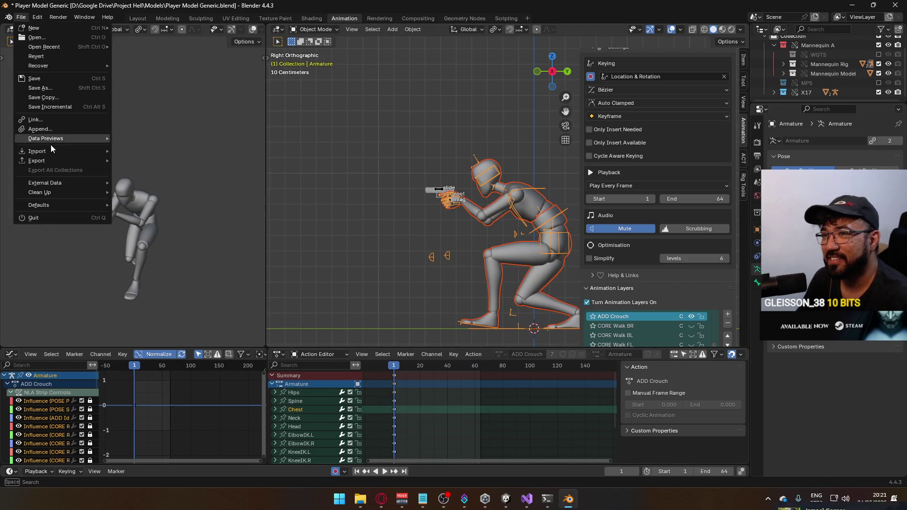
Step: Export the Armature as FBX, overwriting Model@ADS Sidearm Crouch F.fbx in the Animations folder
{"action": "mouse_move", "coordinate": [52, 162]}
{"action": "left_click", "coordinate": [176, 244]}
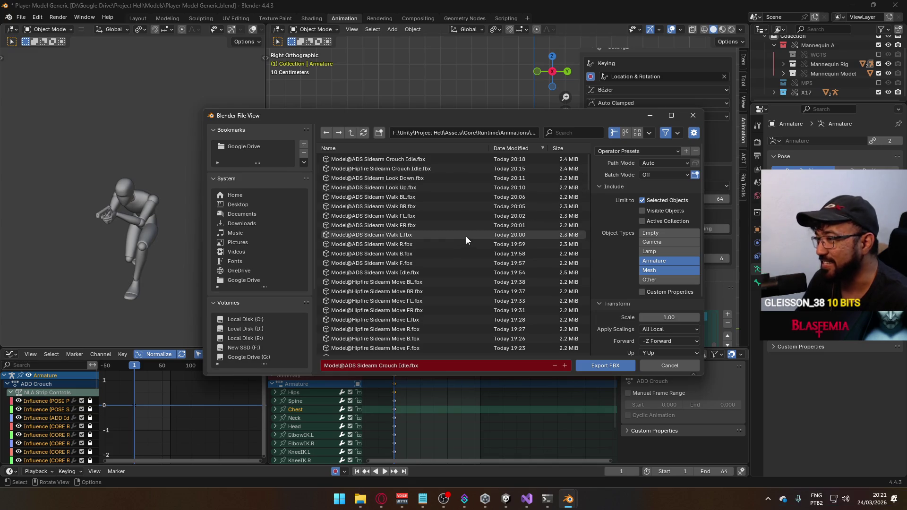
{"action": "mouse_move", "coordinate": [463, 118]}
{"action": "left_mouse_down"}
{"action": "mouse_move", "coordinate": [477, 104]}
{"action": "mouse_move", "coordinate": [436, 107]}
{"action": "left_mouse_up"}
{"action": "left_click", "coordinate": [545, 122]}
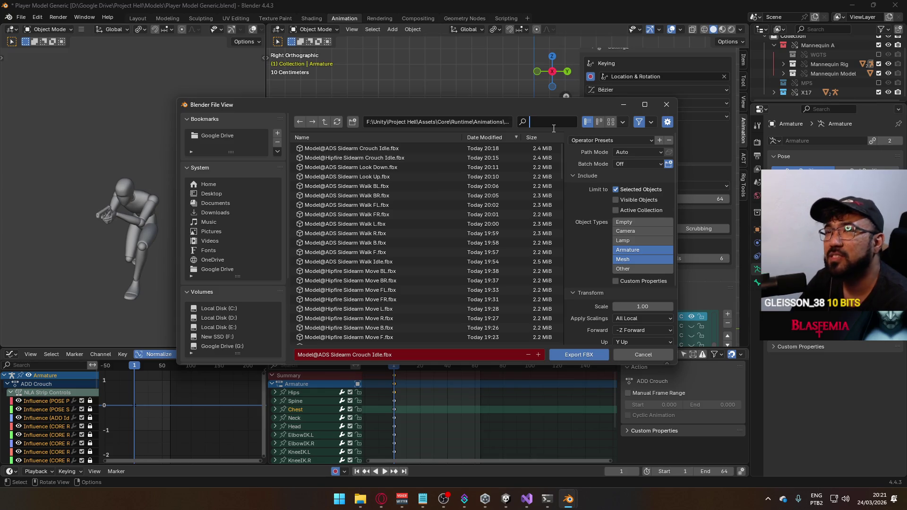
{"action": "type", "text": "ads"}
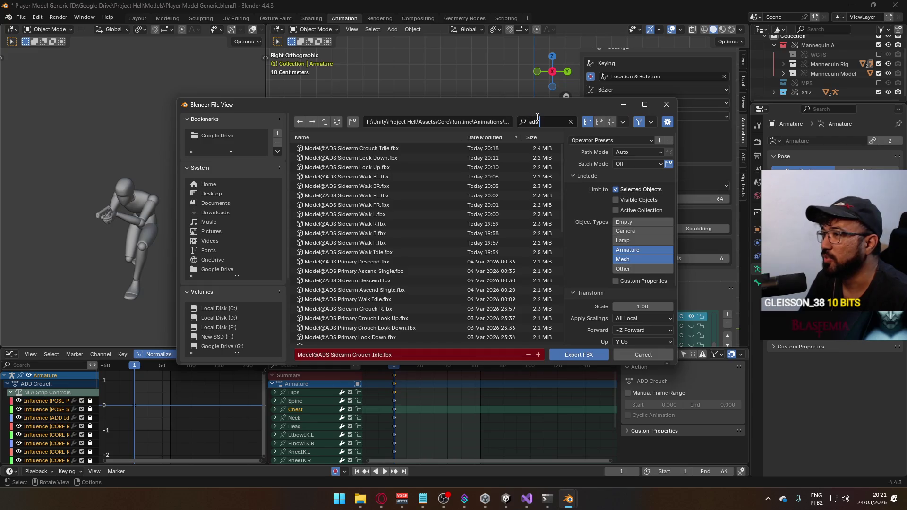
{"action": "type", "text": " sidearm"}
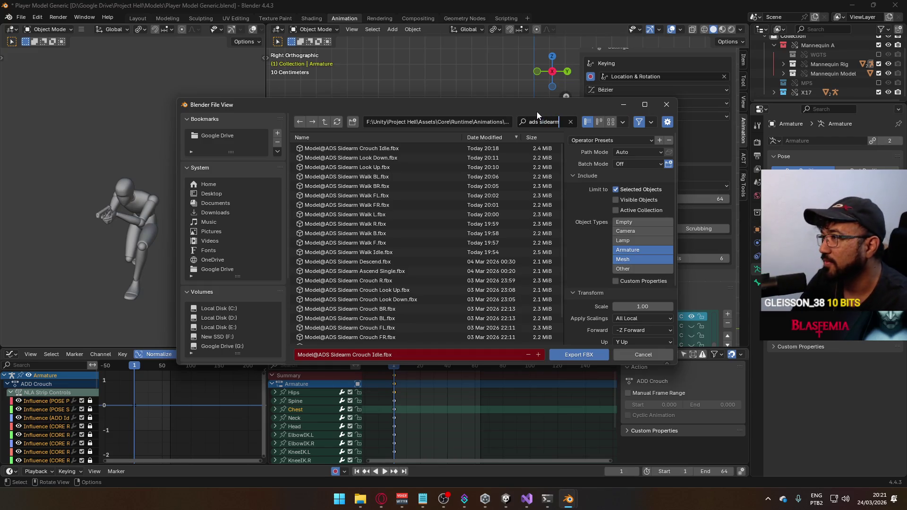
{"action": "type", "text": " crouch"}
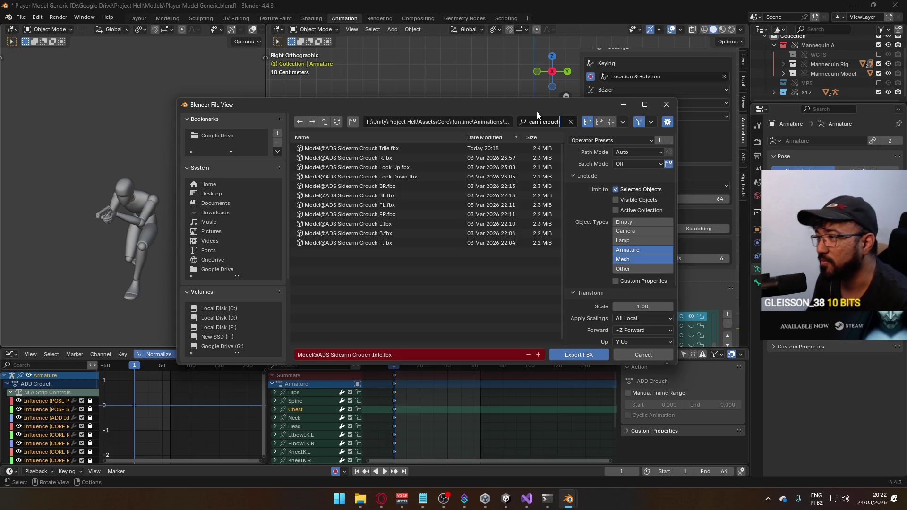
{"action": "double_click", "coordinate": [359, 248]}
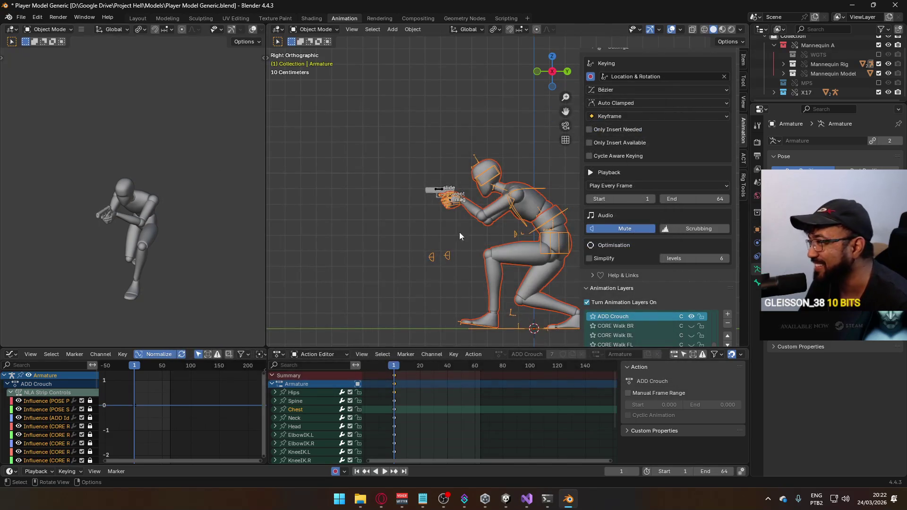
Step: Switch the mannequin and X17 Rig from CORE Walk F to CORE Walk B, then reselect mesh and Armature
{"action": "scroll", "coordinate": [708, 252], "scroll_direction": "down", "scroll_amount": 5}
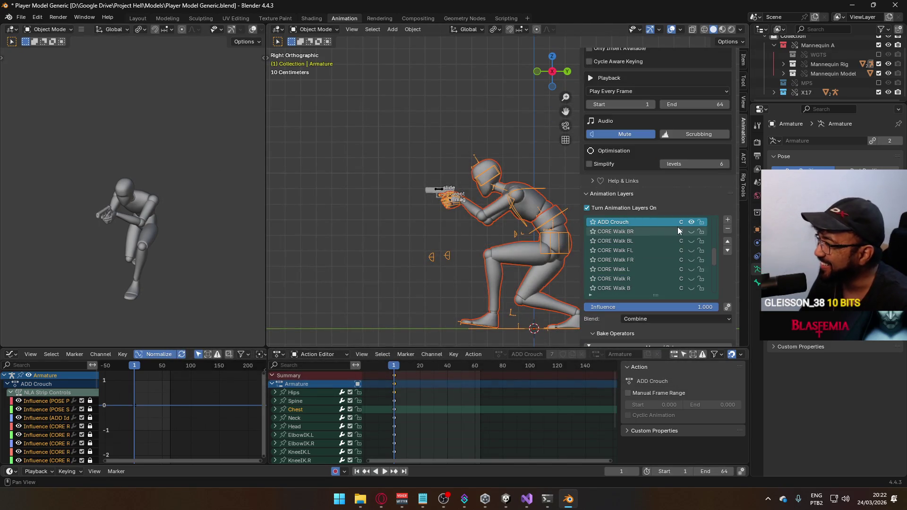
{"action": "scroll", "coordinate": [677, 228], "scroll_direction": "down", "scroll_amount": 2}
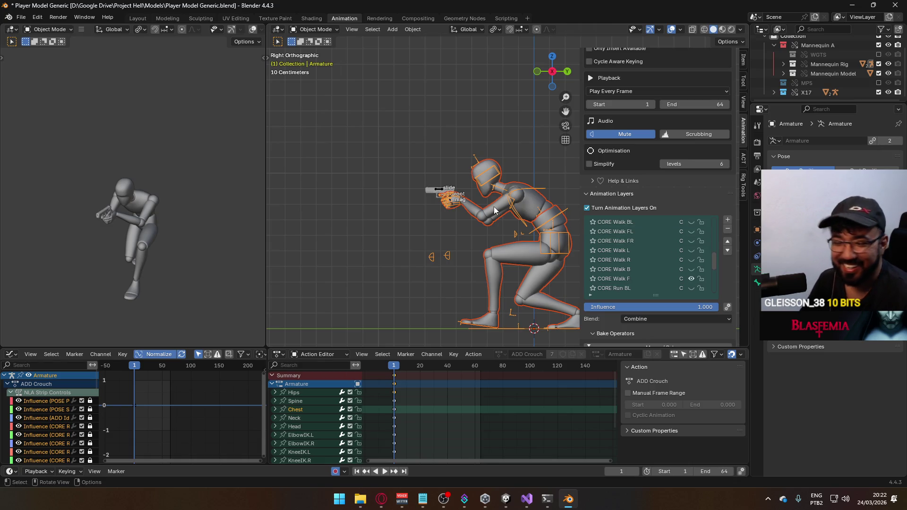
{"action": "left_click", "coordinate": [691, 279]}
{"action": "left_click", "coordinate": [690, 269]}
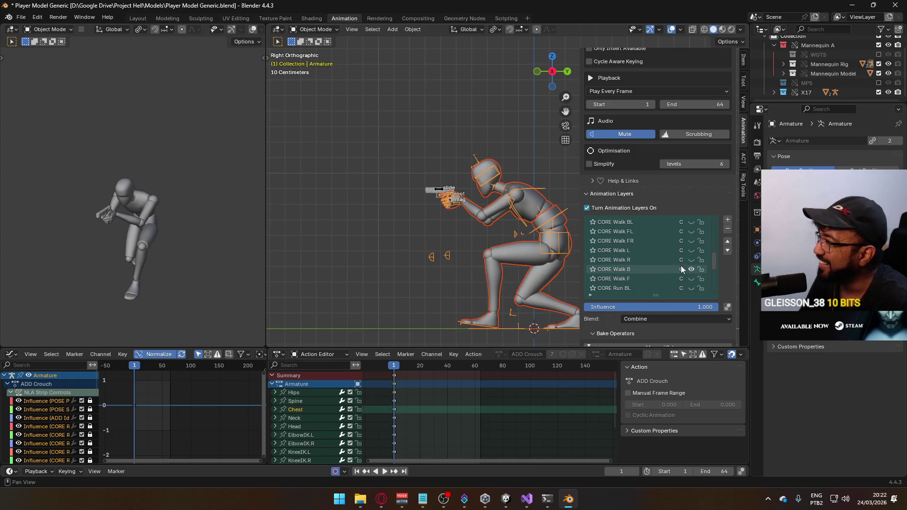
{"action": "left_click", "coordinate": [451, 192]}
{"action": "left_click", "coordinate": [691, 288]}
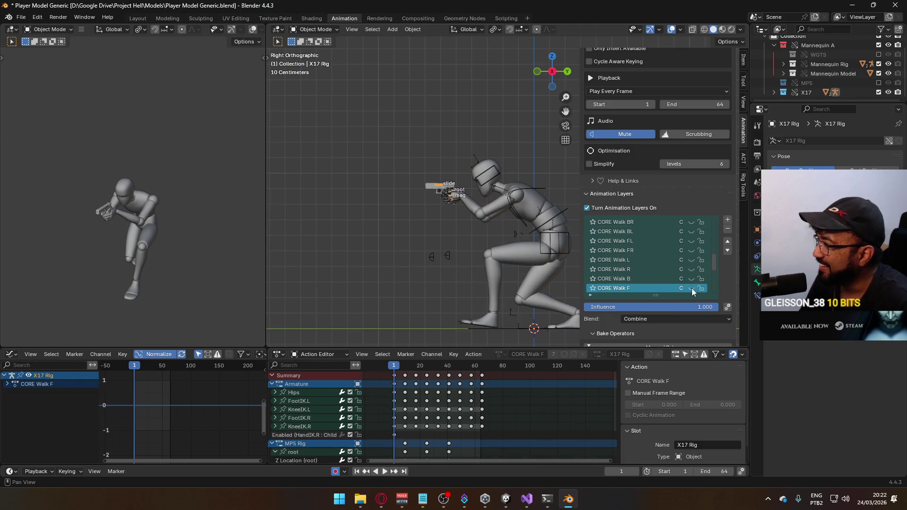
{"action": "left_click", "coordinate": [692, 280]}
{"action": "left_click", "coordinate": [491, 211]}
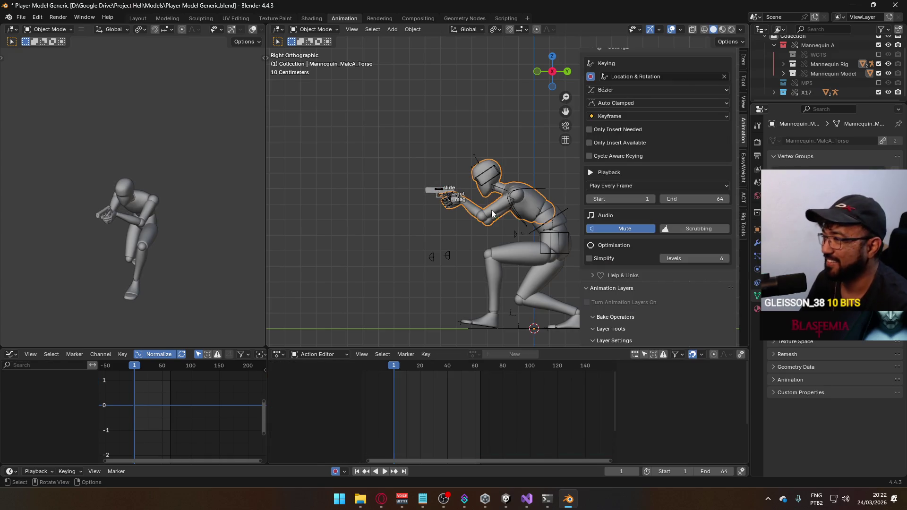
{"action": "left_click", "coordinate": [514, 258], "text": "shift"}
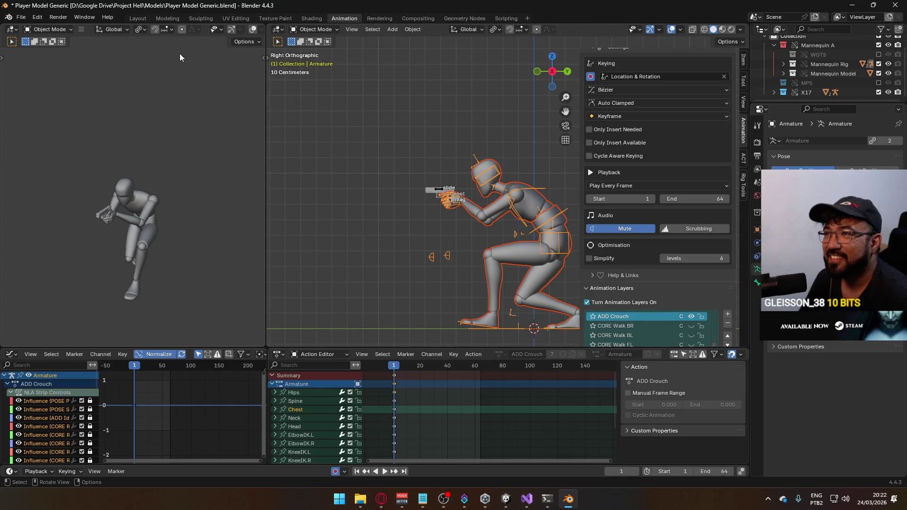
Step: Export the crouch animation as Model@ADS Sidearm Crouch B.fbx
{"action": "left_click", "coordinate": [24, 16]}
{"action": "mouse_move", "coordinate": [57, 162]}
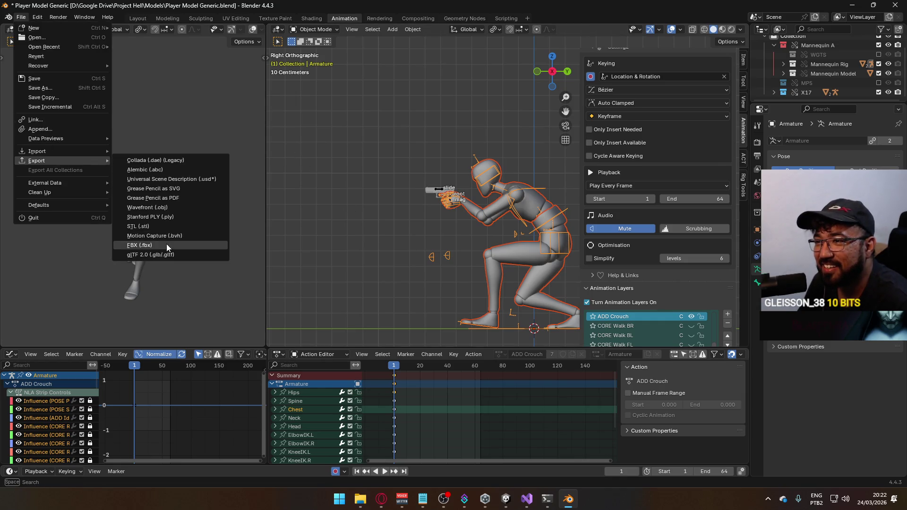
{"action": "left_click", "coordinate": [166, 244]}
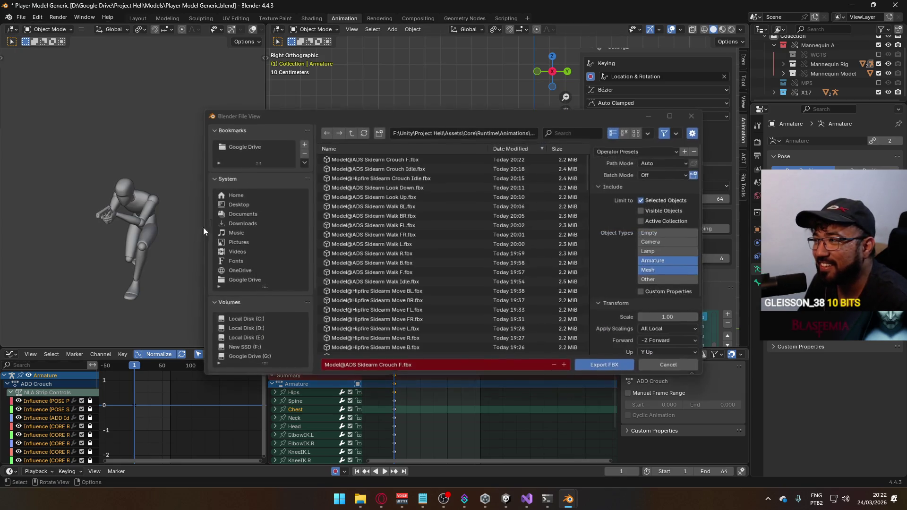
{"action": "left_click", "coordinate": [398, 160]}
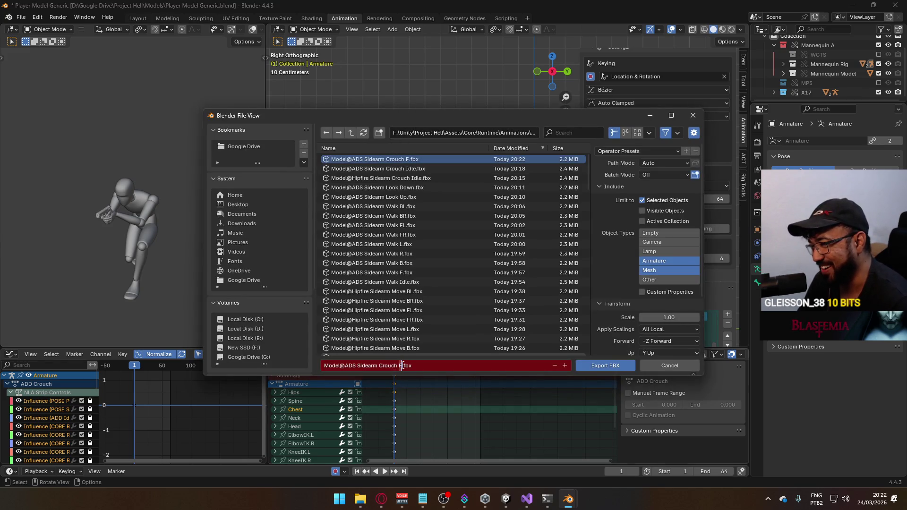
{"action": "left_click", "coordinate": [402, 365]}
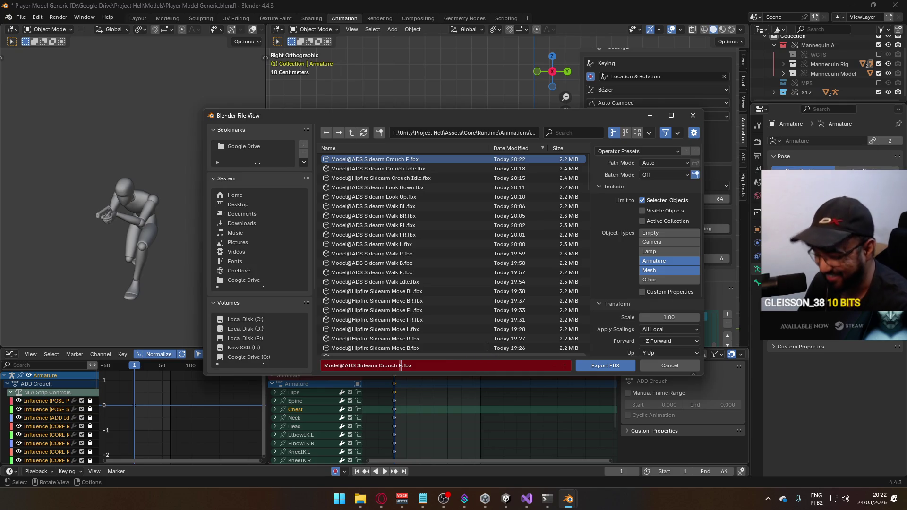
{"action": "key", "text": "BackSpace"}
{"action": "type", "text": "B"}
{"action": "left_click", "coordinate": [591, 364]}
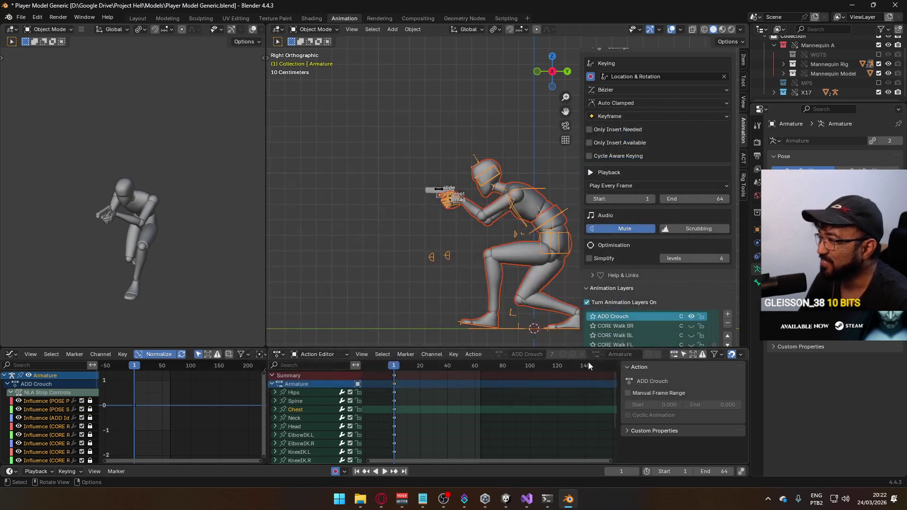
Step: Turn on CORE Walk R in place of CORE Walk B in the Animation Layers list
{"action": "scroll", "coordinate": [637, 252], "scroll_direction": "down", "scroll_amount": 1}
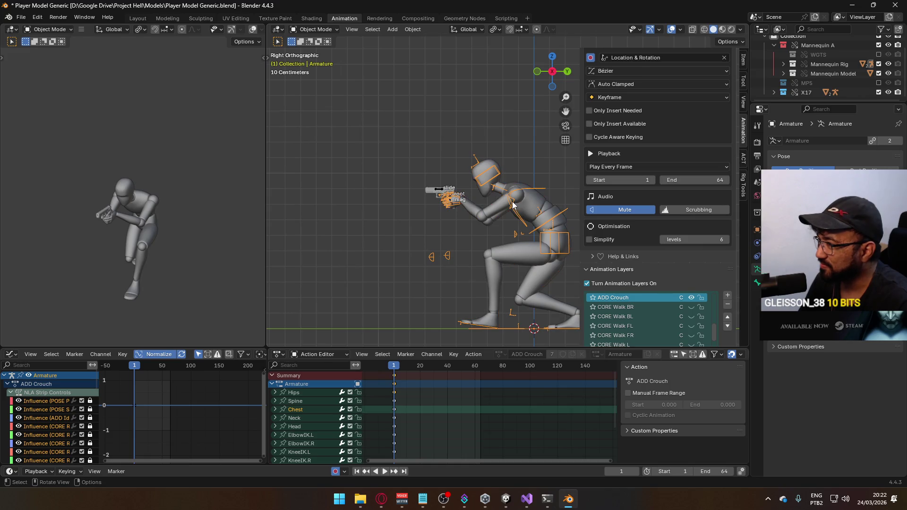
{"action": "scroll", "coordinate": [671, 257], "scroll_direction": "down", "scroll_amount": 2}
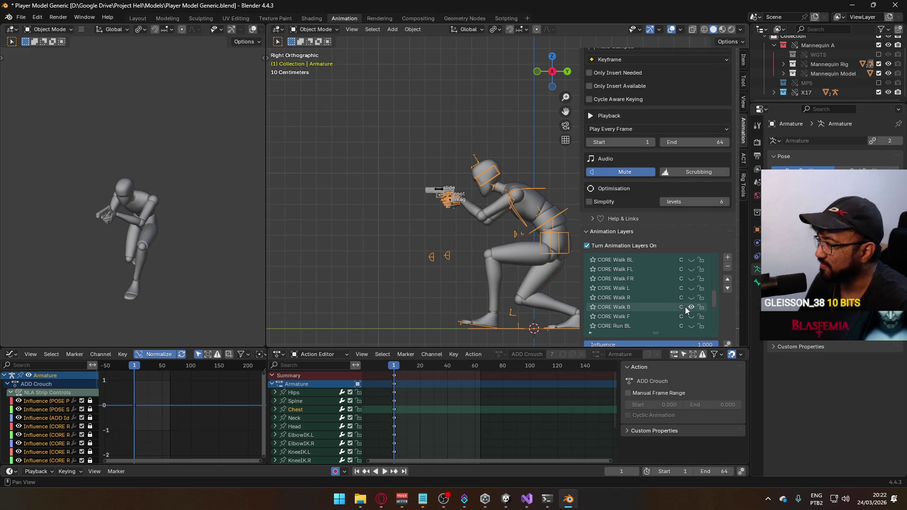
{"action": "left_click", "coordinate": [690, 298]}
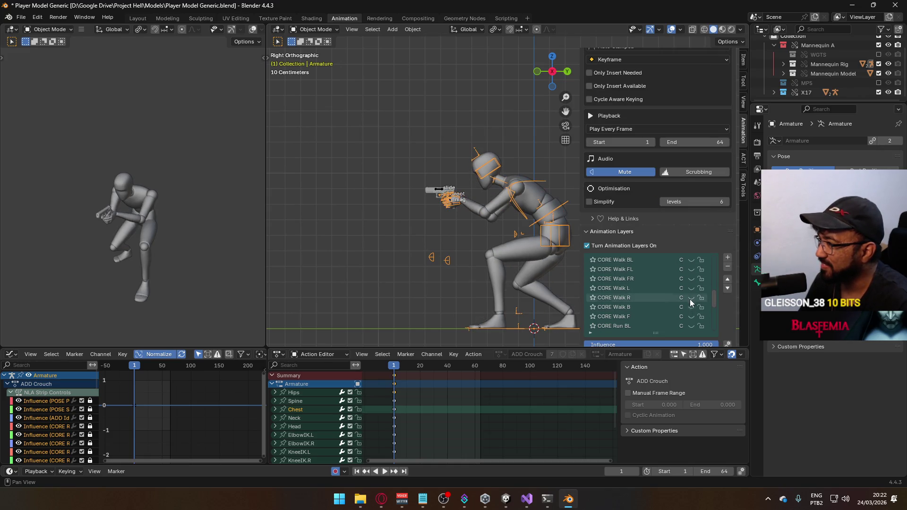
{"action": "left_click", "coordinate": [442, 192]}
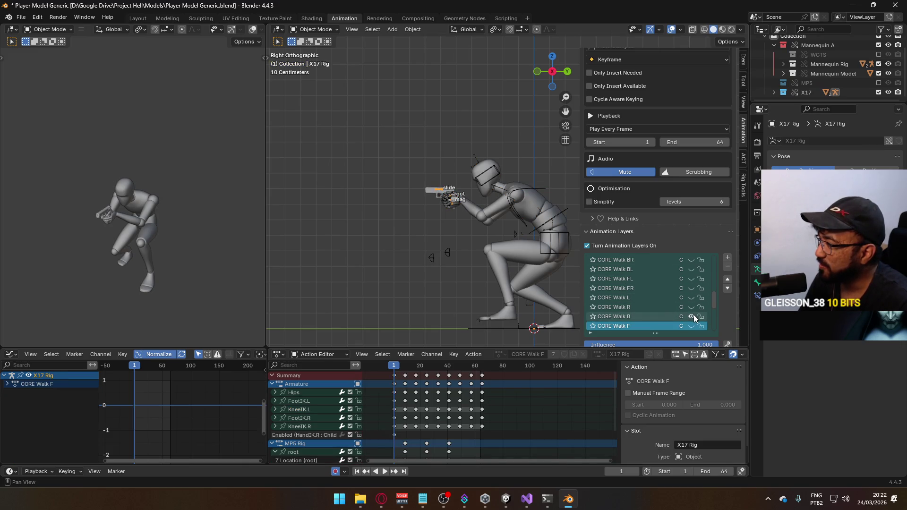
{"action": "left_click", "coordinate": [523, 194]}
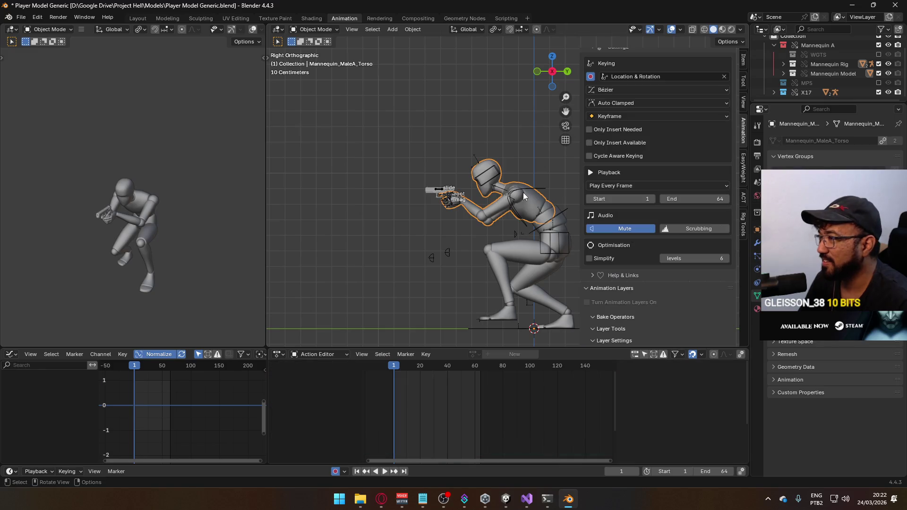
{"action": "left_click", "coordinate": [525, 189]}
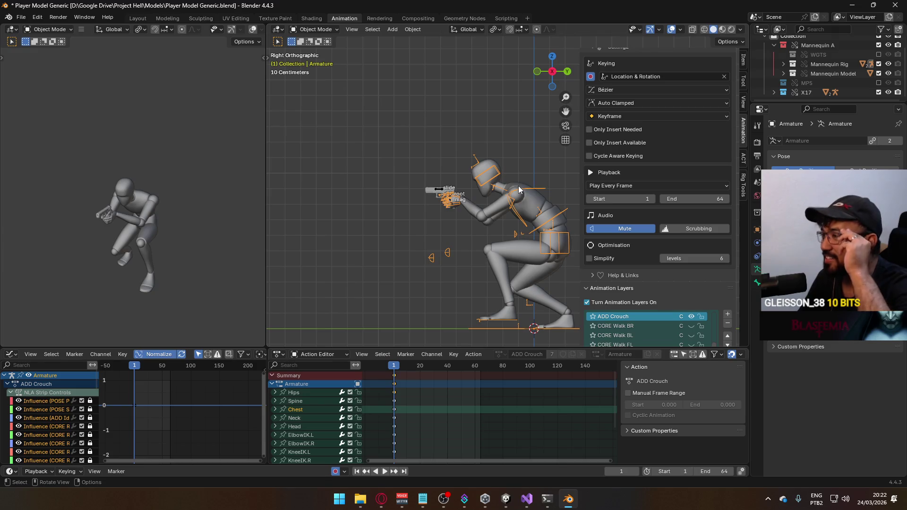
Step: Reselect the mannequin's leg and torso meshes with the Armature active
{"action": "scroll", "coordinate": [654, 244], "scroll_direction": "down", "scroll_amount": 5}
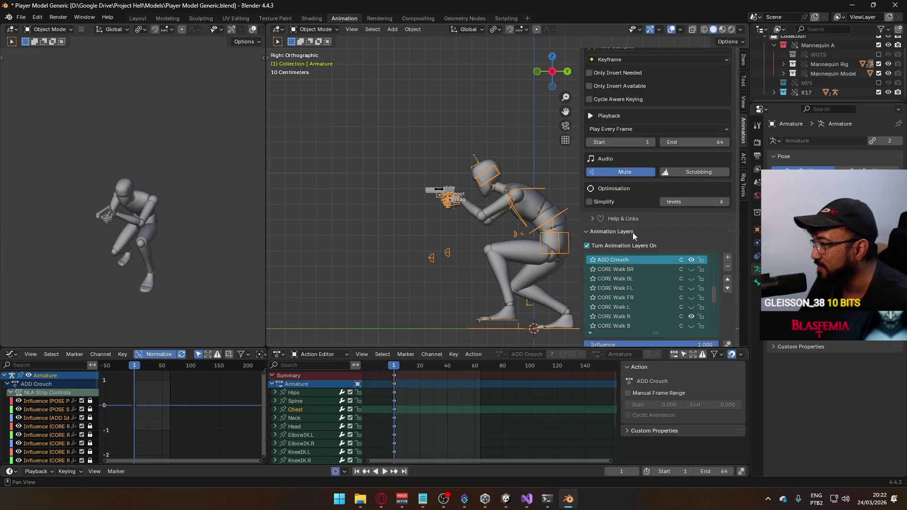
{"action": "scroll", "coordinate": [674, 245], "scroll_direction": "down", "scroll_amount": 3}
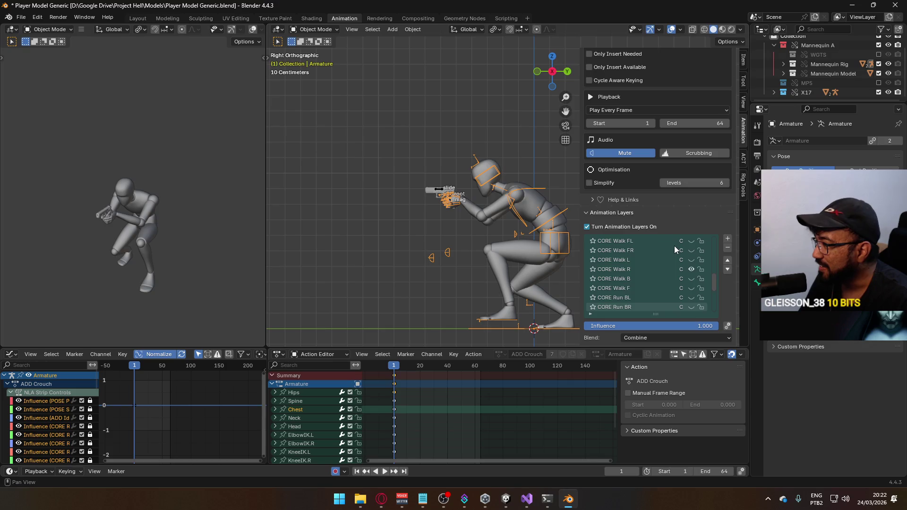
{"action": "left_click", "coordinate": [510, 249]}
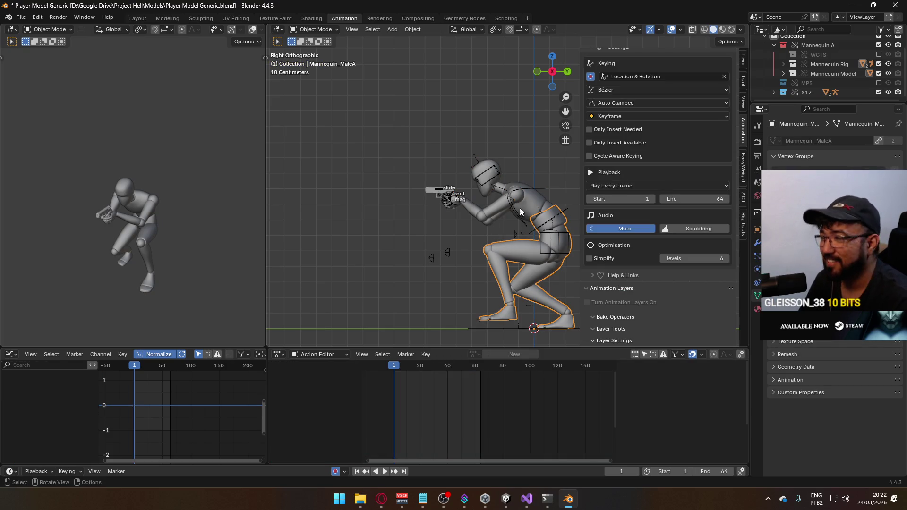
{"action": "left_click", "coordinate": [537, 199], "text": "shift"}
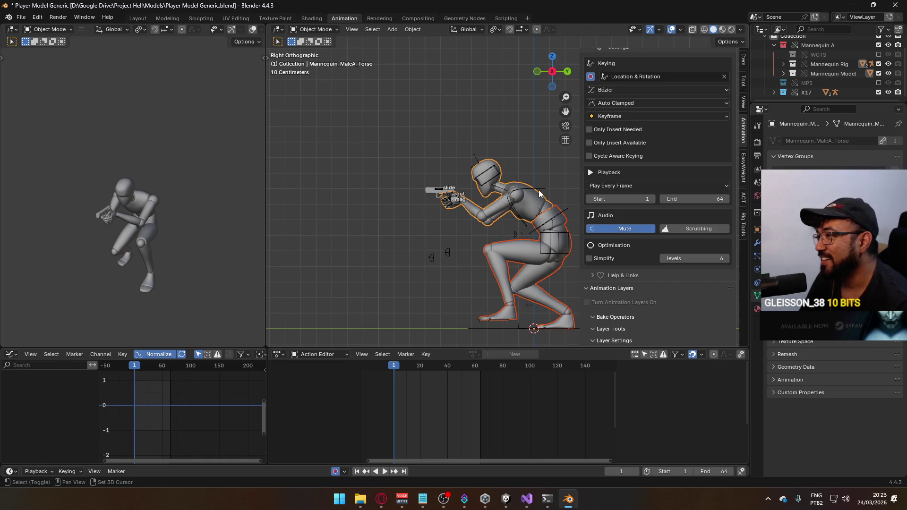
{"action": "left_click", "coordinate": [539, 194], "text": "shift"}
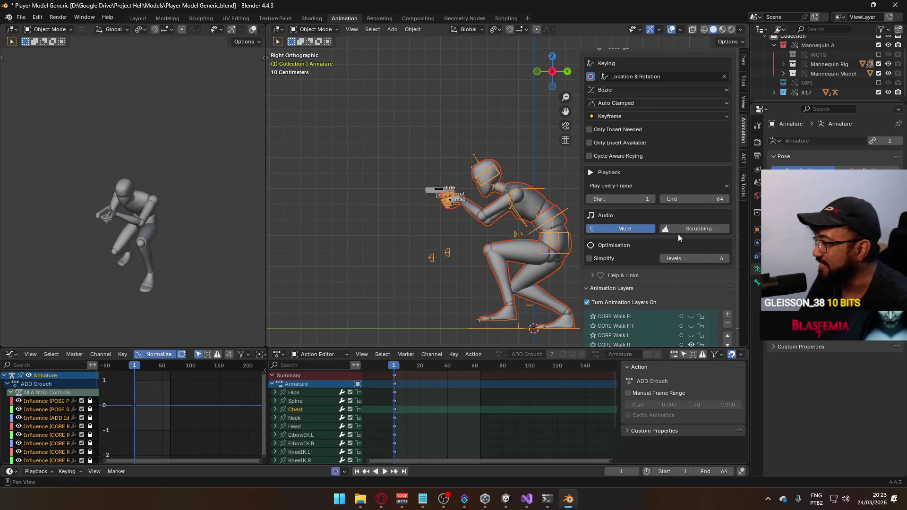
{"action": "scroll", "coordinate": [678, 234], "scroll_direction": "down", "scroll_amount": 3}
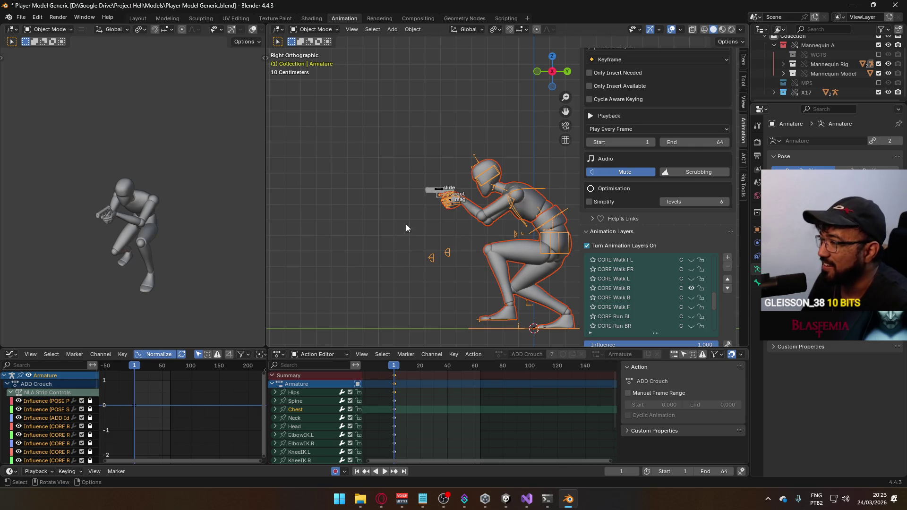
{"action": "left_click", "coordinate": [21, 17]}
Step: Run the FBX export for the current crouch pose, then reselect the character armature
{"action": "mouse_move", "coordinate": [55, 161]}
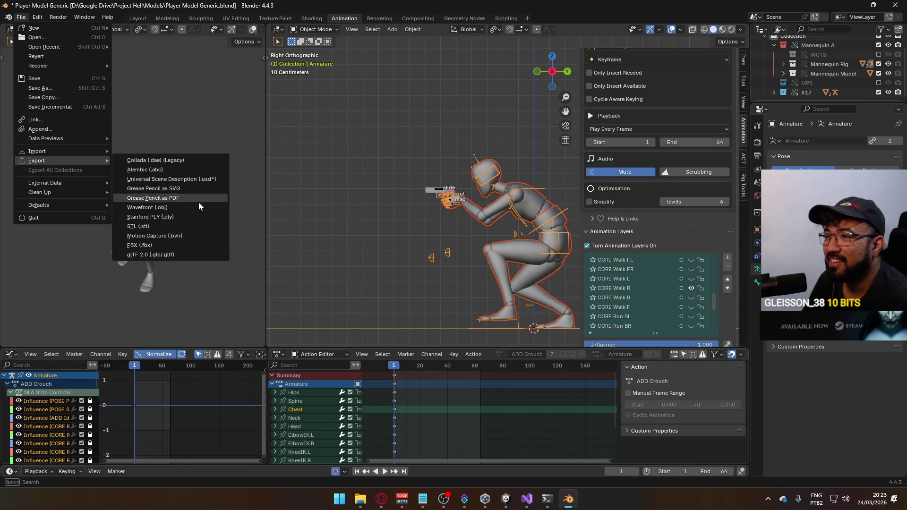
{"action": "left_click", "coordinate": [191, 245]}
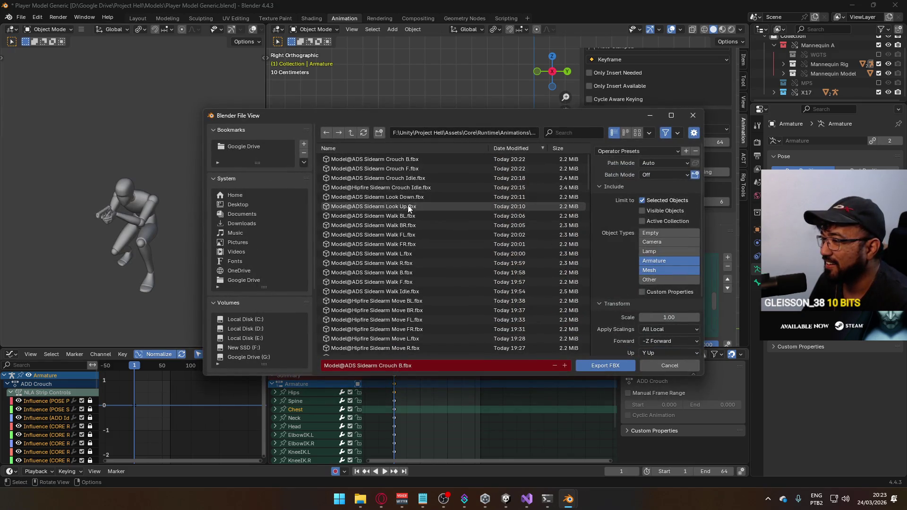
{"action": "mouse_move", "coordinate": [464, 117]}
{"action": "left_mouse_down"}
{"action": "mouse_move", "coordinate": [251, 278]}
{"action": "mouse_move", "coordinate": [266, 214]}
{"action": "mouse_move", "coordinate": [390, 146]}
{"action": "mouse_move", "coordinate": [412, 117]}
{"action": "mouse_move", "coordinate": [275, 92]}
{"action": "mouse_move", "coordinate": [392, 78]}
{"action": "mouse_move", "coordinate": [360, 86]}
{"action": "left_mouse_up"}
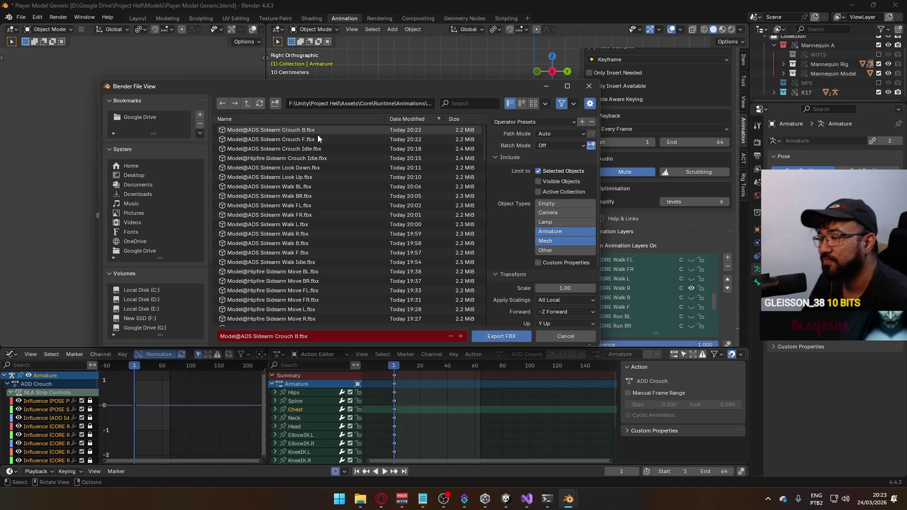
{"action": "mouse_move", "coordinate": [385, 89]}
{"action": "left_mouse_down"}
{"action": "mouse_move", "coordinate": [266, 89]}
{"action": "mouse_move", "coordinate": [346, 99]}
{"action": "mouse_move", "coordinate": [335, 83]}
{"action": "mouse_move", "coordinate": [367, 89]}
{"action": "left_mouse_up"}
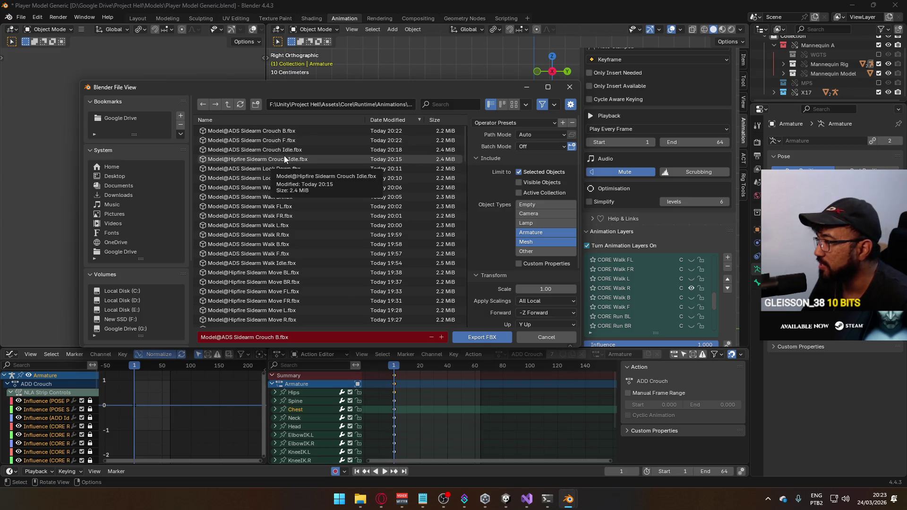
{"action": "key", "text": "Escape"}
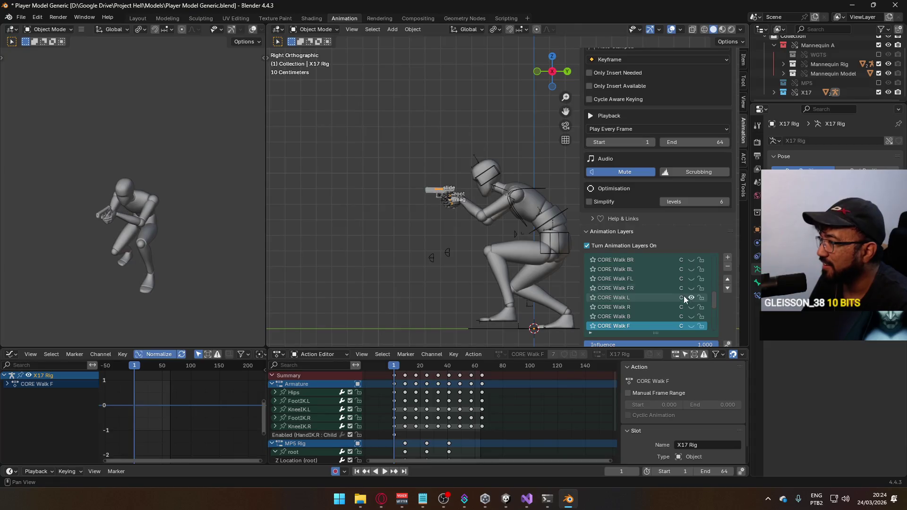
{"action": "left_click", "coordinate": [502, 216]}
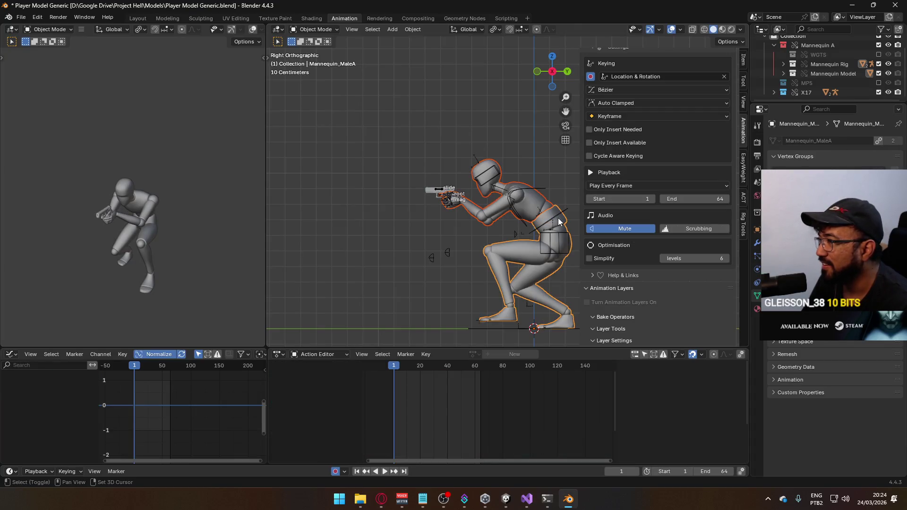
Step: Export the crouch animation as Model@ADS Sidearm Crouch L.fbx
{"action": "left_click", "coordinate": [20, 17]}
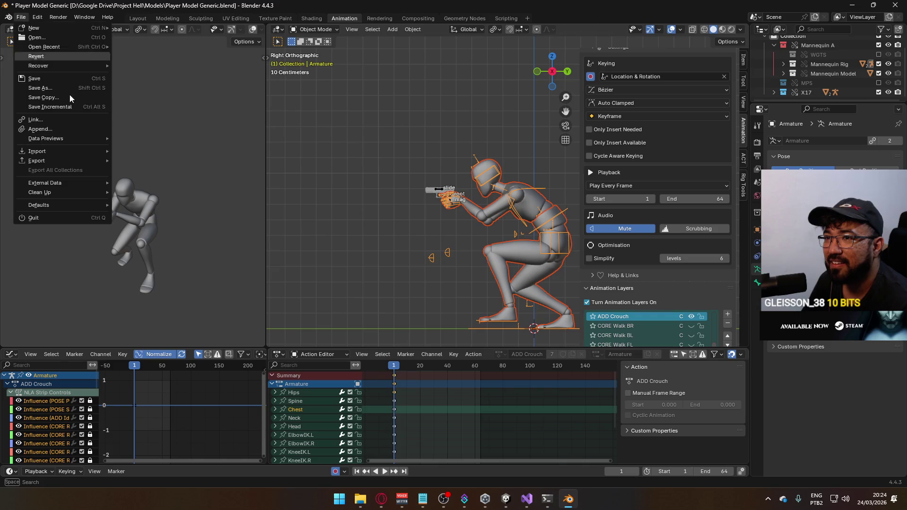
{"action": "mouse_move", "coordinate": [67, 162]}
{"action": "left_click", "coordinate": [194, 243]}
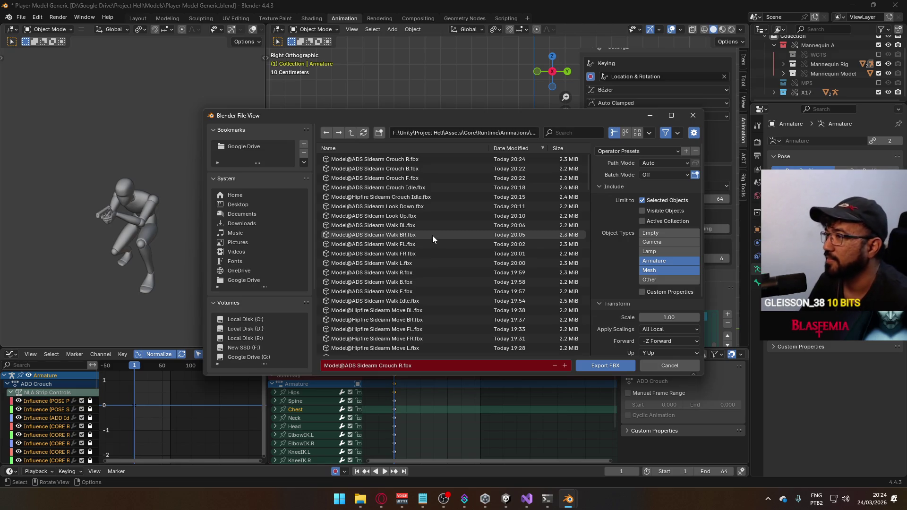
{"action": "left_click", "coordinate": [400, 365]}
{"action": "left_click", "coordinate": [401, 365]}
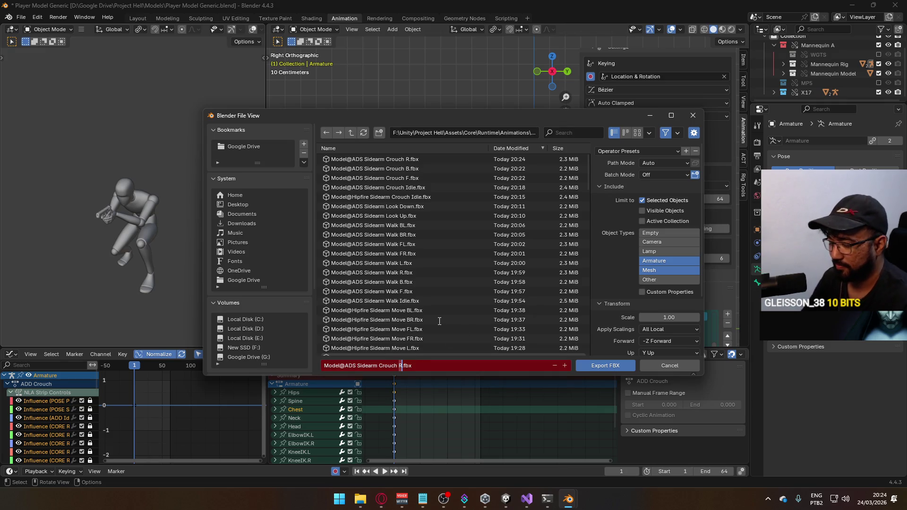
{"action": "type", "text": "L"}
{"action": "key", "text": "Return"}
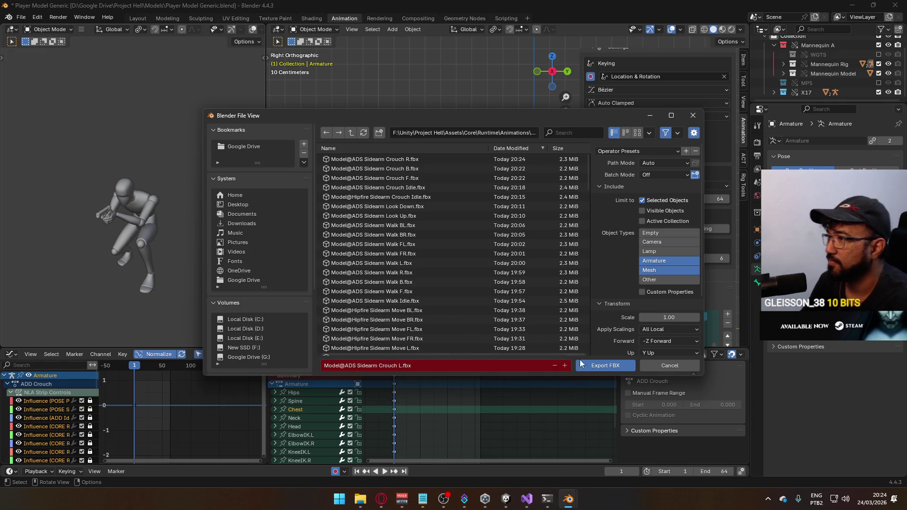
{"action": "left_click", "coordinate": [593, 367]}
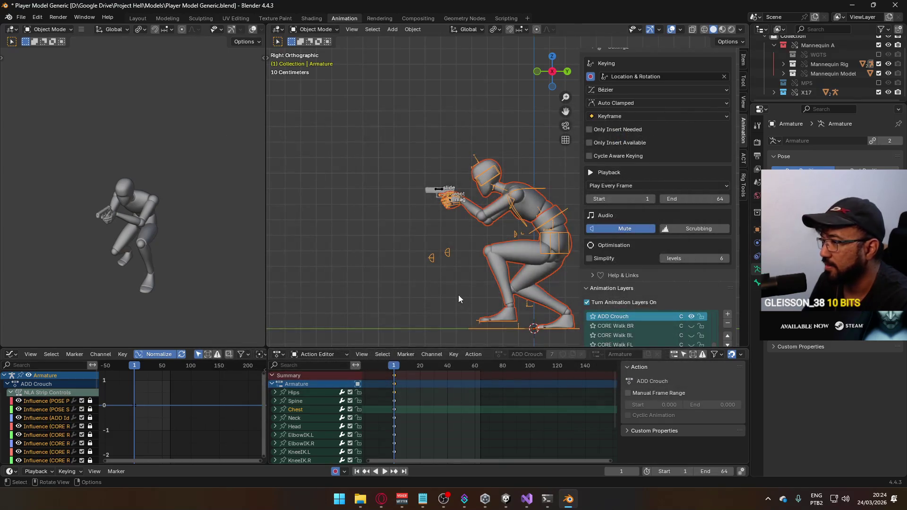
Step: Play the crouch animation preview, then stop it back at frame 1
{"action": "key", "text": "space"}
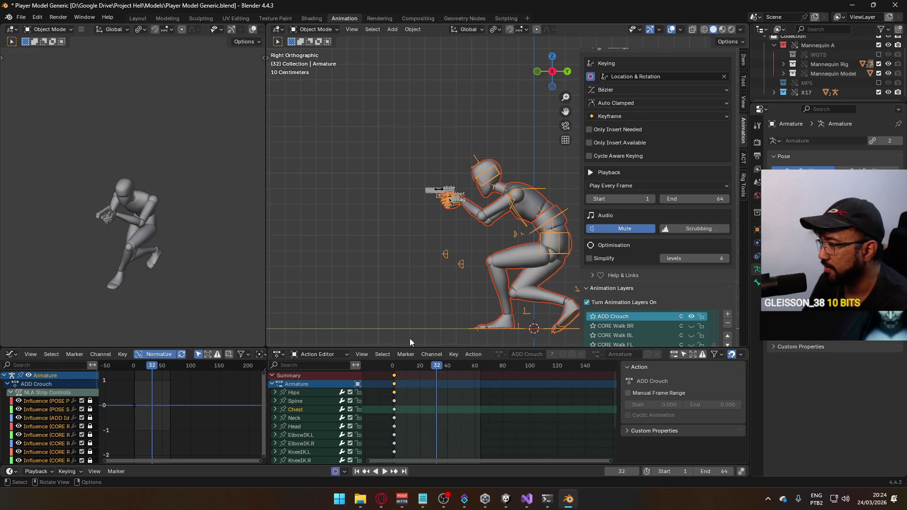
{"action": "left_click", "coordinate": [398, 370]}
{"action": "key", "text": "Escape"}
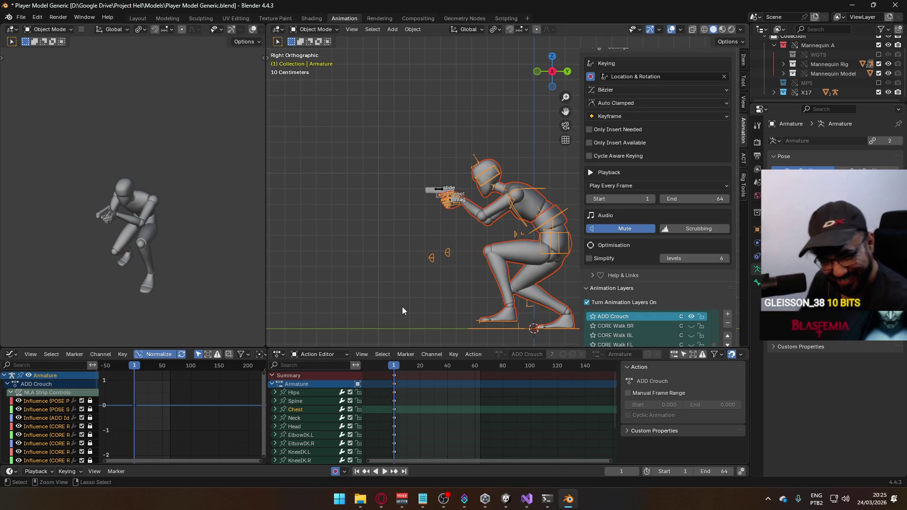
Step: Save the blend file and mute the CORE Walk L layer, reselecting the rig and mannequin
{"action": "key", "text": "ctrl+s"}
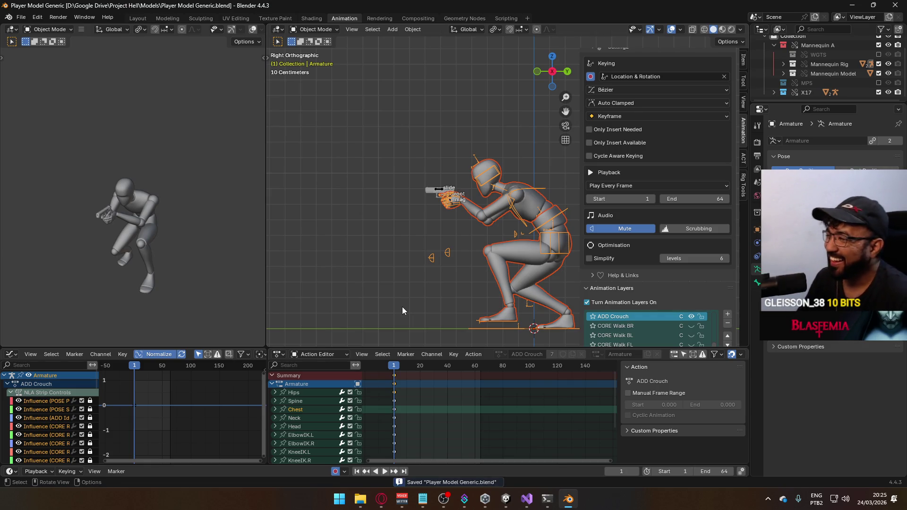
{"action": "scroll", "coordinate": [660, 236], "scroll_direction": "down", "scroll_amount": 2}
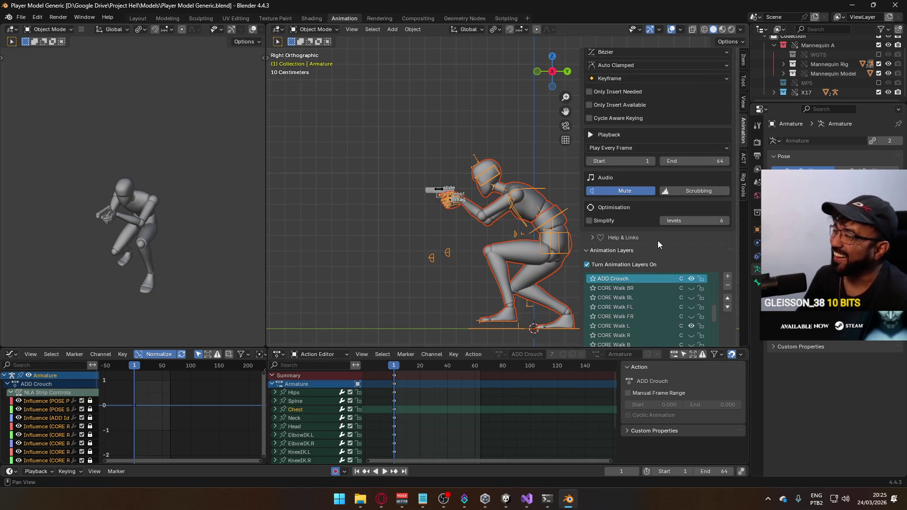
{"action": "left_click", "coordinate": [691, 325]}
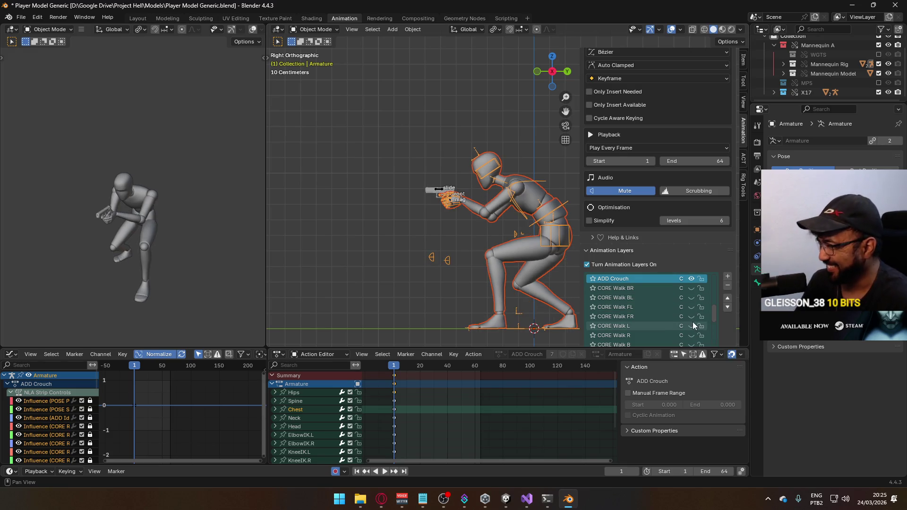
{"action": "left_click", "coordinate": [565, 227]}
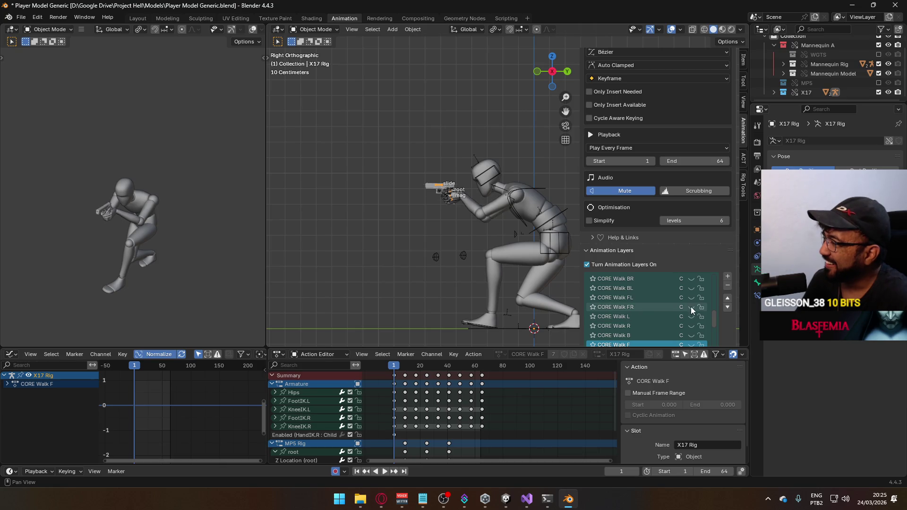
{"action": "left_click", "coordinate": [533, 216]}
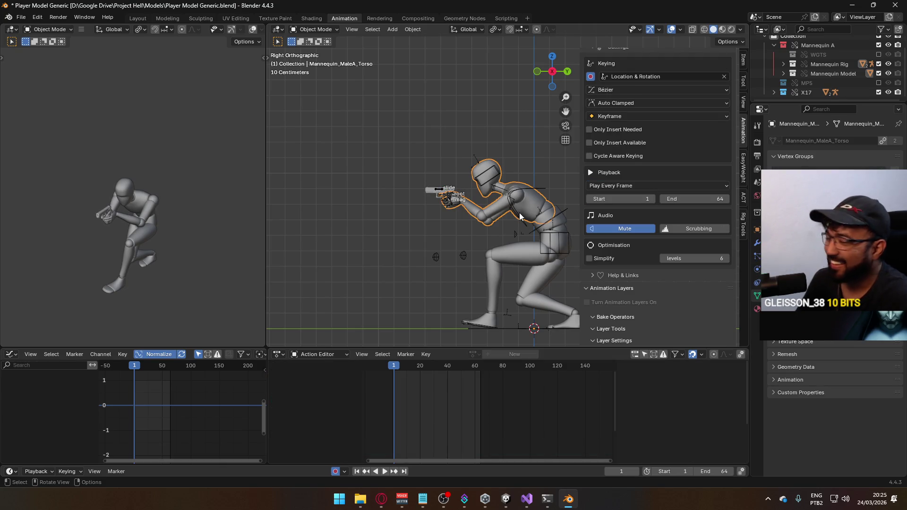
{"action": "left_click", "coordinate": [519, 216]}
Step: Preview the CORE Walk FR crouch, then select the mannequin mesh and Armature
{"action": "scroll", "coordinate": [675, 251], "scroll_direction": "down", "scroll_amount": 2}
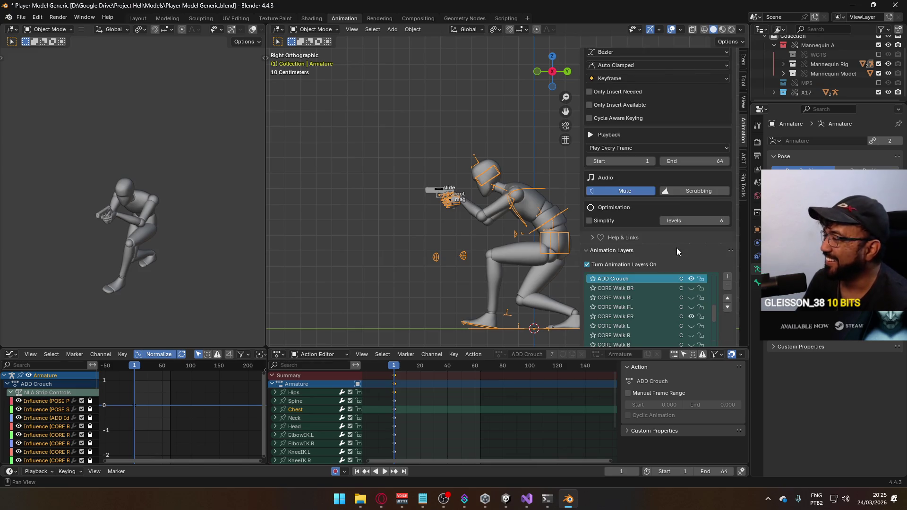
{"action": "key", "text": "space"}
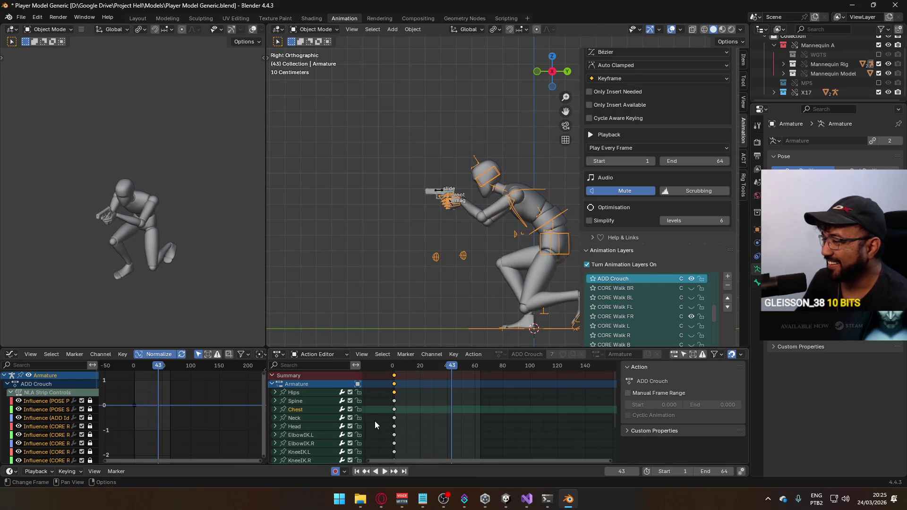
{"action": "left_click", "coordinate": [396, 367]}
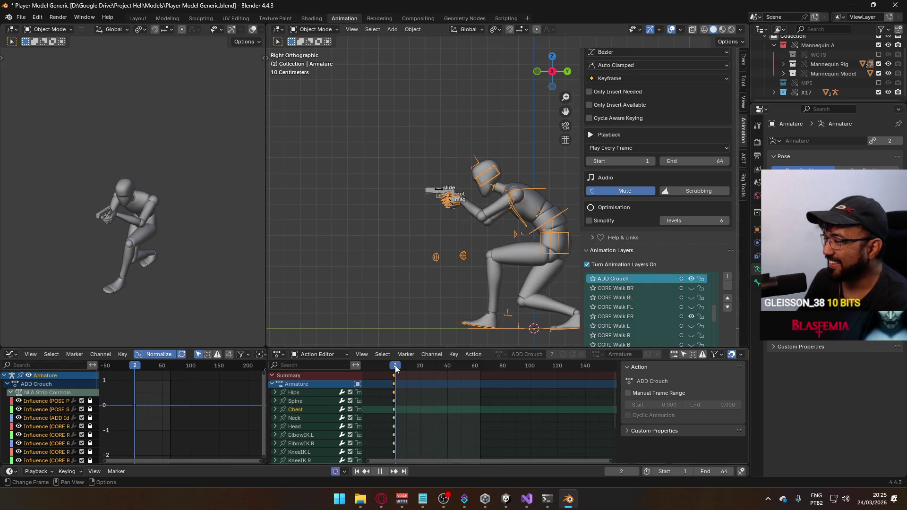
{"action": "key", "text": "Escape"}
{"action": "left_click", "coordinate": [526, 206]}
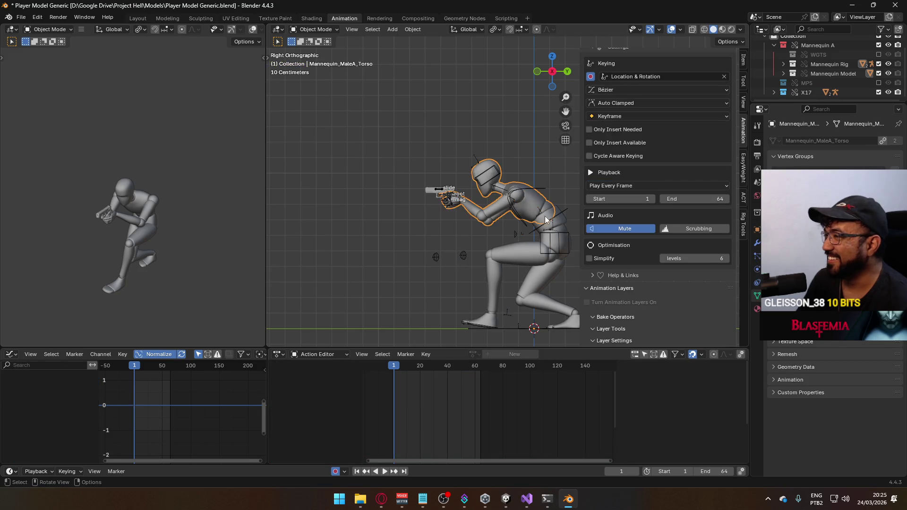
{"action": "left_click", "coordinate": [555, 215]}
{"action": "left_click", "coordinate": [560, 222]}
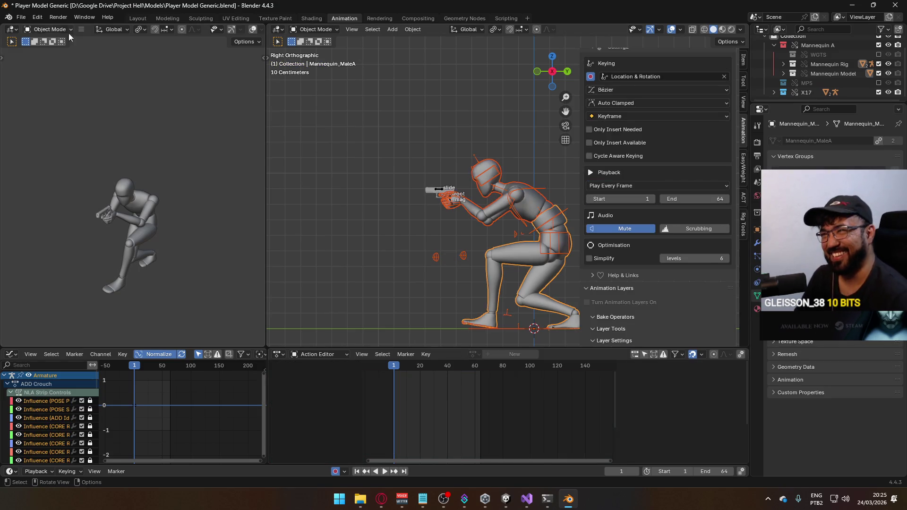
Step: Export the crouch animation as Model@ADS Sidearm Crouch FR.fbx
{"action": "left_click", "coordinate": [21, 17]}
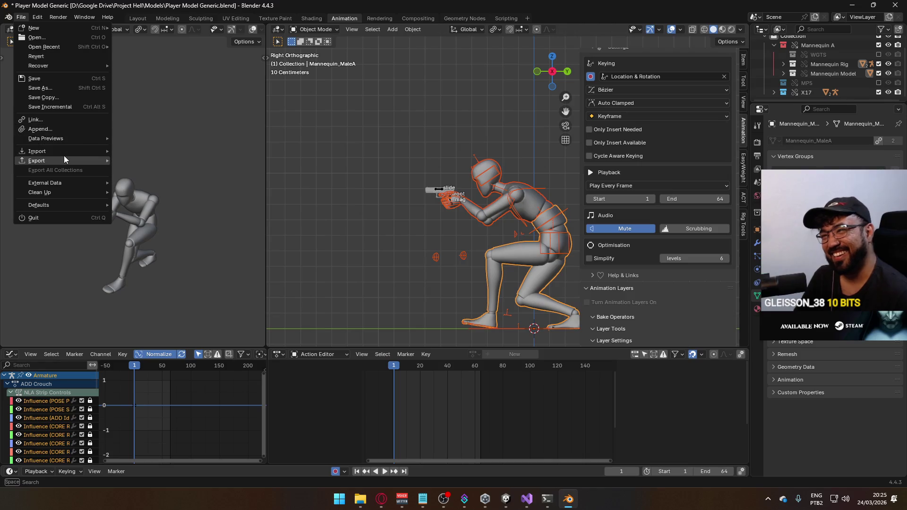
{"action": "mouse_move", "coordinate": [63, 157]}
{"action": "left_click", "coordinate": [171, 240]}
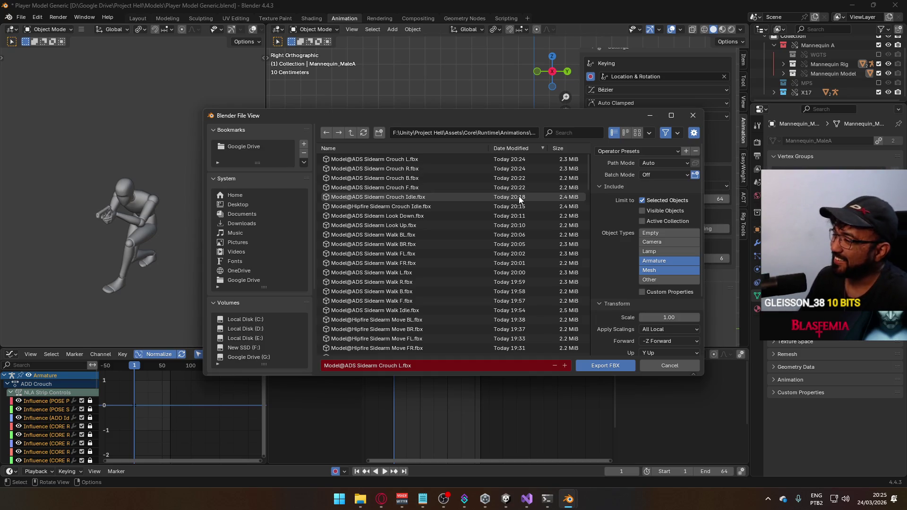
{"action": "left_click", "coordinate": [477, 187]}
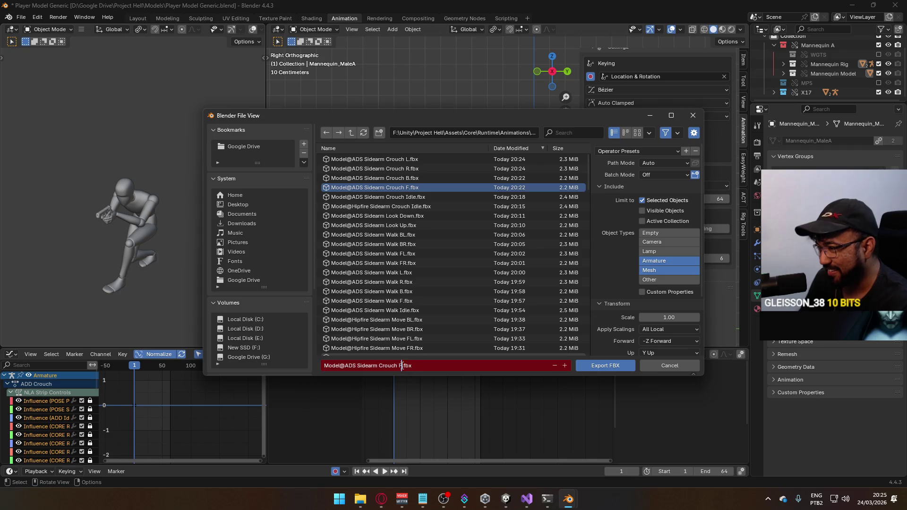
{"action": "left_click", "coordinate": [597, 363]}
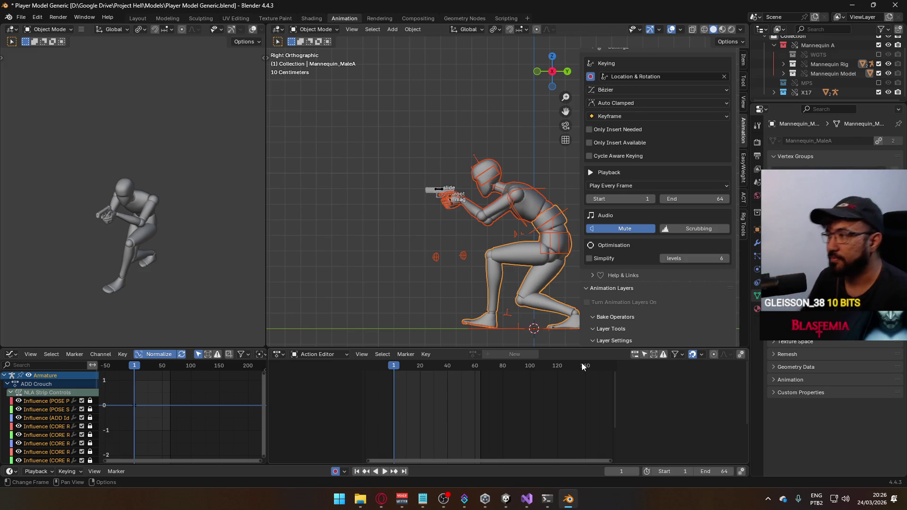
Step: Switch the walk layer from CORE Walk FR to CORE Walk FL and preview the crouch
{"action": "left_click", "coordinate": [551, 217]}
{"action": "scroll", "coordinate": [703, 238], "scroll_direction": "down", "scroll_amount": 2}
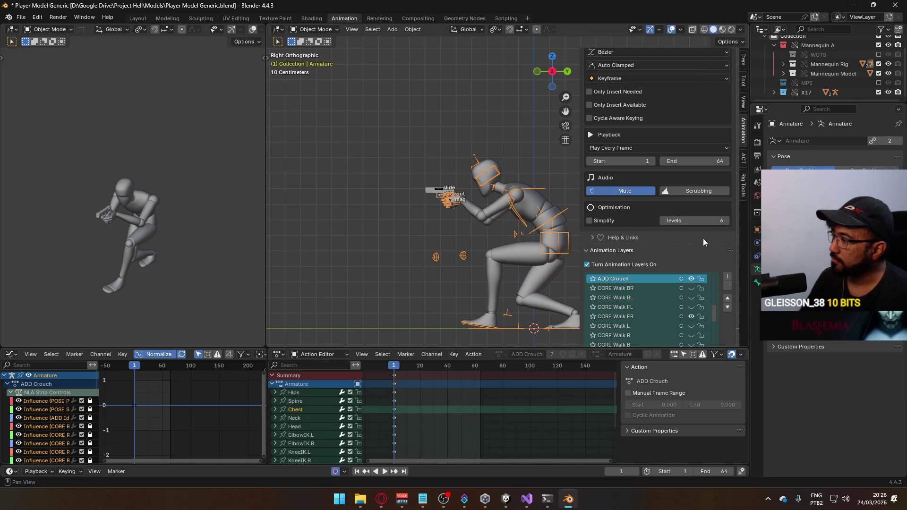
{"action": "left_click", "coordinate": [689, 314]}
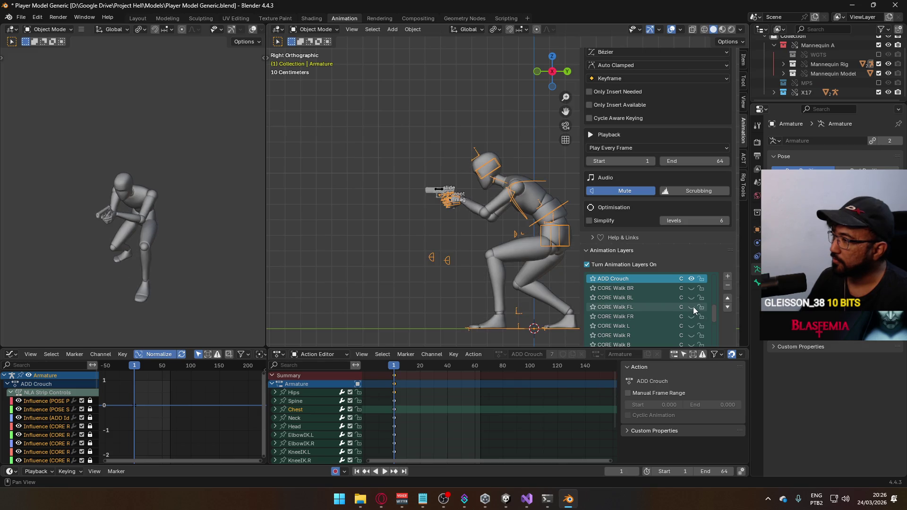
{"action": "left_click", "coordinate": [692, 307]}
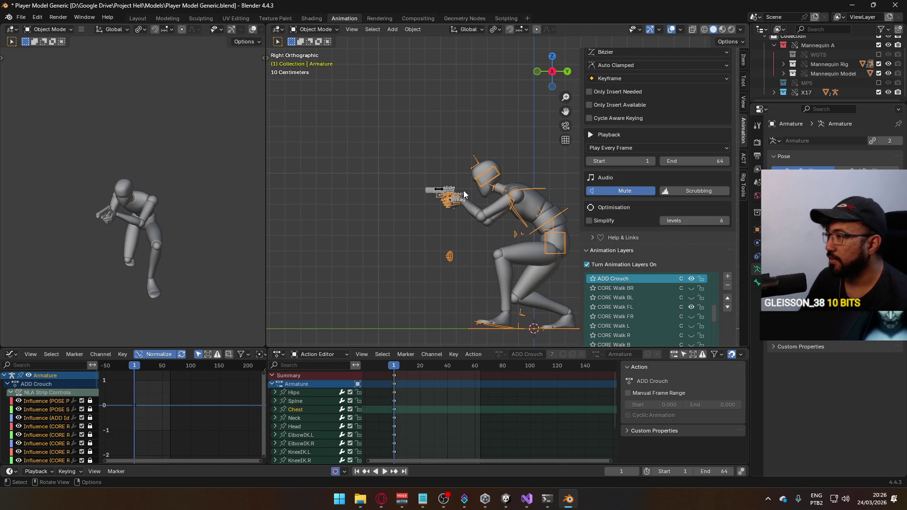
{"action": "left_click", "coordinate": [439, 191]}
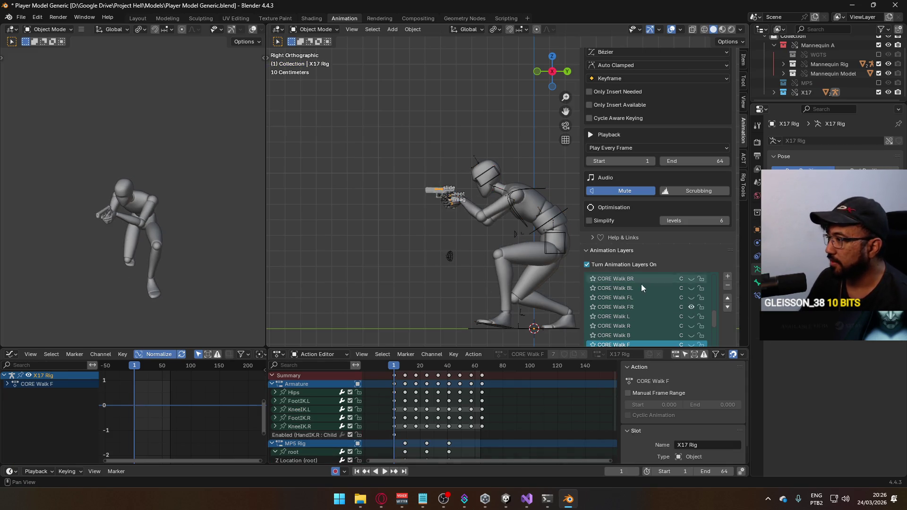
{"action": "left_click", "coordinate": [690, 304]}
{"action": "left_click", "coordinate": [559, 213]}
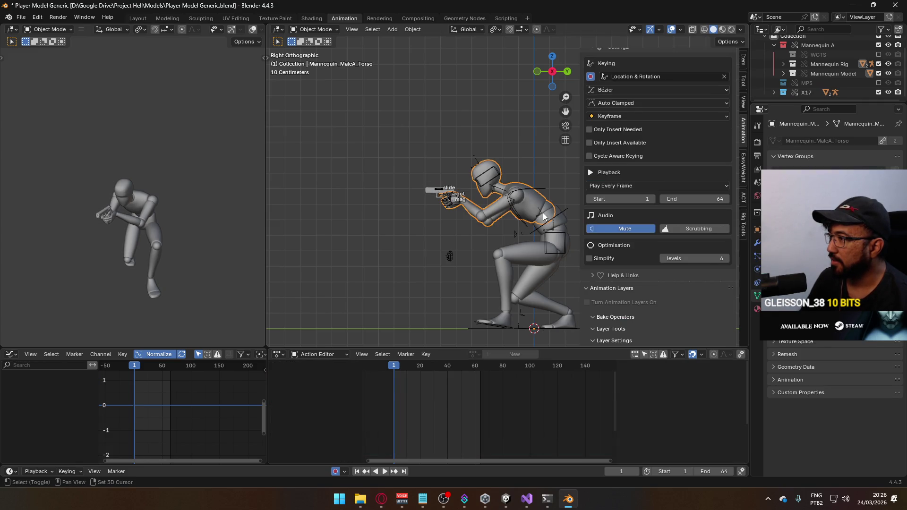
{"action": "left_click", "coordinate": [557, 222]}
{"action": "key", "text": "space"}
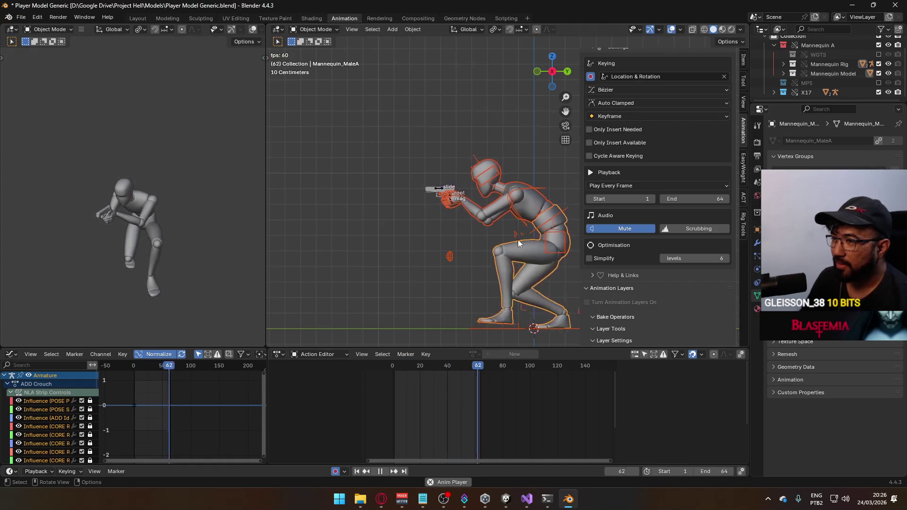
{"action": "key", "text": "Escape"}
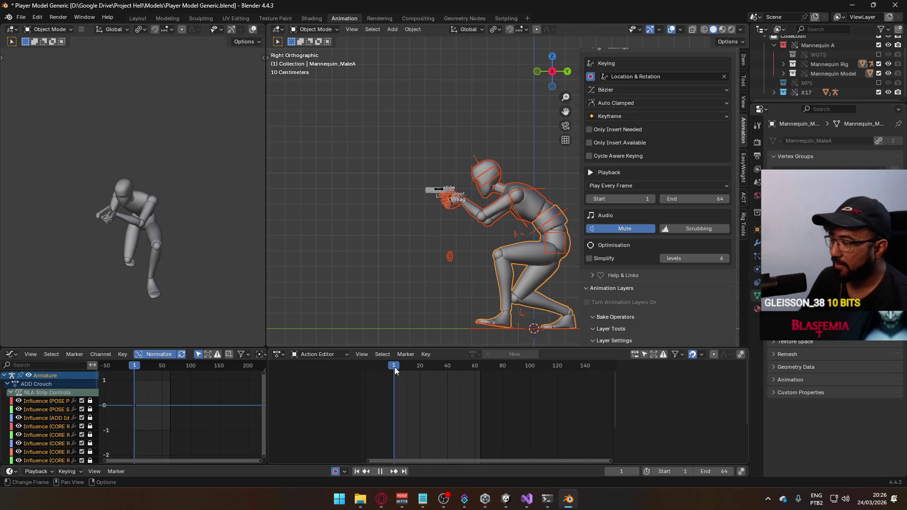
Step: Export the crouch as Model@ADS Sidearm Crouch FL.fbx, then reselect the Armature
{"action": "left_click", "coordinate": [21, 17]}
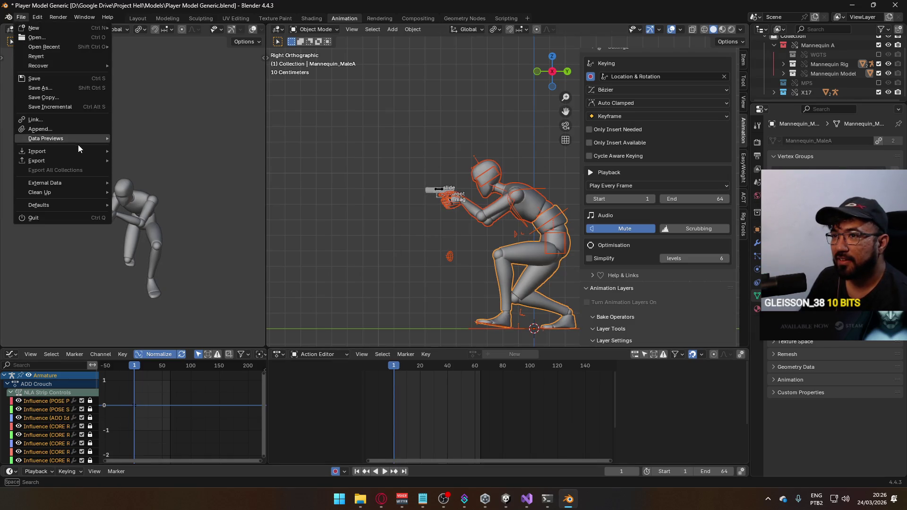
{"action": "mouse_move", "coordinate": [72, 158]}
{"action": "left_click", "coordinate": [170, 243]}
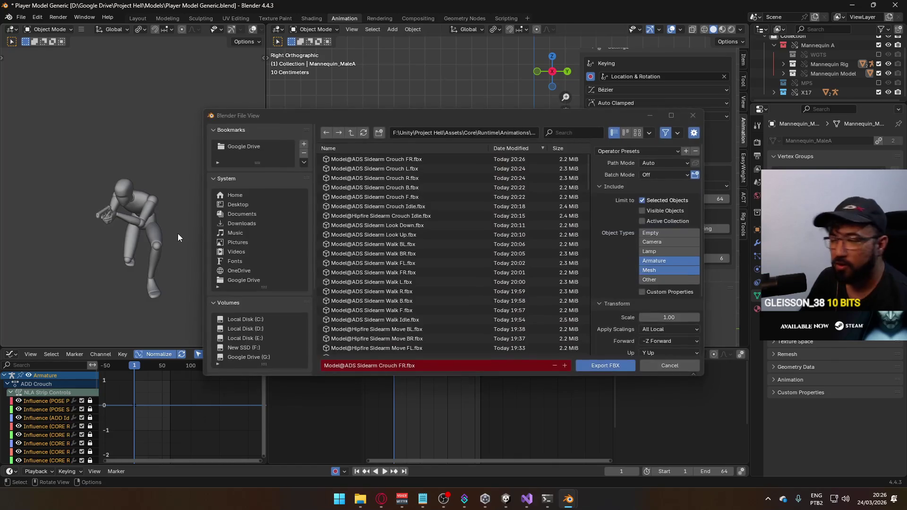
{"action": "left_click", "coordinate": [403, 158]}
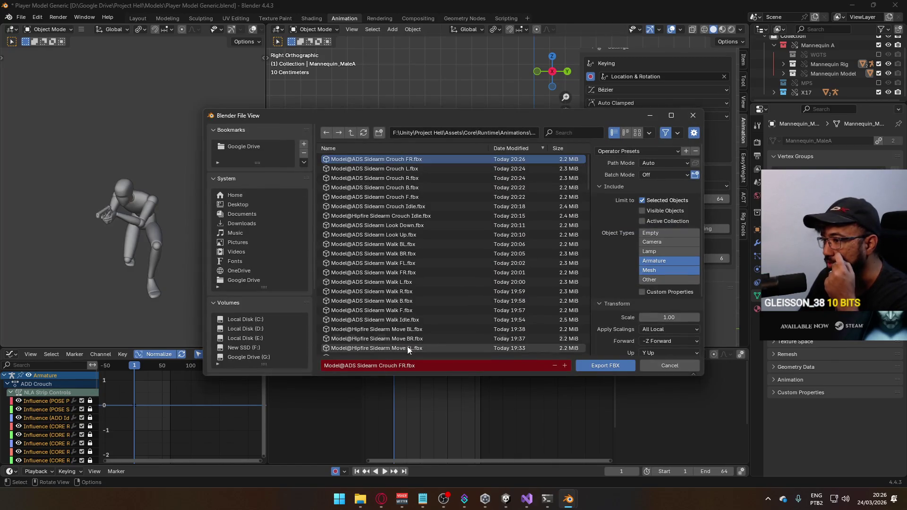
{"action": "left_click", "coordinate": [404, 365]}
{"action": "left_click", "coordinate": [404, 365]}
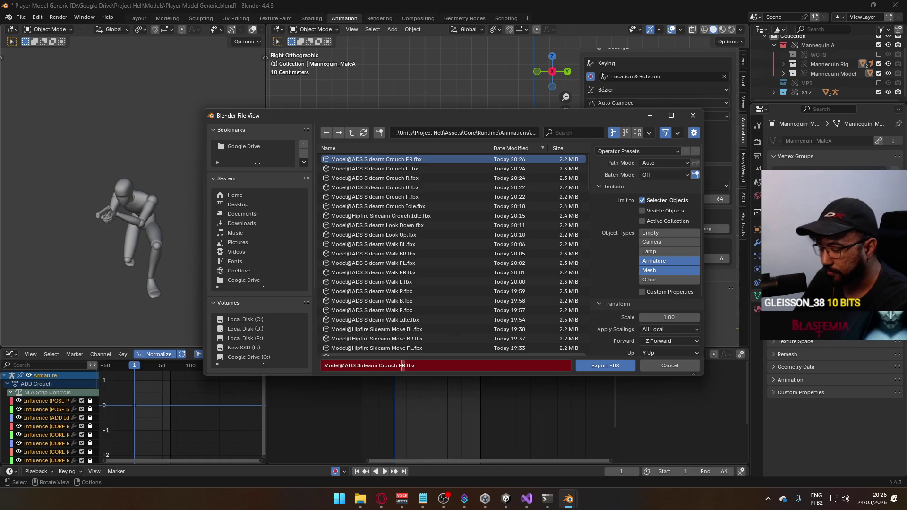
{"action": "key", "text": "Delete"}
{"action": "type", "text": "L"}
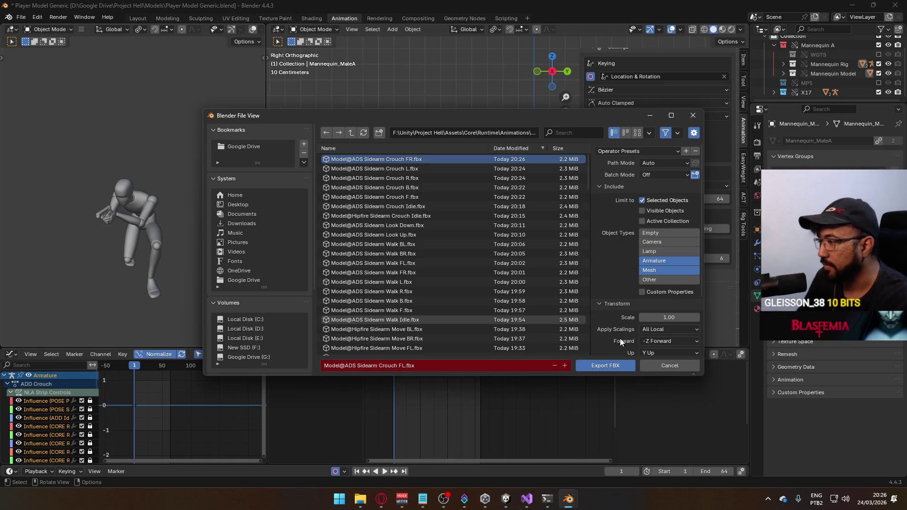
{"action": "left_click", "coordinate": [605, 365]}
{"action": "left_click", "coordinate": [511, 197]}
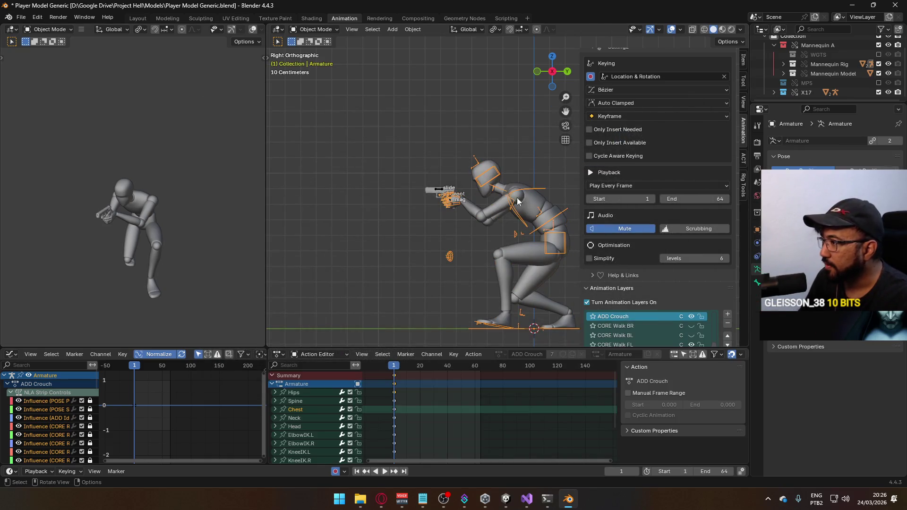
Step: Switch the mannequin and X17 Rig from CORE Walk FL to CORE Walk BL
{"action": "scroll", "coordinate": [712, 261], "scroll_direction": "down", "scroll_amount": 2}
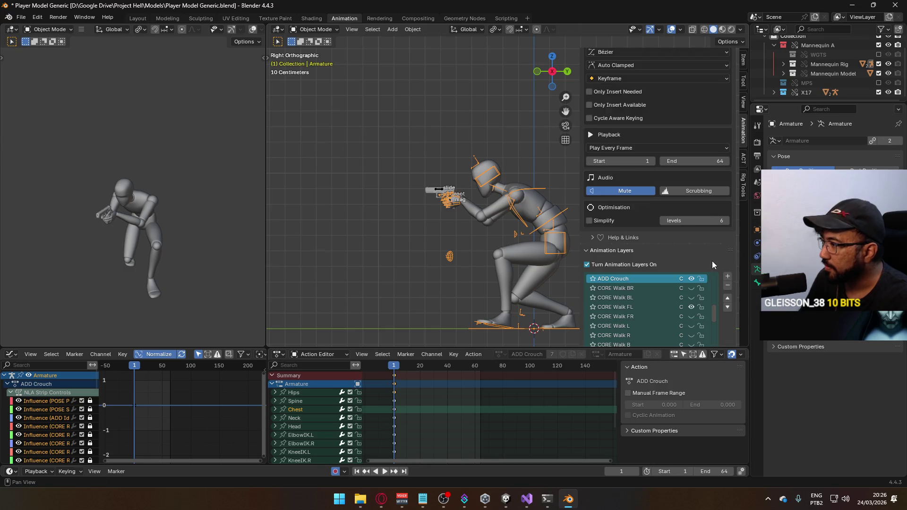
{"action": "left_click", "coordinate": [690, 308]}
{"action": "left_click", "coordinate": [690, 299]}
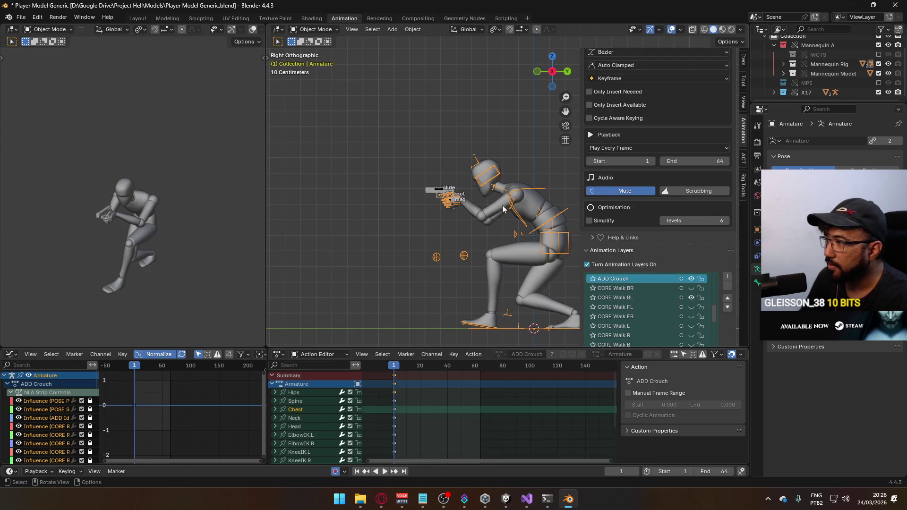
{"action": "key", "text": "ctrl+z"}
{"action": "left_click", "coordinate": [689, 296]}
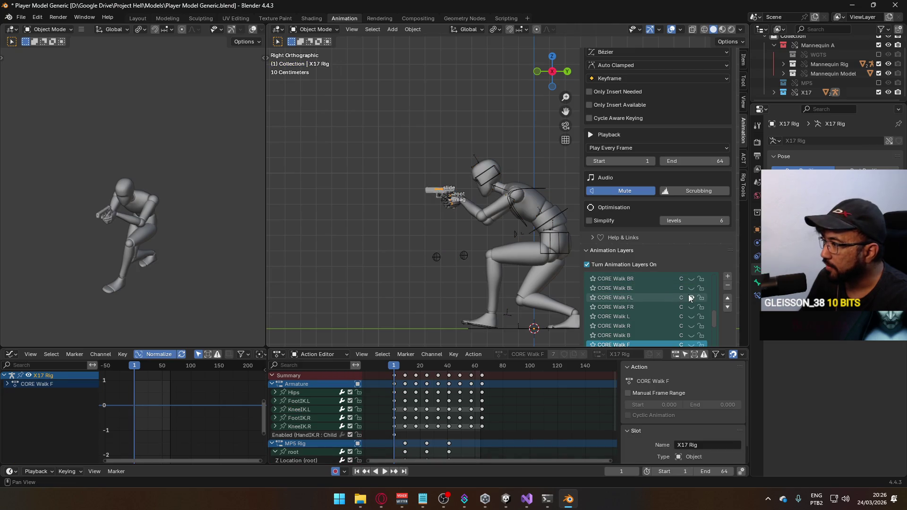
{"action": "left_click", "coordinate": [691, 289]}
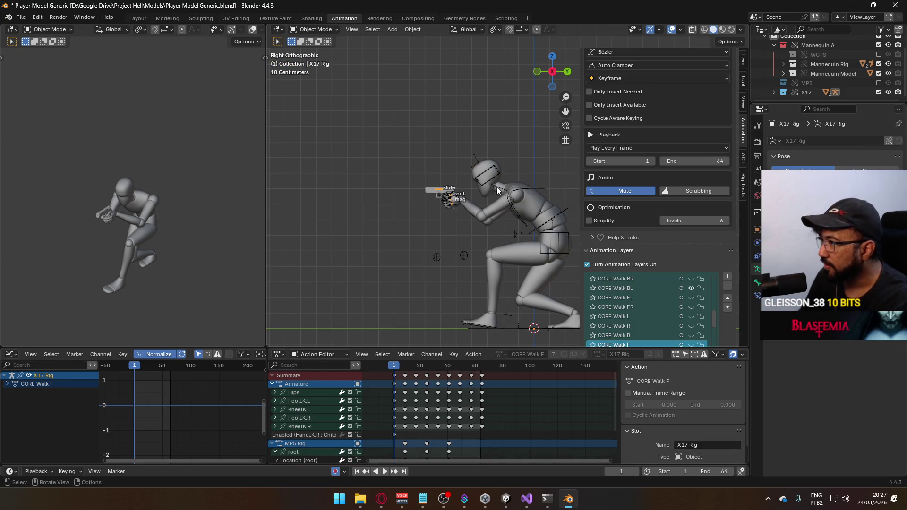
{"action": "left_click", "coordinate": [497, 186]}
{"action": "left_click", "coordinate": [554, 233], "text": "shift"}
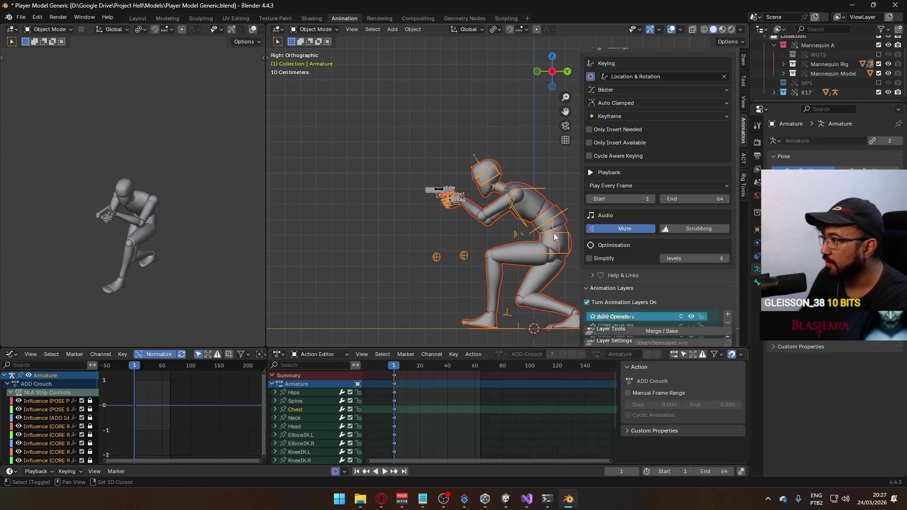
Step: Export the crouch animation as Model@ADS Sidearm Crouch BL.fbx
{"action": "left_click", "coordinate": [20, 17]}
{"action": "mouse_move", "coordinate": [61, 161]}
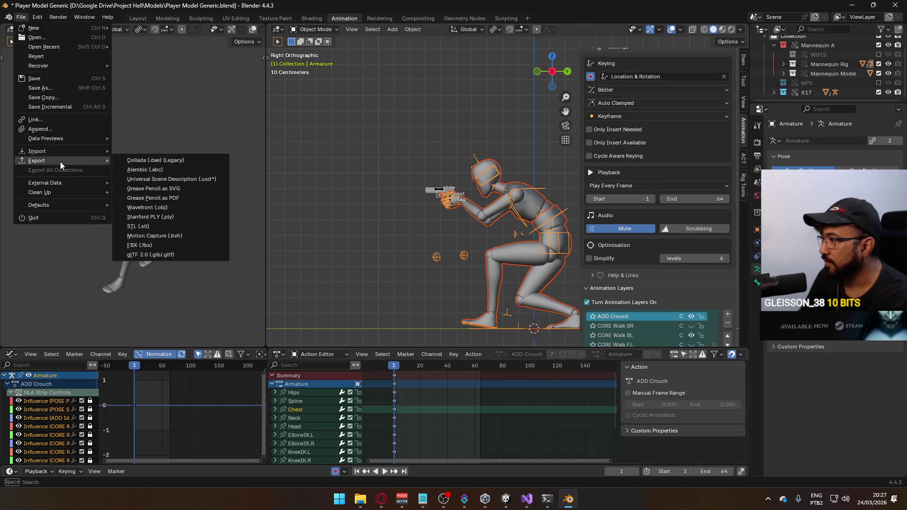
{"action": "left_click", "coordinate": [161, 244]}
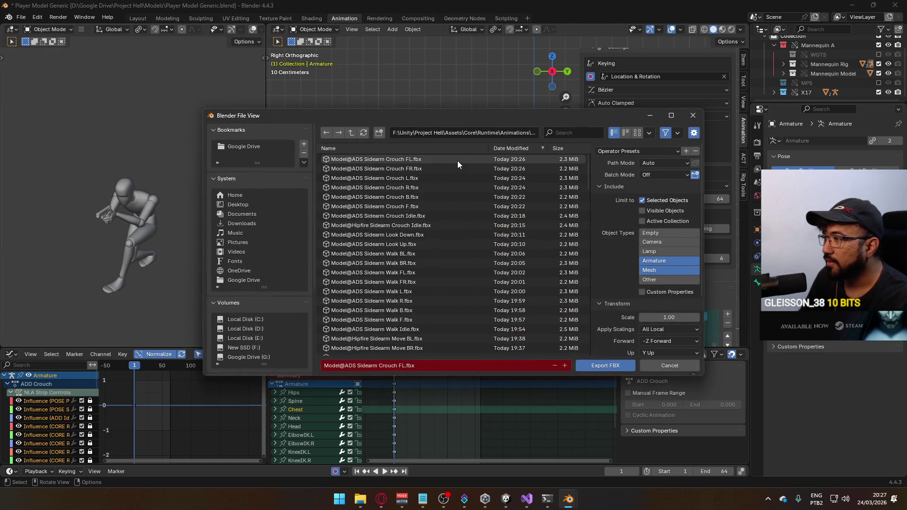
{"action": "left_click_drag", "start_coordinate": [499, 116], "coordinate": [357, 47]}
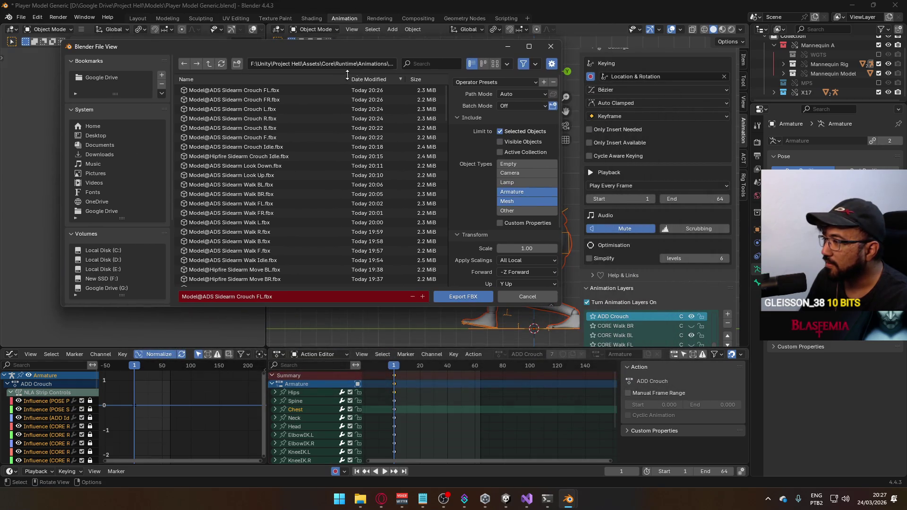
{"action": "left_click", "coordinate": [255, 90]}
{"action": "left_click", "coordinate": [259, 296]}
{"action": "left_click", "coordinate": [259, 296]}
{"action": "type", "text": "B"}
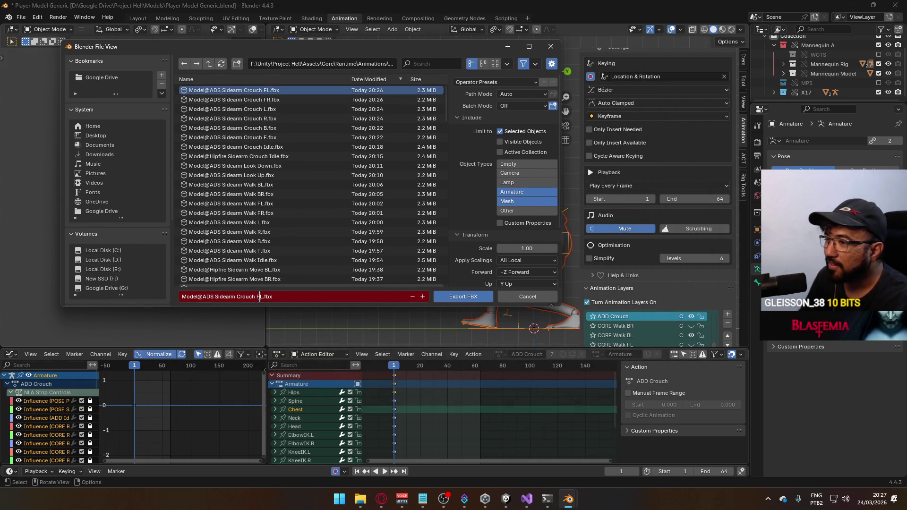
{"action": "left_click", "coordinate": [455, 297]}
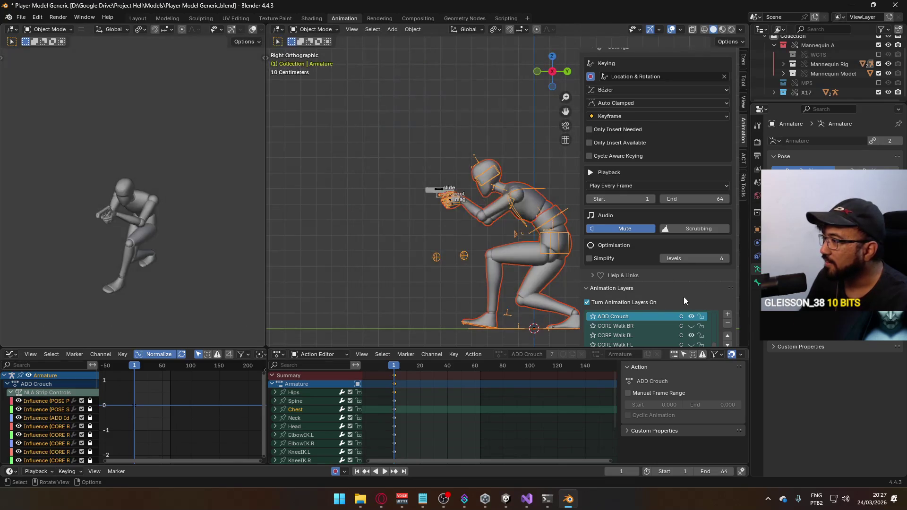
Step: Switch the walk layer from CORE Walk BL to CORE Walk BR and reselect the Armature
{"action": "left_click", "coordinate": [693, 333]}
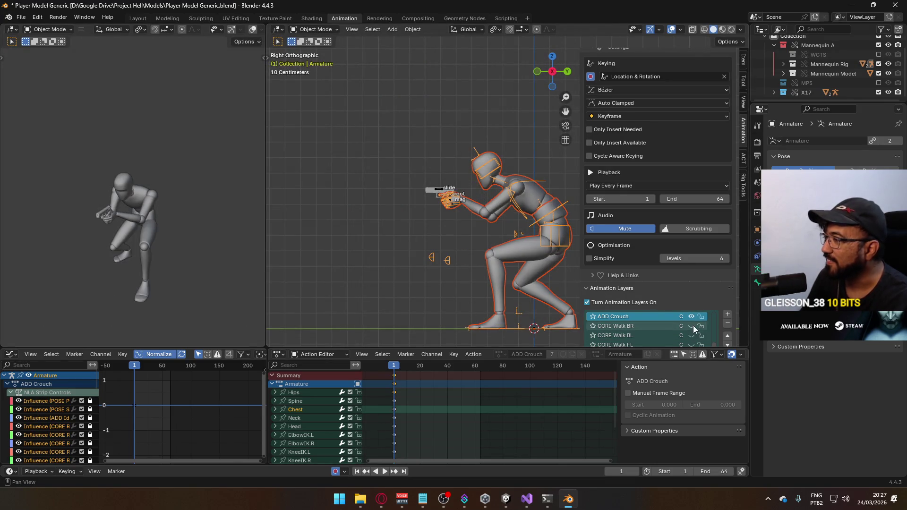
{"action": "left_click", "coordinate": [692, 325]}
{"action": "left_click", "coordinate": [444, 194]}
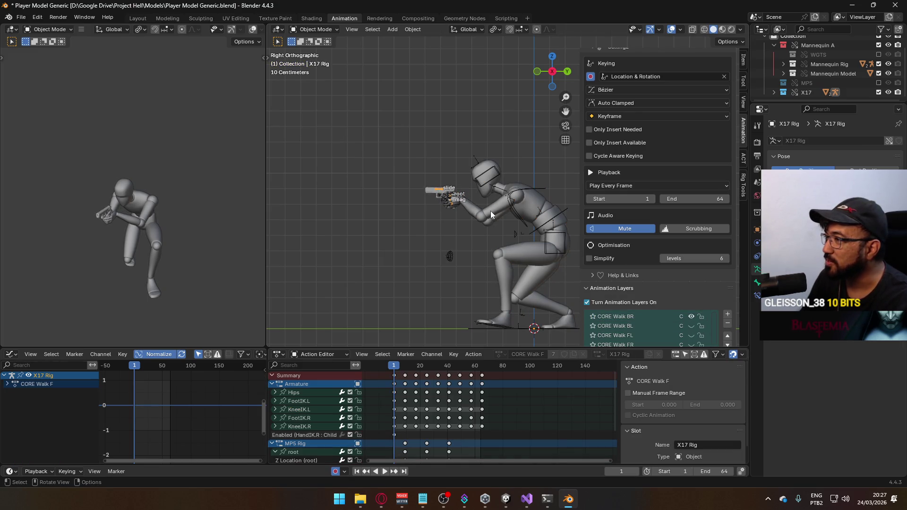
{"action": "left_click", "coordinate": [506, 211]}
{"action": "left_click", "coordinate": [533, 212]}
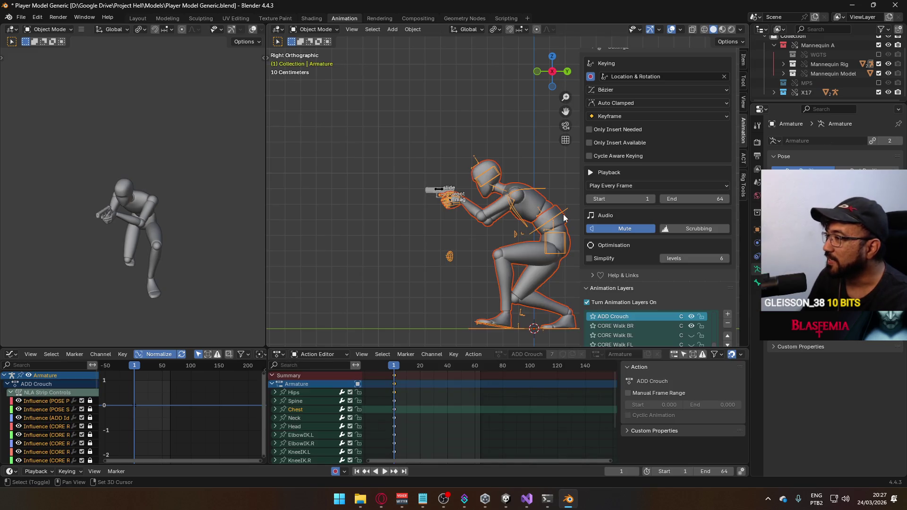
Step: Export the crouch animation as Model@ADS Sidearm Crouch BR.fbx
{"action": "left_click", "coordinate": [21, 17]}
{"action": "mouse_move", "coordinate": [53, 157]}
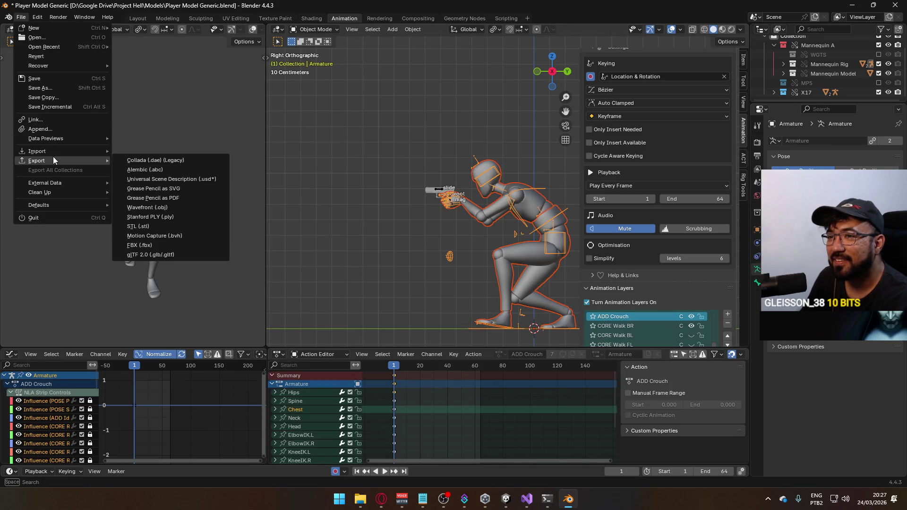
{"action": "left_click", "coordinate": [159, 241]}
{"action": "left_click", "coordinate": [438, 161]}
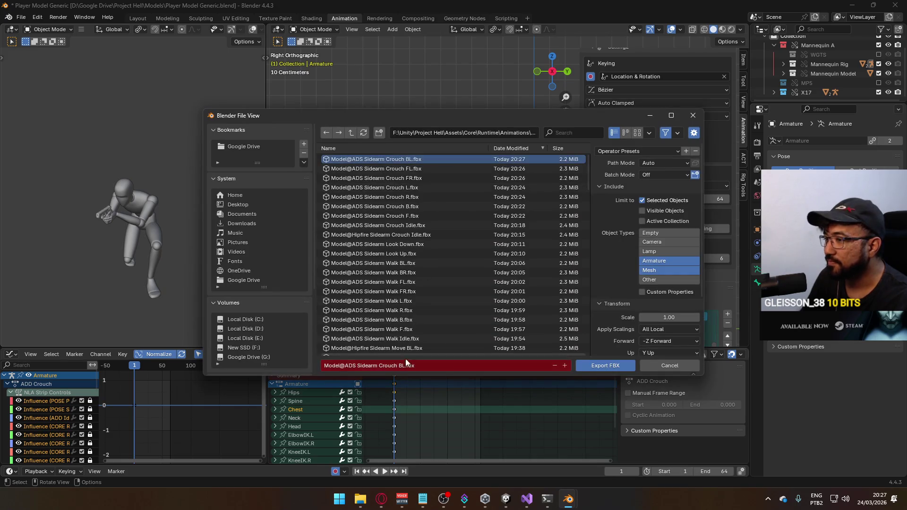
{"action": "left_click", "coordinate": [597, 363]}
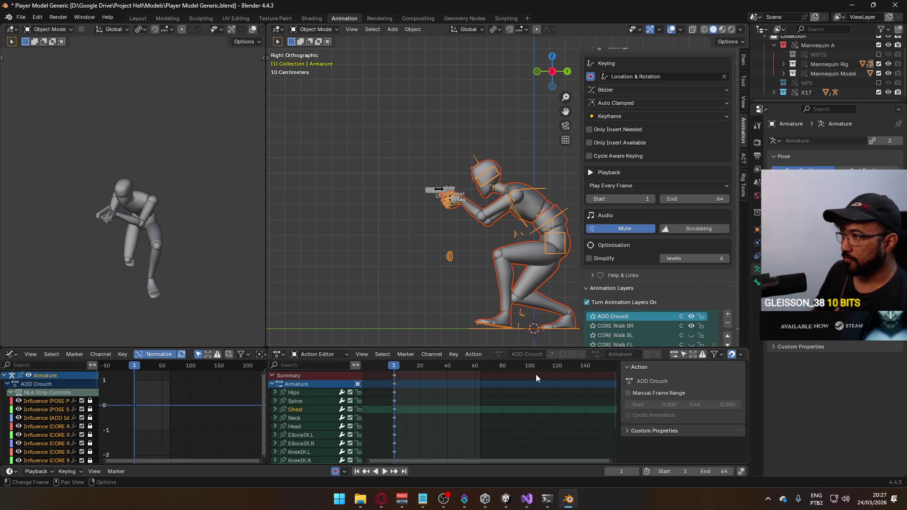
Step: Preview the crouch animation, then stop it and rewind to frame 1
{"action": "key", "text": "space"}
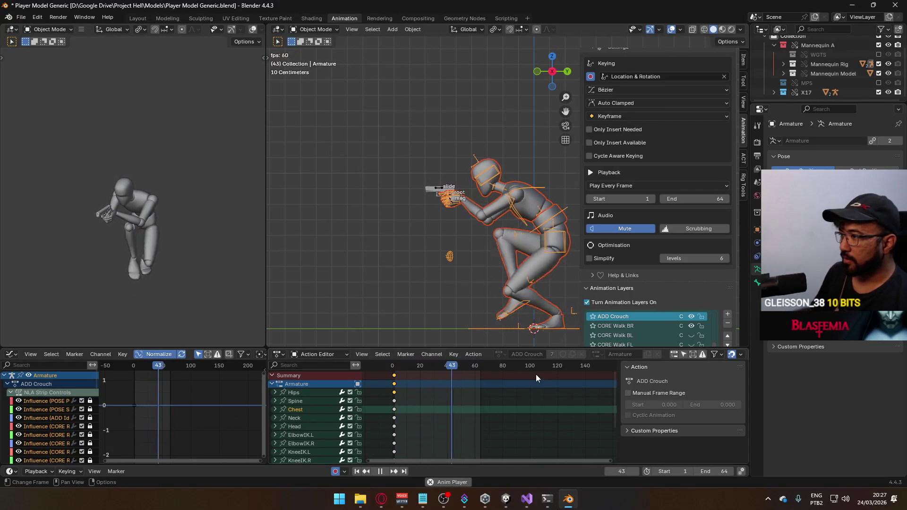
{"action": "key", "text": "space"}
{"action": "key", "text": "shift+Left"}
{"action": "key", "text": "space"}
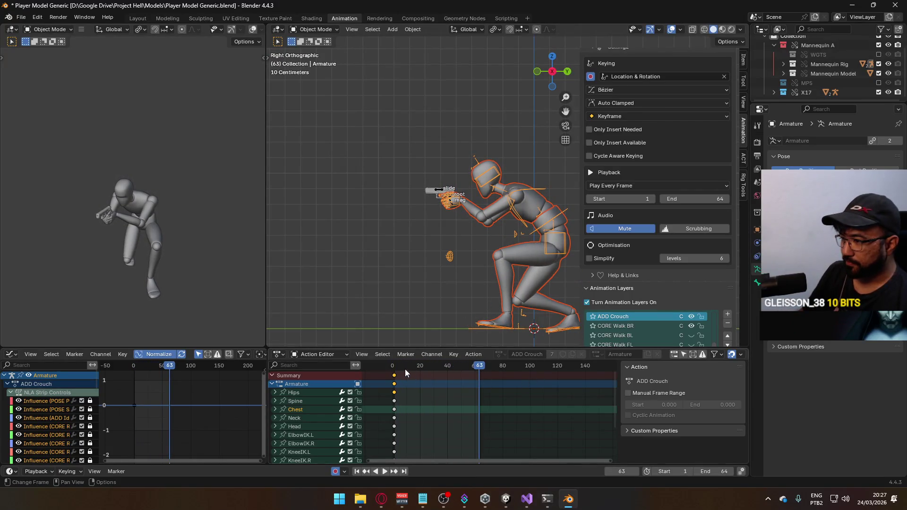
{"action": "key", "text": "Escape"}
Step: Start Unity play mode to test the animations, then bring the web browser forward
{"action": "left_click", "coordinate": [505, 499]}
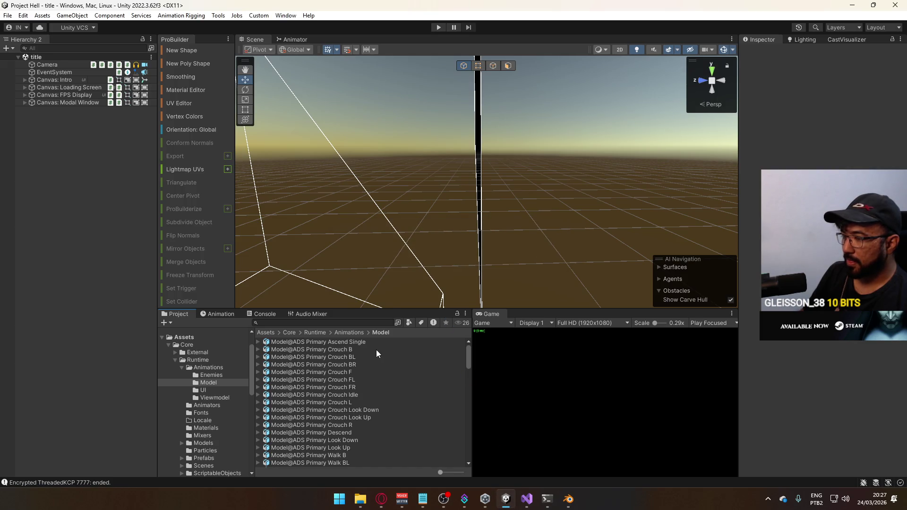
{"action": "left_click", "coordinate": [438, 27]}
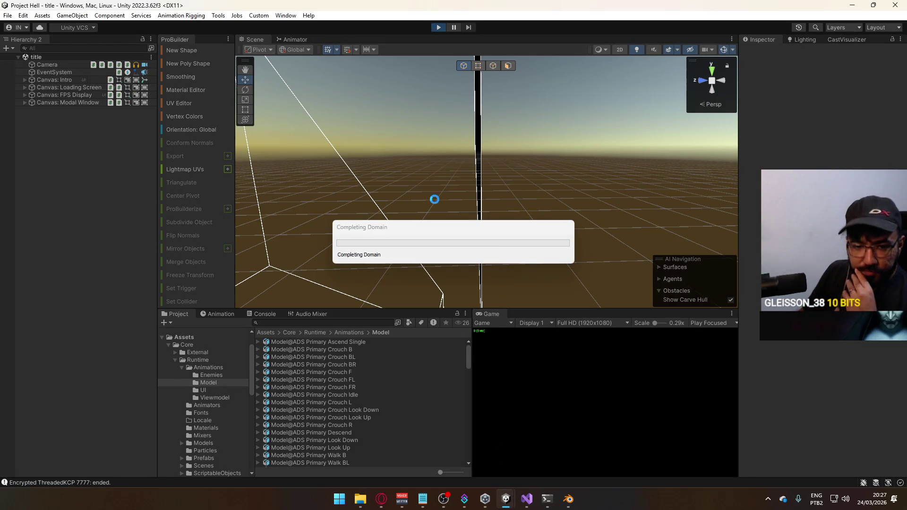
{"action": "left_click", "coordinate": [382, 499]}
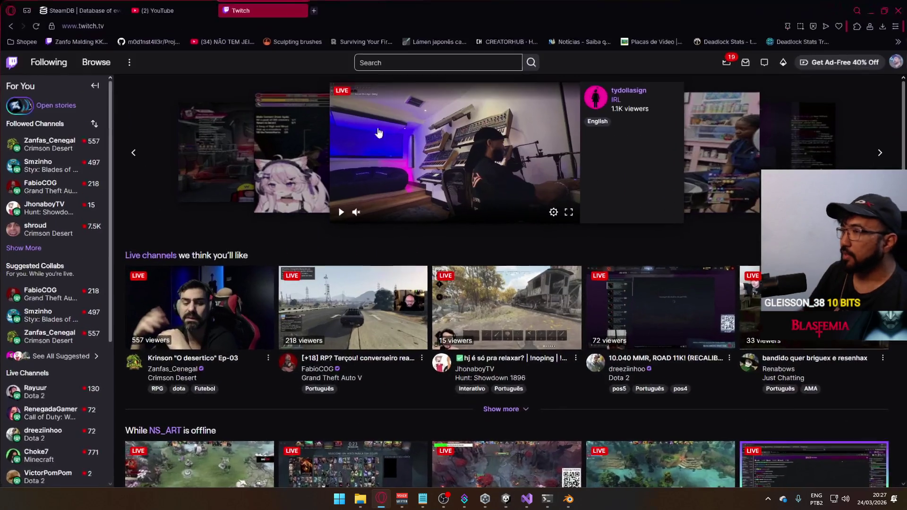
Step: Load steamdb.info in a new Opera tab, close the duplicate tab, and minimize Opera
{"action": "left_click", "coordinate": [313, 13]}
{"action": "type", "text": "stea"}
{"action": "key", "text": "Return"}
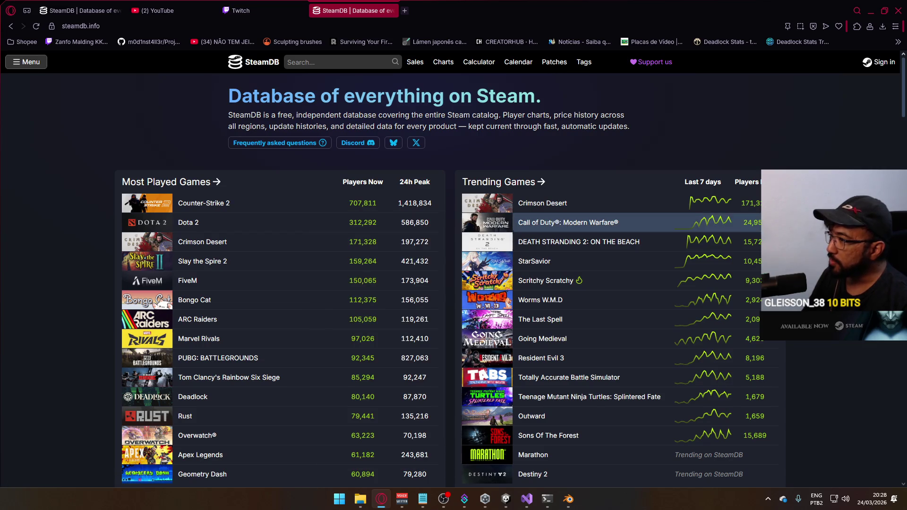
{"action": "mouse_move", "coordinate": [618, 222]}
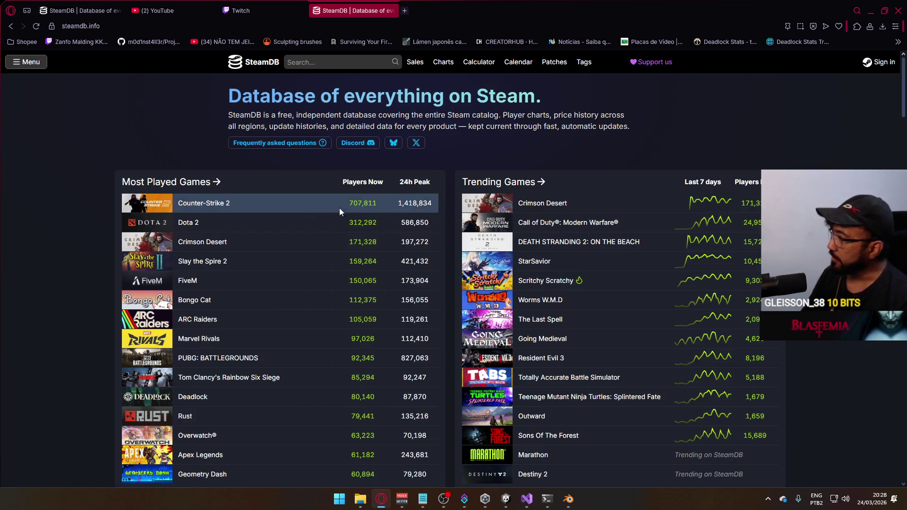
{"action": "mouse_move", "coordinate": [333, 193]}
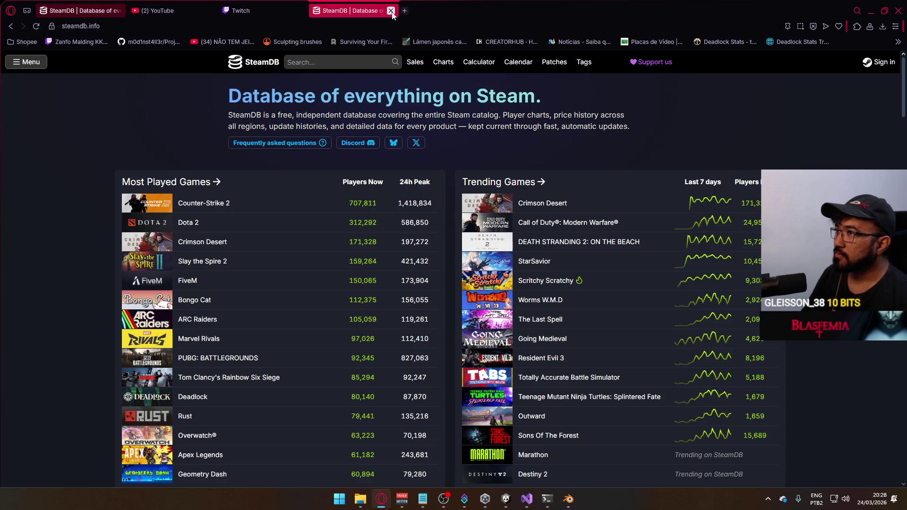
{"action": "left_click", "coordinate": [392, 11]}
{"action": "left_click", "coordinate": [107, 6]}
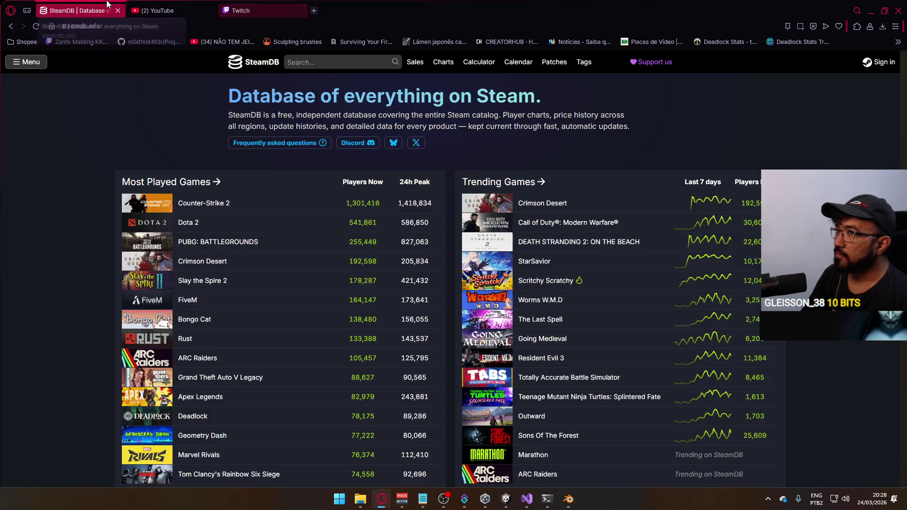
{"action": "left_click", "coordinate": [870, 10]}
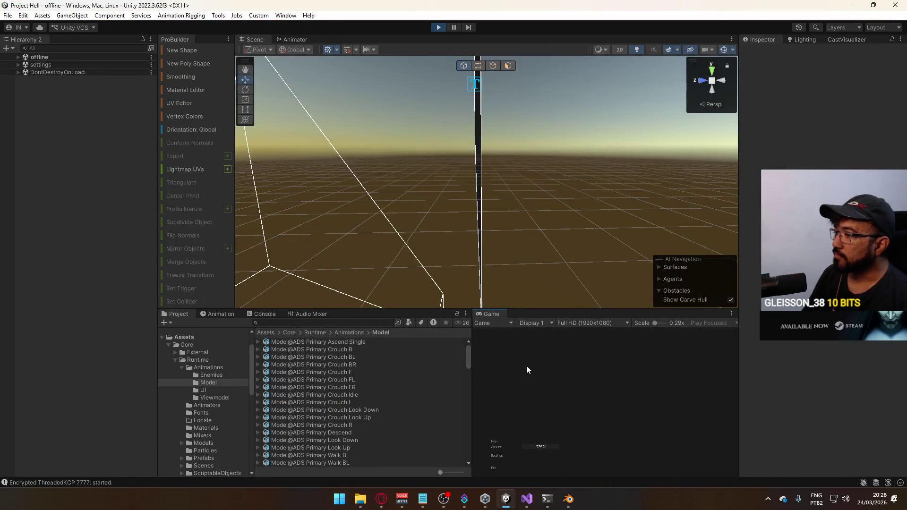
Step: Host a local game in the Game view and press C to crouch
{"action": "left_click", "coordinate": [496, 442]}
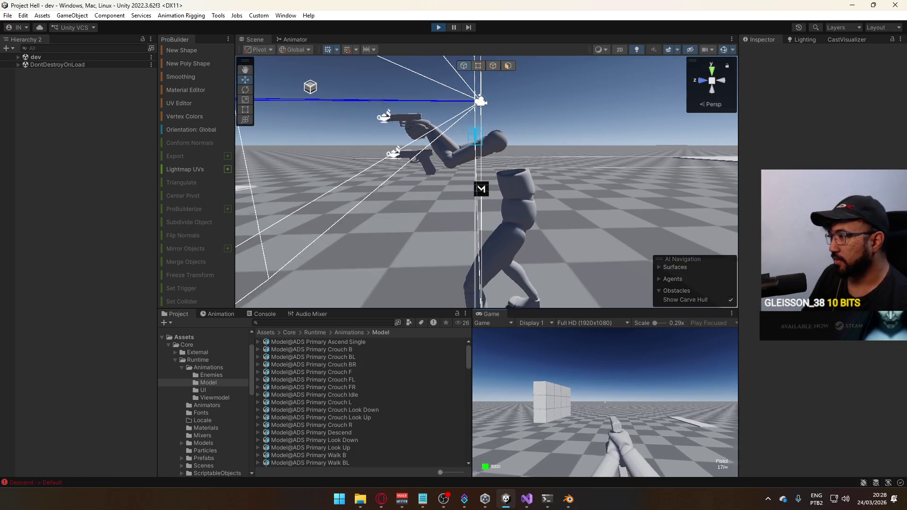
{"action": "key", "text": "c"}
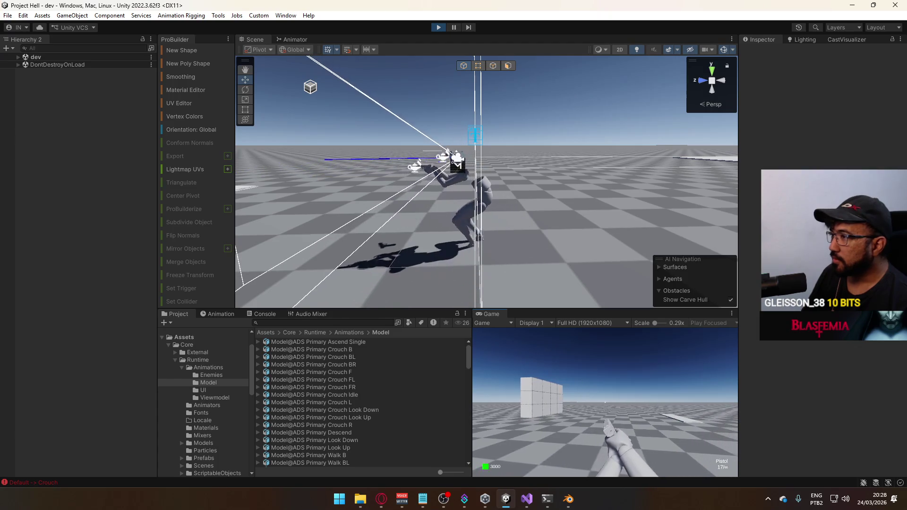
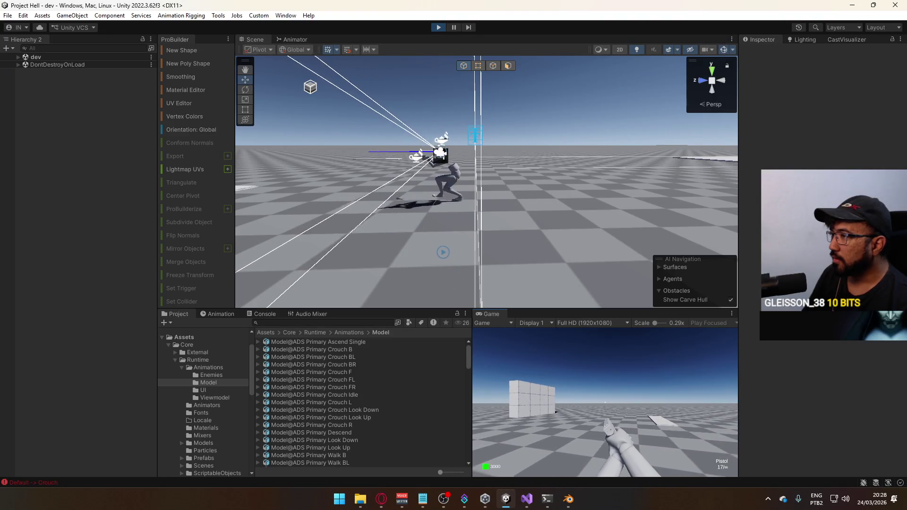
Step: Try to save the Unity scene, then switch to the Blender animation file
{"action": "key", "text": "ctrl+s"}
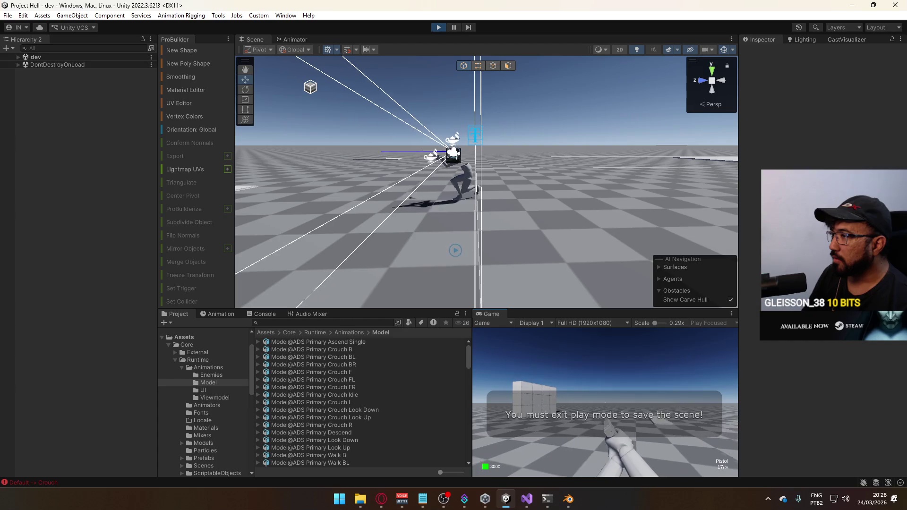
{"action": "key", "text": "alt+Tab"}
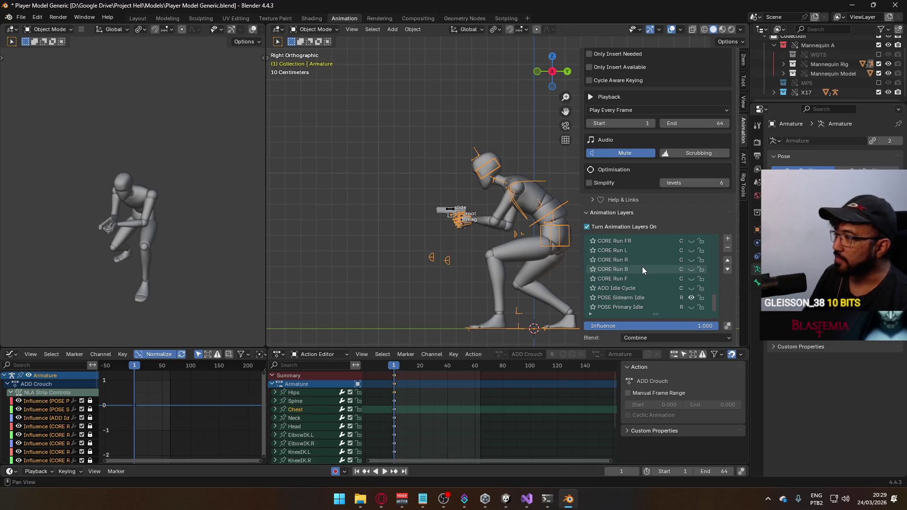
Step: Preview the Armature's ADD Idle Cycle and CORE Walk F layers from frame 1
{"action": "key", "text": "space"}
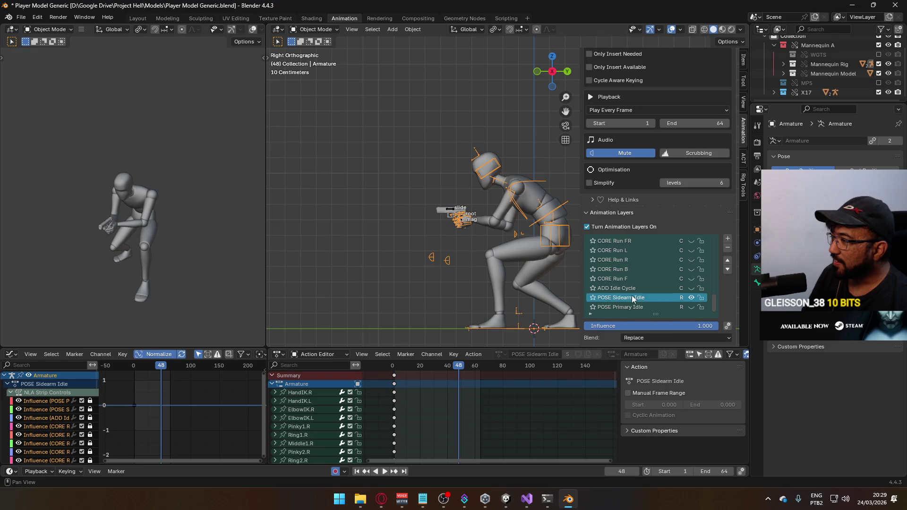
{"action": "left_click", "coordinate": [656, 288]}
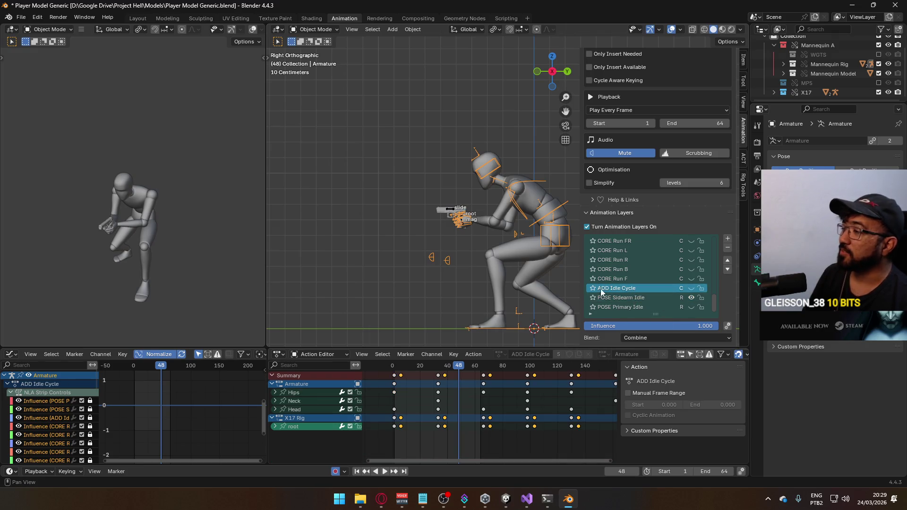
{"action": "scroll", "coordinate": [614, 278], "scroll_direction": "up", "scroll_amount": 8}
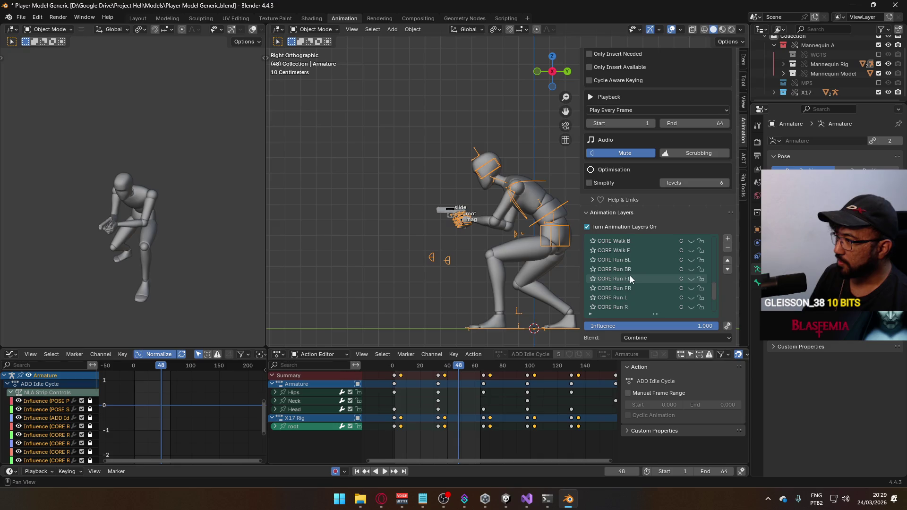
{"action": "left_click", "coordinate": [634, 277]}
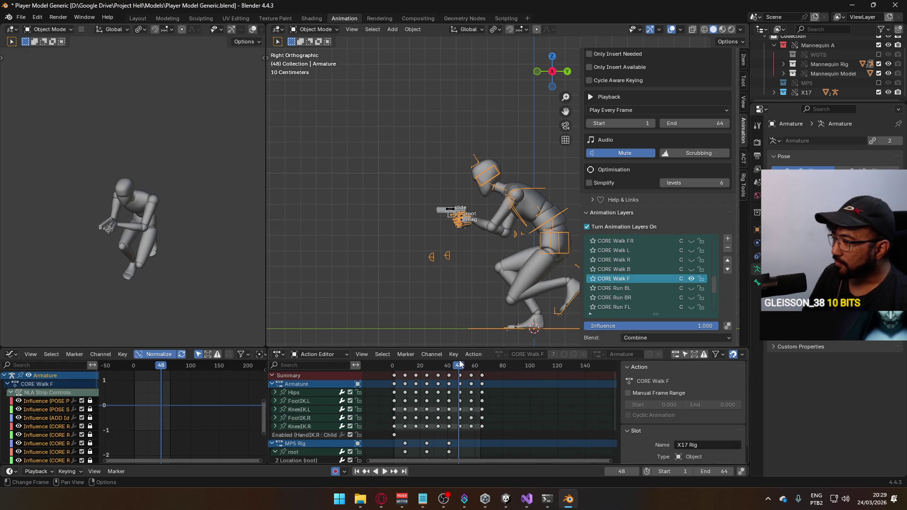
{"action": "key", "text": "space"}
{"action": "left_click", "coordinate": [395, 372]}
{"action": "key", "text": "space"}
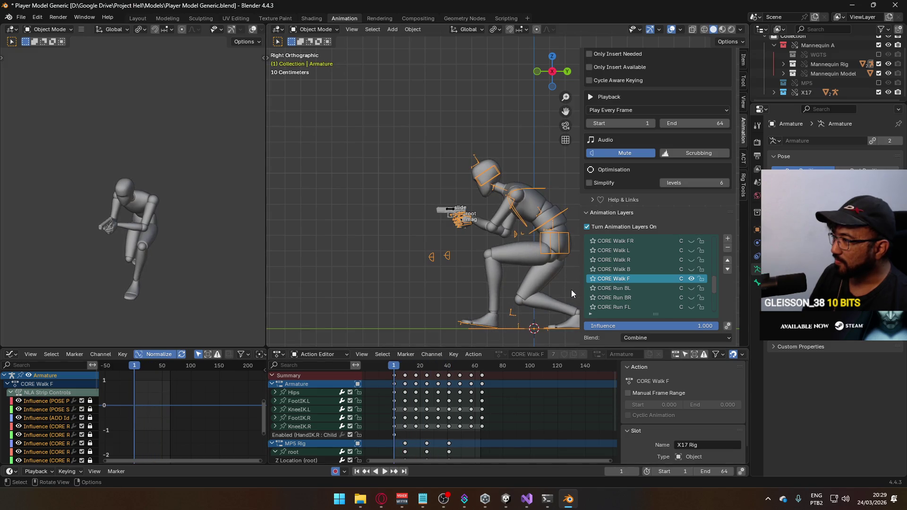
Step: Turn on CORE Walk F for the X17 Rig gun, preview both rigs, and reselect the Armature
{"action": "left_click", "coordinate": [448, 208]}
{"action": "scroll", "coordinate": [676, 255], "scroll_direction": "down", "scroll_amount": 3}
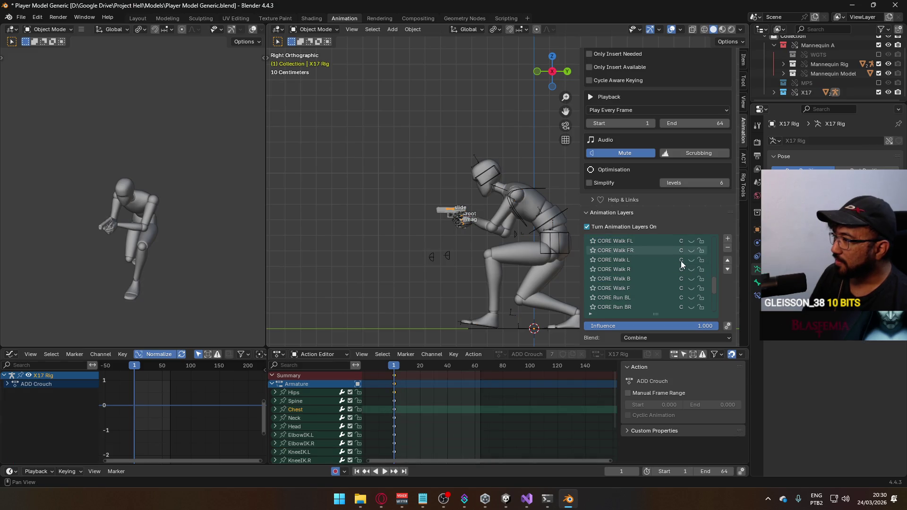
{"action": "left_click", "coordinate": [689, 288]}
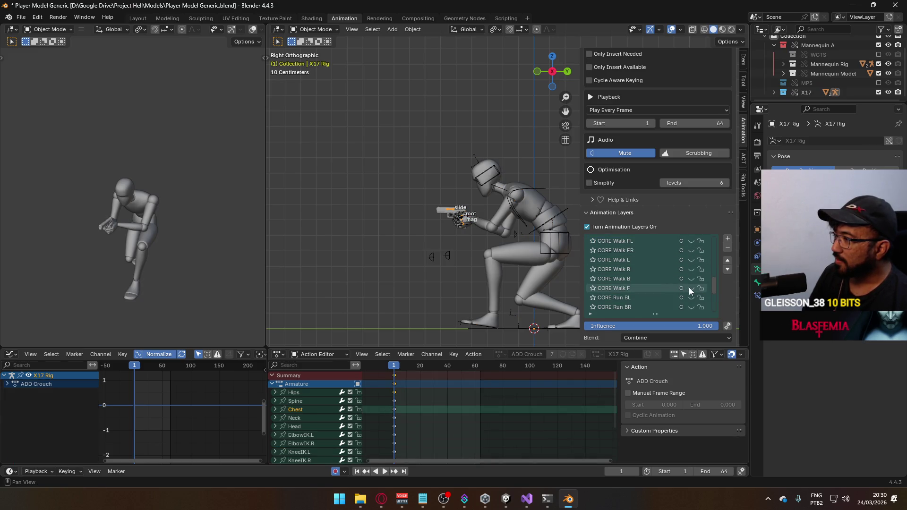
{"action": "key", "text": "space"}
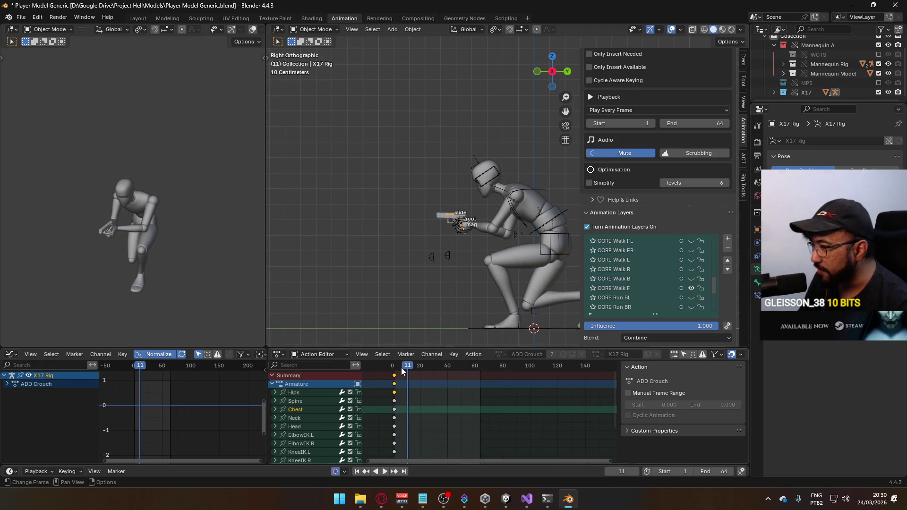
{"action": "key", "text": "Escape"}
{"action": "left_click", "coordinate": [506, 222]}
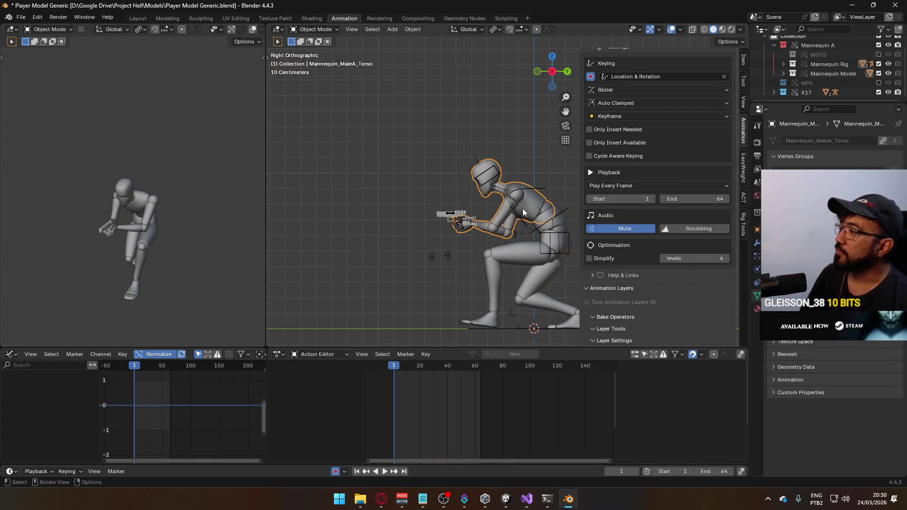
{"action": "left_click", "coordinate": [547, 217]}
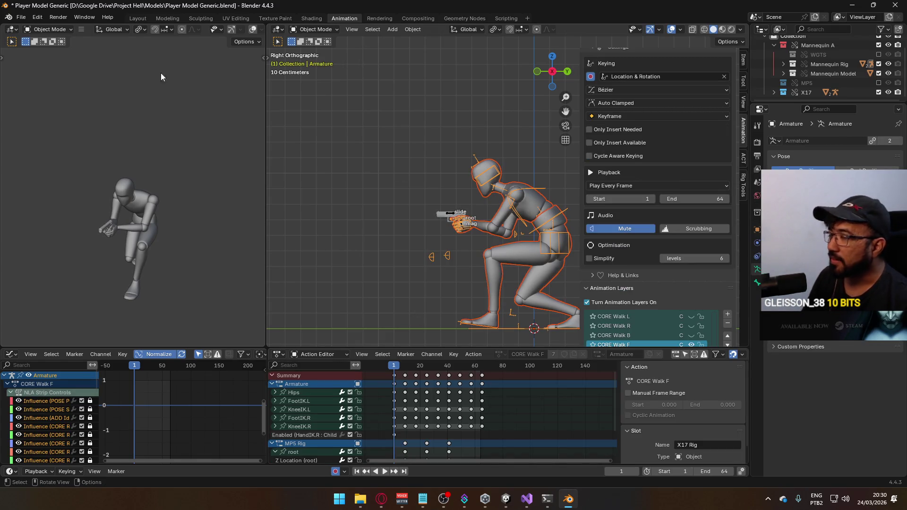
{"action": "left_click", "coordinate": [21, 17]}
Step: Export the armature as FBX over Model@Hipfire Sidearm Crouch F.fbx, found by searching 'hipfire sm ch f'
{"action": "mouse_move", "coordinate": [56, 163]}
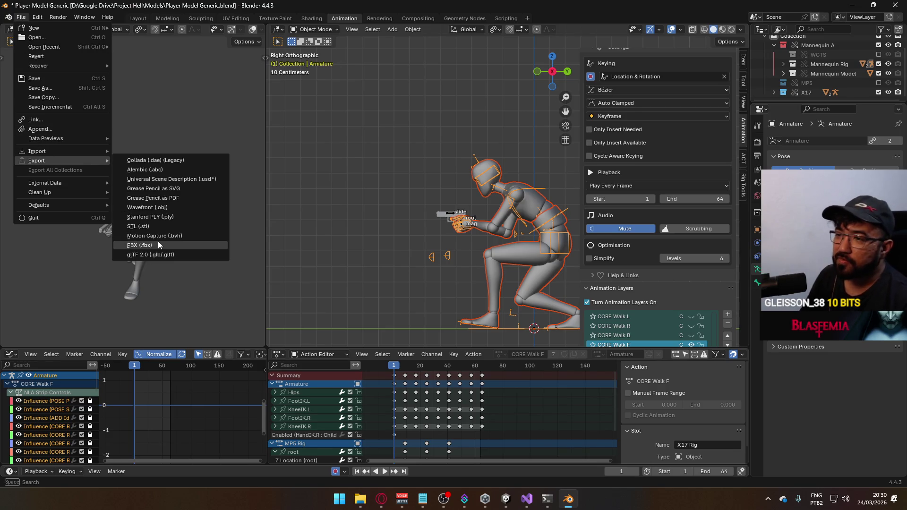
{"action": "left_click", "coordinate": [158, 243]}
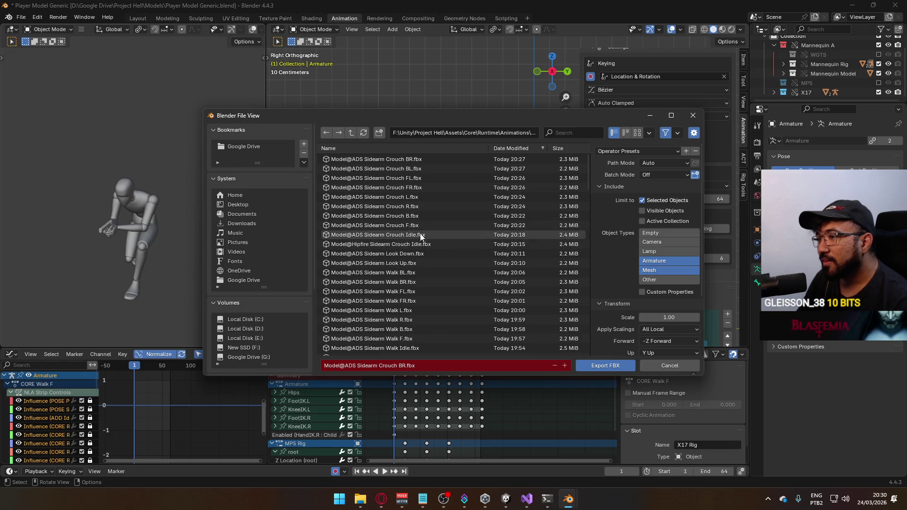
{"action": "left_click", "coordinate": [408, 244]}
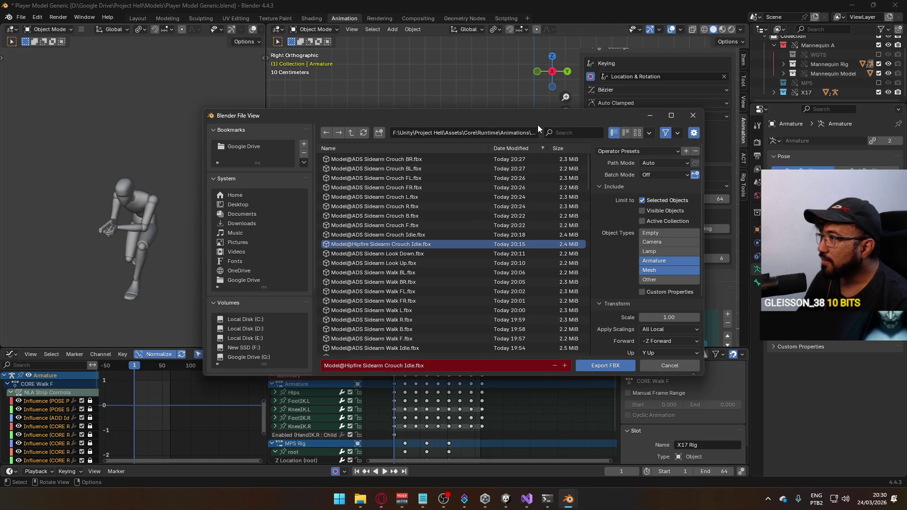
{"action": "mouse_move", "coordinate": [533, 116]}
{"action": "left_mouse_down"}
{"action": "mouse_move", "coordinate": [345, 32]}
{"action": "mouse_move", "coordinate": [425, 19]}
{"action": "left_mouse_up"}
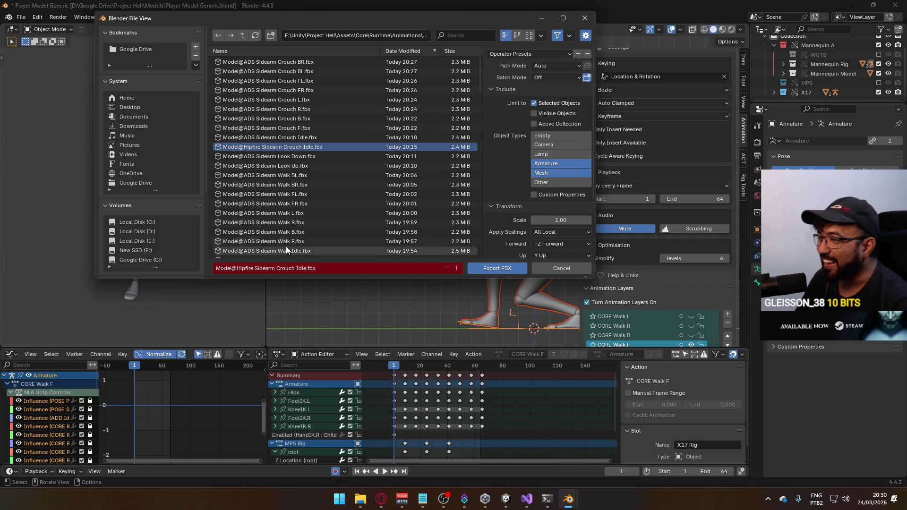
{"action": "left_click", "coordinate": [465, 33]}
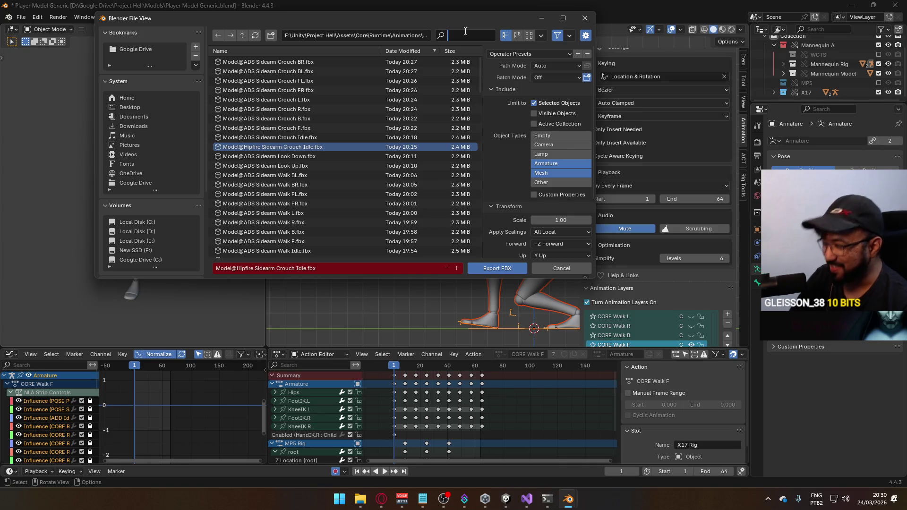
{"action": "type", "text": "hipfire s"}
{"action": "type", "text": "m c"}
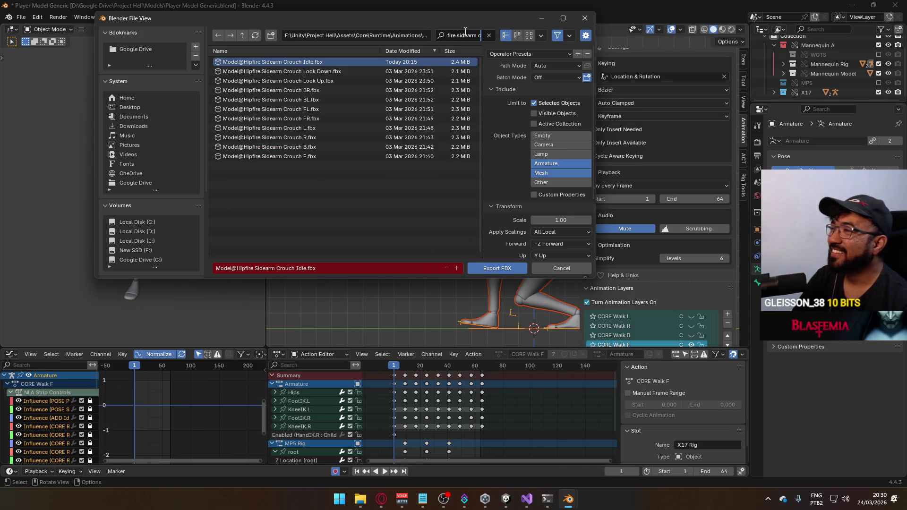
{"action": "type", "text": "h f"}
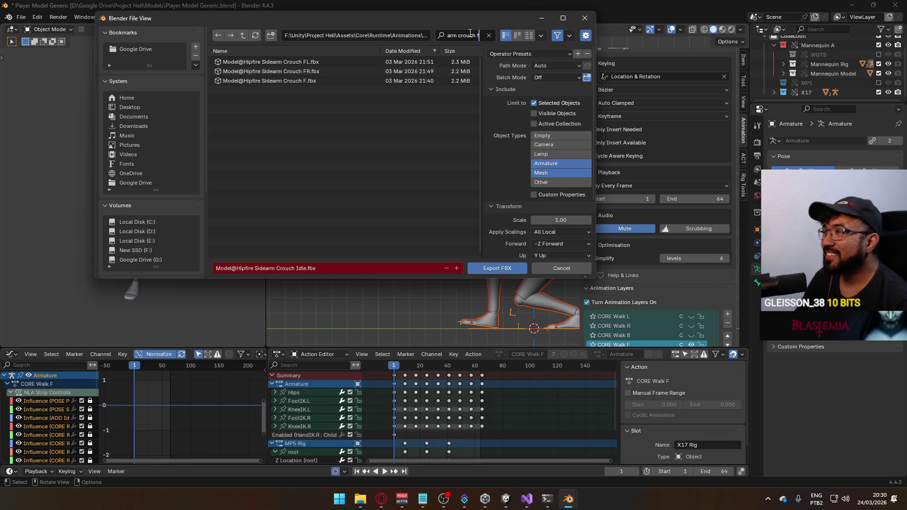
{"action": "key", "text": "Return"}
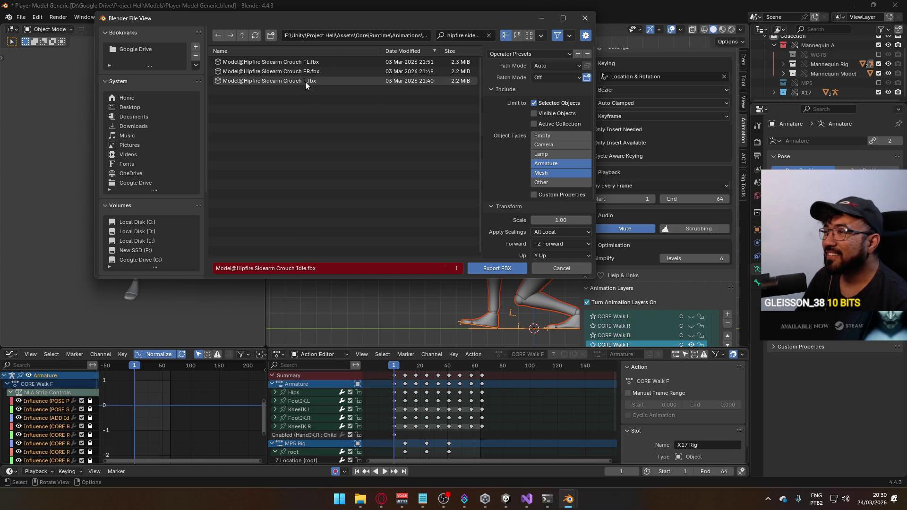
{"action": "left_click", "coordinate": [457, 34]}
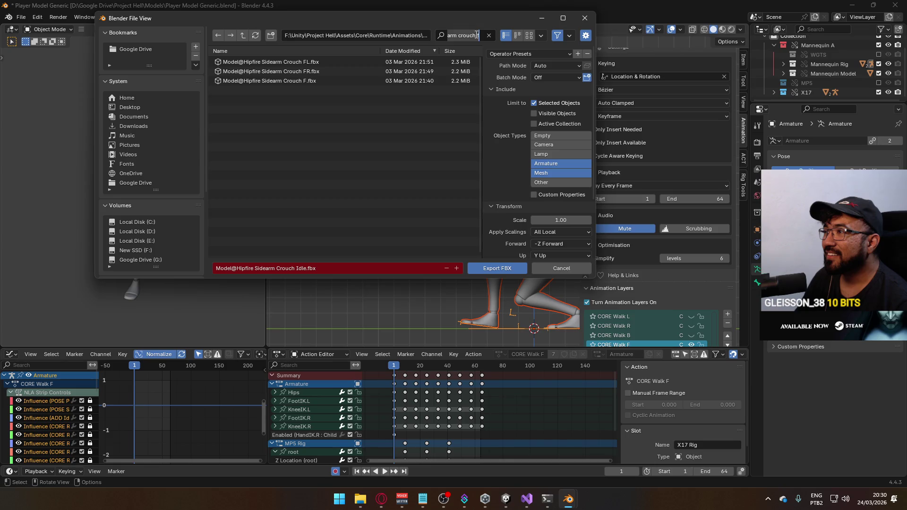
{"action": "double_click", "coordinate": [313, 80]}
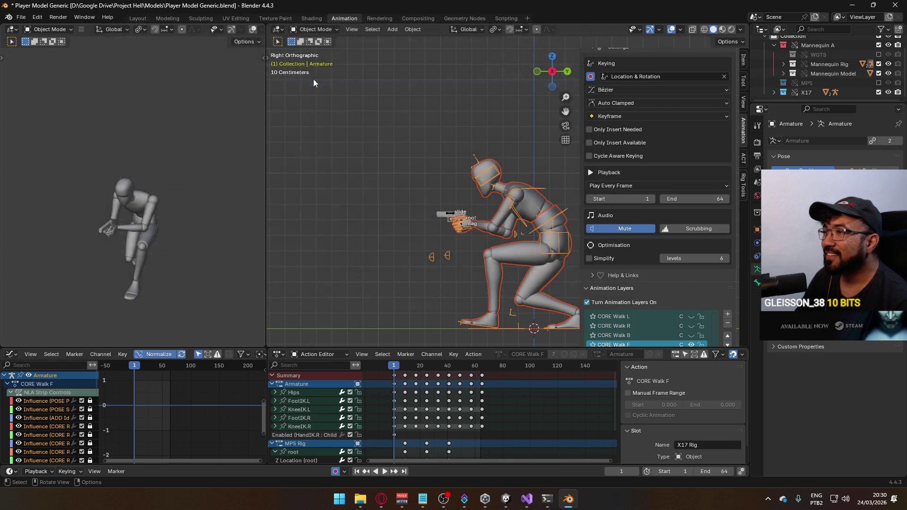
{"action": "scroll", "coordinate": [661, 227], "scroll_direction": "down", "scroll_amount": 2}
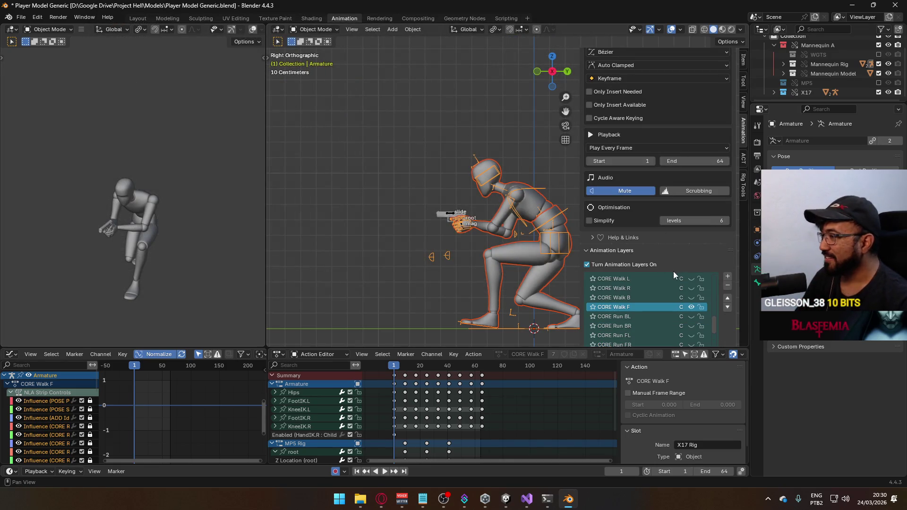
{"action": "left_click", "coordinate": [446, 214]}
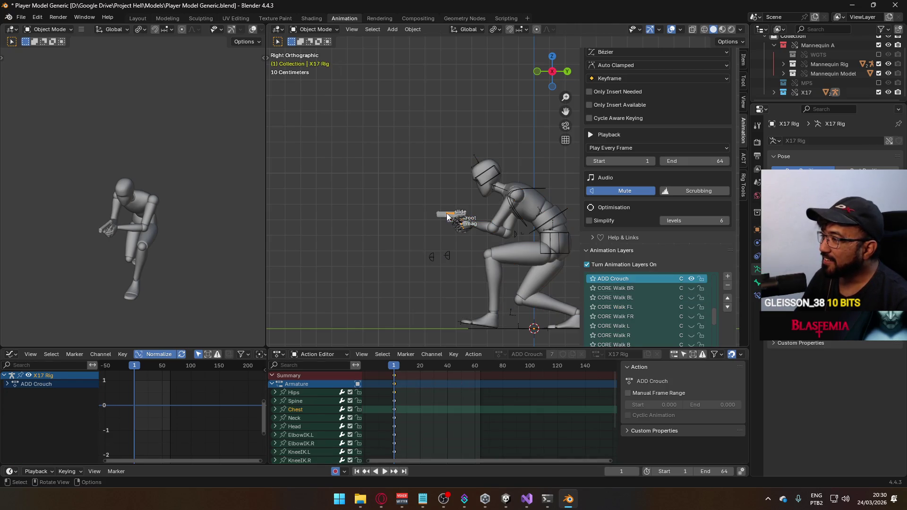
{"action": "scroll", "coordinate": [681, 310], "scroll_direction": "down", "scroll_amount": 2}
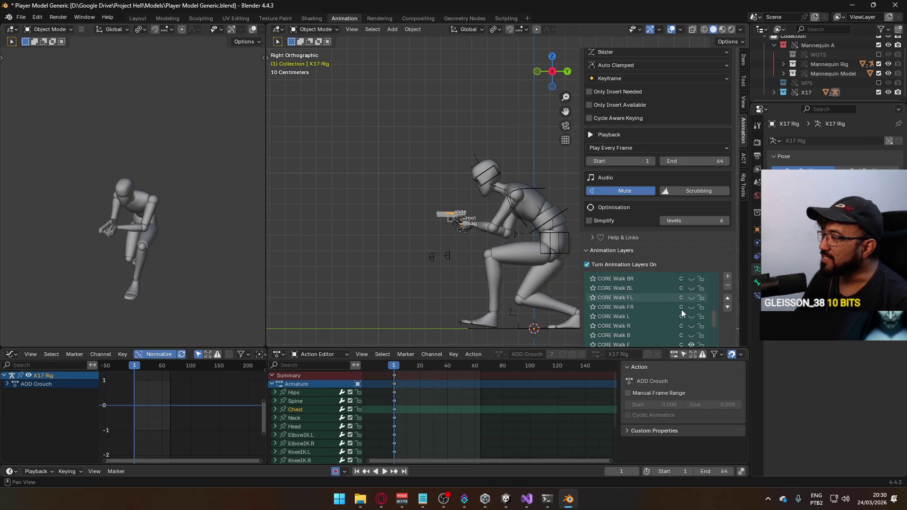
{"action": "key", "text": "space"}
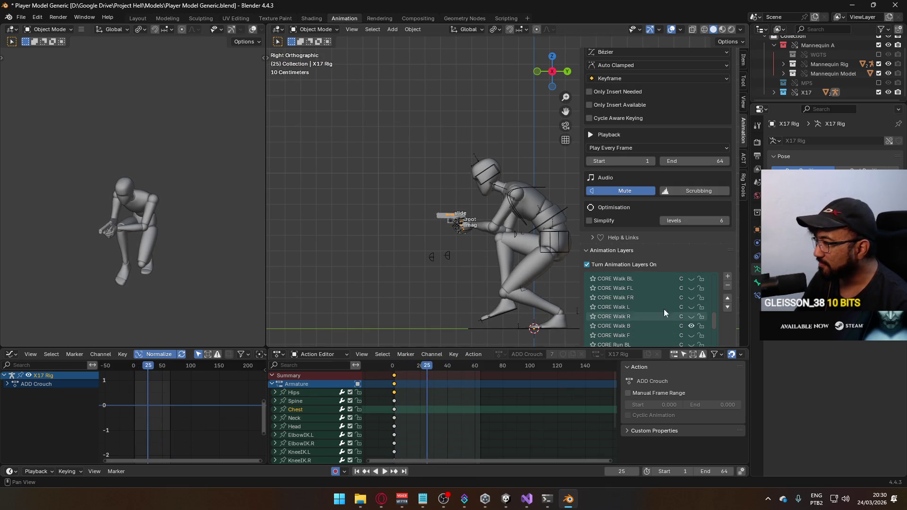
{"action": "left_click", "coordinate": [548, 220]}
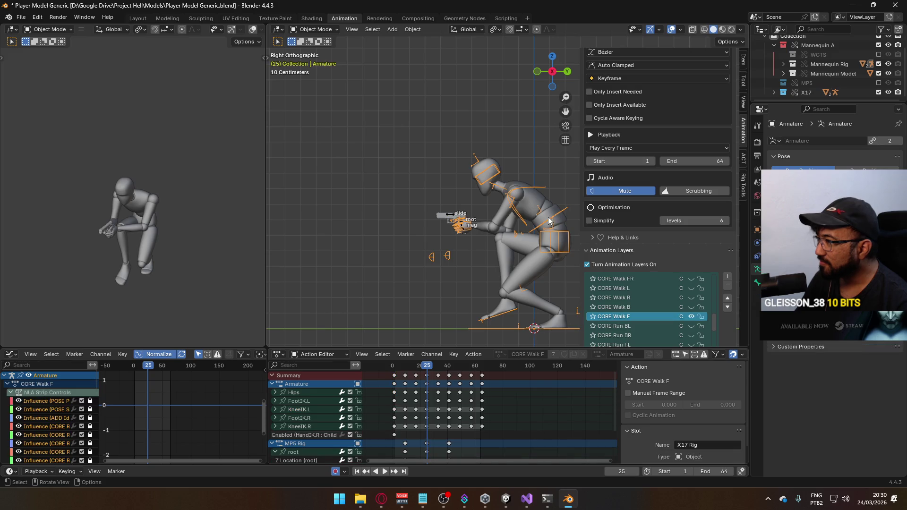
{"action": "key", "text": "space"}
{"action": "left_click", "coordinate": [690, 308]}
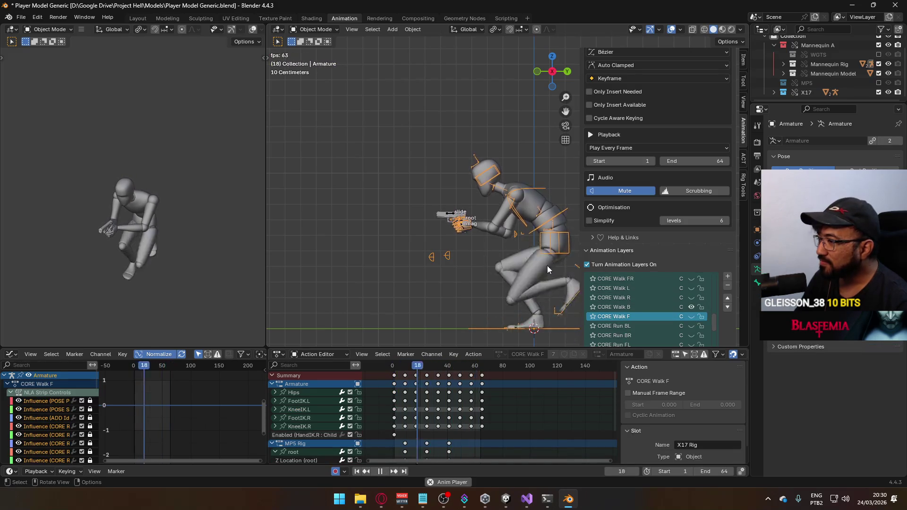
{"action": "key", "text": "Escape"}
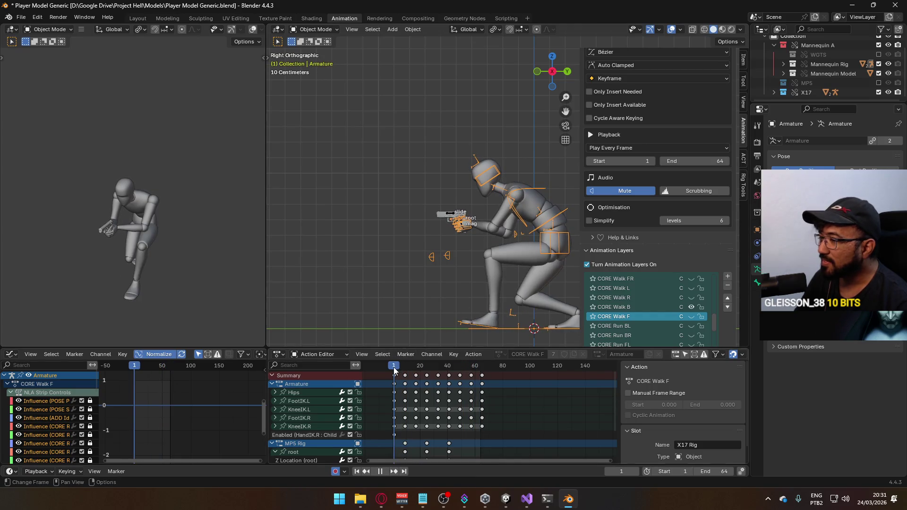
{"action": "left_click", "coordinate": [522, 260]}
{"action": "left_click", "coordinate": [547, 216]}
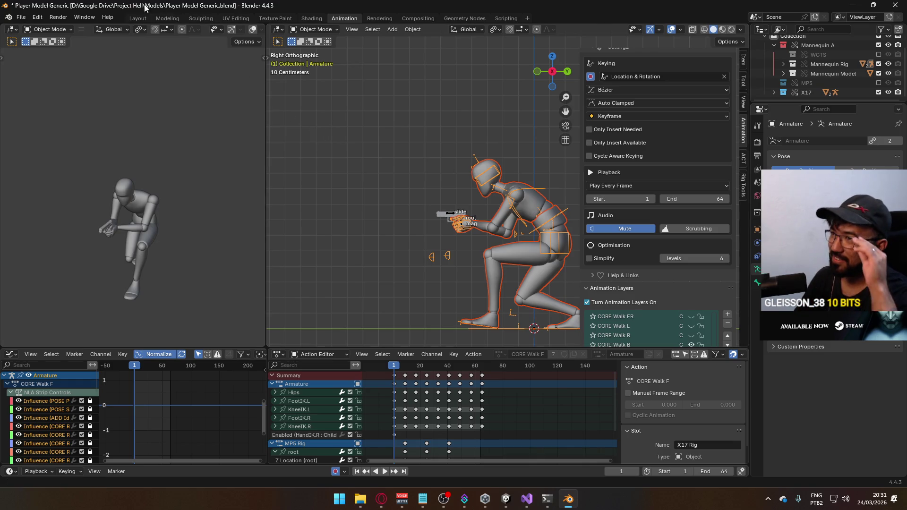
{"action": "left_click", "coordinate": [23, 18]}
Step: Export the armature as Model@Hipfire Sidearm Crouch B.fbx, adapted from the Crouch F file name
{"action": "mouse_move", "coordinate": [74, 163]}
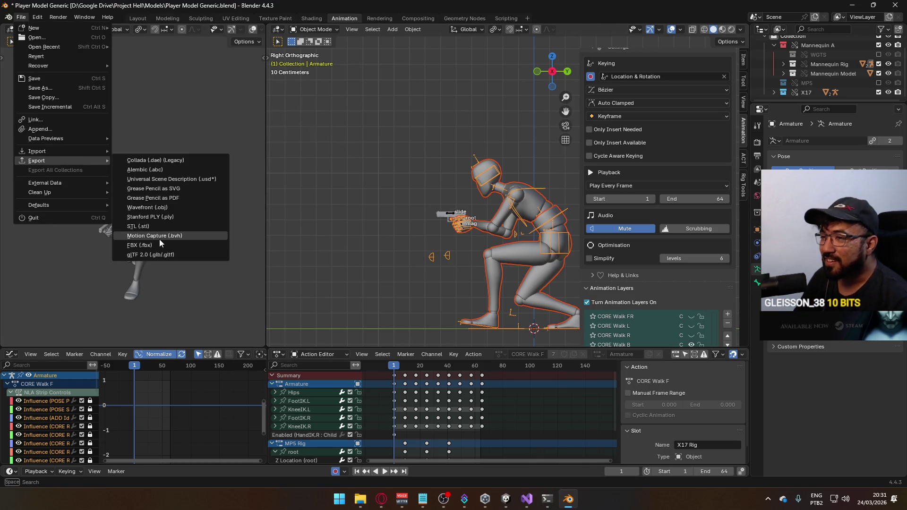
{"action": "left_click", "coordinate": [157, 245]}
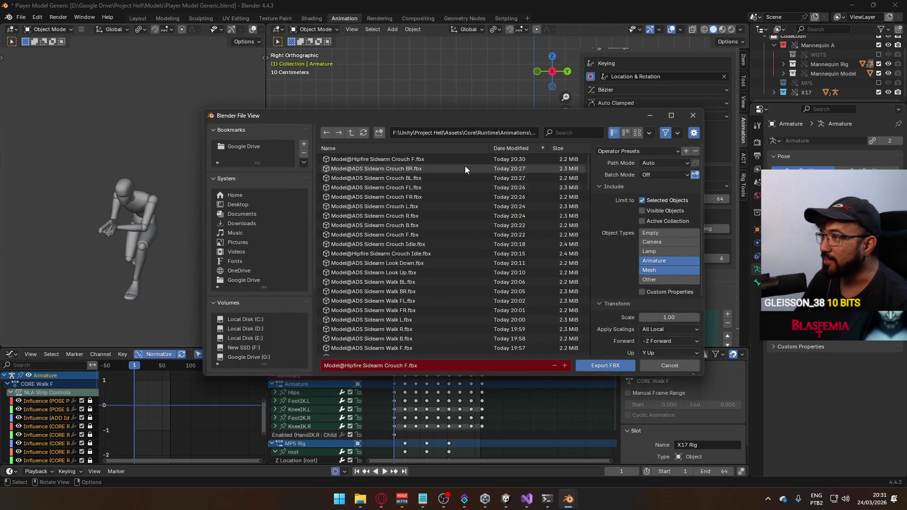
{"action": "left_click", "coordinate": [440, 162]}
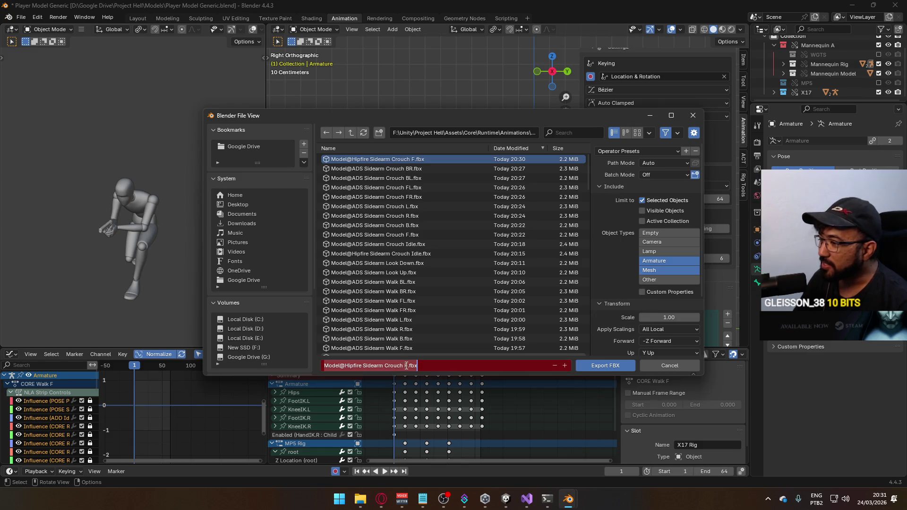
{"action": "left_click", "coordinate": [406, 365]}
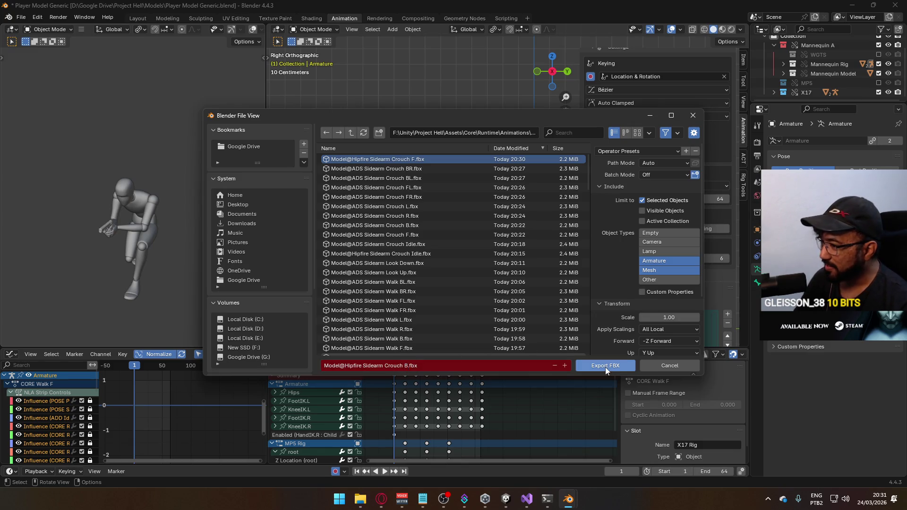
{"action": "left_click", "coordinate": [605, 366]}
{"action": "scroll", "coordinate": [664, 279], "scroll_direction": "down", "scroll_amount": 3}
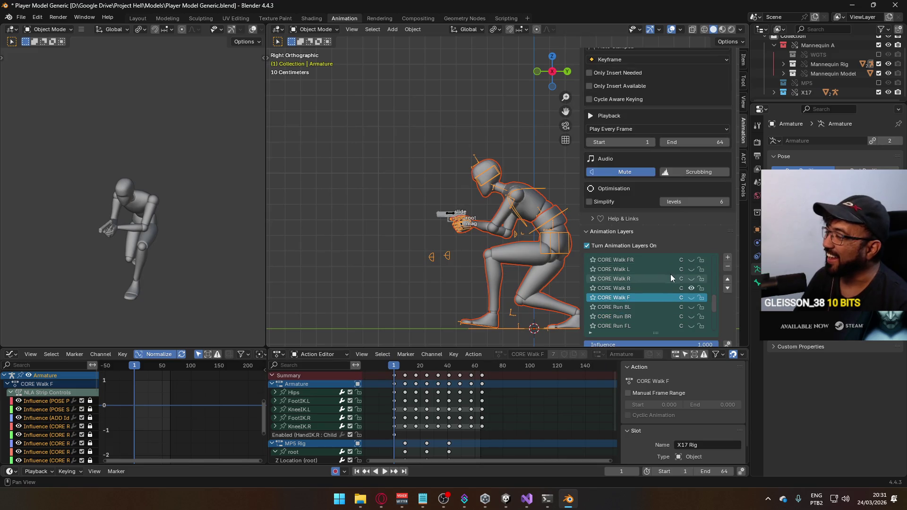
Step: Switch both the Armature and the X17 Rig gun from CORE Walk B to CORE Walk R
{"action": "left_click", "coordinate": [663, 288]}
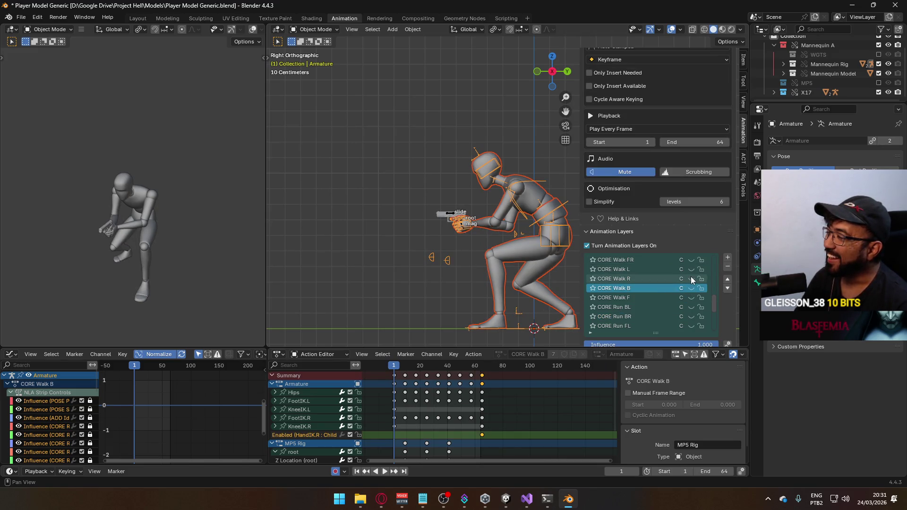
{"action": "left_click", "coordinate": [691, 279]}
{"action": "left_click", "coordinate": [452, 217]}
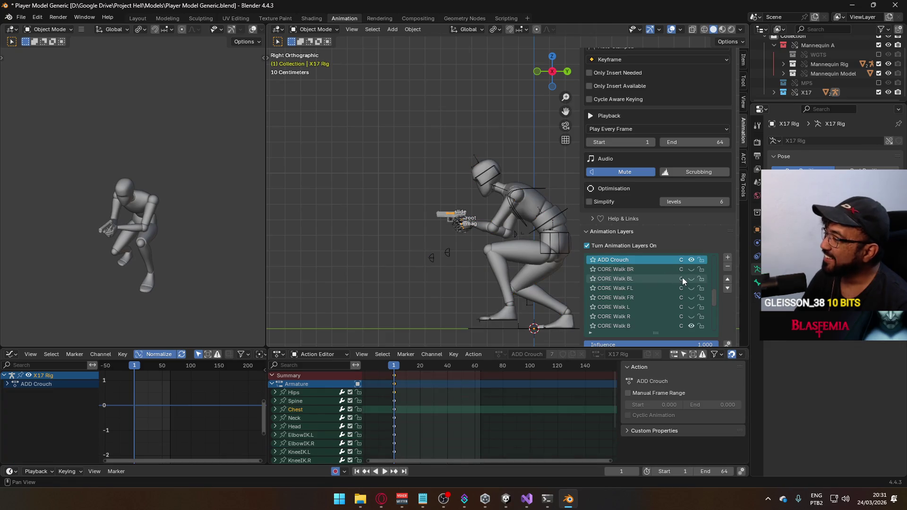
{"action": "left_click", "coordinate": [690, 326]}
{"action": "left_click", "coordinate": [690, 316]}
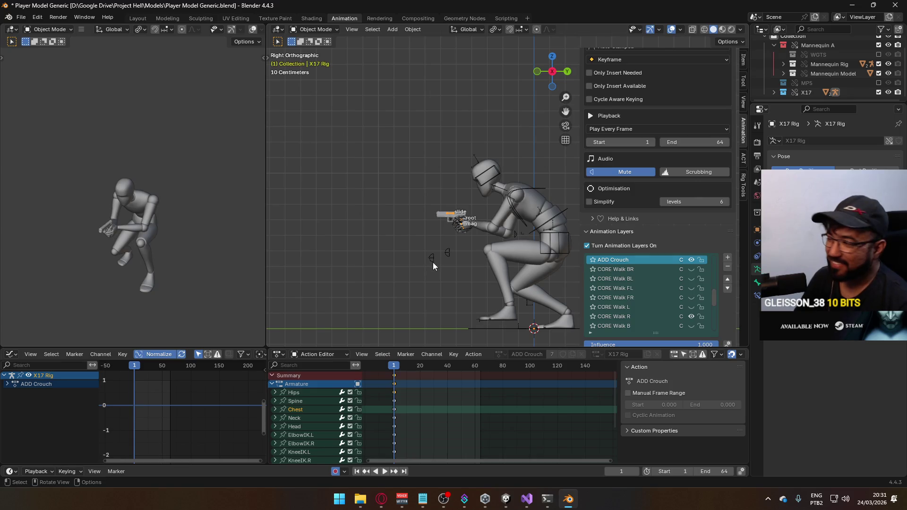
{"action": "left_click", "coordinate": [547, 215]}
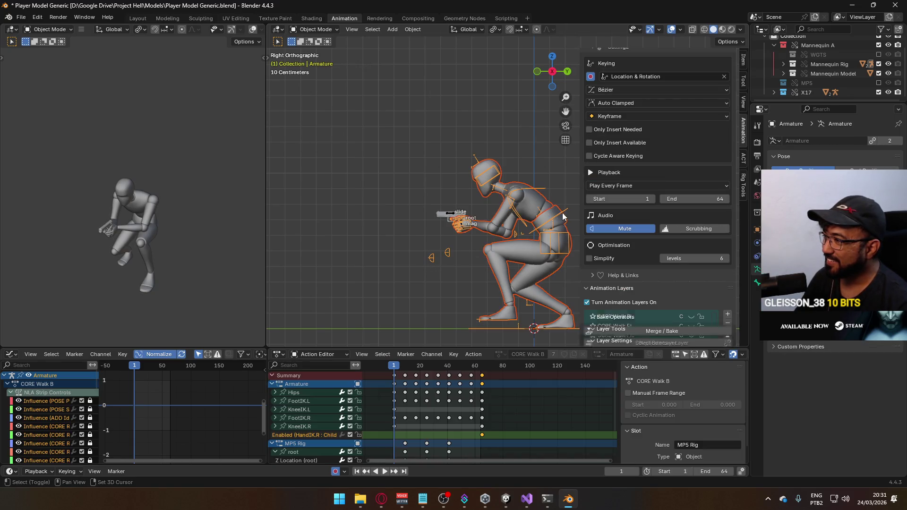
Step: Export the armature as FBX clip Model@Hipfire Sidearm Crouch R.fbx
{"action": "left_click", "coordinate": [20, 17]}
{"action": "mouse_move", "coordinate": [58, 163]}
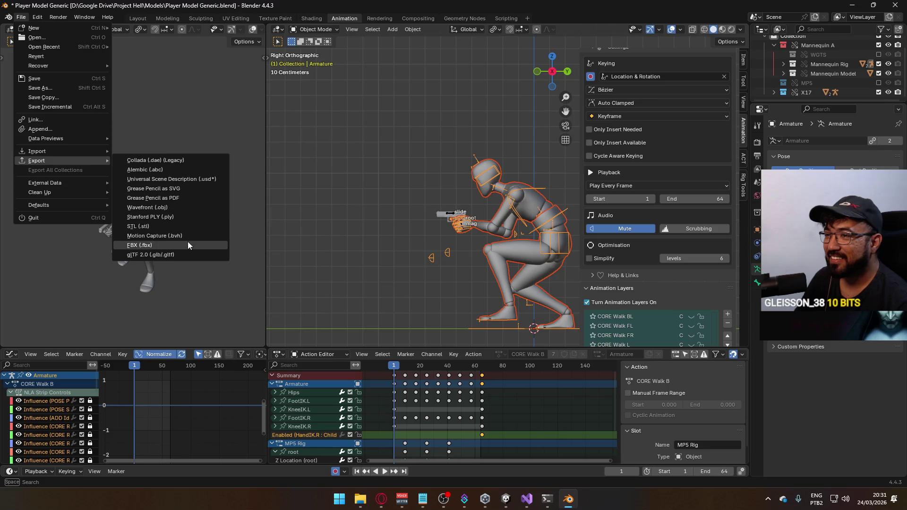
{"action": "left_click", "coordinate": [187, 241]}
{"action": "left_click", "coordinate": [421, 159]}
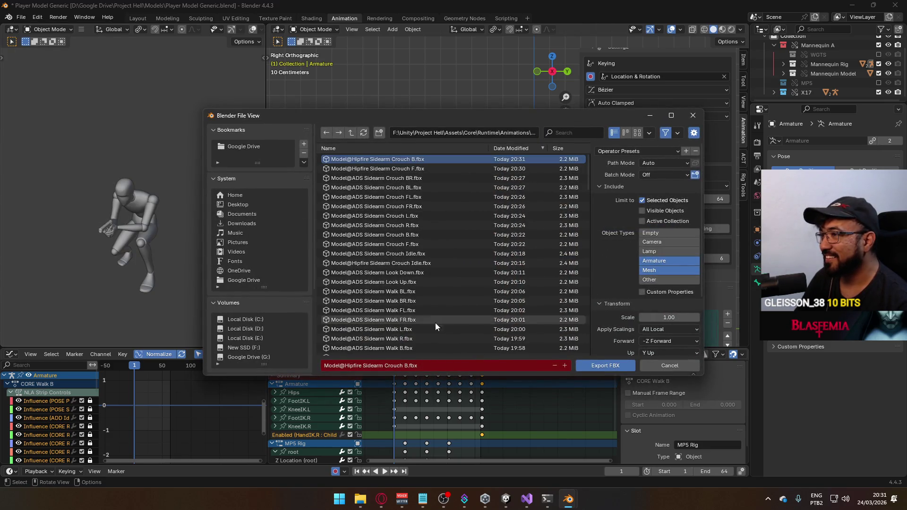
{"action": "left_click", "coordinate": [405, 366]}
{"action": "type", "text": "R"}
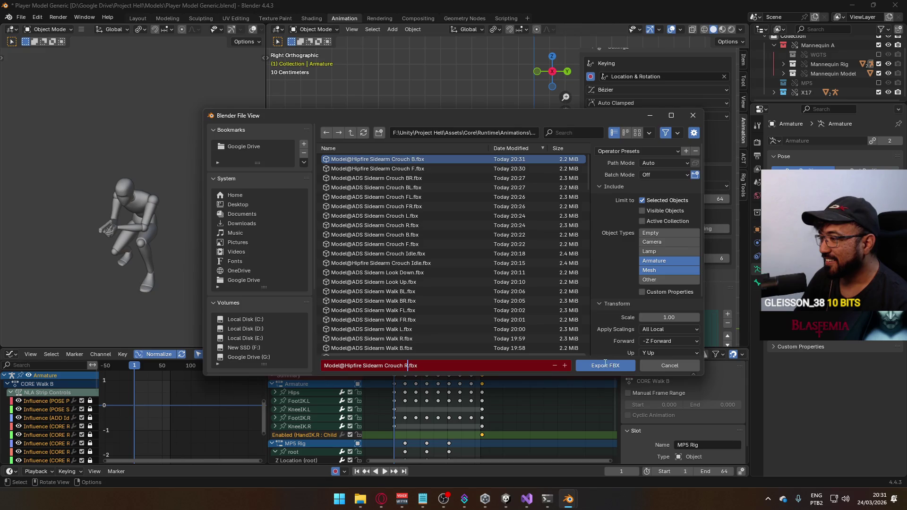
{"action": "left_click", "coordinate": [604, 365]}
{"action": "scroll", "coordinate": [705, 293], "scroll_direction": "down", "scroll_amount": 3}
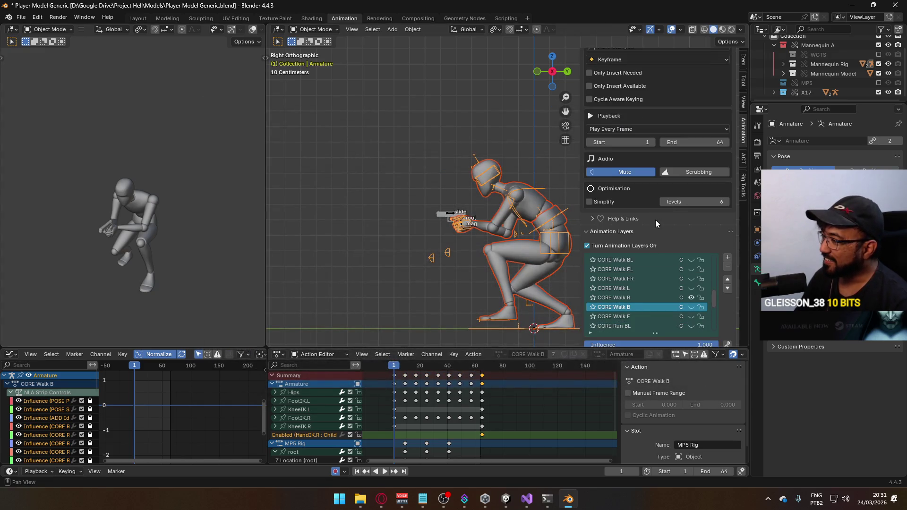
Step: Hide CORE Walk R and make CORE Walk L the Armature's active layer
{"action": "left_click", "coordinate": [651, 297]}
{"action": "left_click", "coordinate": [690, 297]}
{"action": "left_click", "coordinate": [690, 288]}
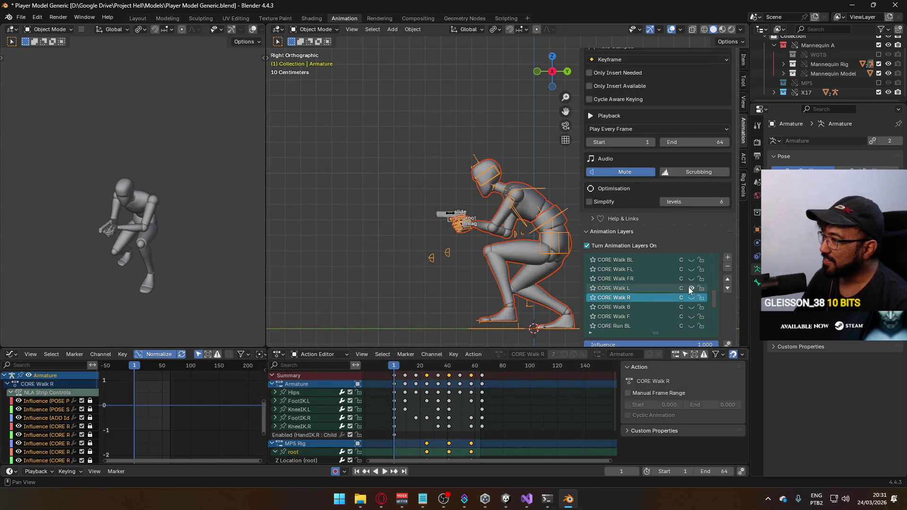
{"action": "left_click", "coordinate": [612, 288]}
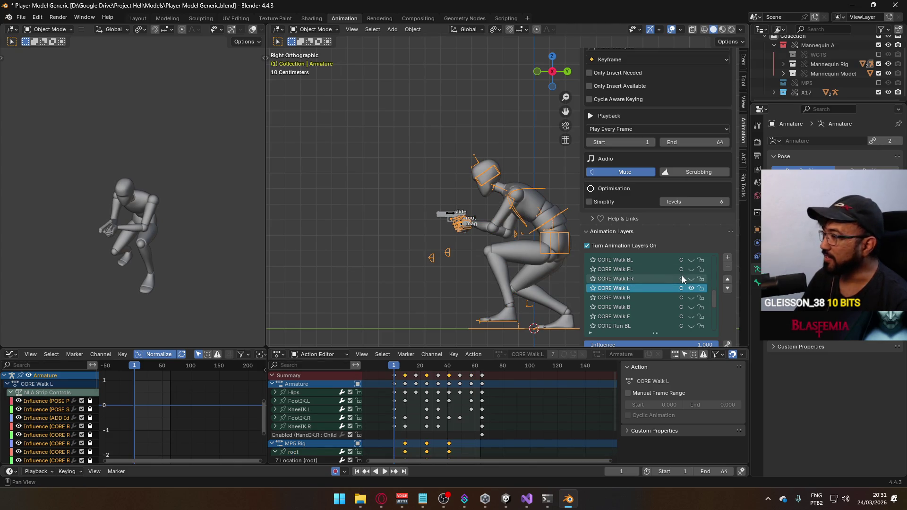
{"action": "left_click", "coordinate": [452, 215]}
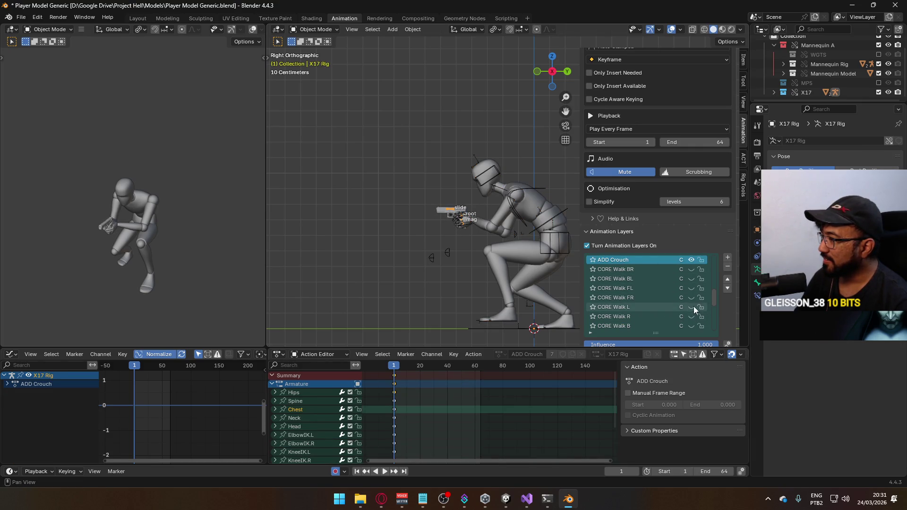
Step: Reselect the Armature together with the mannequin body meshes
{"action": "left_click", "coordinate": [516, 222]}
{"action": "left_click", "coordinate": [544, 220]}
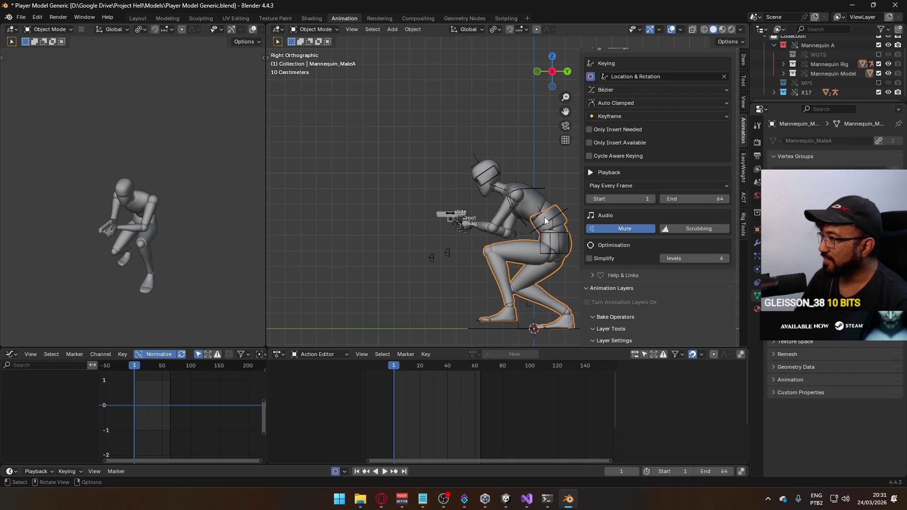
{"action": "left_click", "coordinate": [553, 216]}
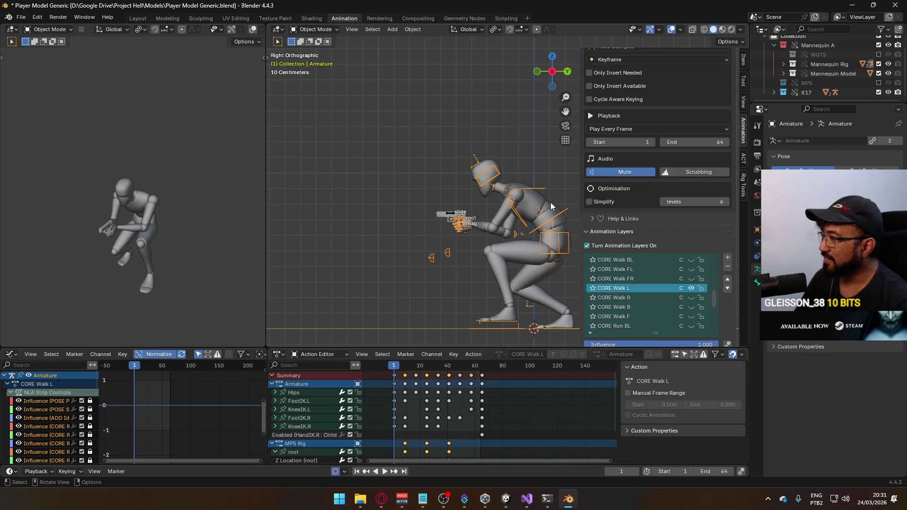
{"action": "left_click", "coordinate": [537, 207]}
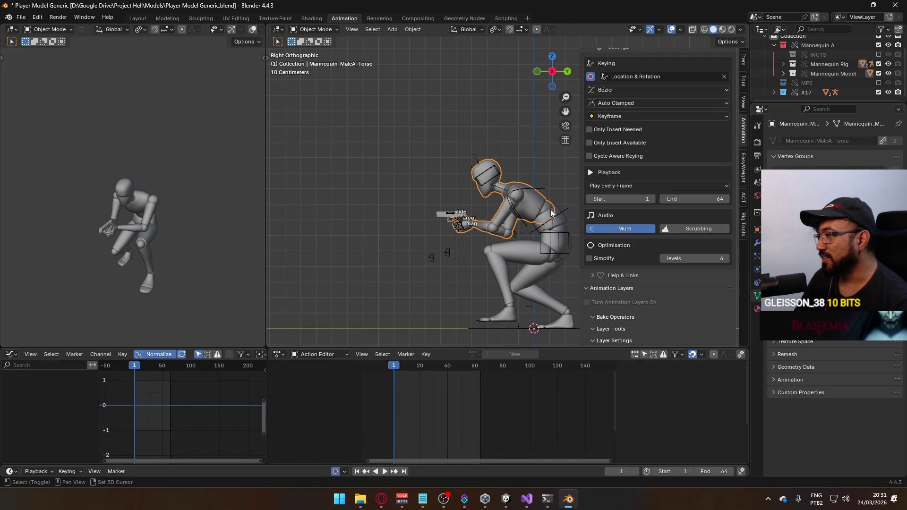
{"action": "left_click", "coordinate": [559, 212], "text": "shift"}
{"action": "scroll", "coordinate": [653, 237], "scroll_direction": "up", "scroll_amount": 3}
{"action": "scroll", "coordinate": [653, 237], "scroll_direction": "down", "scroll_amount": 2}
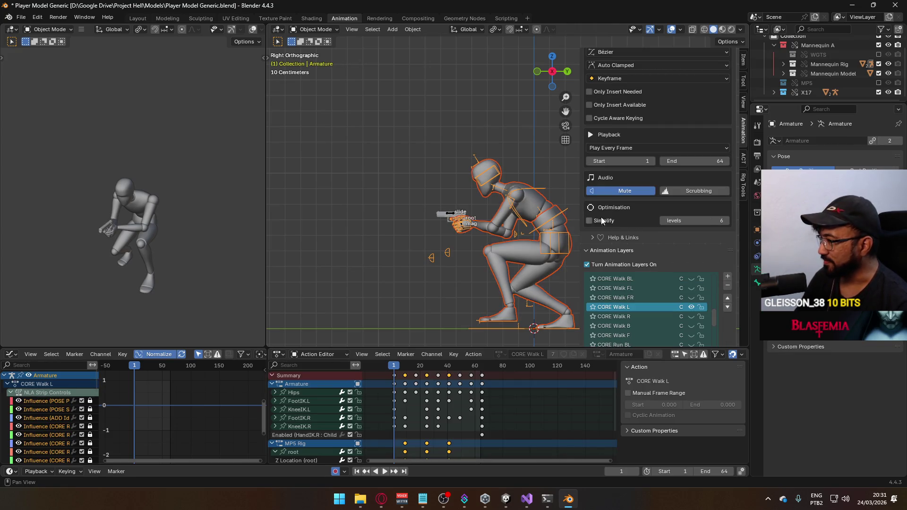
Step: Save the blend file and export the clip as Model@Hipfire Sidearm Crouch L.fbx
{"action": "key", "text": "ctrl+s"}
{"action": "left_click", "coordinate": [20, 17]}
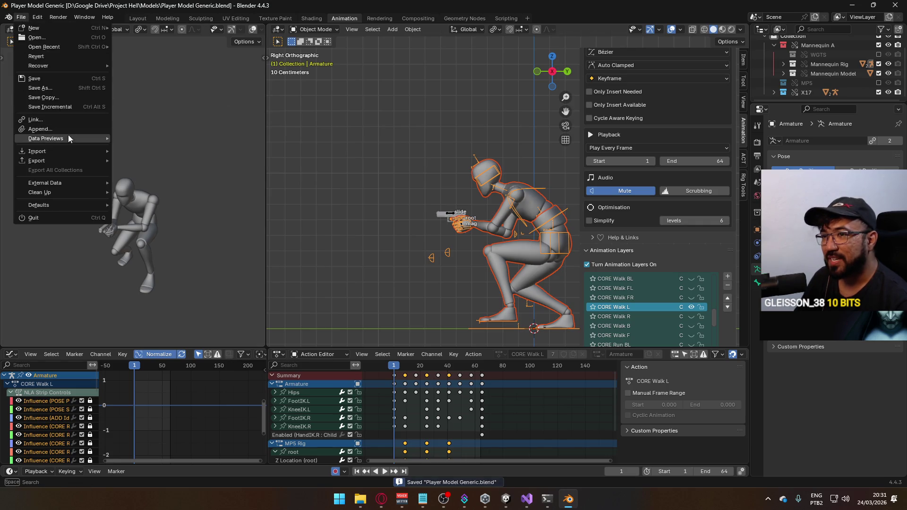
{"action": "mouse_move", "coordinate": [61, 160]}
{"action": "left_click", "coordinate": [174, 244]}
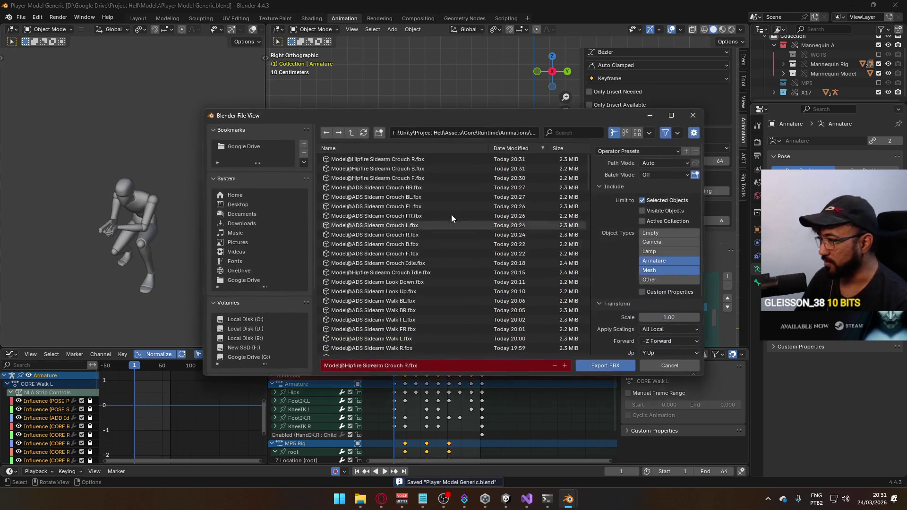
{"action": "left_click", "coordinate": [431, 162]}
{"action": "left_click", "coordinate": [406, 365]}
{"action": "left_click", "coordinate": [407, 366]}
{"action": "type", "text": "L"}
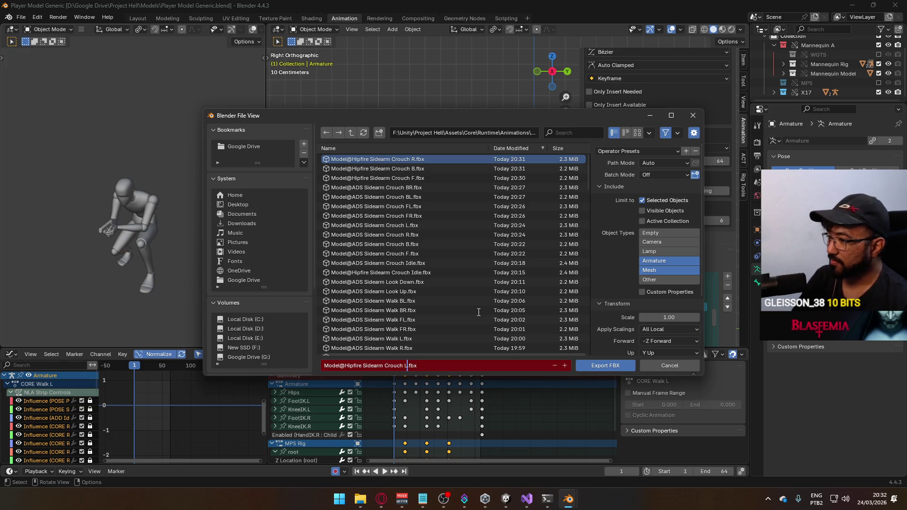
{"action": "left_click", "coordinate": [595, 363]}
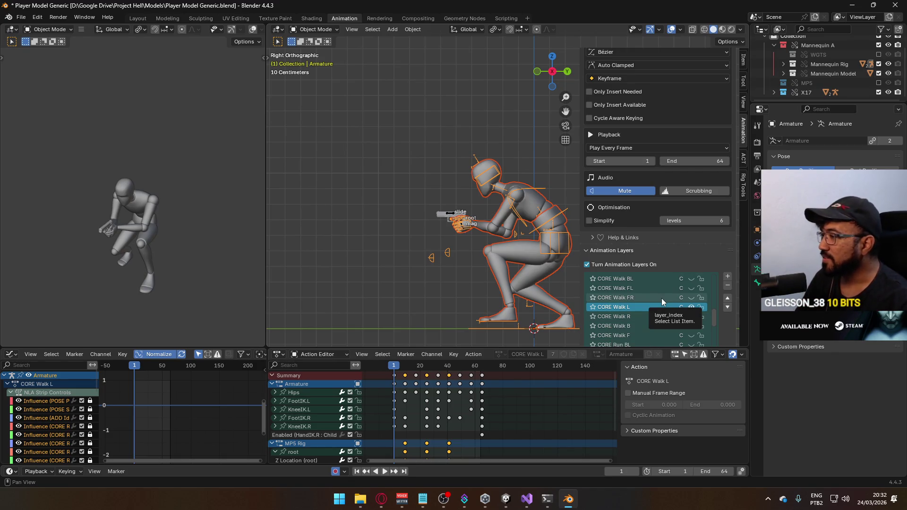
Step: Swap CORE Walk L for CORE Walk FR on the Armature and X17 Rig, then reselect the character
{"action": "left_click", "coordinate": [691, 307]}
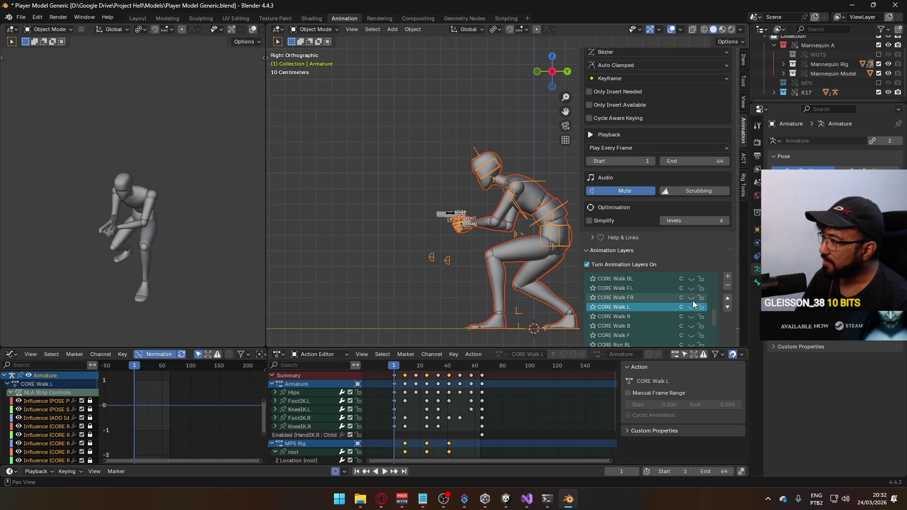
{"action": "left_click", "coordinate": [690, 299]}
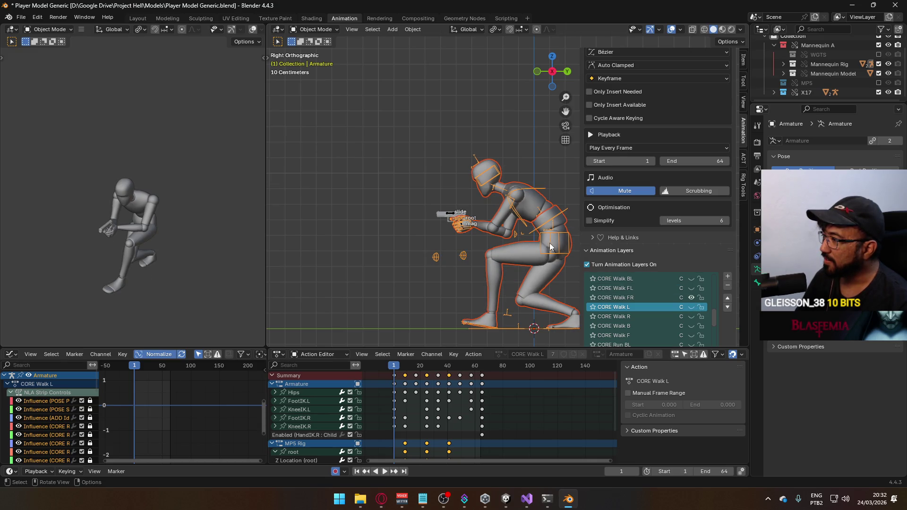
{"action": "left_click", "coordinate": [451, 217]}
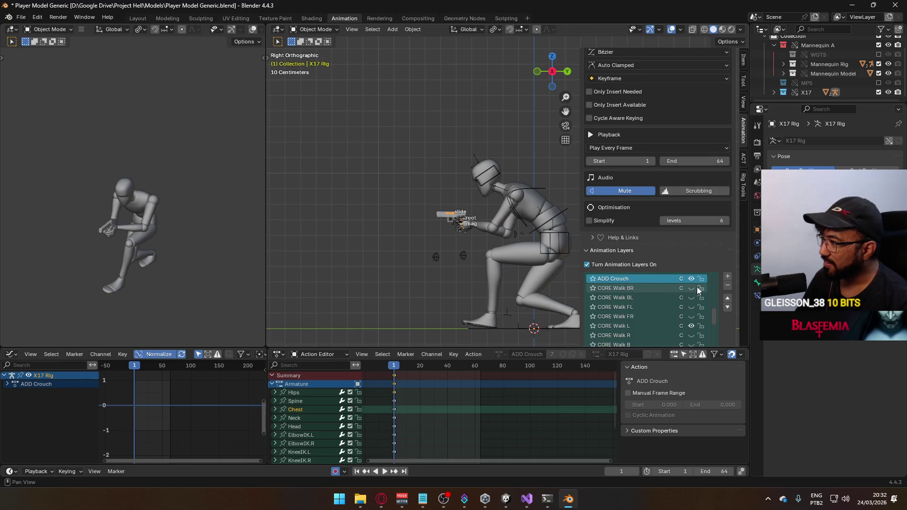
{"action": "left_click", "coordinate": [691, 317]}
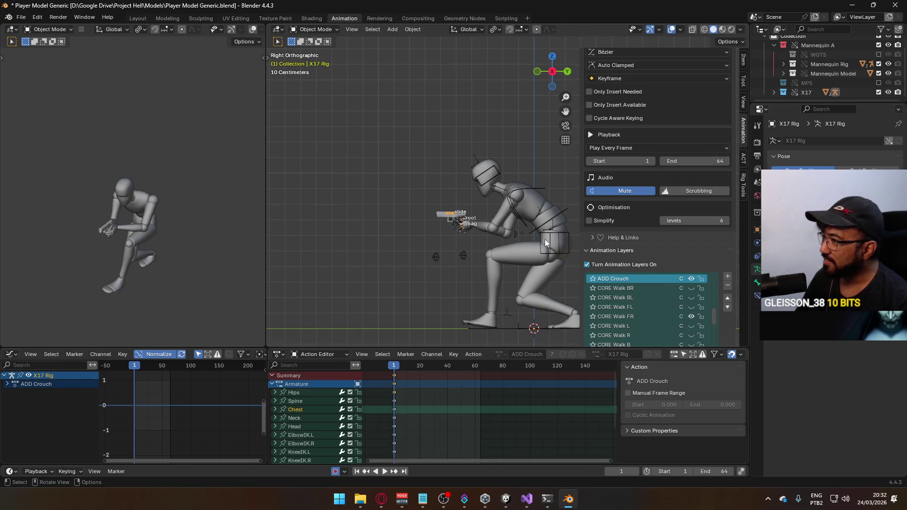
{"action": "left_click", "coordinate": [516, 216]}
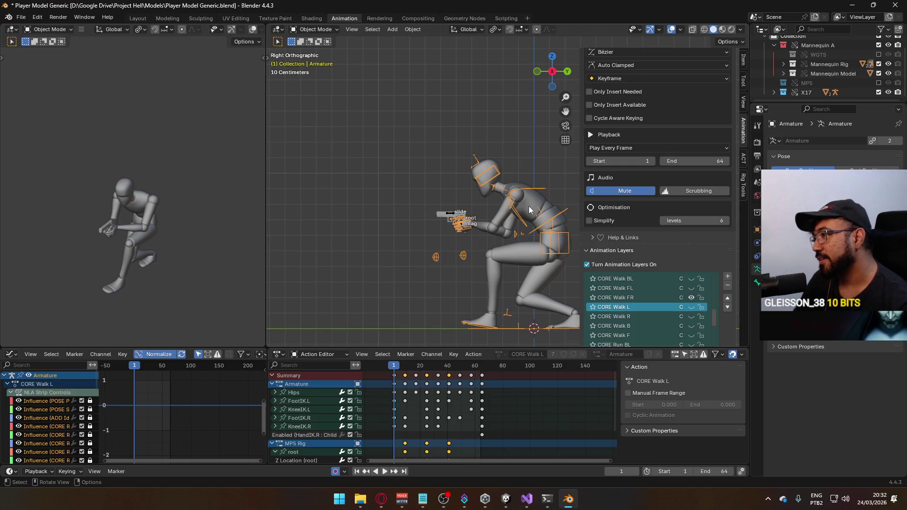
{"action": "left_click", "coordinate": [529, 210]}
{"action": "left_click", "coordinate": [549, 237], "text": "shift"}
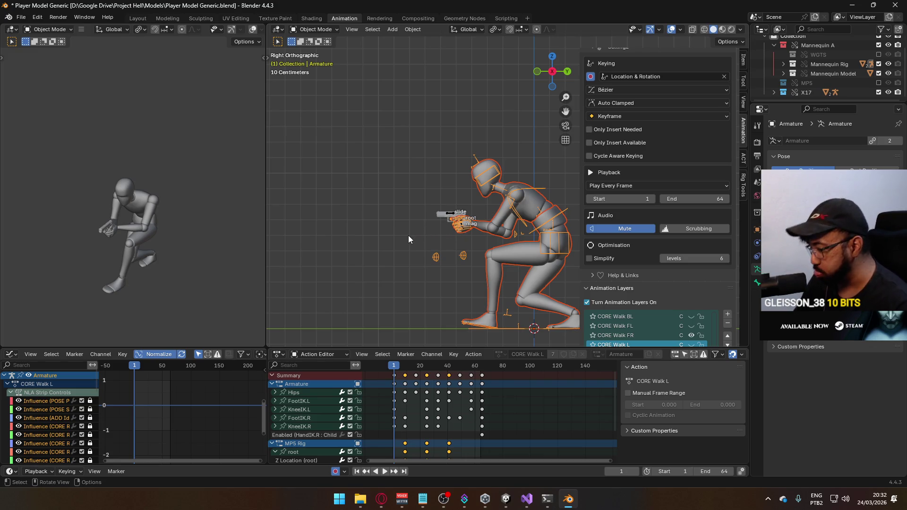
{"action": "left_click", "coordinate": [21, 18]}
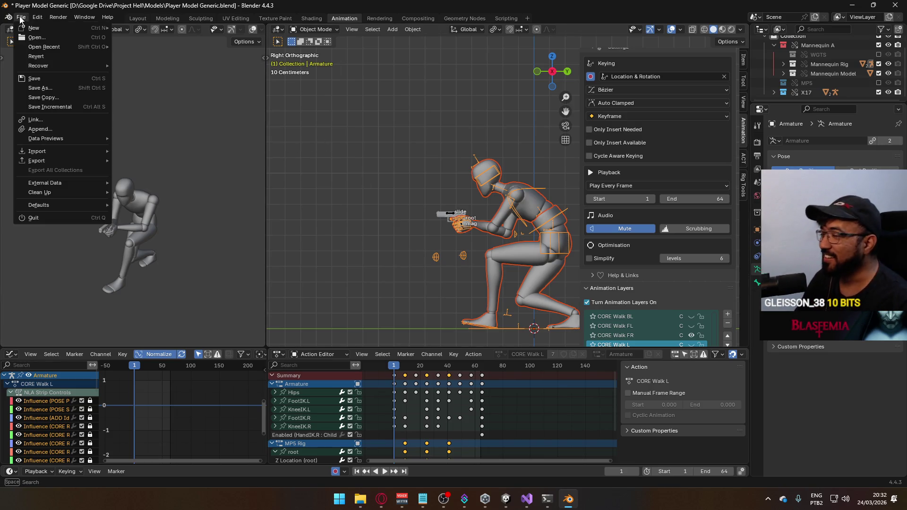
Step: Filter files for 'hipfire sidearm c' and export the FBX over Model@Hipfire Sidearm Crouch FR.fbx
{"action": "mouse_move", "coordinate": [64, 163]}
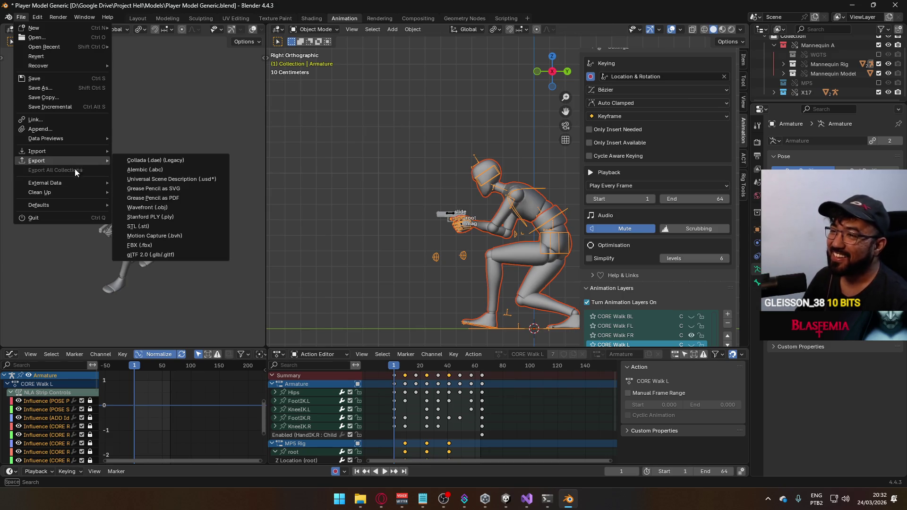
{"action": "left_click", "coordinate": [161, 243]}
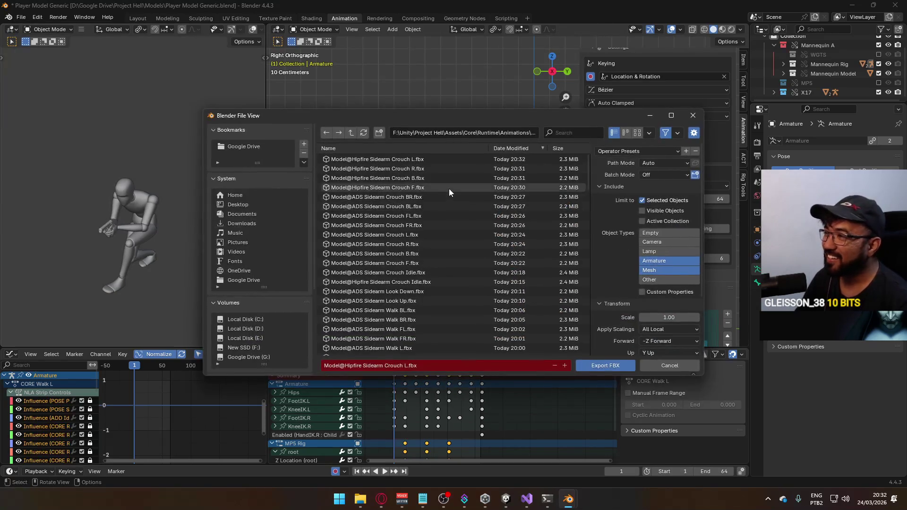
{"action": "left_click", "coordinate": [560, 134]}
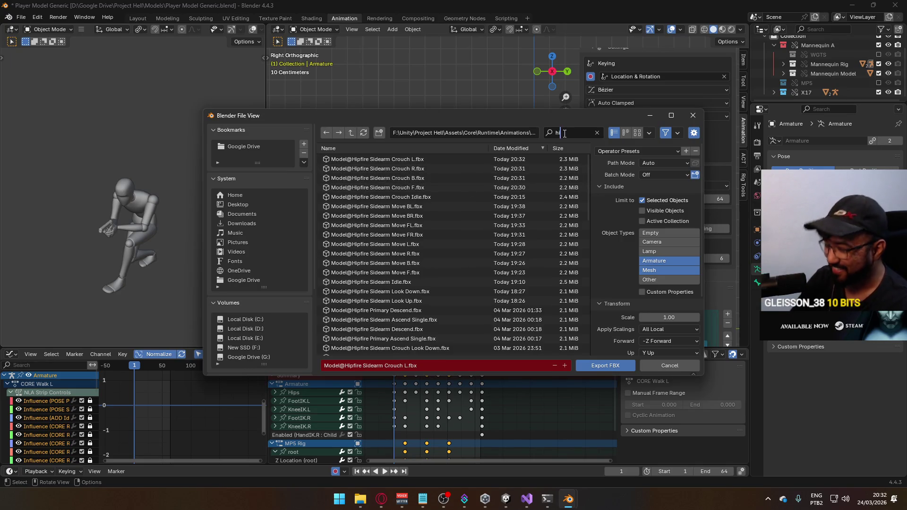
{"action": "type", "text": "hipf"}
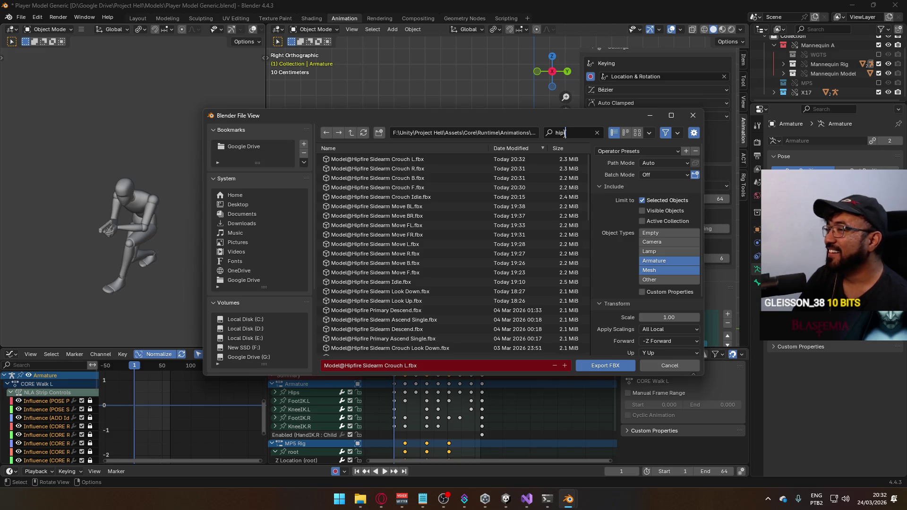
{"action": "type", "text": "fire sidearm"}
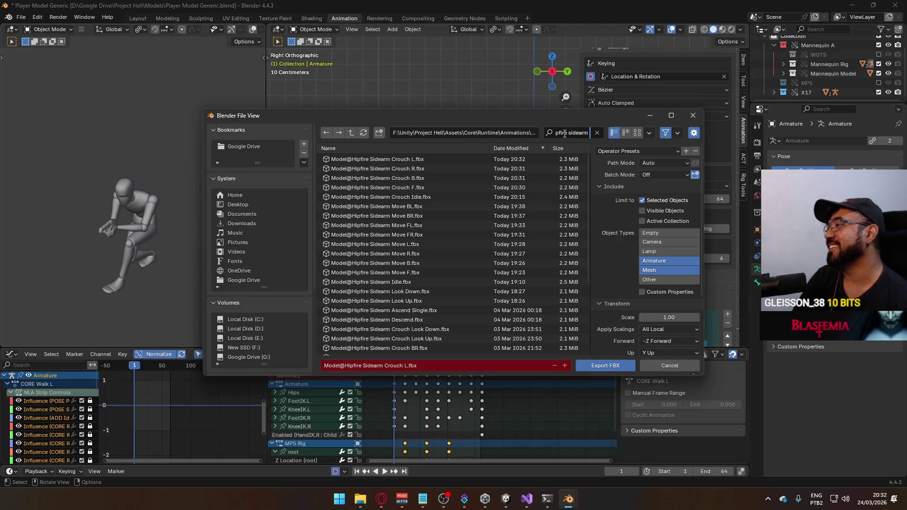
{"action": "type", "text": " crouch"}
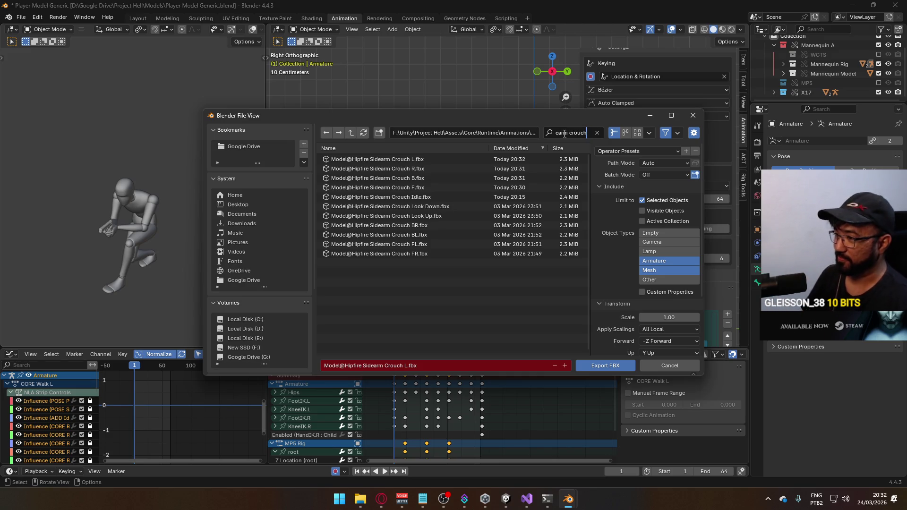
{"action": "left_click_drag", "start_coordinate": [584, 116], "coordinate": [426, 53]}
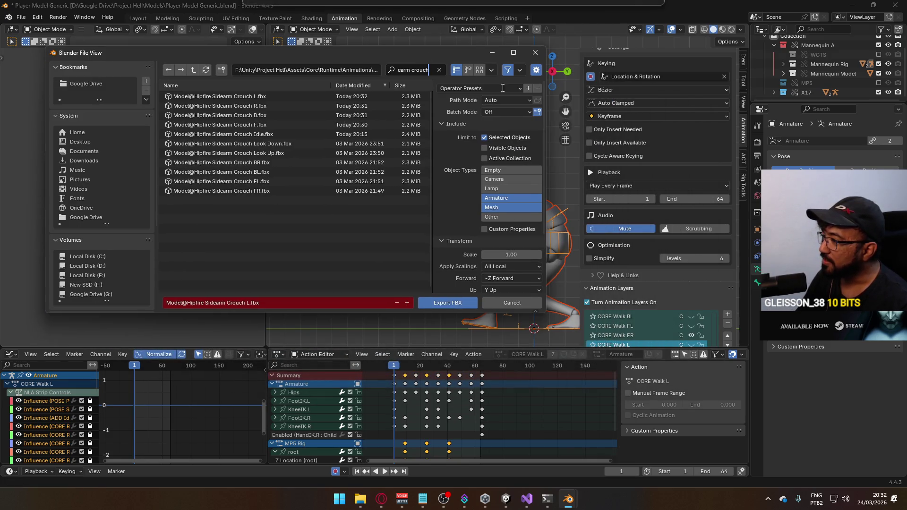
{"action": "left_click", "coordinate": [267, 190]}
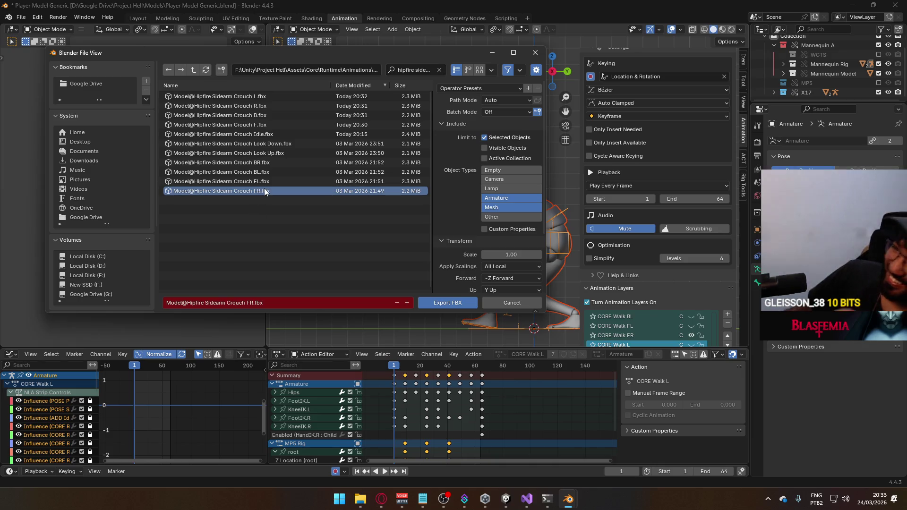
{"action": "left_click", "coordinate": [437, 302]}
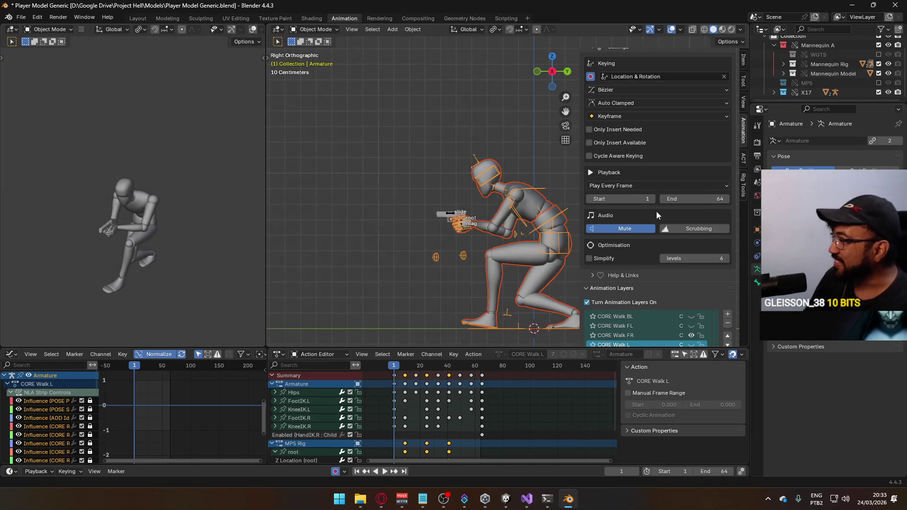
Step: Swap CORE Walk FR for CORE Walk FL on the Armature and the X17 Rig gun
{"action": "scroll", "coordinate": [685, 297], "scroll_direction": "down", "scroll_amount": 2}
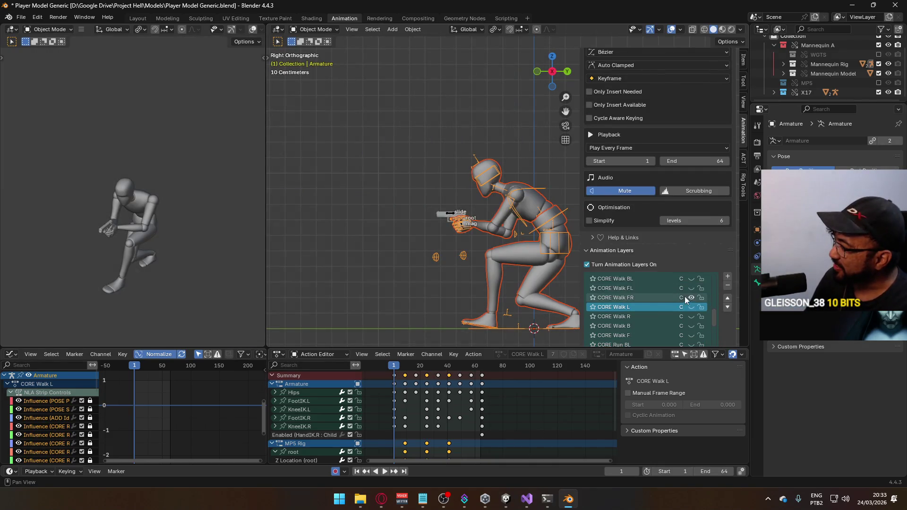
{"action": "left_click", "coordinate": [635, 299]}
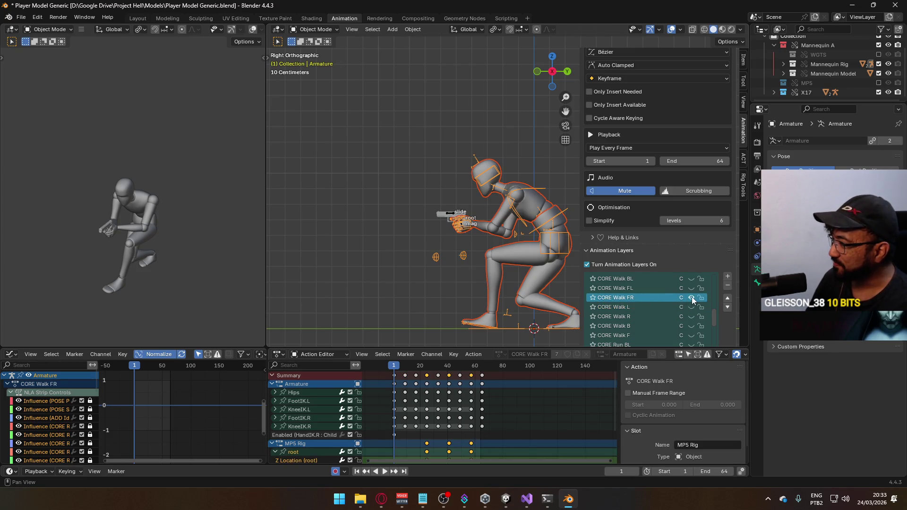
{"action": "left_click", "coordinate": [691, 298]}
{"action": "left_click", "coordinate": [691, 288]}
{"action": "left_click", "coordinate": [459, 216]}
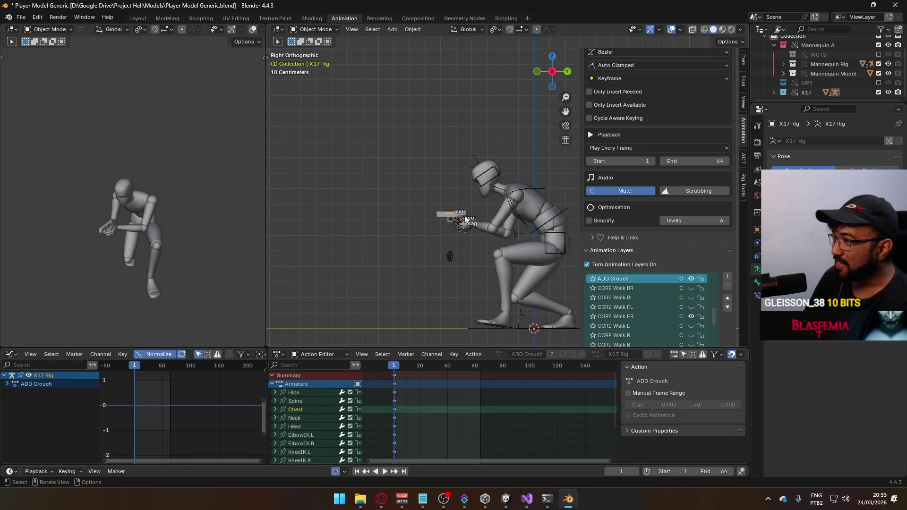
{"action": "left_click", "coordinate": [690, 316]}
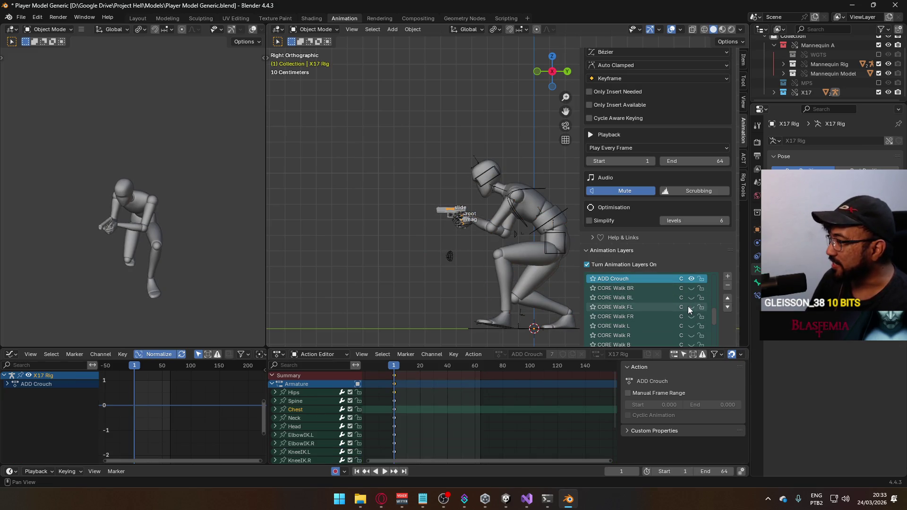
{"action": "left_click", "coordinate": [690, 307]}
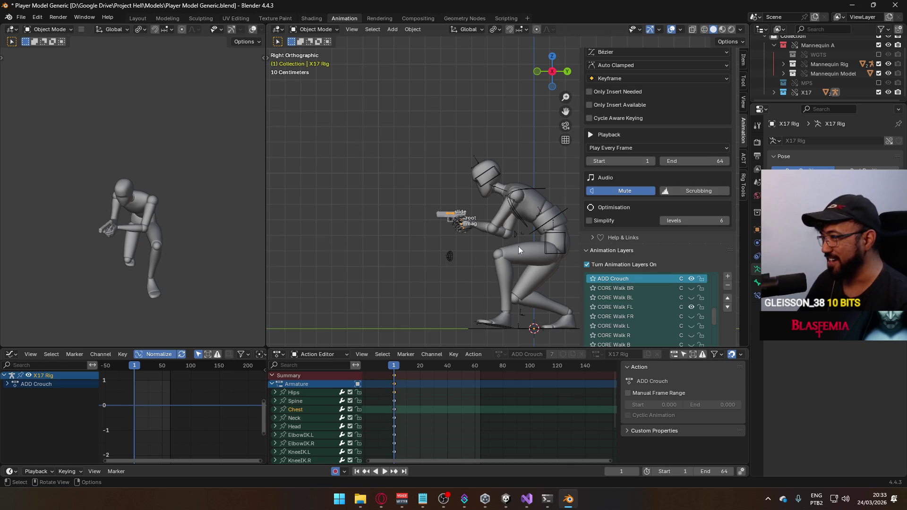
Step: Reselect the Armature, make CORE Walk FL active, and preview it back to frame 1
{"action": "left_click", "coordinate": [506, 223]}
{"action": "left_click", "coordinate": [522, 219]}
{"action": "left_click", "coordinate": [556, 217]}
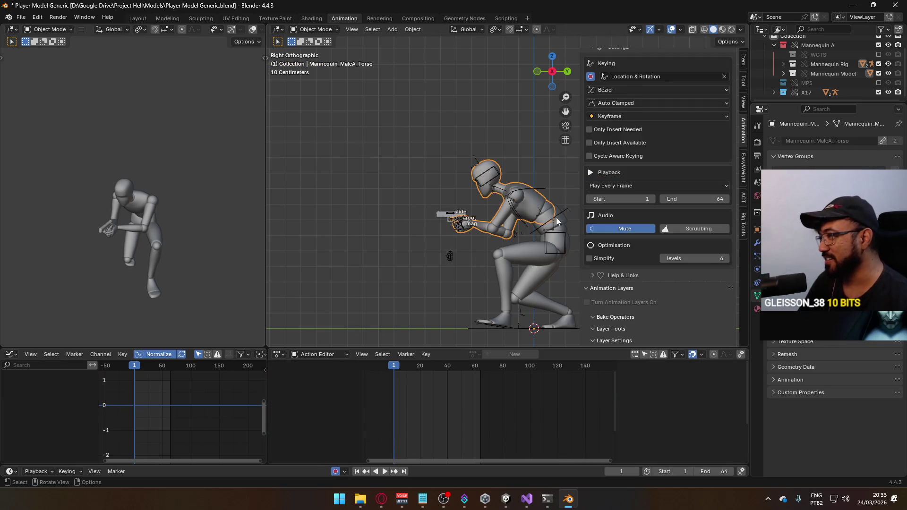
{"action": "left_click", "coordinate": [567, 223]}
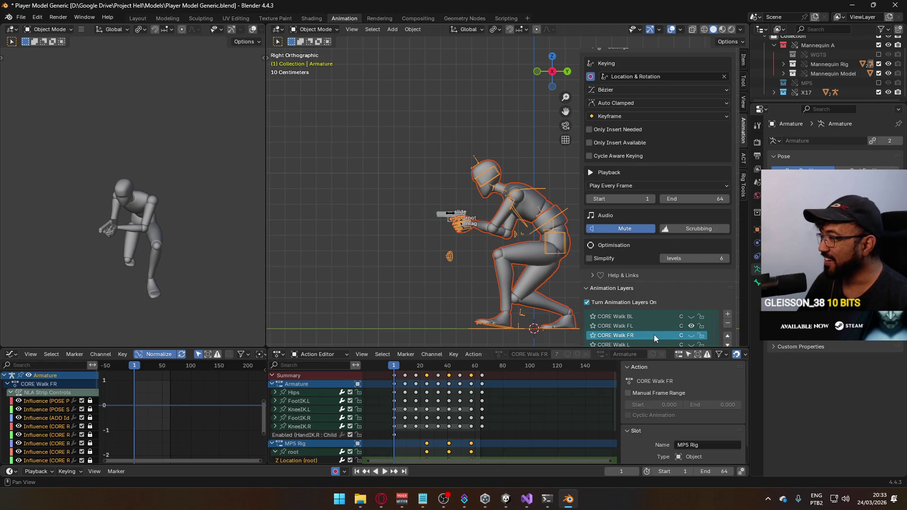
{"action": "left_click", "coordinate": [639, 326]}
{"action": "key", "text": "space"}
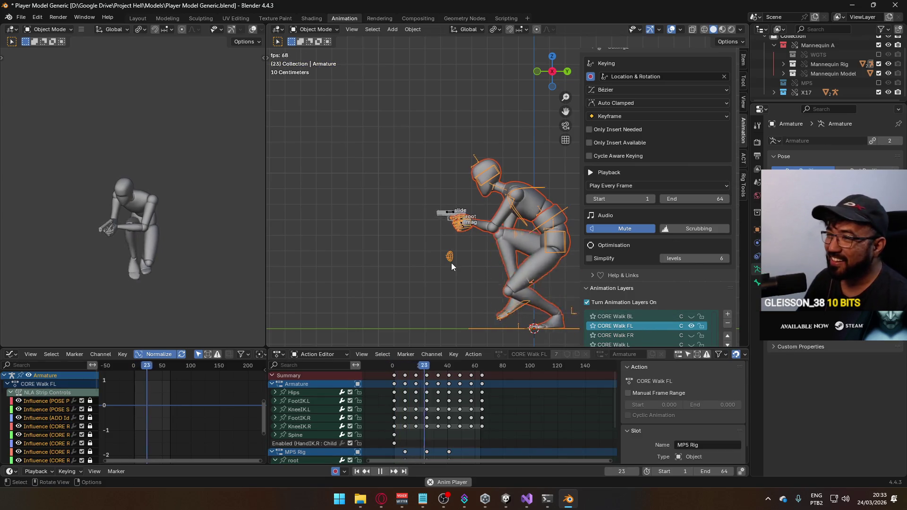
{"action": "key", "text": "Escape"}
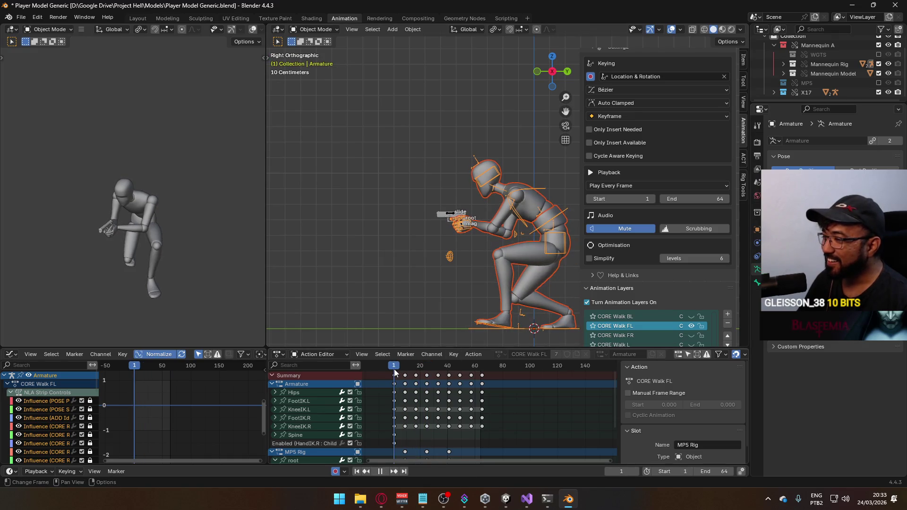
{"action": "left_click", "coordinate": [21, 17]}
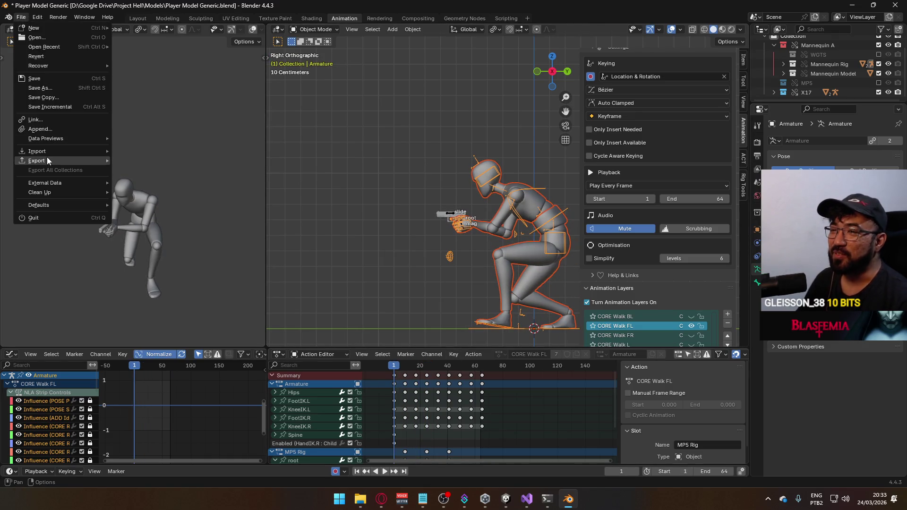
Step: Export the FBX as Model@Hipfire Sidearm Crouch FL.fbx, starting from the Crouch FR file name
{"action": "mouse_move", "coordinate": [47, 158]}
{"action": "left_click", "coordinate": [171, 243]}
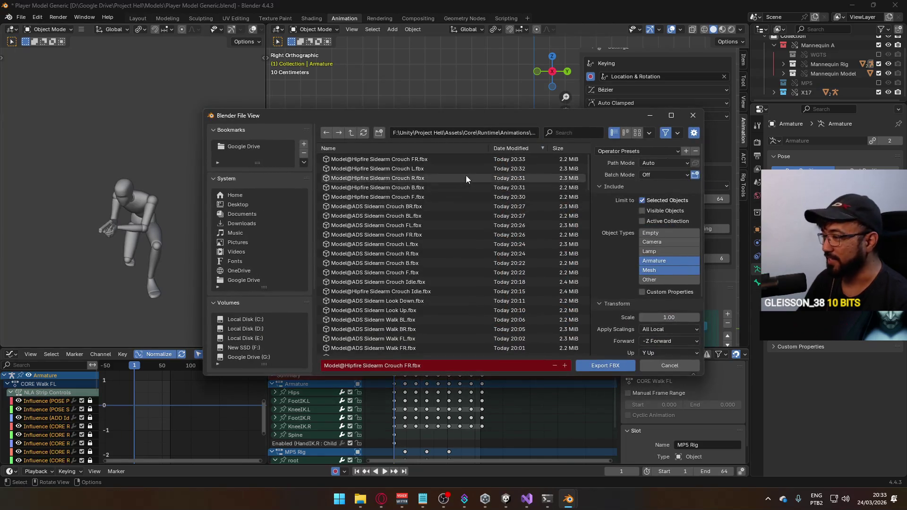
{"action": "mouse_move", "coordinate": [556, 117]}
{"action": "left_mouse_down"}
{"action": "mouse_move", "coordinate": [426, 47]}
{"action": "mouse_move", "coordinate": [428, 81]}
{"action": "mouse_move", "coordinate": [507, 117]}
{"action": "mouse_move", "coordinate": [530, 143]}
{"action": "left_mouse_up"}
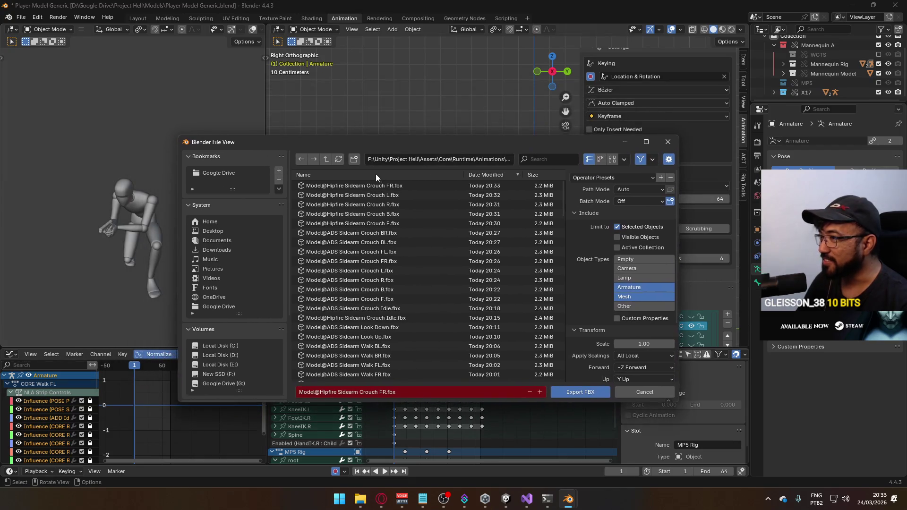
{"action": "left_click", "coordinate": [379, 183]}
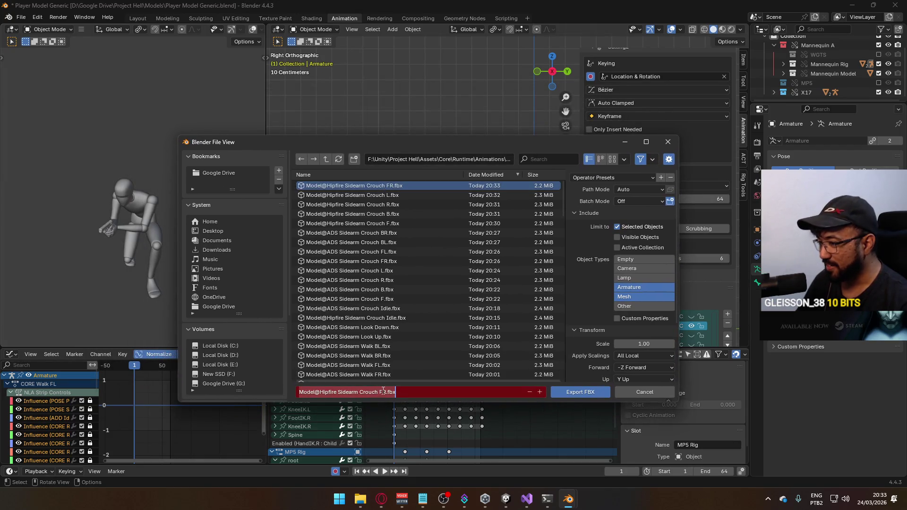
{"action": "left_click_drag", "start_coordinate": [515, 138], "coordinate": [390, 67]}
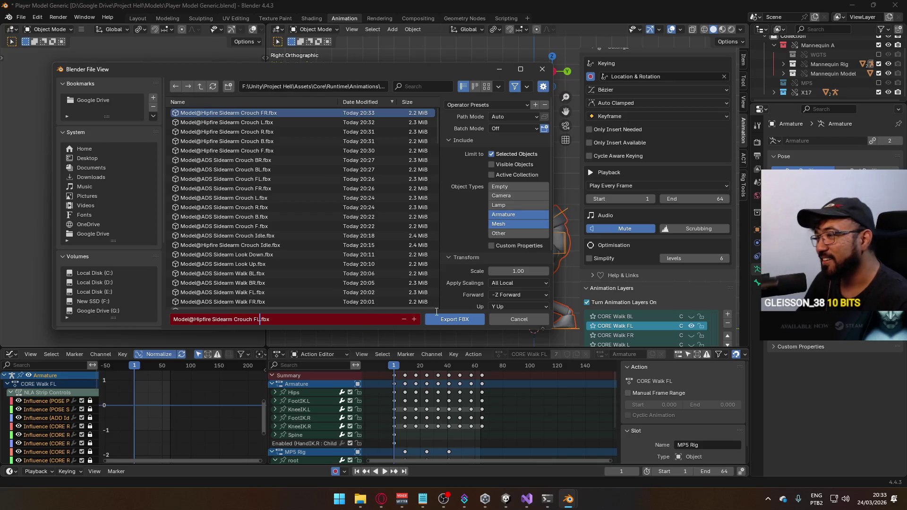
{"action": "left_click", "coordinate": [453, 319]}
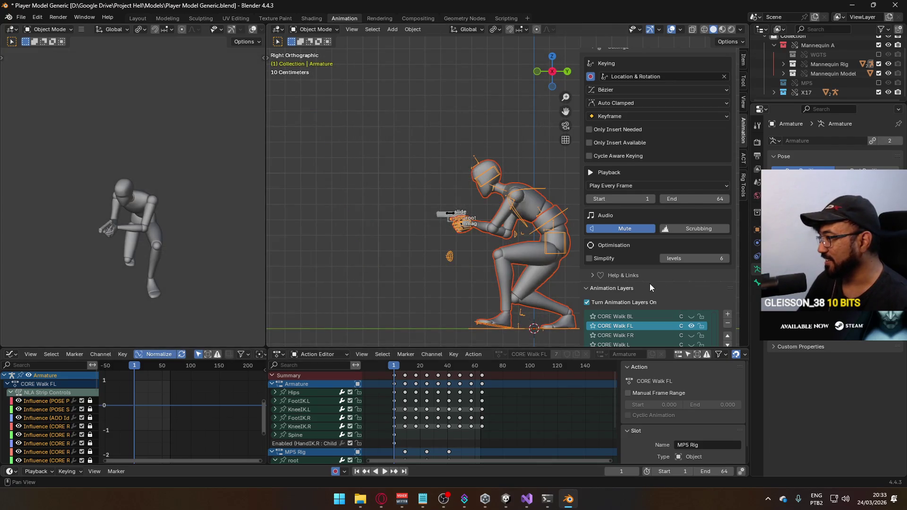
{"action": "scroll", "coordinate": [650, 283], "scroll_direction": "down", "scroll_amount": 1}
Step: Swap CORE Walk FL for CORE Walk BL on the Armature and the X17 Rig gun
{"action": "left_click", "coordinate": [690, 307]}
{"action": "left_click", "coordinate": [689, 298]}
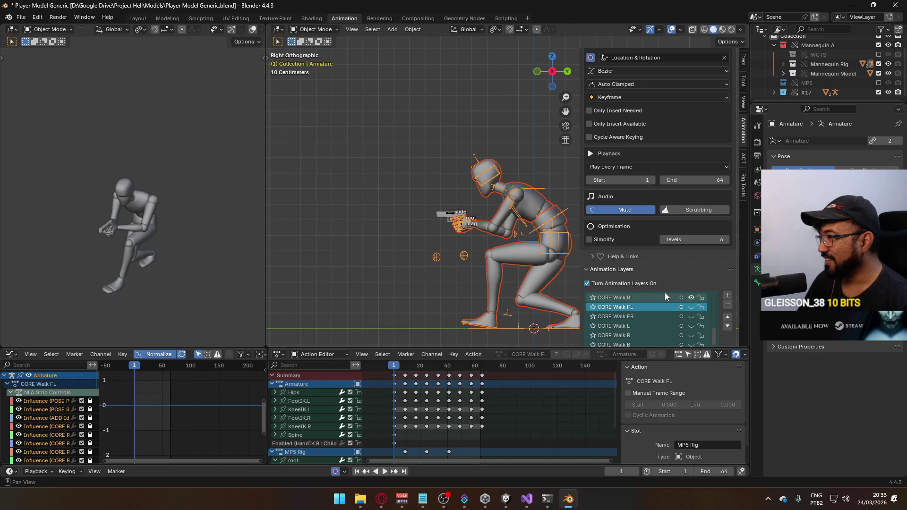
{"action": "left_click", "coordinate": [453, 215]}
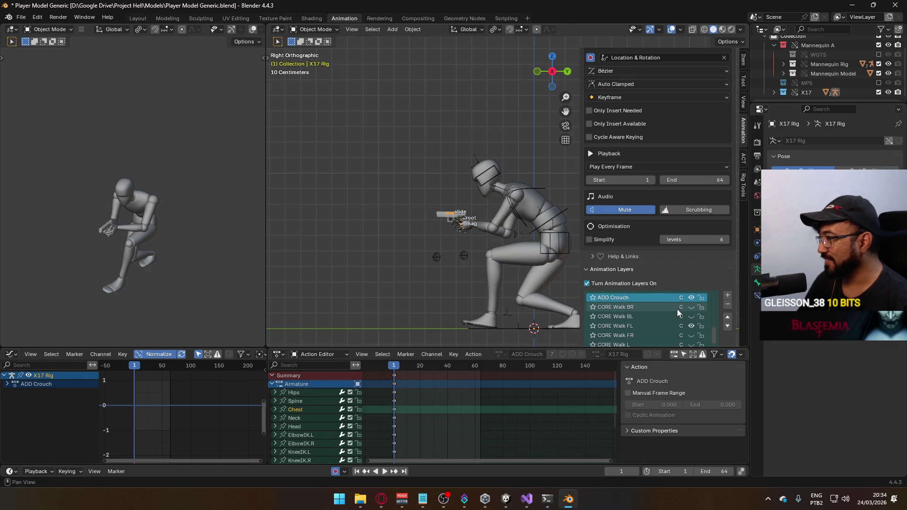
{"action": "left_click", "coordinate": [691, 329]}
{"action": "left_click", "coordinate": [691, 318]}
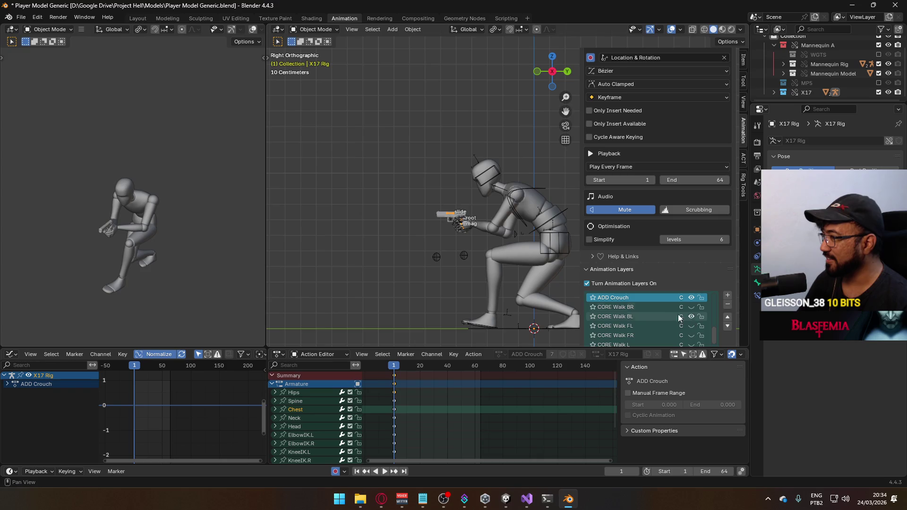
Step: Reselect the Armature together with the mannequin body meshes
{"action": "left_click", "coordinate": [502, 214]}
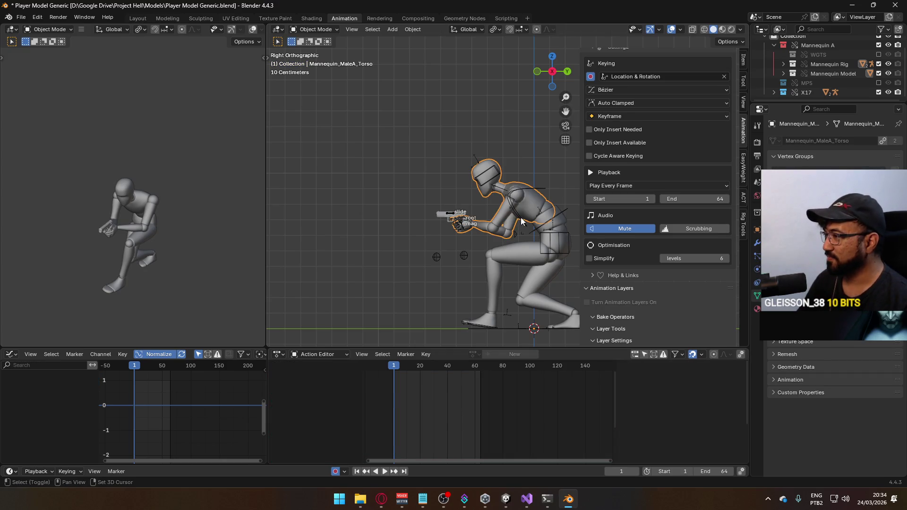
{"action": "left_click", "coordinate": [521, 221]}
{"action": "left_click", "coordinate": [521, 221], "text": "shift"}
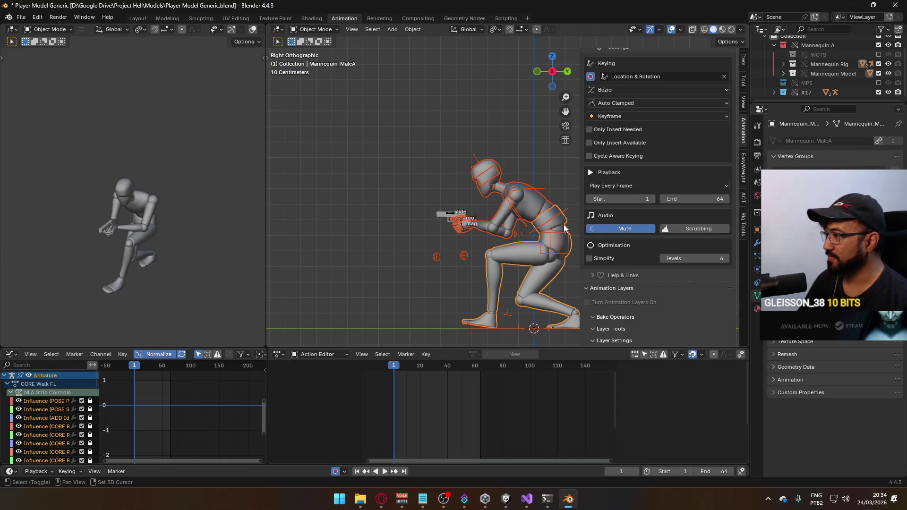
{"action": "left_click", "coordinate": [19, 20]}
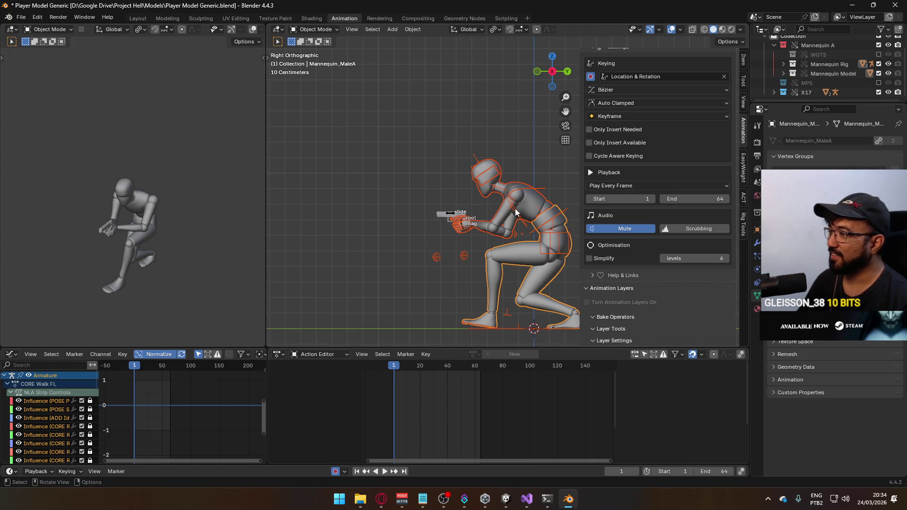
{"action": "left_click", "coordinate": [516, 213]}
{"action": "left_click", "coordinate": [550, 213], "text": "shift"}
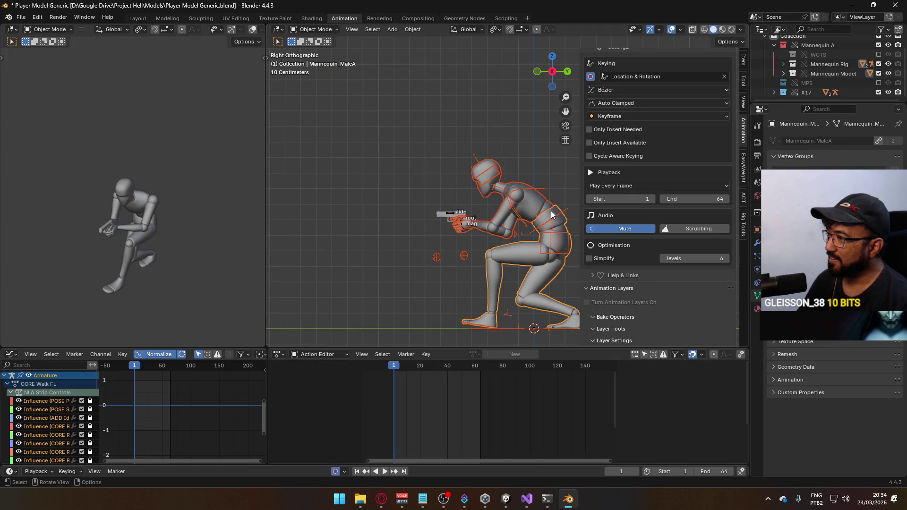
Step: Export the rig as FBX over the Model@Hipfire Sidearm Crouch FL file
{"action": "left_click", "coordinate": [21, 17]}
{"action": "mouse_move", "coordinate": [41, 162]}
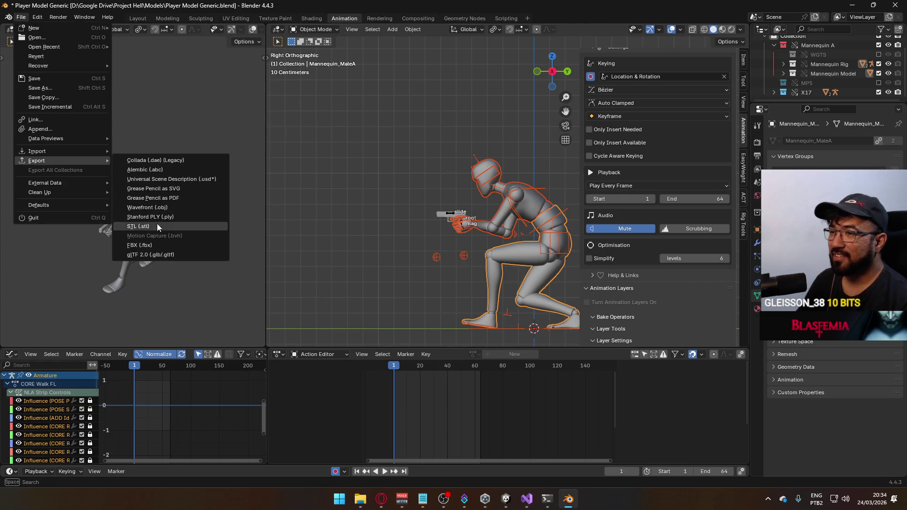
{"action": "left_click", "coordinate": [155, 244]}
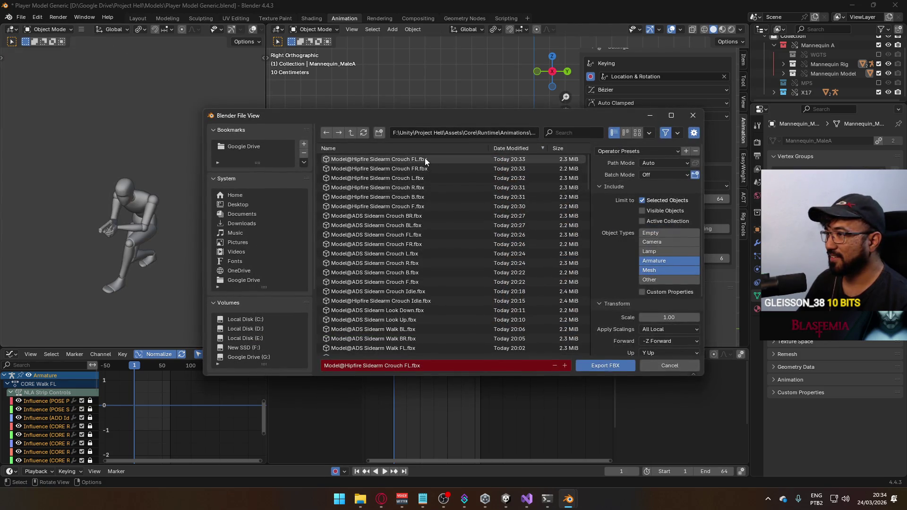
{"action": "left_click", "coordinate": [411, 159]}
{"action": "type", "text": "B"}
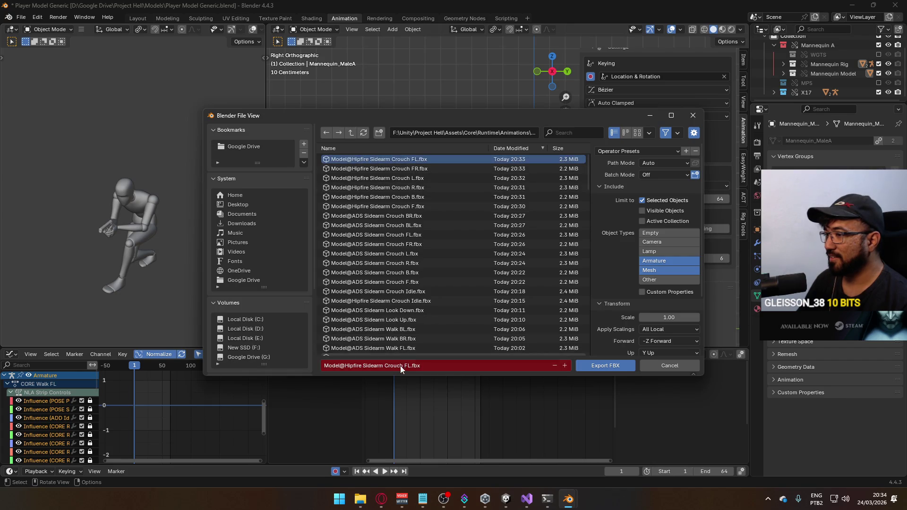
{"action": "left_click", "coordinate": [603, 364]}
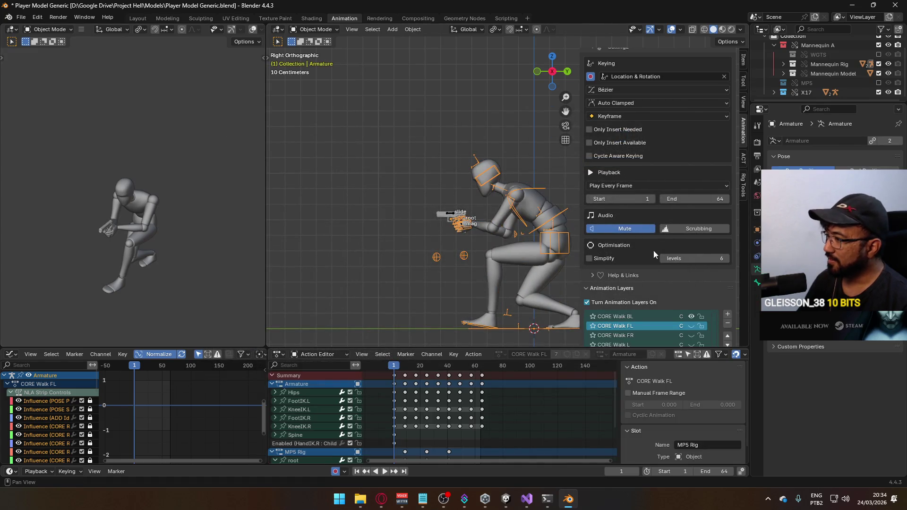
Step: Swap the CORE Walk BL layer for CORE Walk BR and reselect the armature
{"action": "left_click", "coordinate": [638, 315]}
{"action": "scroll", "coordinate": [639, 321], "scroll_direction": "up", "scroll_amount": 1}
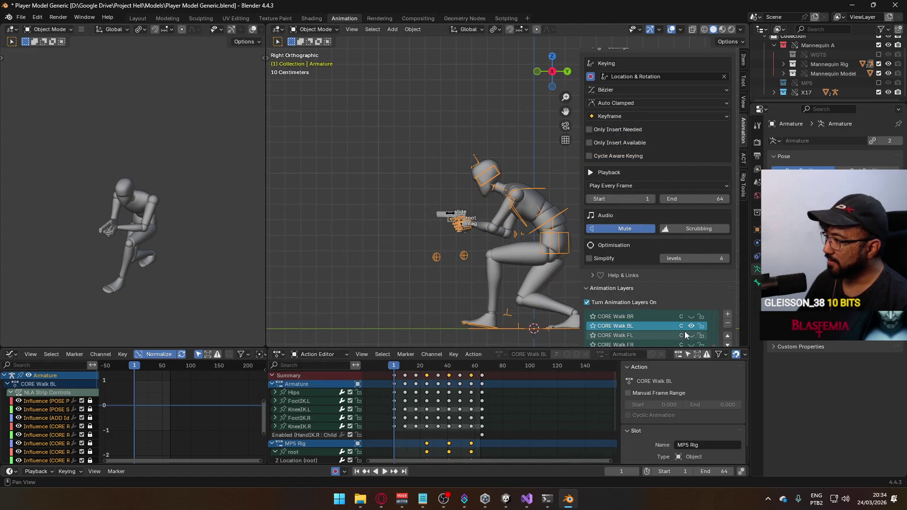
{"action": "left_click", "coordinate": [690, 325]}
{"action": "left_click", "coordinate": [692, 316]}
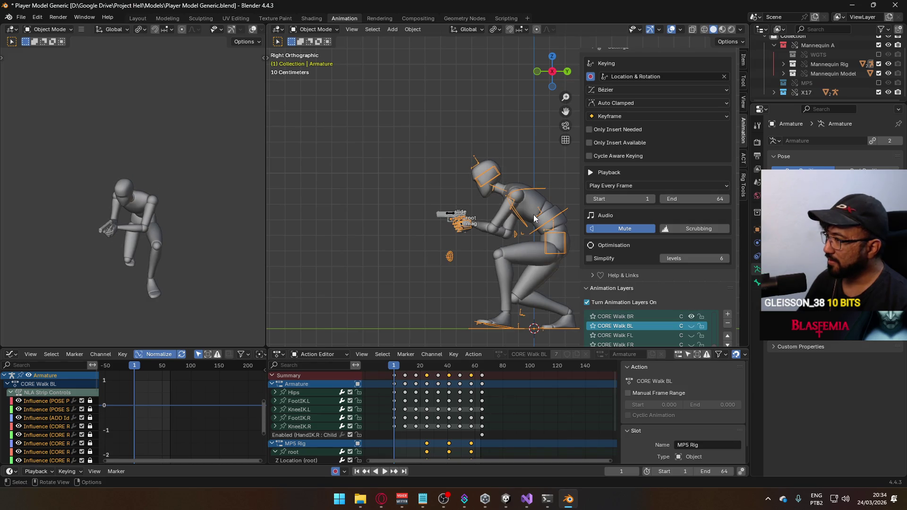
{"action": "left_click", "coordinate": [499, 215]}
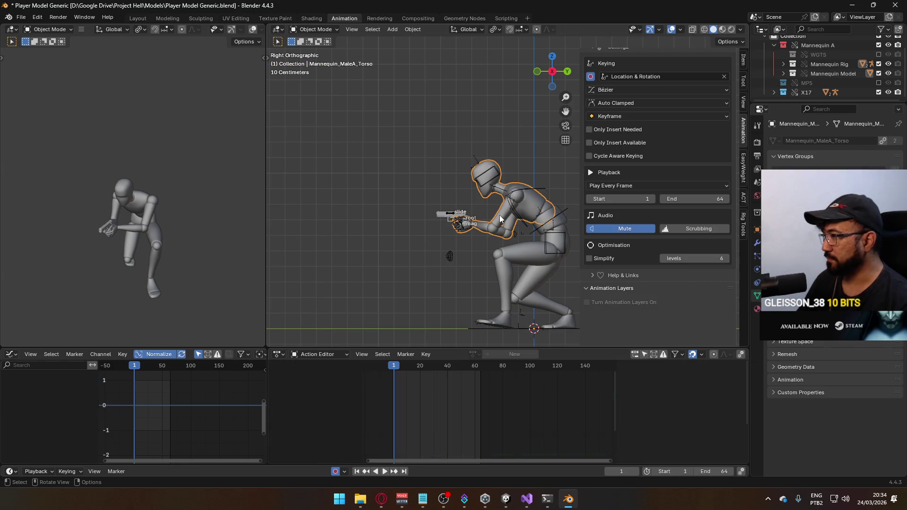
{"action": "left_click", "coordinate": [554, 218]}
Step: Export the rig as FBX named Model@Hipfire Sidearm Crouch BR.fbx
{"action": "left_click", "coordinate": [21, 17]}
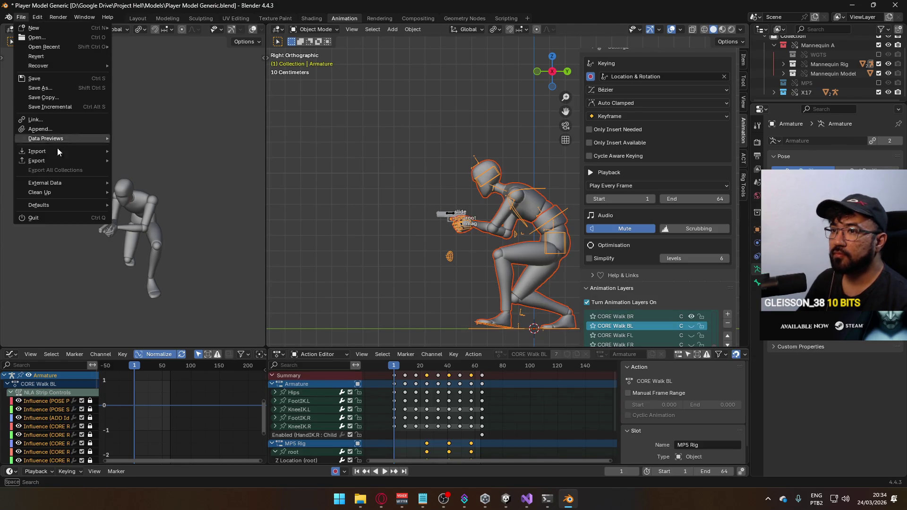
{"action": "mouse_move", "coordinate": [57, 160]}
{"action": "left_click", "coordinate": [156, 244]}
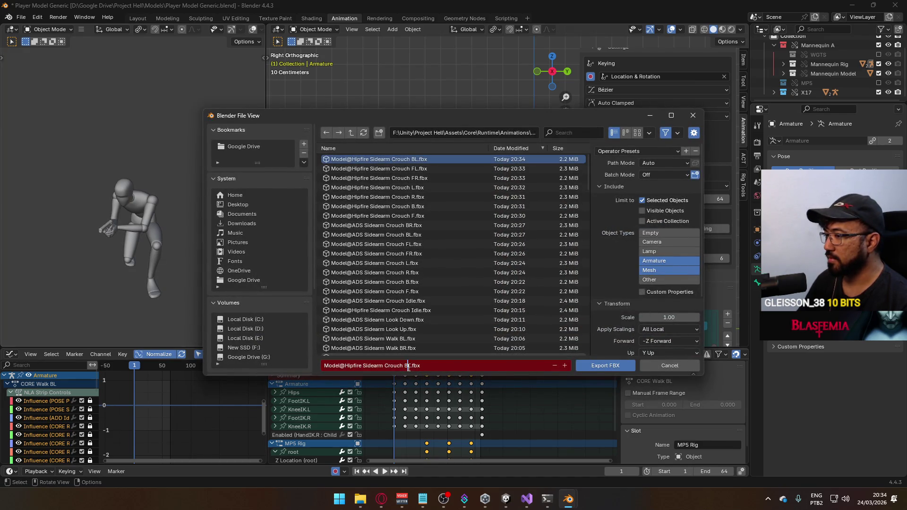
{"action": "type", "text": "R"}
{"action": "left_click", "coordinate": [606, 366]}
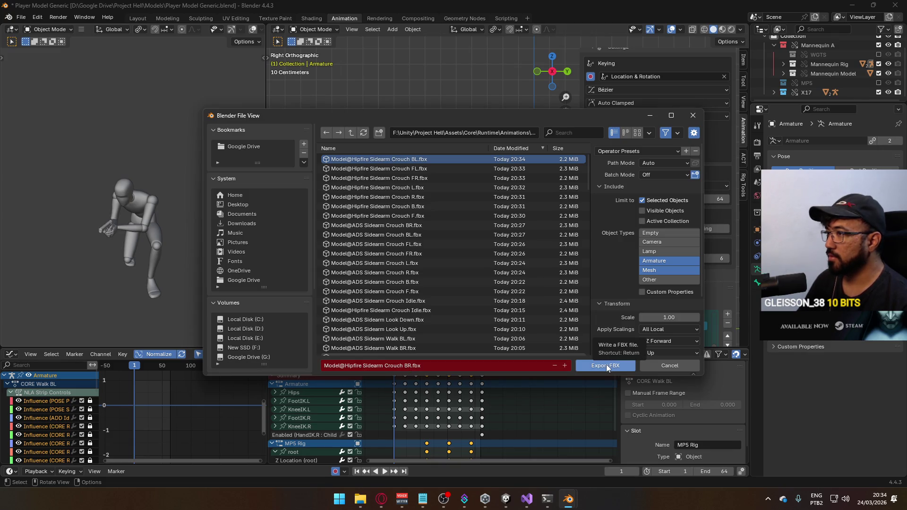
{"action": "left_click", "coordinate": [605, 364]}
Step: Play back the animation to check the pose, then switch to Unity
{"action": "key", "text": "space"}
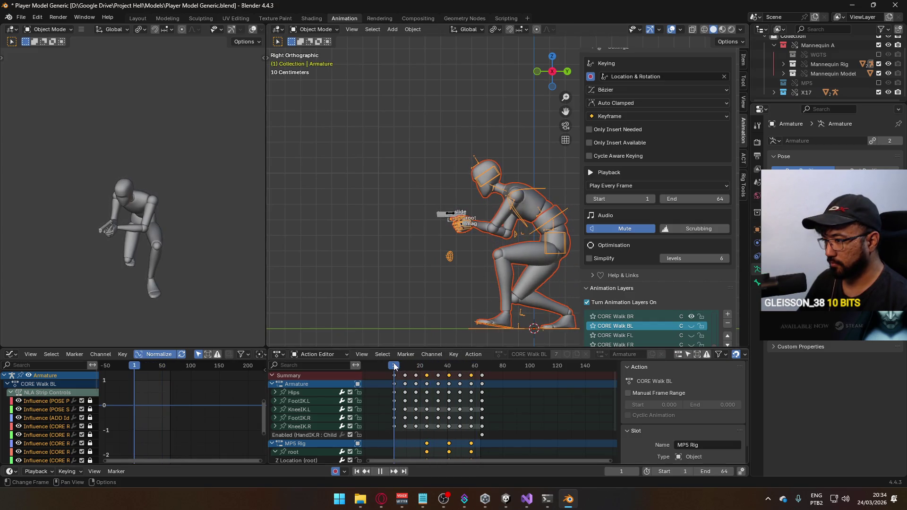
{"action": "key", "text": "Escape"}
{"action": "key", "text": "alt+Tab"}
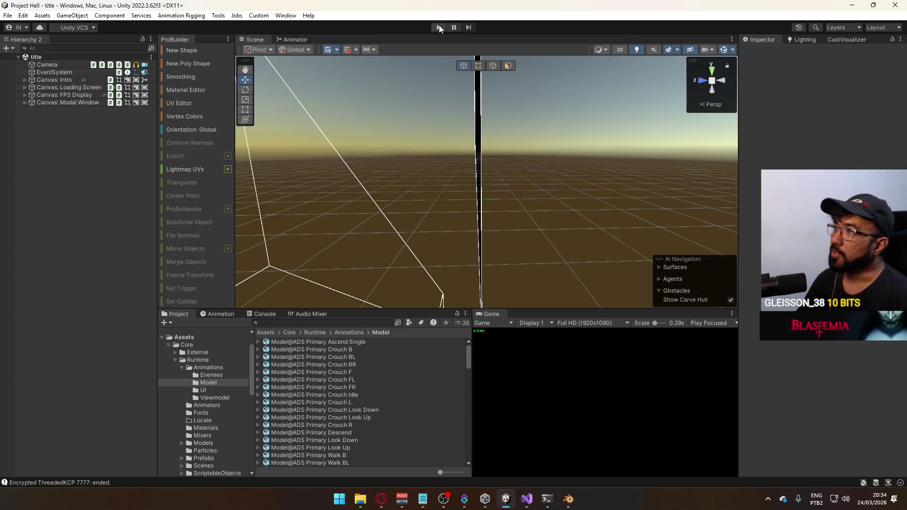
Step: Enter play mode and host a session in the dev scene
{"action": "left_click", "coordinate": [439, 27]}
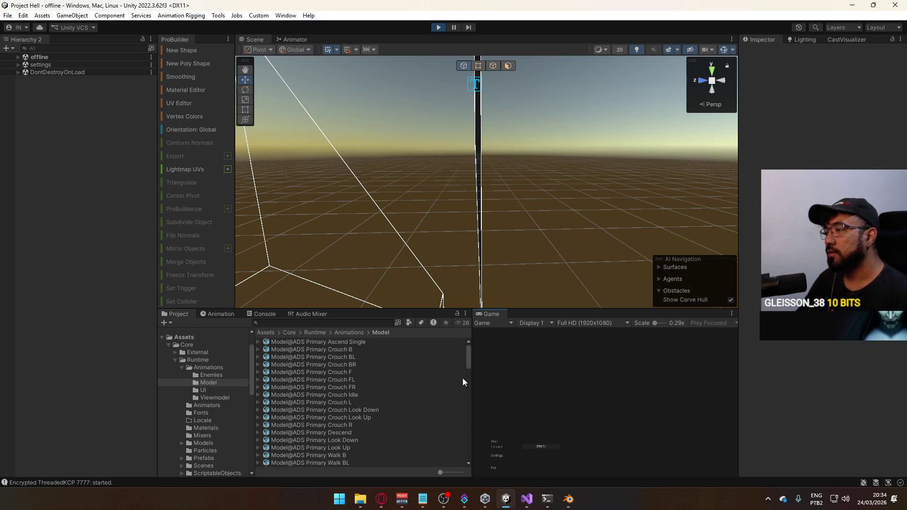
{"action": "left_click", "coordinate": [499, 440]}
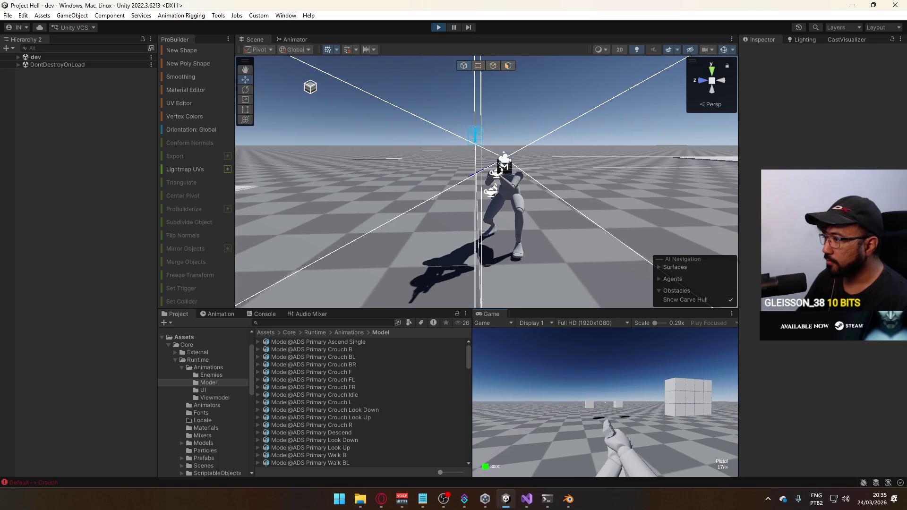
{"action": "key", "text": "super"}
{"action": "left_click", "coordinate": [654, 430]}
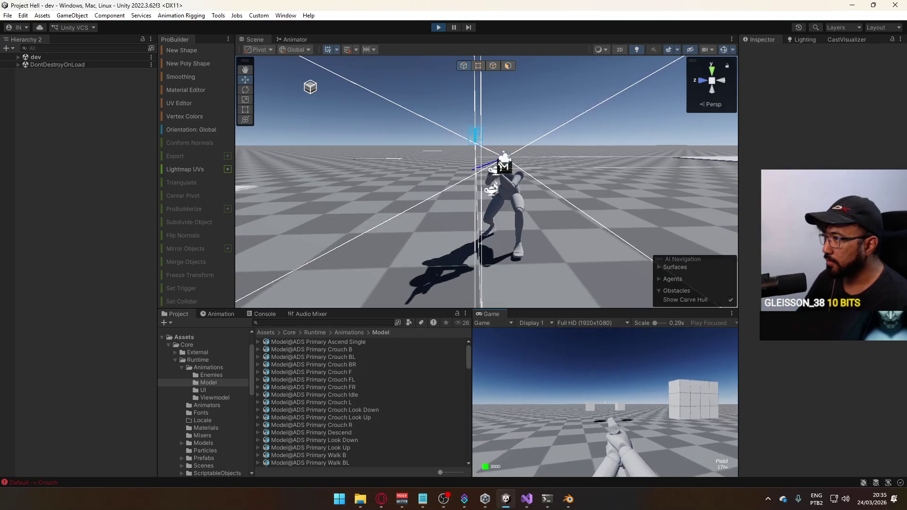
Step: Walk the crouching character with A and W toward the cubes, looking around
{"action": "key", "text": "a"}
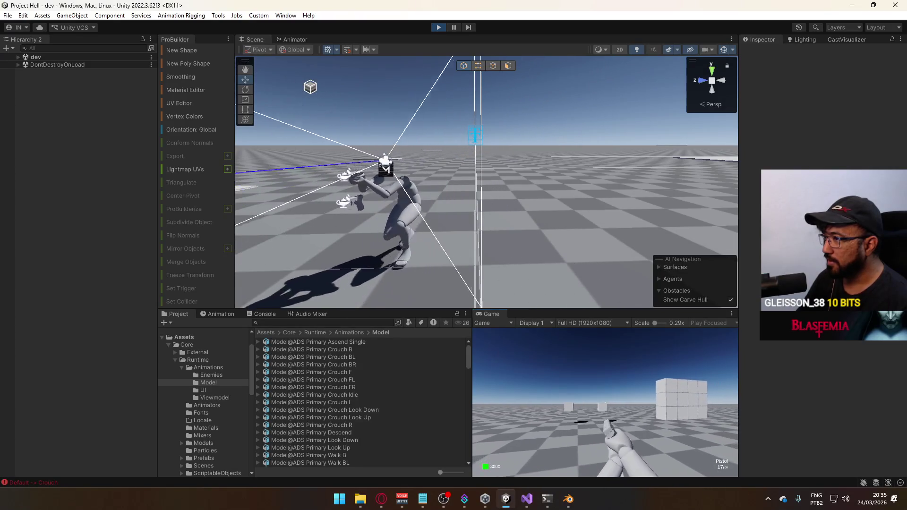
{"action": "key", "text": "w"}
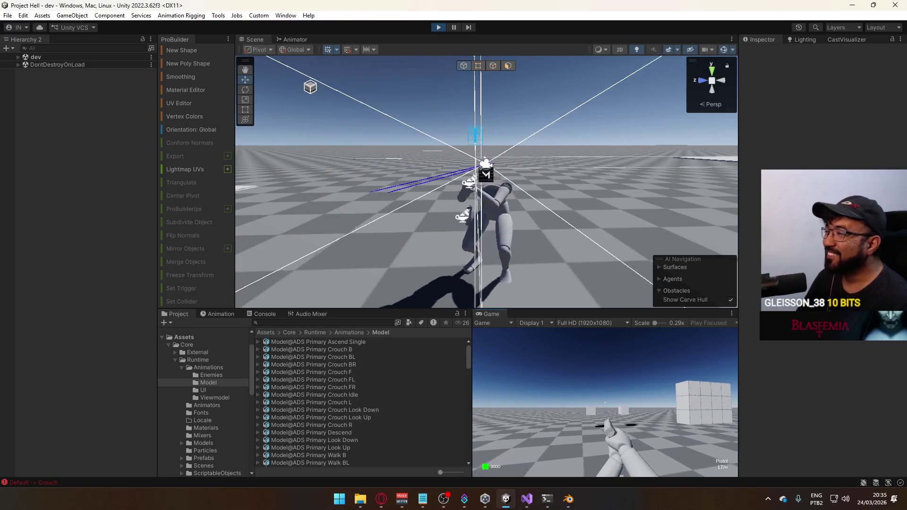
{"action": "key", "text": "w"}
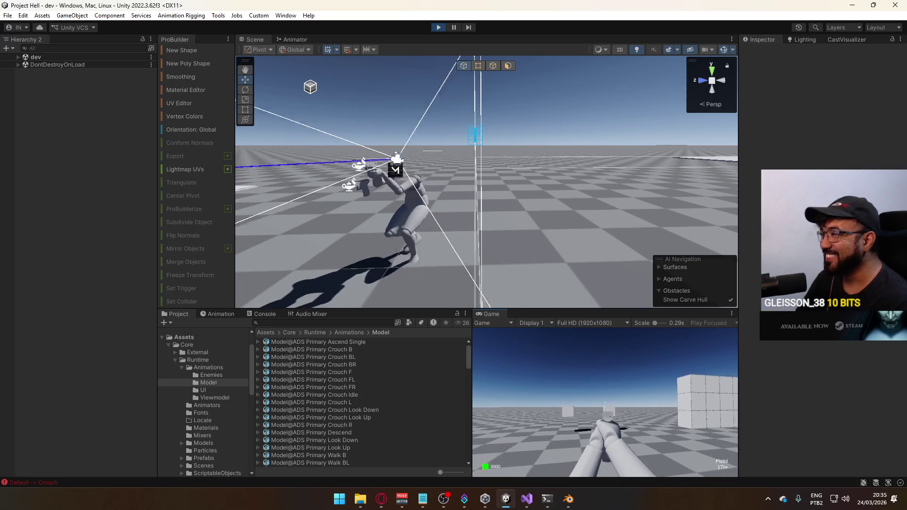
{"action": "key", "text": "w"}
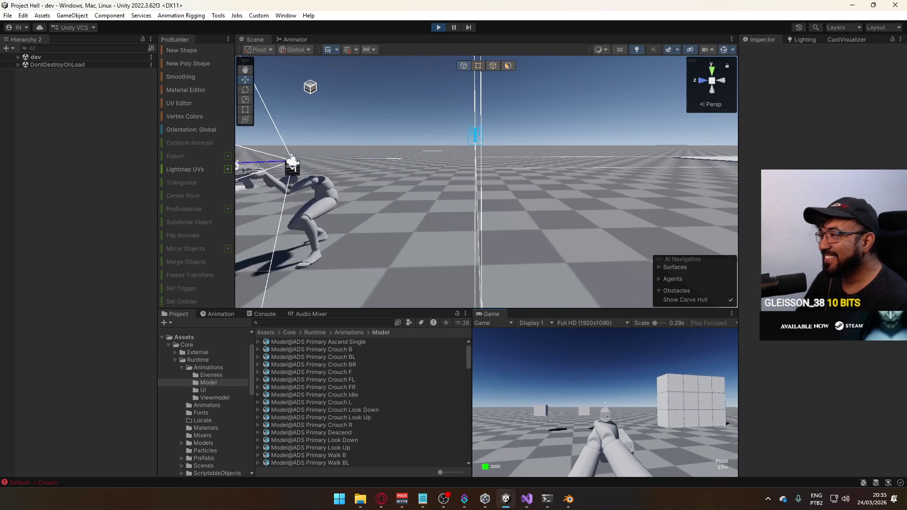
{"action": "key", "text": "w"}
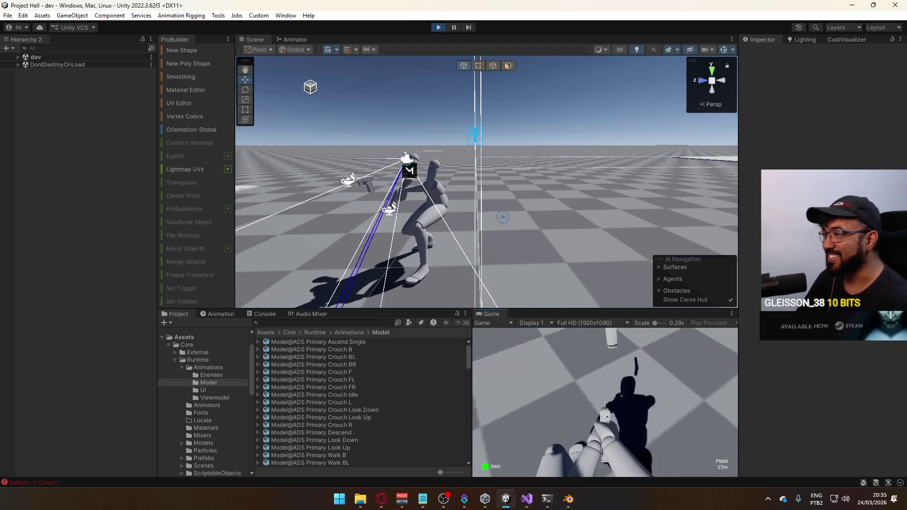
Step: Check the character's shadow, stop play mode and return to Blender
{"action": "key", "text": "w"}
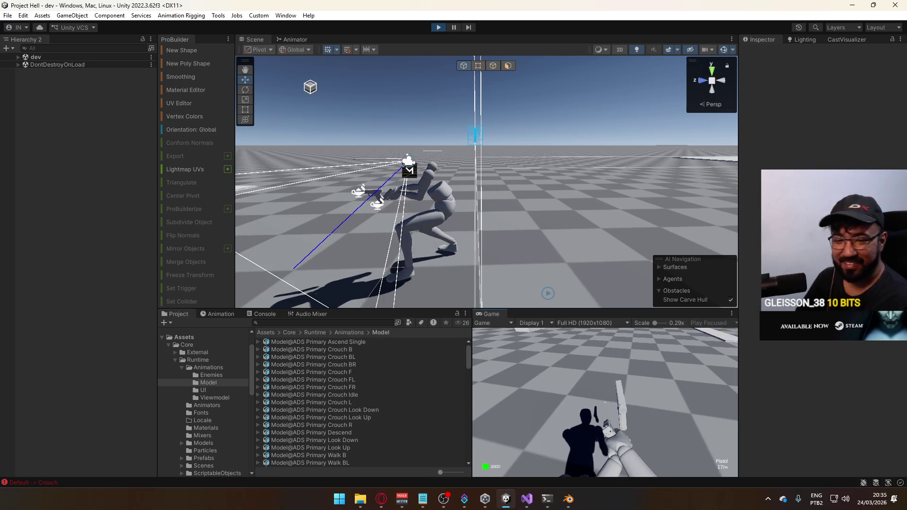
{"action": "key", "text": "super"}
{"action": "key", "text": "super"}
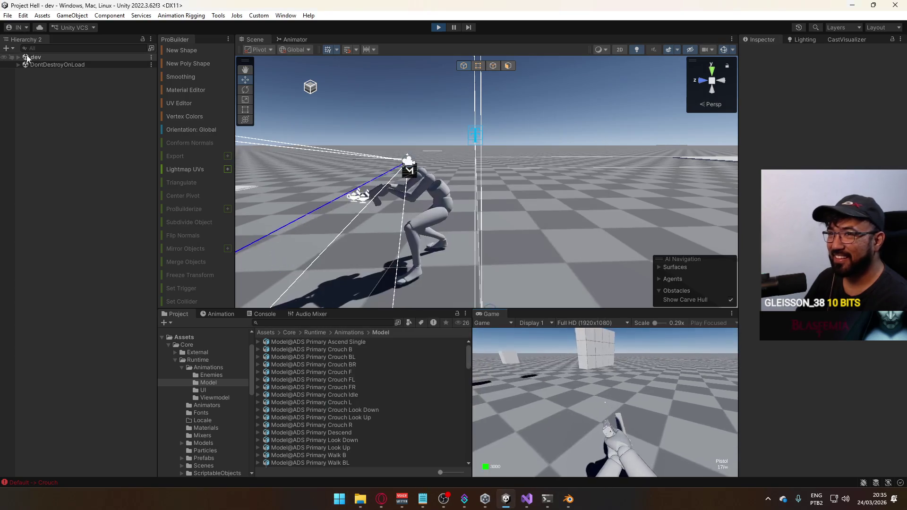
{"action": "left_click", "coordinate": [439, 27]}
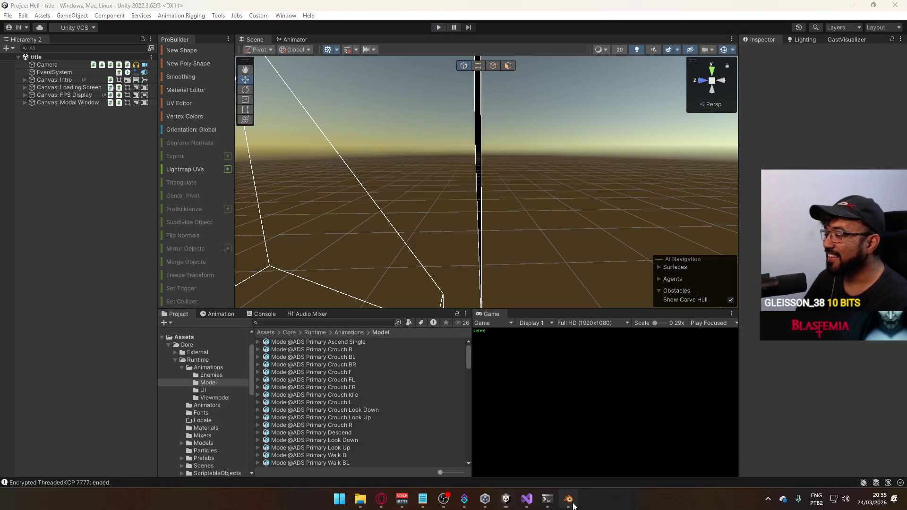
{"action": "left_click", "coordinate": [572, 504]}
Step: On the Armature, enable CORE Walk BR, select ADD Crouch, and turn on ADD Look Up
{"action": "scroll", "coordinate": [647, 189], "scroll_direction": "down", "scroll_amount": 4}
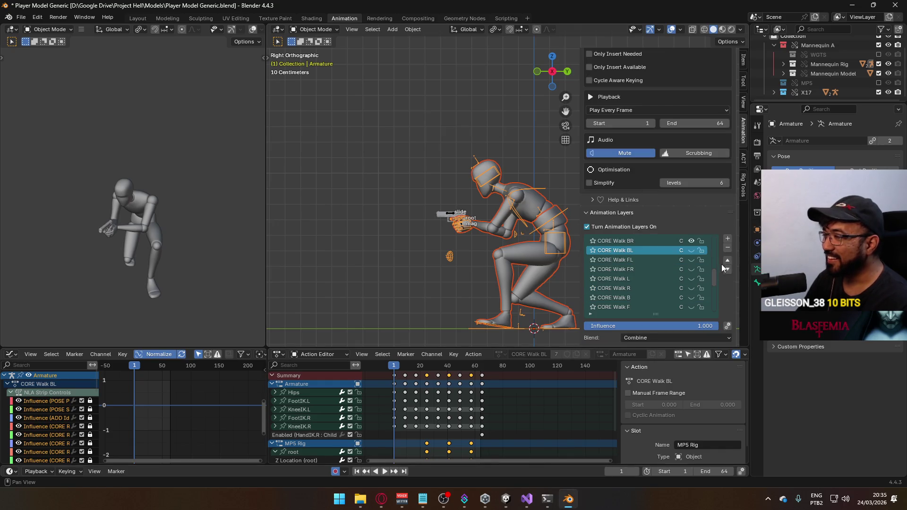
{"action": "left_click", "coordinate": [689, 246]}
{"action": "scroll", "coordinate": [706, 284], "scroll_direction": "down", "scroll_amount": 5}
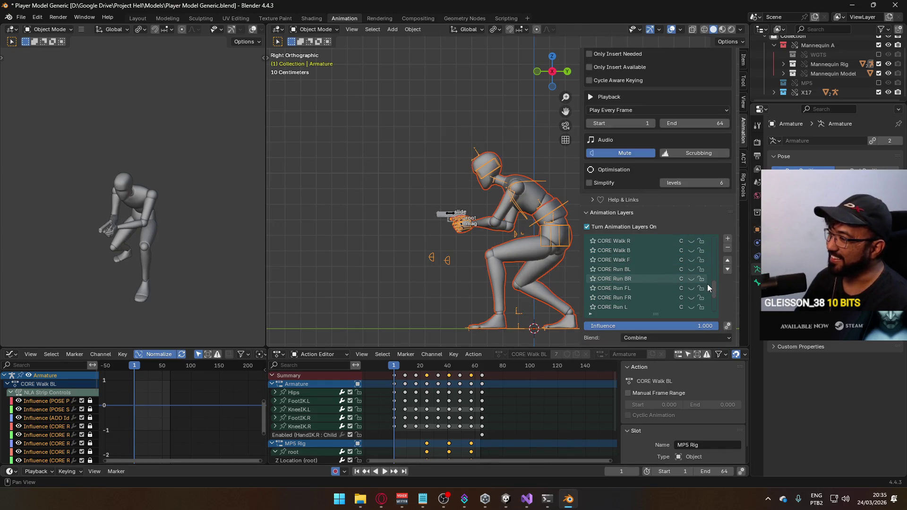
{"action": "scroll", "coordinate": [707, 285], "scroll_direction": "down", "scroll_amount": 6}
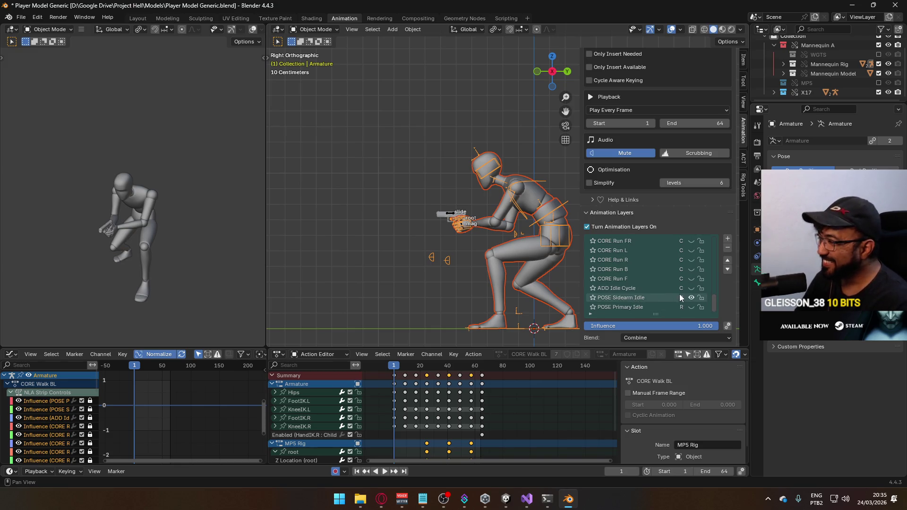
{"action": "scroll", "coordinate": [670, 287], "scroll_direction": "up", "scroll_amount": 14}
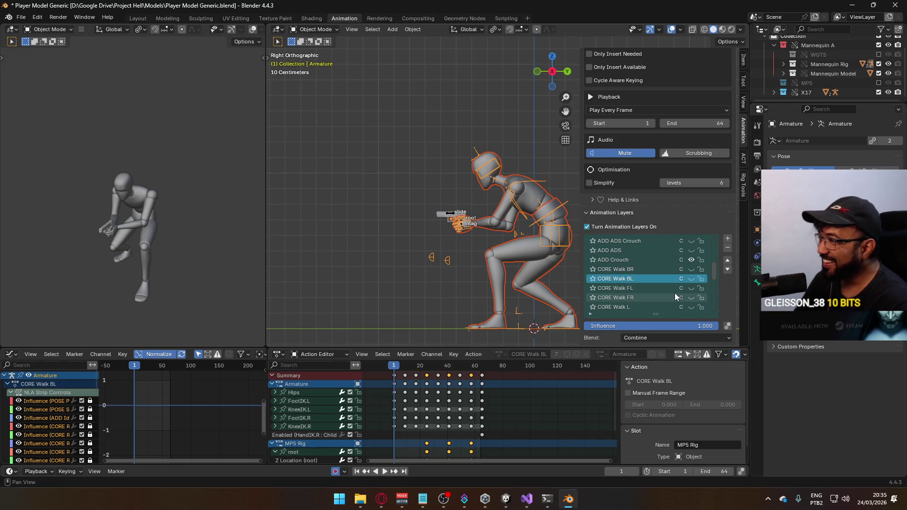
{"action": "left_click", "coordinate": [614, 260]}
{"action": "scroll", "coordinate": [653, 273], "scroll_direction": "up", "scroll_amount": 2}
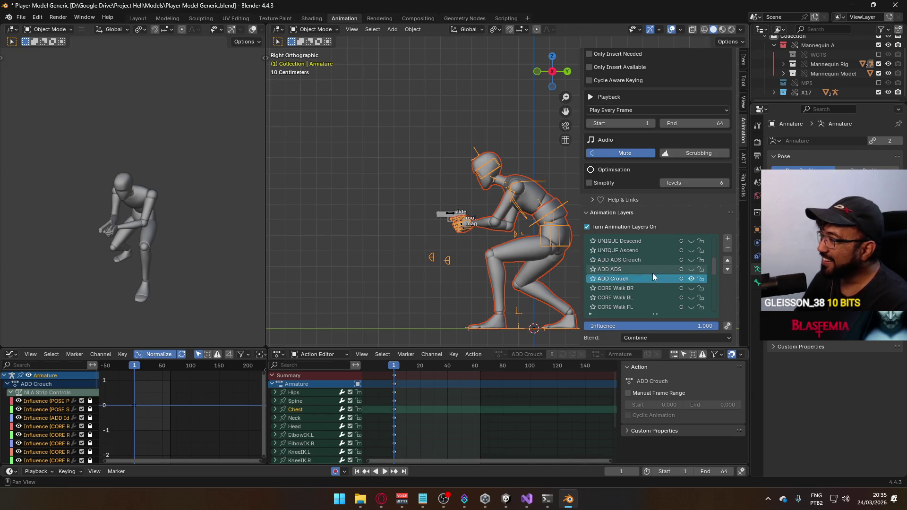
{"action": "scroll", "coordinate": [654, 274], "scroll_direction": "up", "scroll_amount": 10}
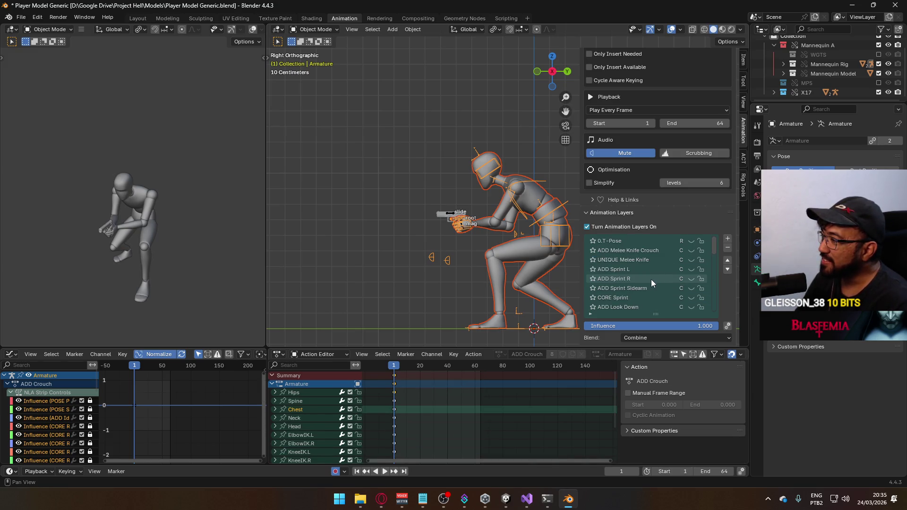
{"action": "scroll", "coordinate": [623, 290], "scroll_direction": "down", "scroll_amount": 2}
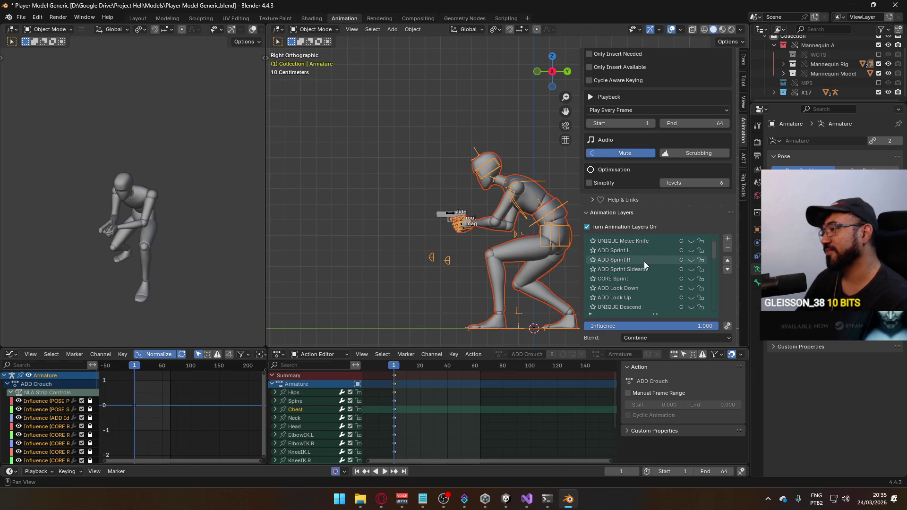
{"action": "left_click", "coordinate": [691, 297]}
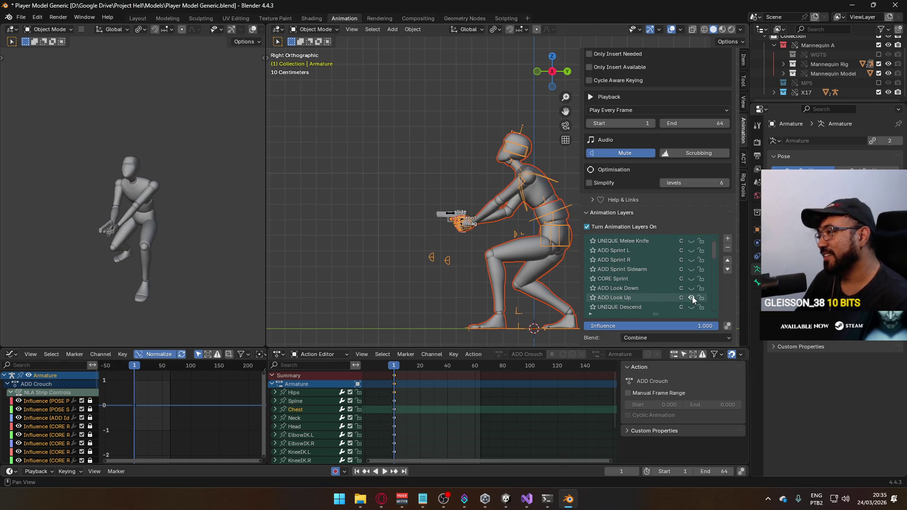
Step: On the X17 Rig, show ADD ADS Crouch Look Up instead of ADD ADS Look Up and make it active
{"action": "left_click", "coordinate": [448, 214]}
{"action": "scroll", "coordinate": [689, 289], "scroll_direction": "up", "scroll_amount": 6}
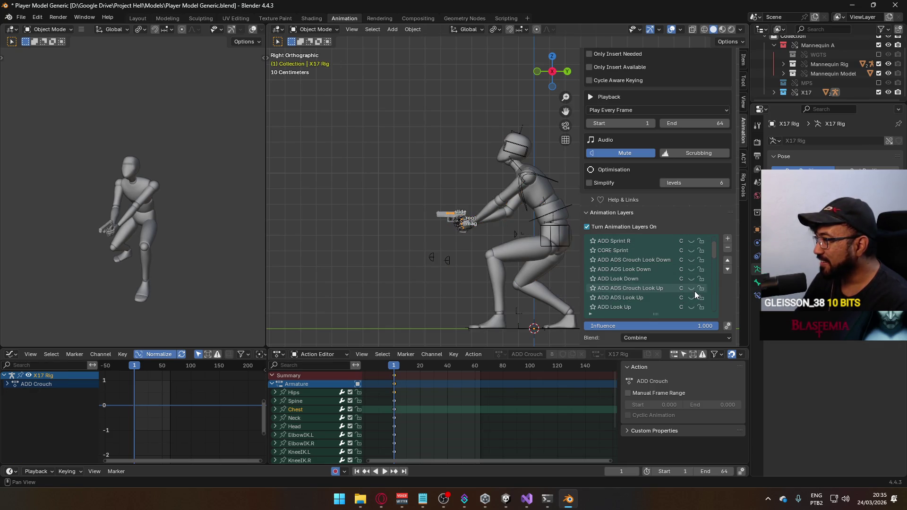
{"action": "left_click", "coordinate": [686, 298]}
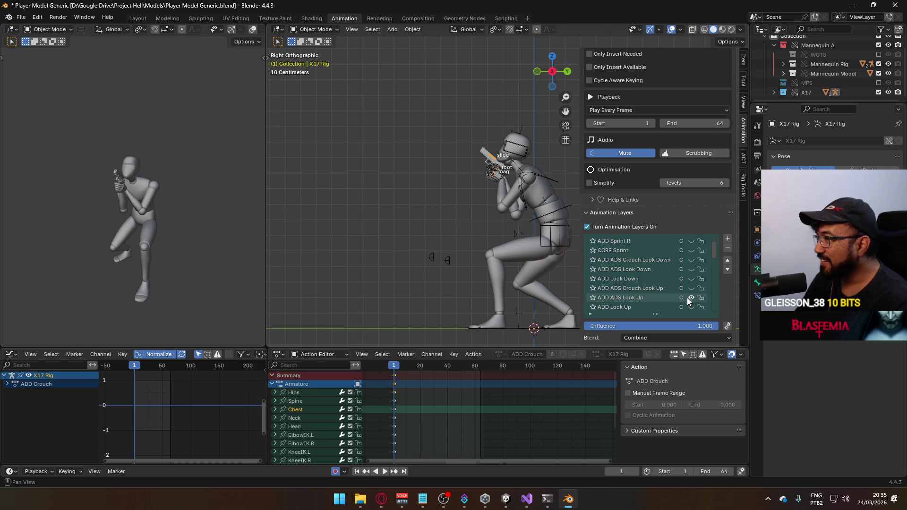
{"action": "left_click", "coordinate": [687, 297]}
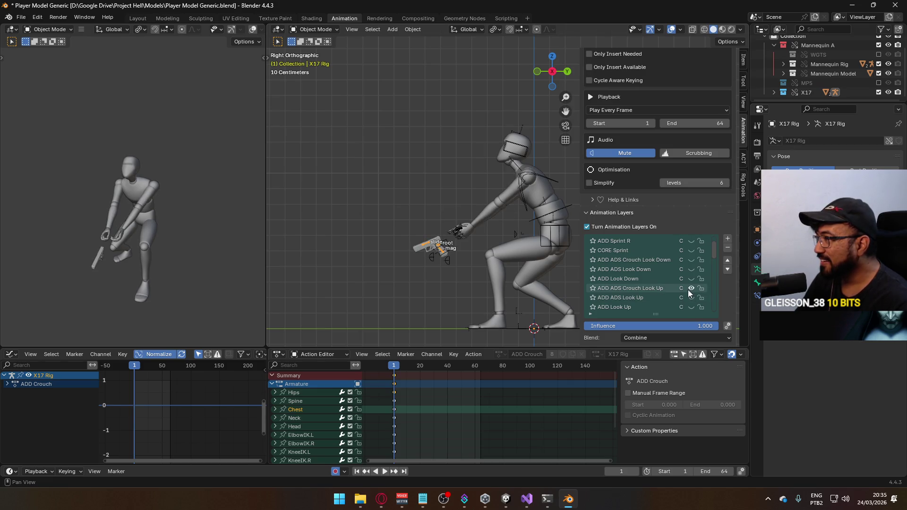
{"action": "left_click", "coordinate": [688, 290]}
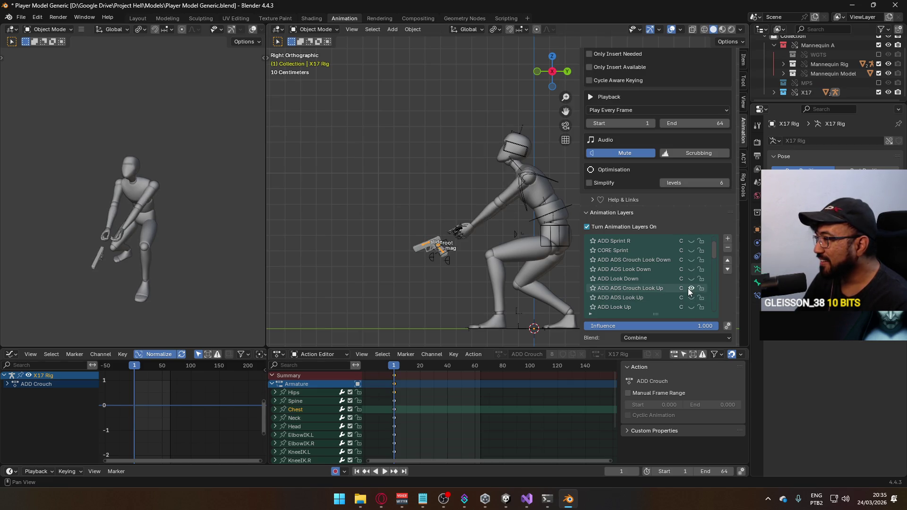
{"action": "left_click", "coordinate": [640, 290]}
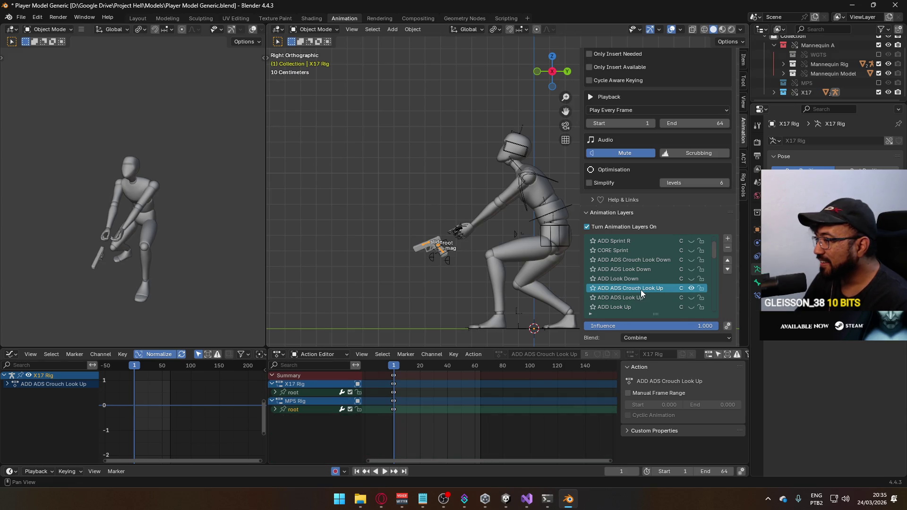
Step: On the X17 Rig, mute ADD ADS Crouch Look Up and make ADD Look Up the active layer
{"action": "left_click", "coordinate": [690, 289]}
{"action": "left_click", "coordinate": [691, 288]}
{"action": "left_click", "coordinate": [691, 288]}
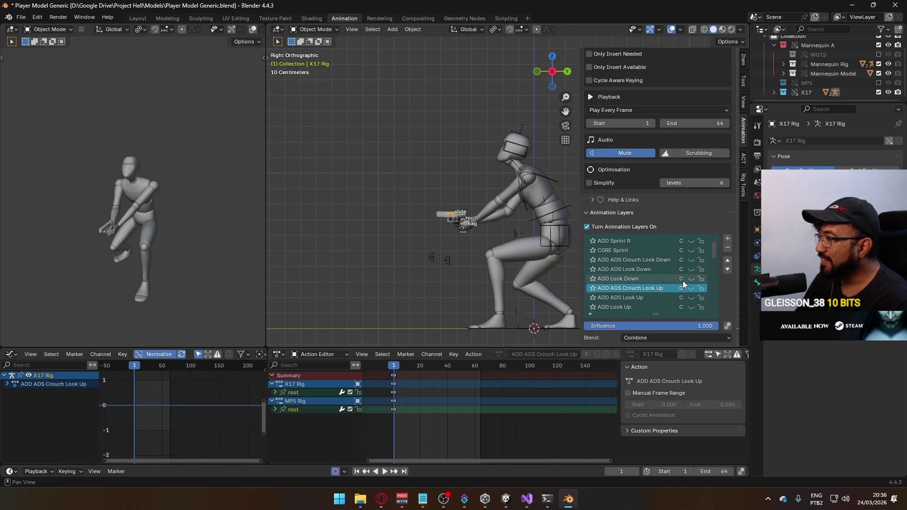
{"action": "scroll", "coordinate": [681, 280], "scroll_direction": "down", "scroll_amount": 1}
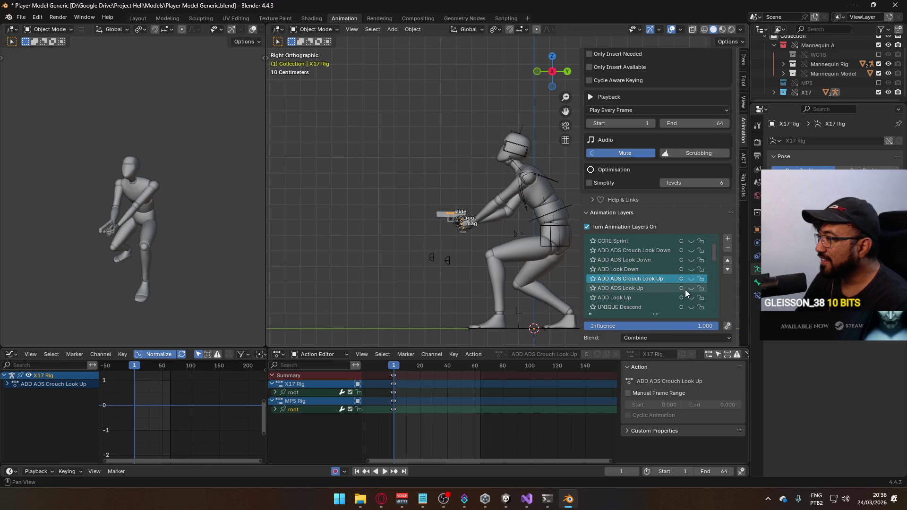
{"action": "left_click", "coordinate": [693, 297]}
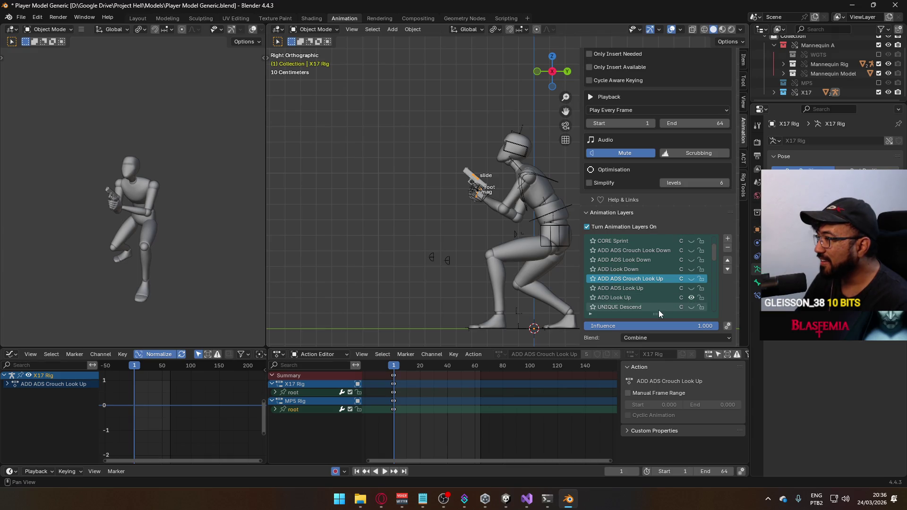
{"action": "left_click", "coordinate": [690, 278]}
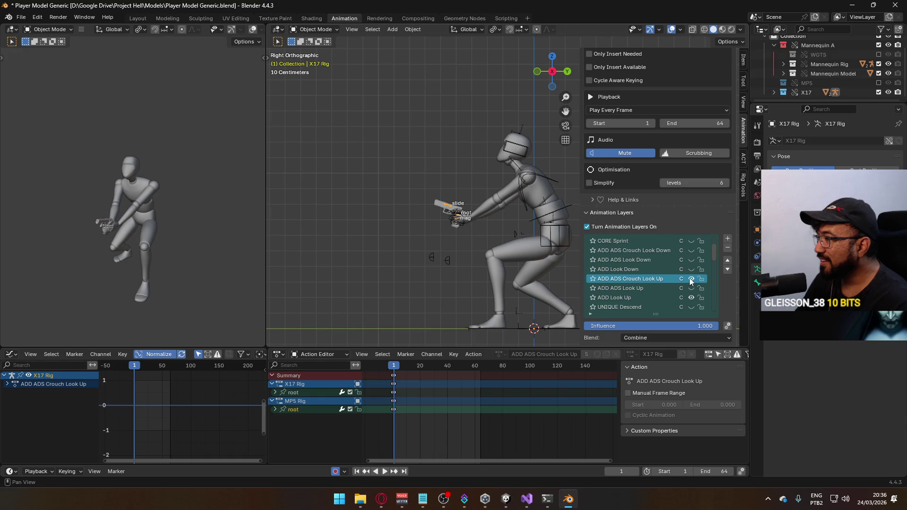
{"action": "left_click", "coordinate": [690, 278]}
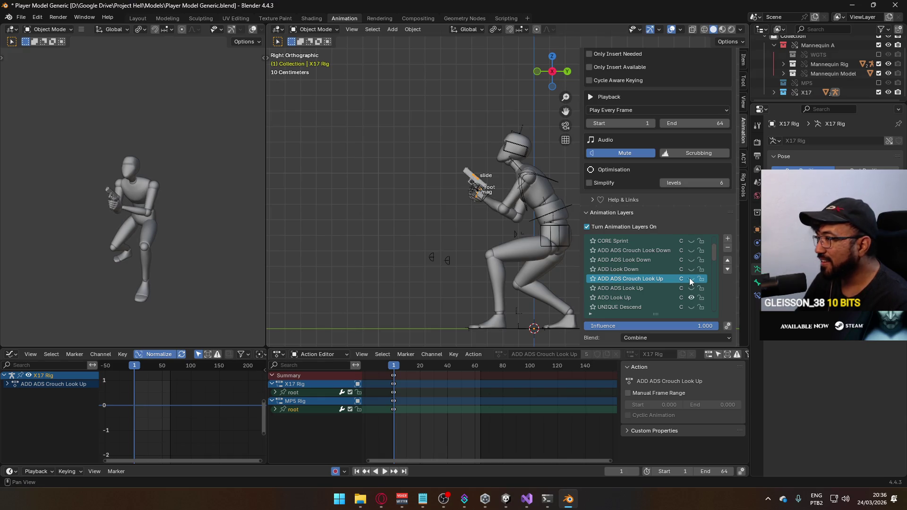
{"action": "scroll", "coordinate": [644, 288], "scroll_direction": "down", "scroll_amount": 1}
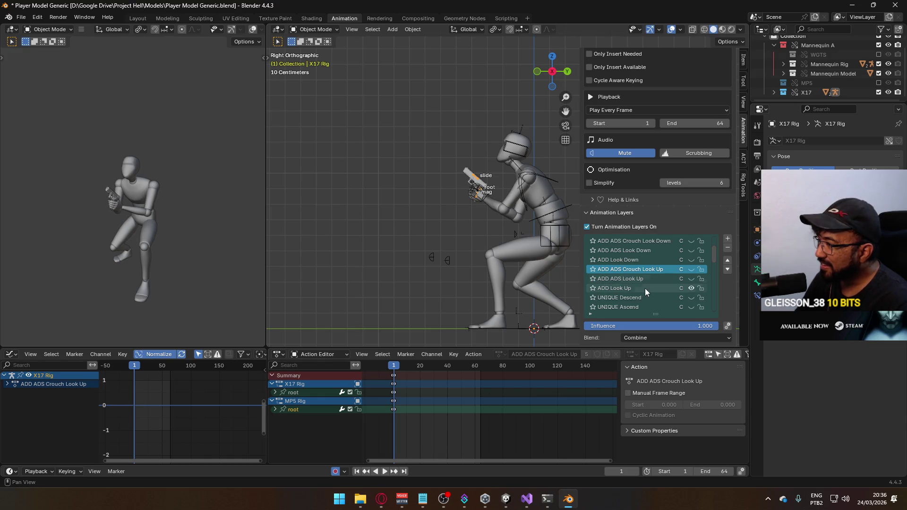
{"action": "left_click", "coordinate": [641, 288]}
Step: Reselect the Armature rig in the viewport for export
{"action": "left_click", "coordinate": [525, 180]}
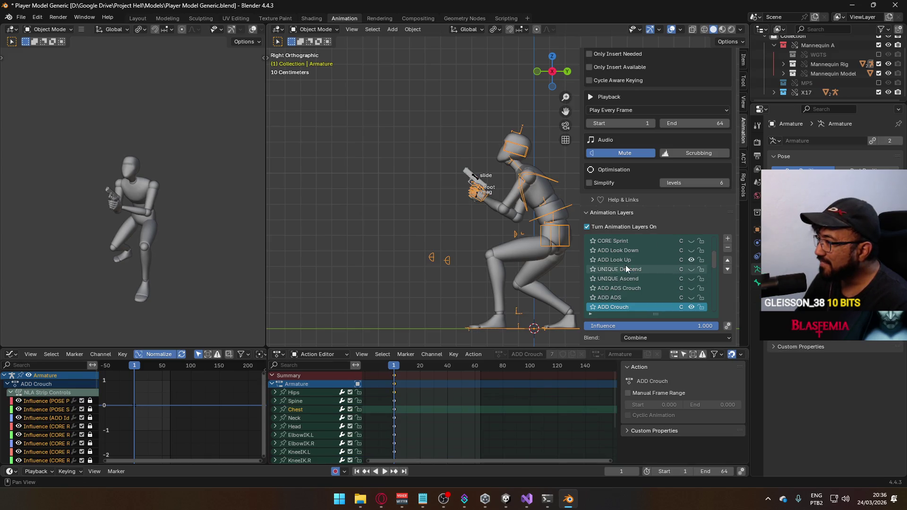
{"action": "left_click", "coordinate": [521, 198]}
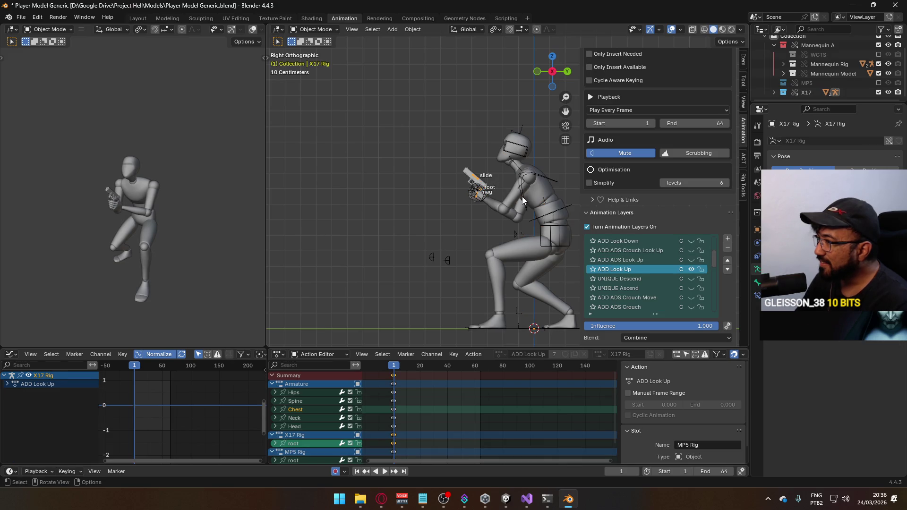
{"action": "left_click", "coordinate": [553, 204]}
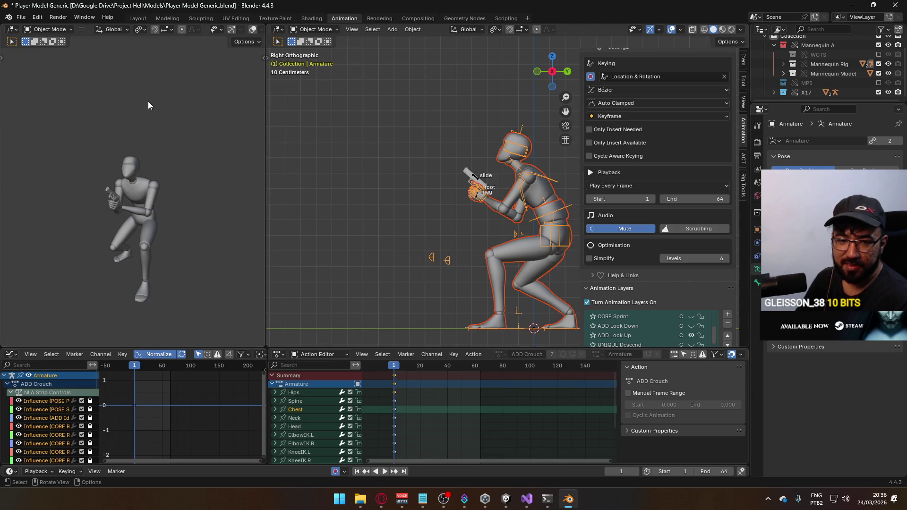
{"action": "left_click", "coordinate": [20, 17]}
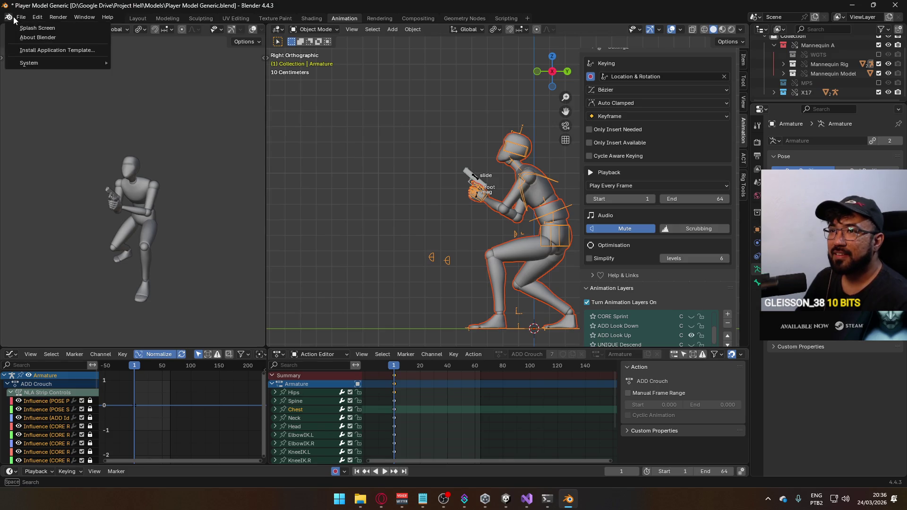
Step: Filter the FBX file list by 'hipfire sid c' and overwrite Model@Hipfire Sidearm Crouch Look Up.fbx
{"action": "mouse_move", "coordinate": [81, 163]}
{"action": "left_click", "coordinate": [185, 245]}
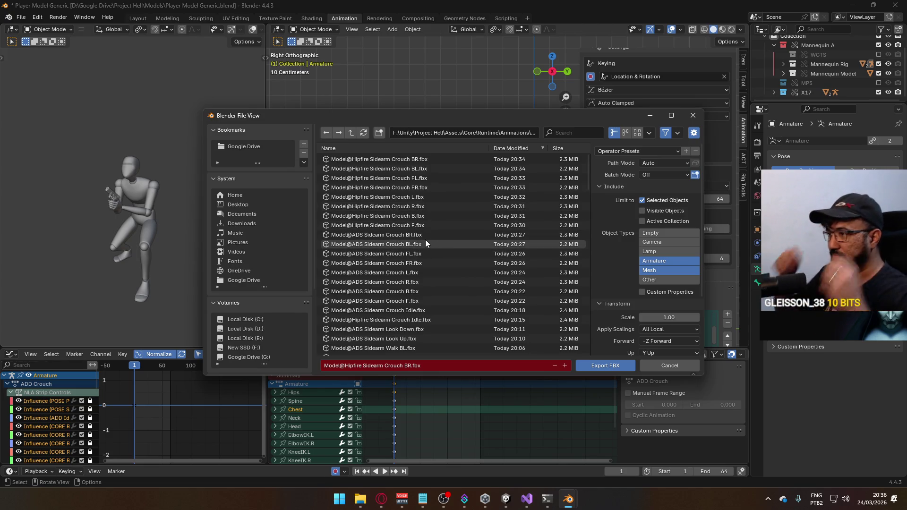
{"action": "left_click", "coordinate": [570, 135]}
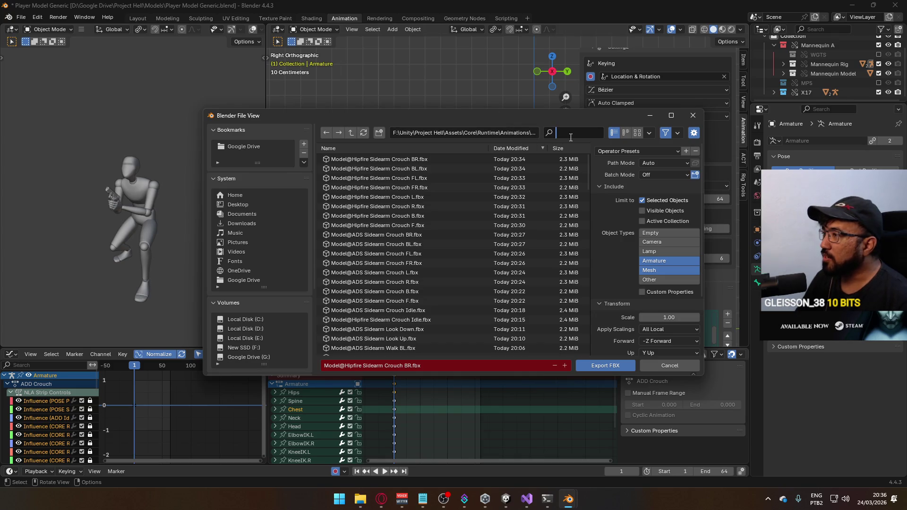
{"action": "type", "text": "hip"}
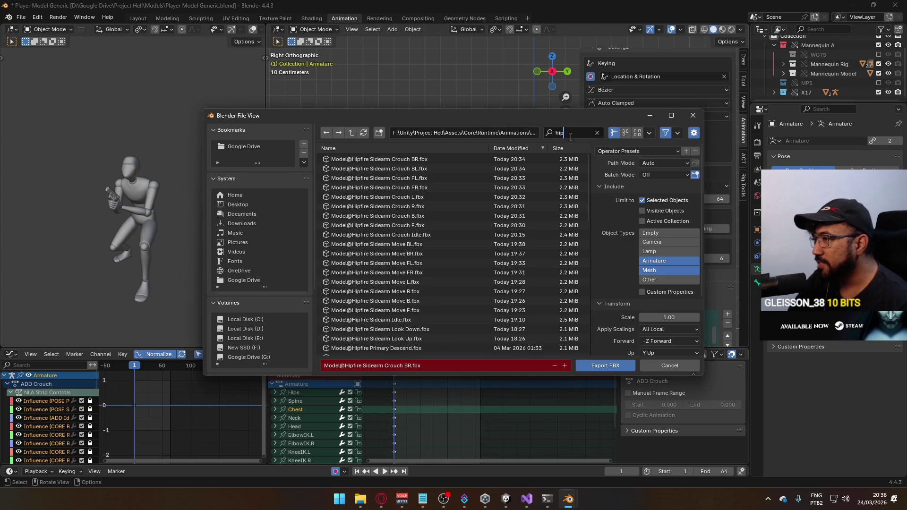
{"action": "type", "text": "fire sidearm"}
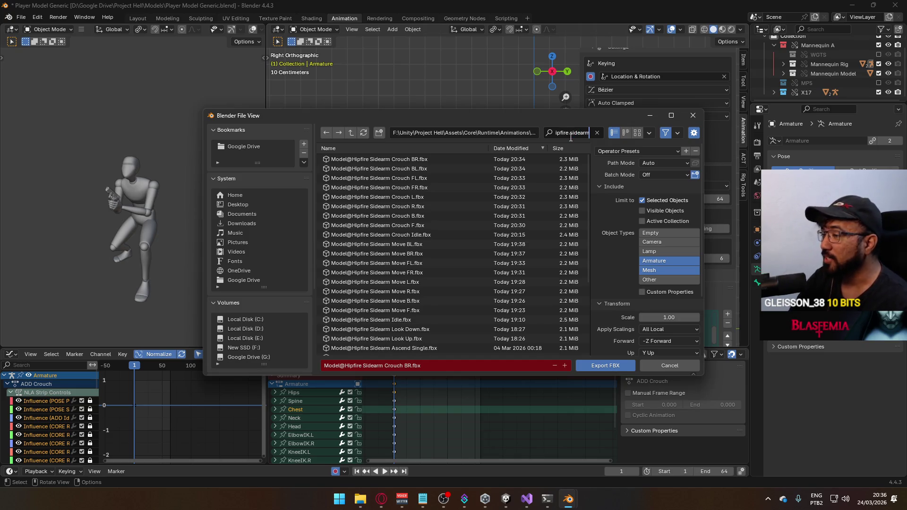
{"action": "type", "text": " crouch"}
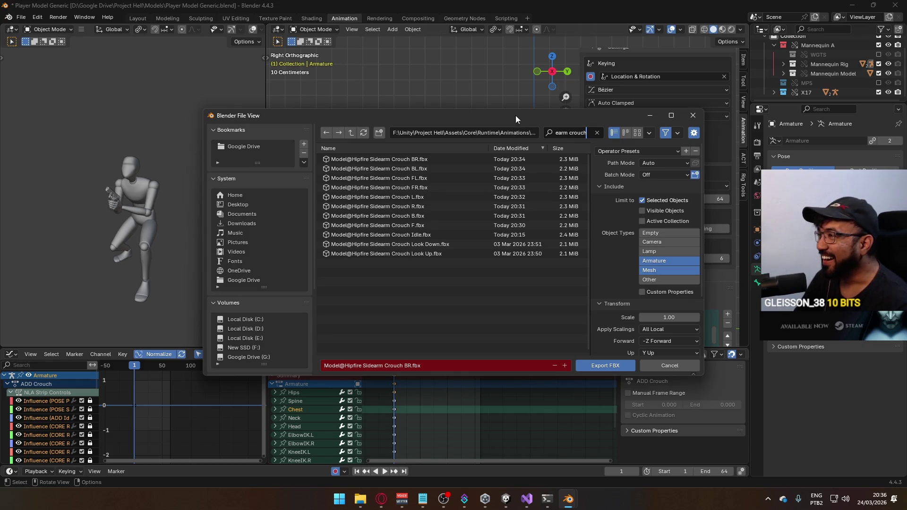
{"action": "double_click", "coordinate": [416, 254]}
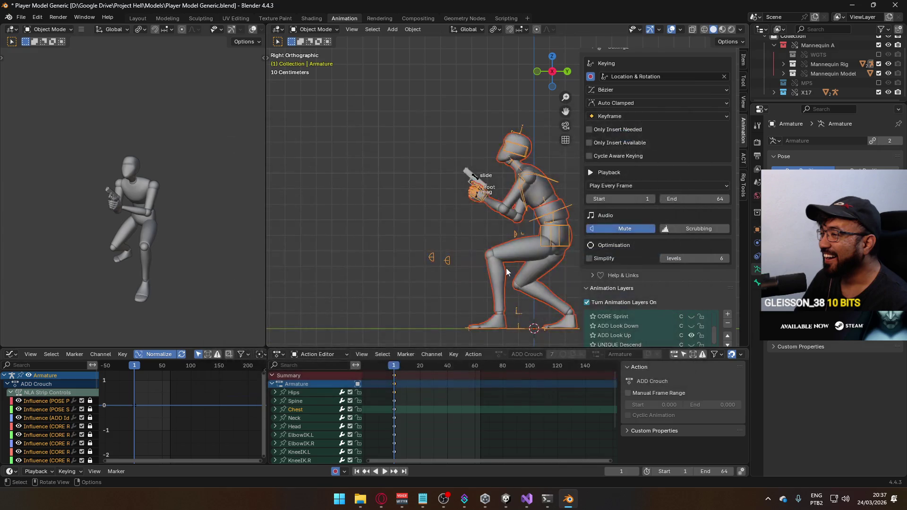
Step: Switch the X17 Rig from ADD Look Up to ADD Look Down and reselect the Armature
{"action": "scroll", "coordinate": [710, 211], "scroll_direction": "down", "scroll_amount": 4}
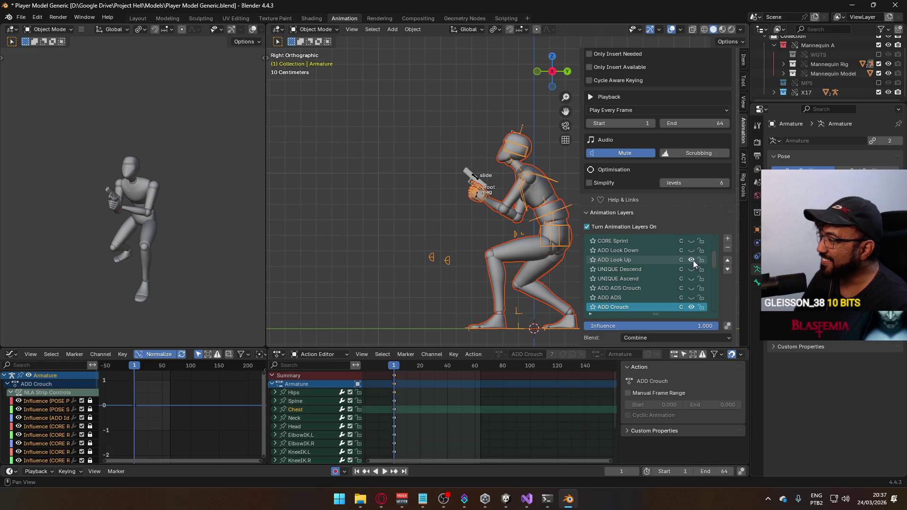
{"action": "left_click", "coordinate": [691, 259]}
{"action": "left_click", "coordinate": [681, 259]}
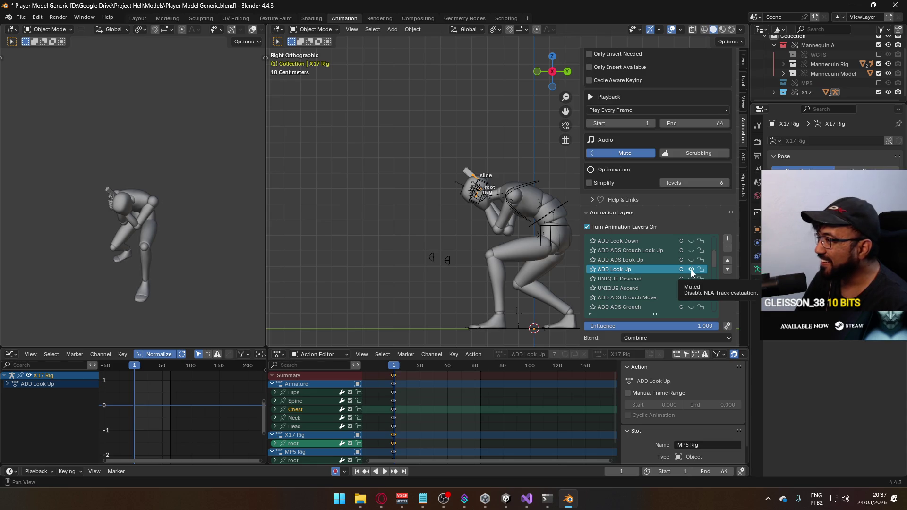
{"action": "left_click", "coordinate": [691, 269]}
{"action": "left_click", "coordinate": [688, 241]}
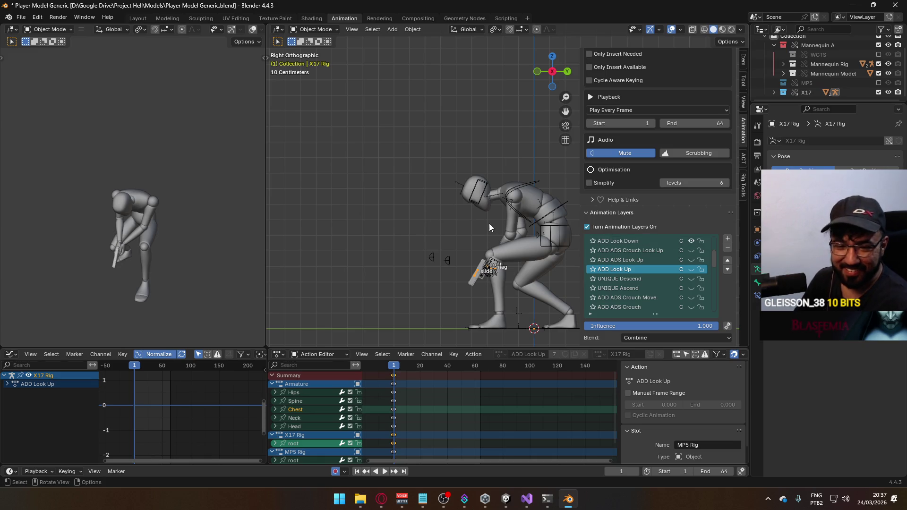
{"action": "left_click", "coordinate": [484, 257]}
{"action": "left_click", "coordinate": [481, 264]}
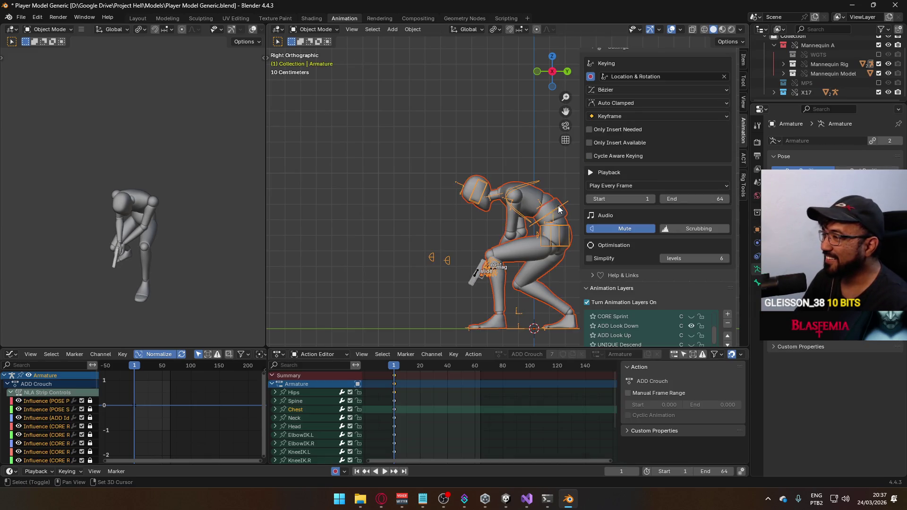
Step: Export FBX renamed from Crouch Look Up to Model@Hipfire Sidearm Crouch Look Down.fbx
{"action": "left_click", "coordinate": [21, 17]}
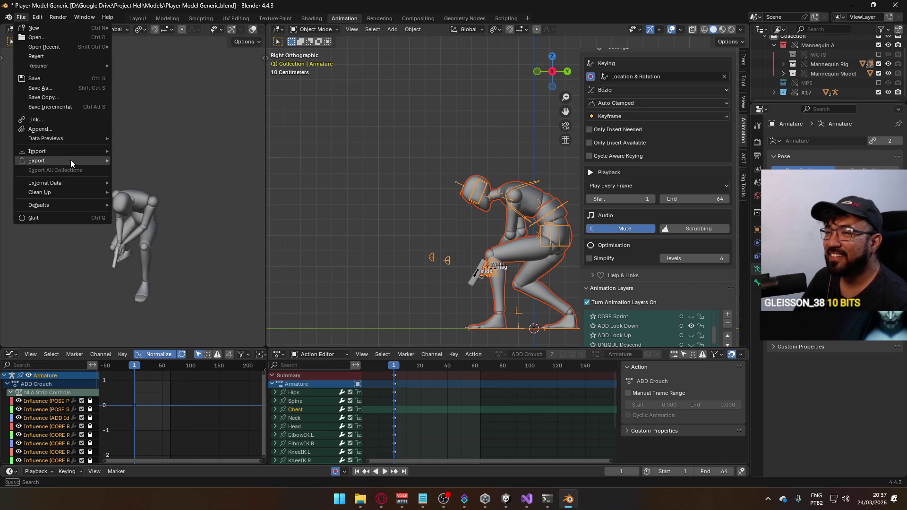
{"action": "mouse_move", "coordinate": [70, 159]}
{"action": "left_click", "coordinate": [177, 249]}
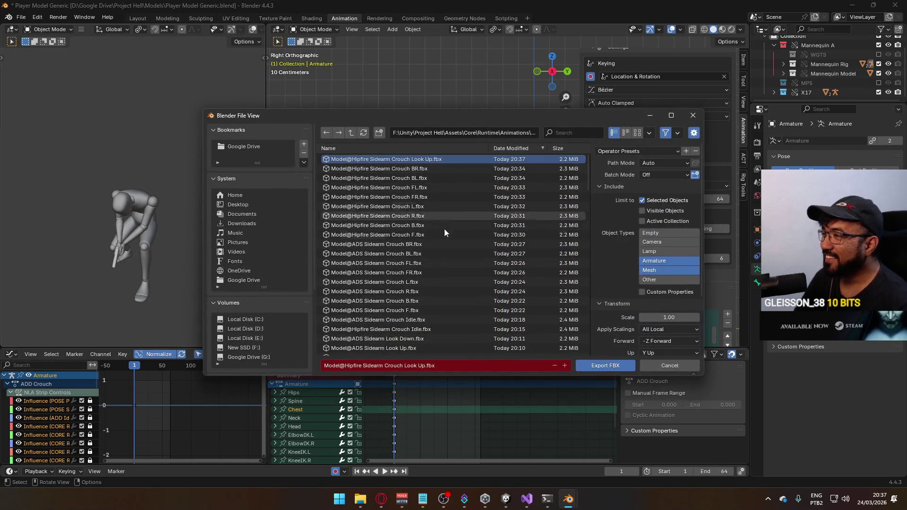
{"action": "left_click", "coordinate": [418, 367]}
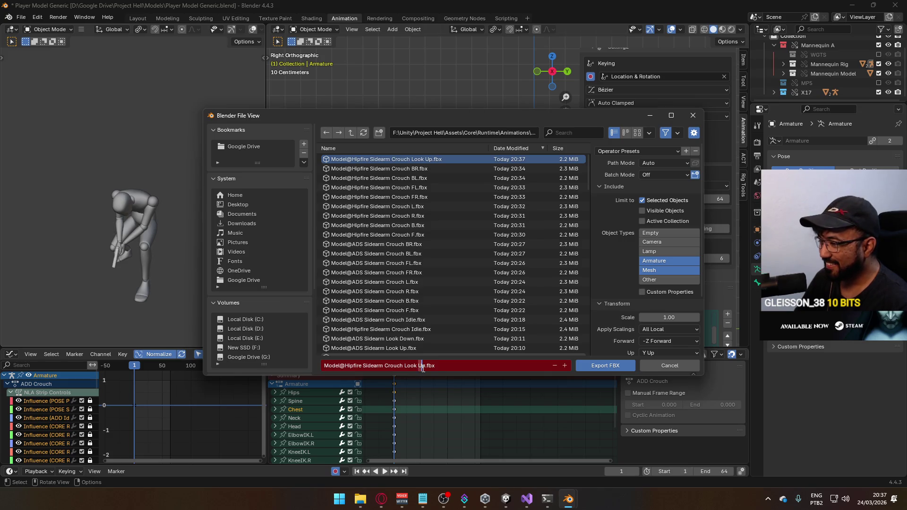
{"action": "key", "text": "Delete"}
{"action": "key", "text": "Delete"}
{"action": "type", "text": "Down"}
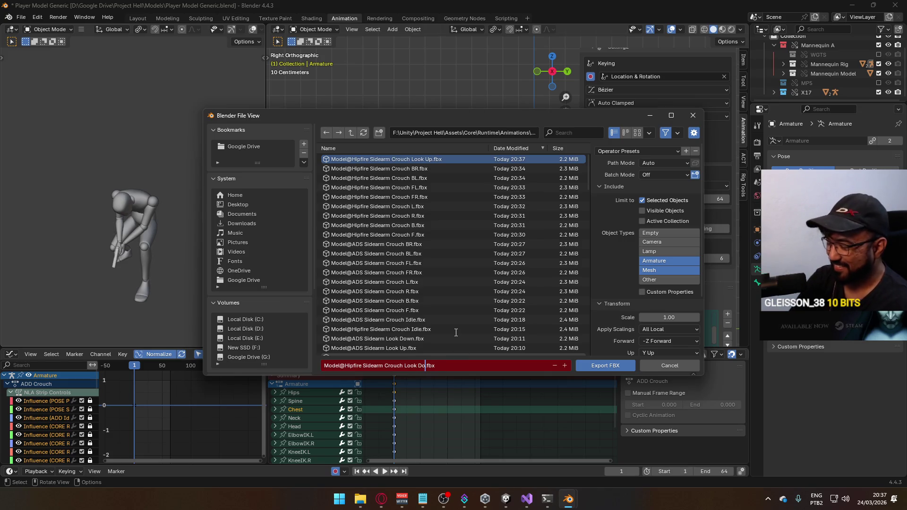
{"action": "left_click", "coordinate": [593, 363]}
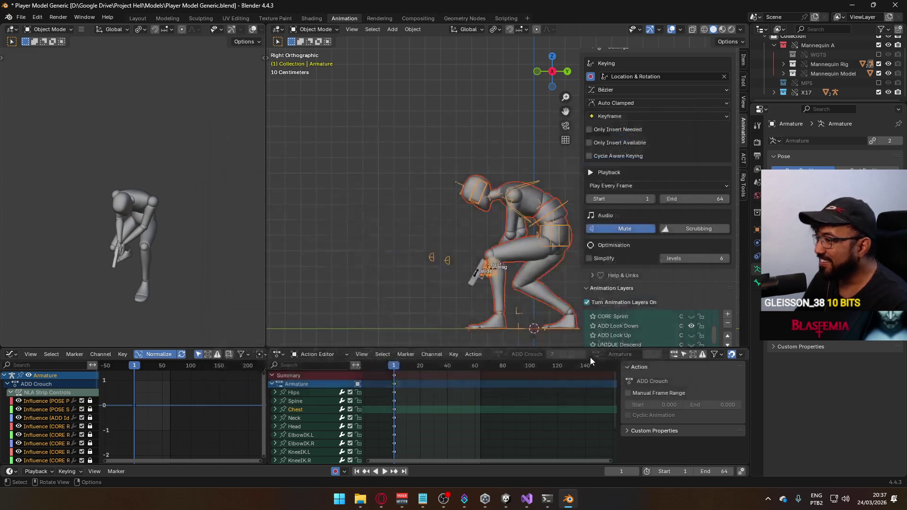
Step: On the Armature, hide the ADD Look Down layer and turn on ADD Look Up
{"action": "scroll", "coordinate": [676, 243], "scroll_direction": "down", "scroll_amount": 2}
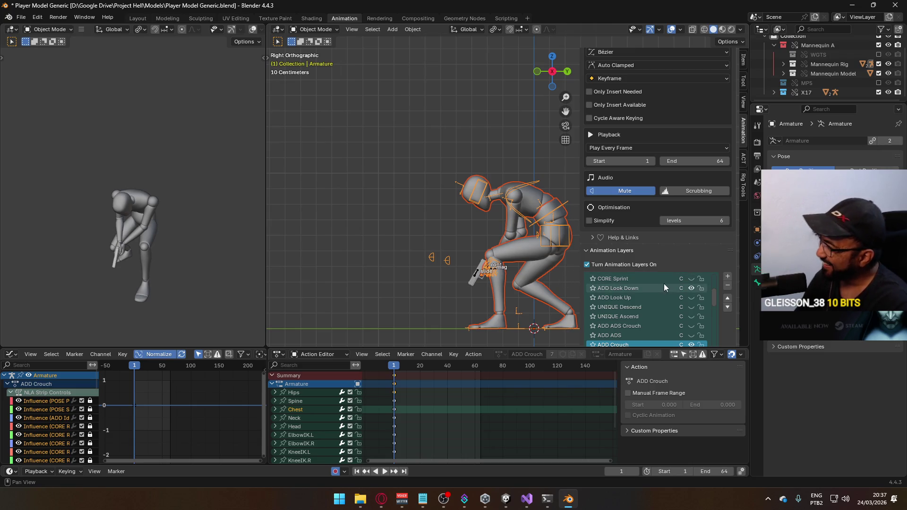
{"action": "left_click", "coordinate": [480, 266]}
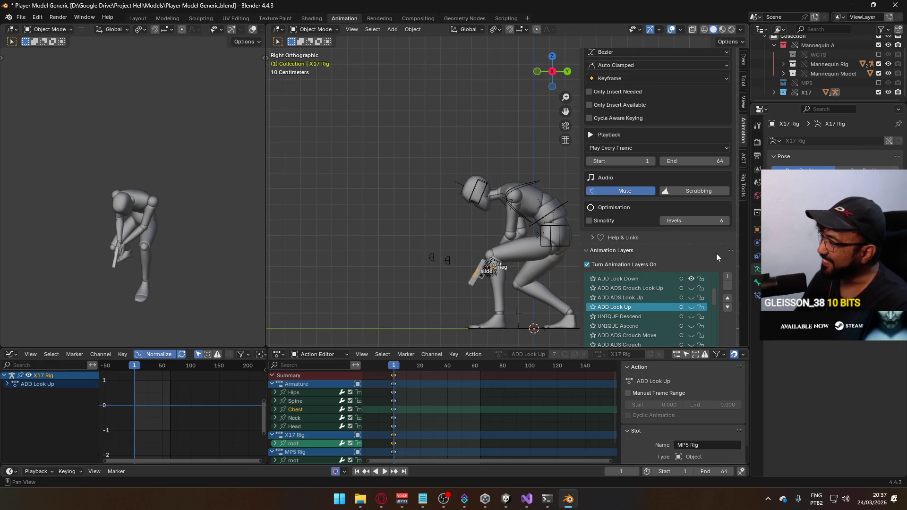
{"action": "scroll", "coordinate": [679, 289], "scroll_direction": "up", "scroll_amount": 1}
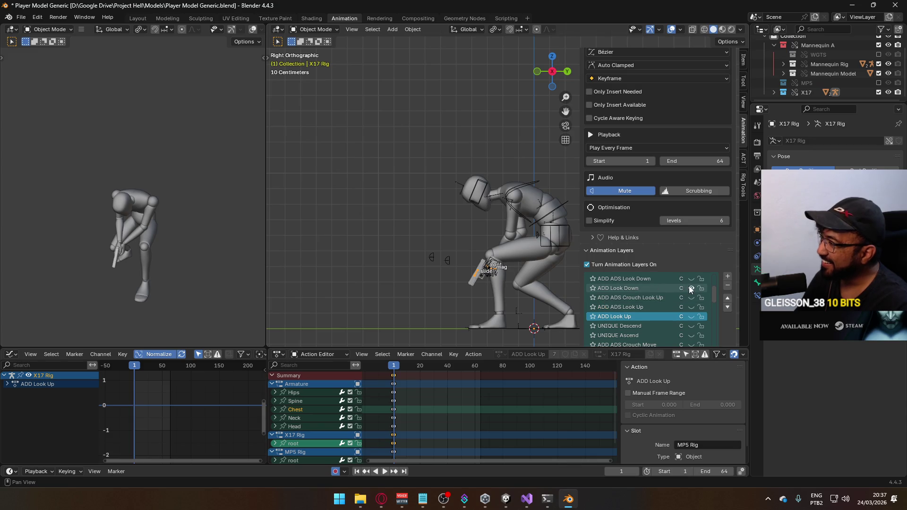
{"action": "left_click", "coordinate": [690, 289]}
{"action": "left_click", "coordinate": [549, 205]}
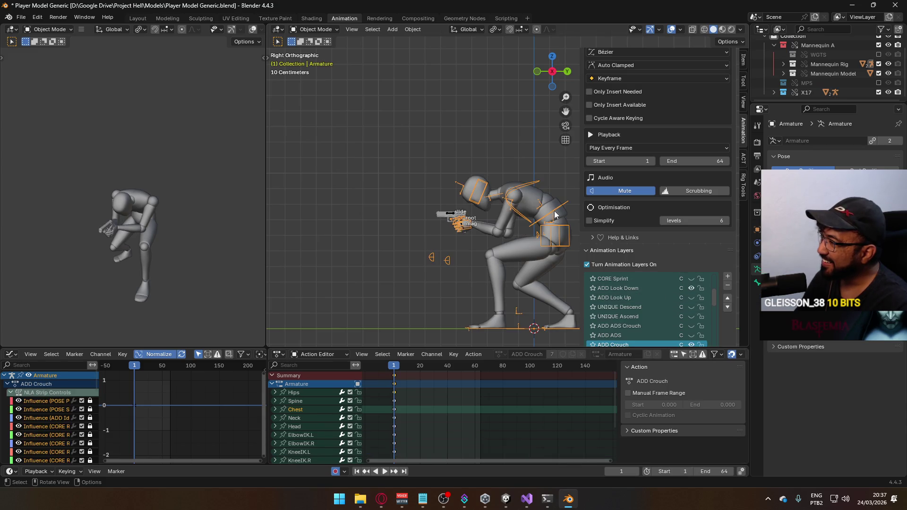
{"action": "left_click", "coordinate": [691, 286]}
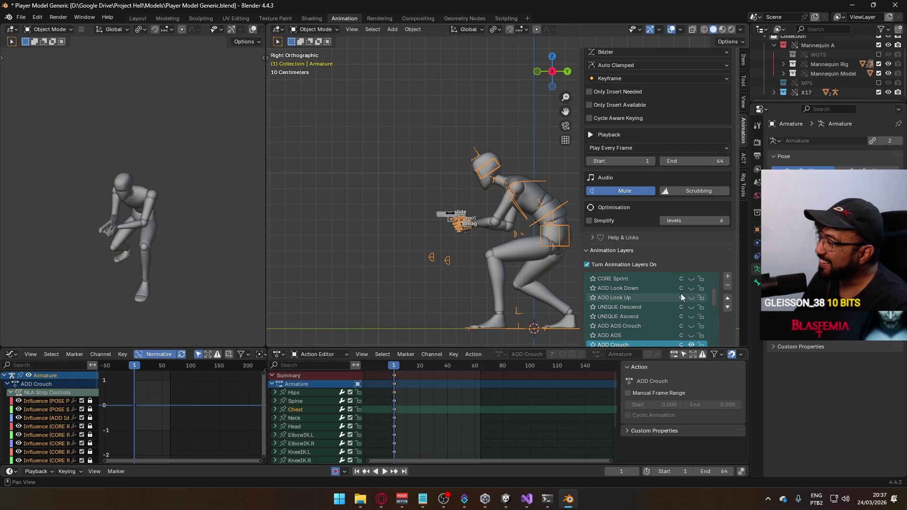
{"action": "left_click", "coordinate": [691, 297]}
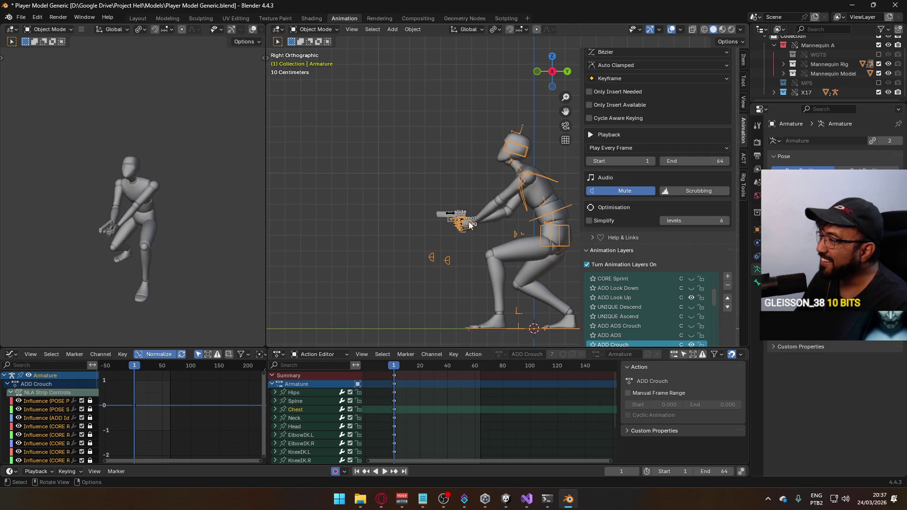
Step: On the X17 Rig, show ADD ADS Crouch Look Up instead of ADD Look Up, then enter Pose Mode
{"action": "left_click", "coordinate": [453, 215]}
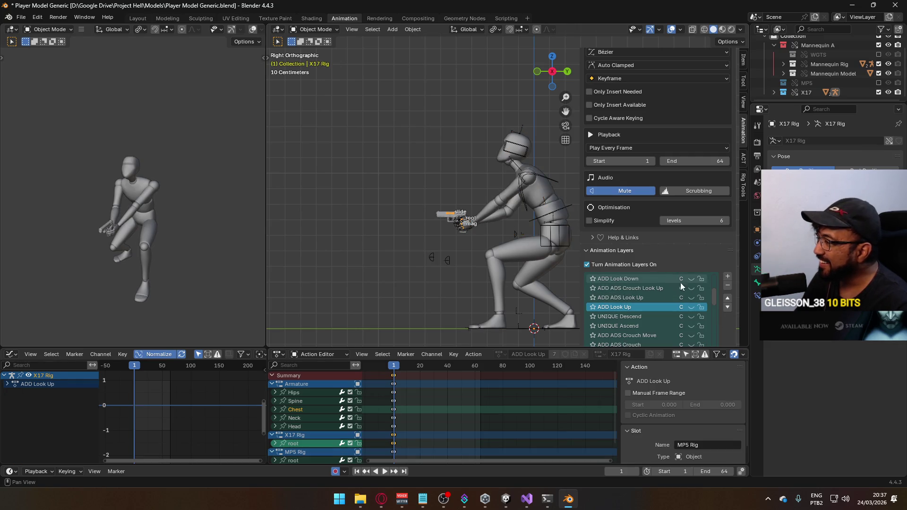
{"action": "left_click", "coordinate": [691, 307]}
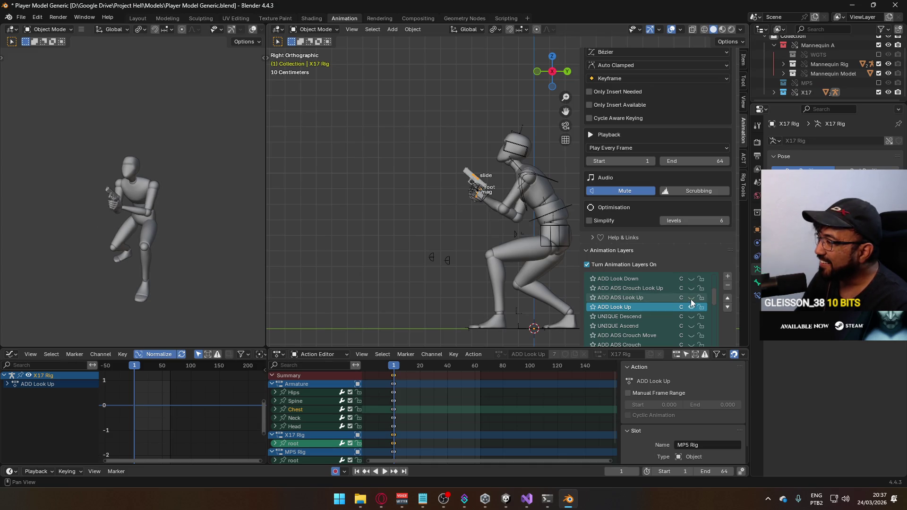
{"action": "left_click", "coordinate": [691, 299]}
{"action": "left_click", "coordinate": [691, 299]}
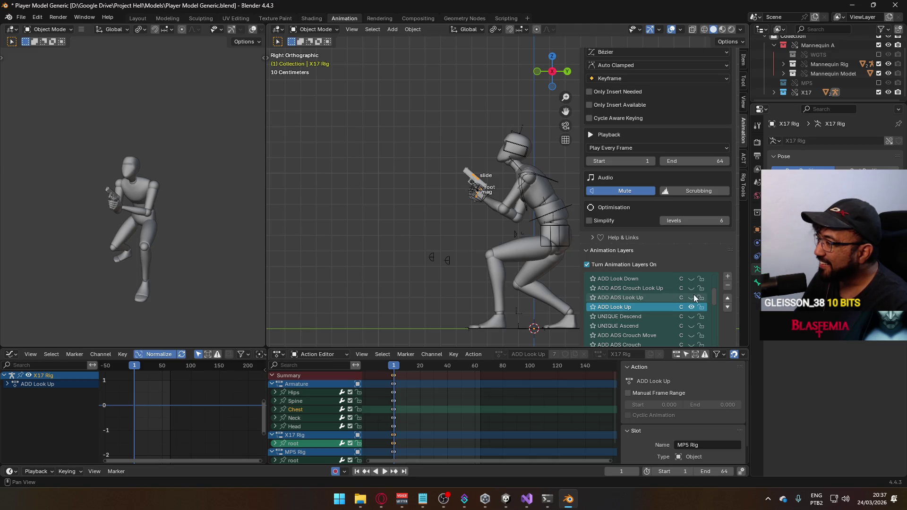
{"action": "left_click", "coordinate": [690, 288]}
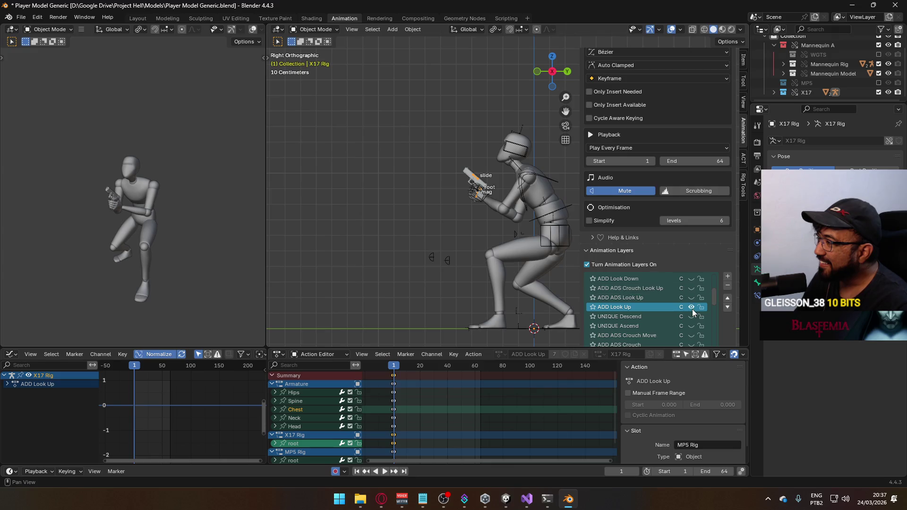
{"action": "left_click", "coordinate": [692, 308]}
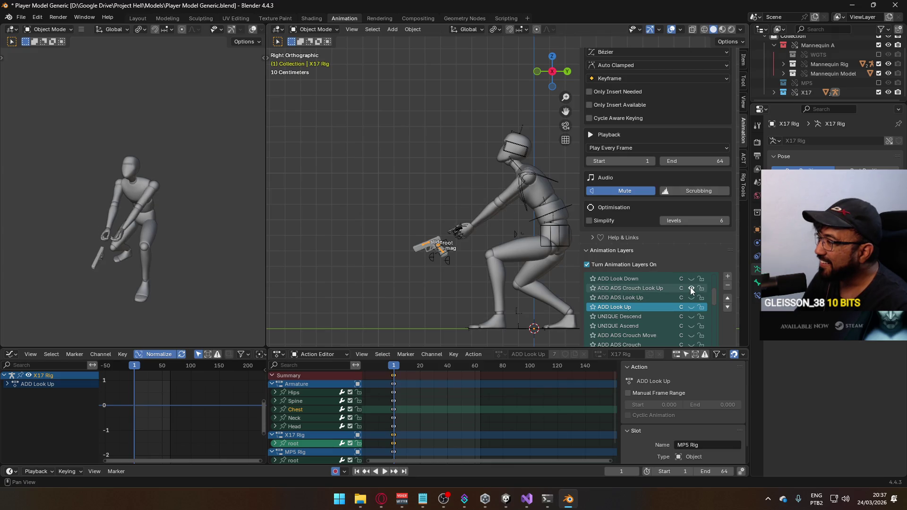
{"action": "left_click", "coordinate": [314, 29]}
{"action": "left_click", "coordinate": [307, 62]}
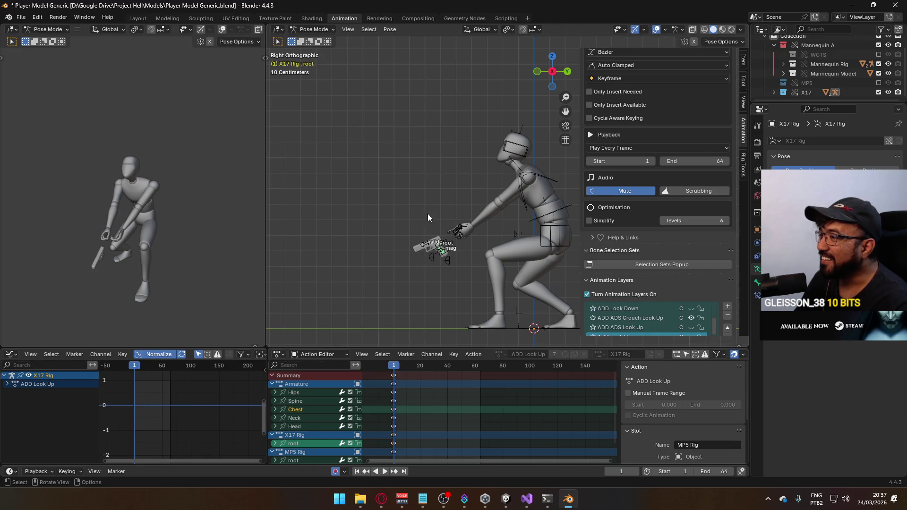
Step: Raise the gun's root bone and delete its scale and quaternion rotation channels
{"action": "left_click", "coordinate": [437, 245]}
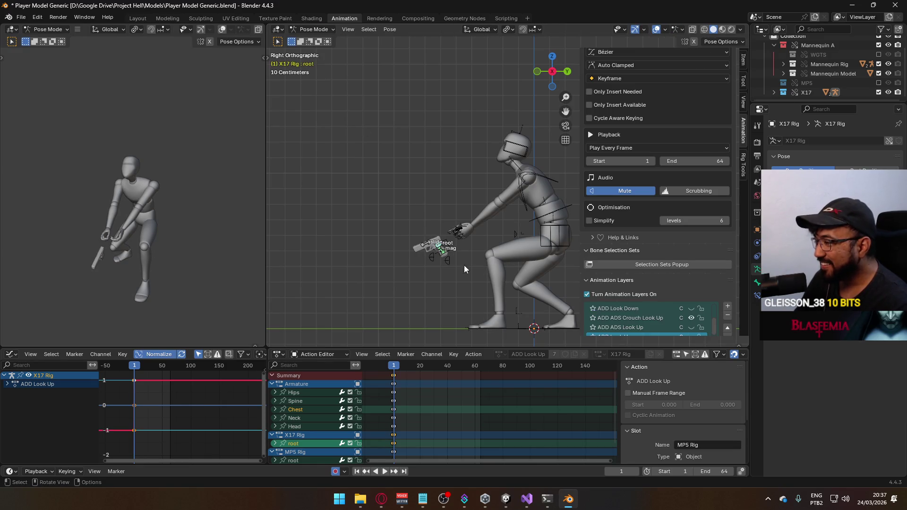
{"action": "key", "text": "g"}
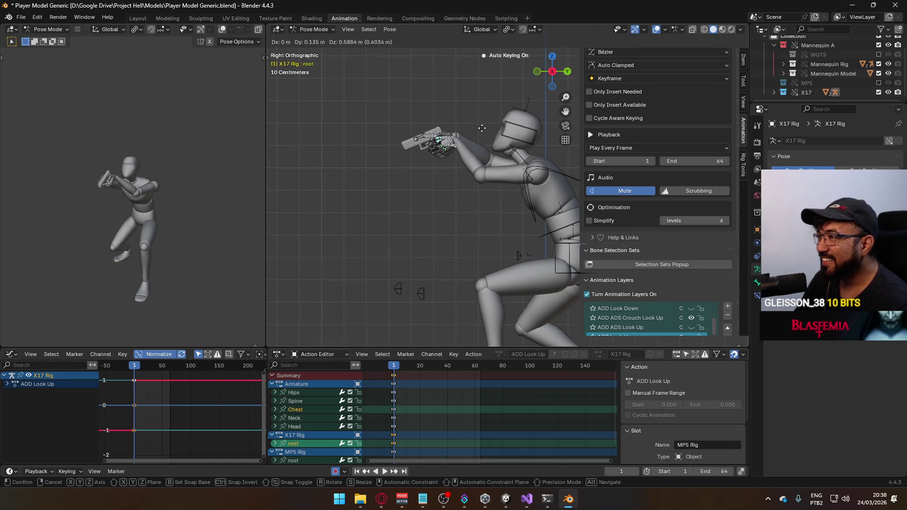
{"action": "left_click", "coordinate": [469, 145]}
{"action": "key", "text": "KP_1"}
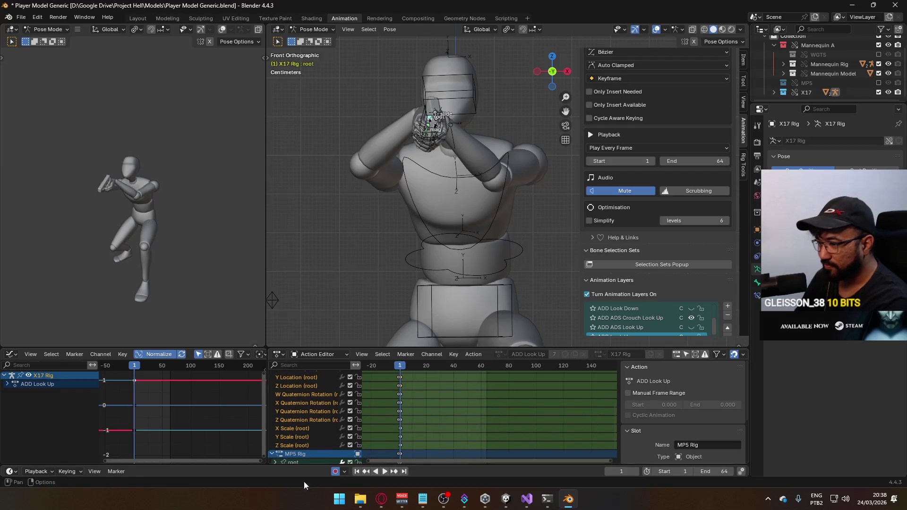
{"action": "left_click", "coordinate": [292, 445]}
{"action": "left_click", "coordinate": [297, 432], "text": "shift"}
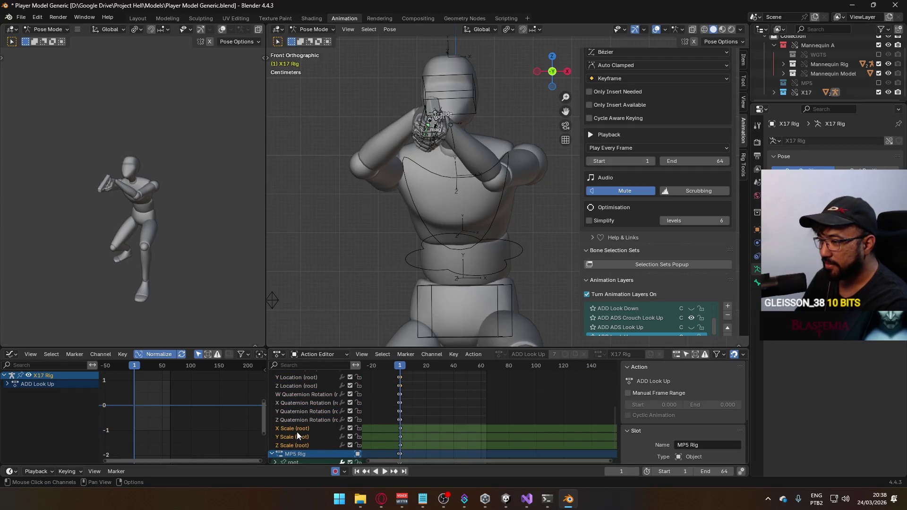
{"action": "key", "text": "Delete"}
{"action": "left_click", "coordinate": [307, 422]}
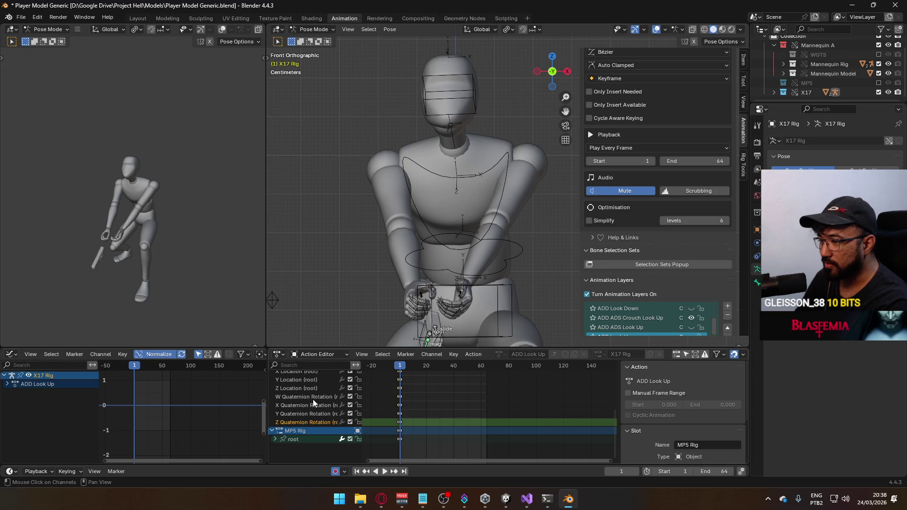
{"action": "left_click", "coordinate": [313, 398], "text": "shift"}
{"action": "key", "text": "Delete"}
Step: Move the gun up into the hand and set the root's Z rotation to 0
{"action": "scroll", "coordinate": [438, 305], "scroll_direction": "down", "scroll_amount": 3}
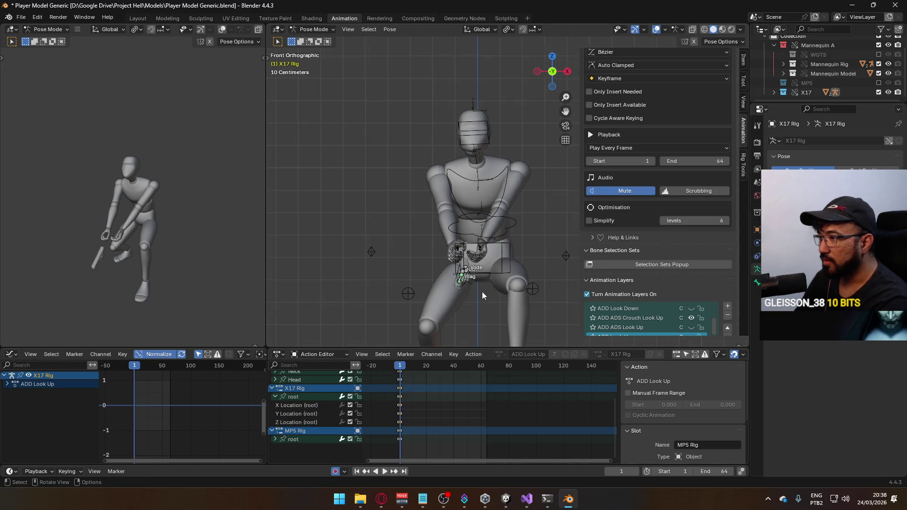
{"action": "key", "text": "KP_3"}
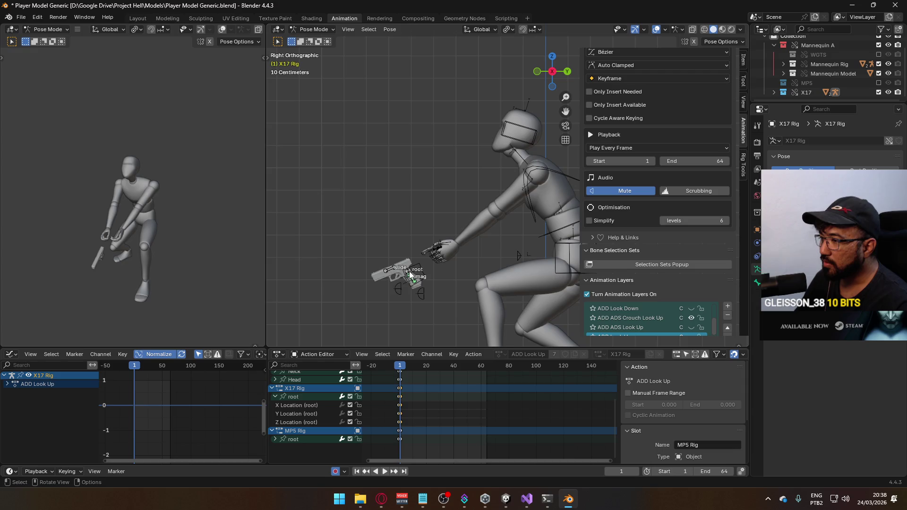
{"action": "left_click", "coordinate": [410, 274]}
{"action": "key", "text": "g"}
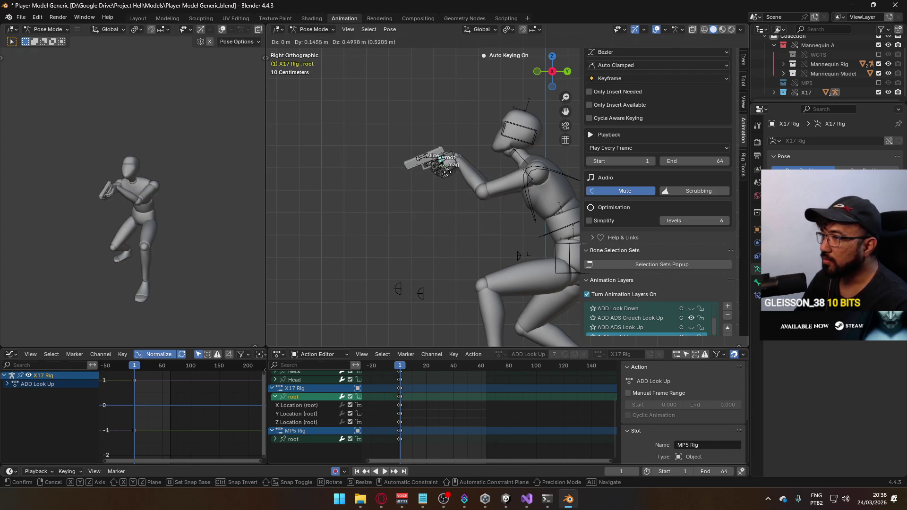
{"action": "left_click", "coordinate": [468, 170]}
{"action": "key", "text": "KP_1"}
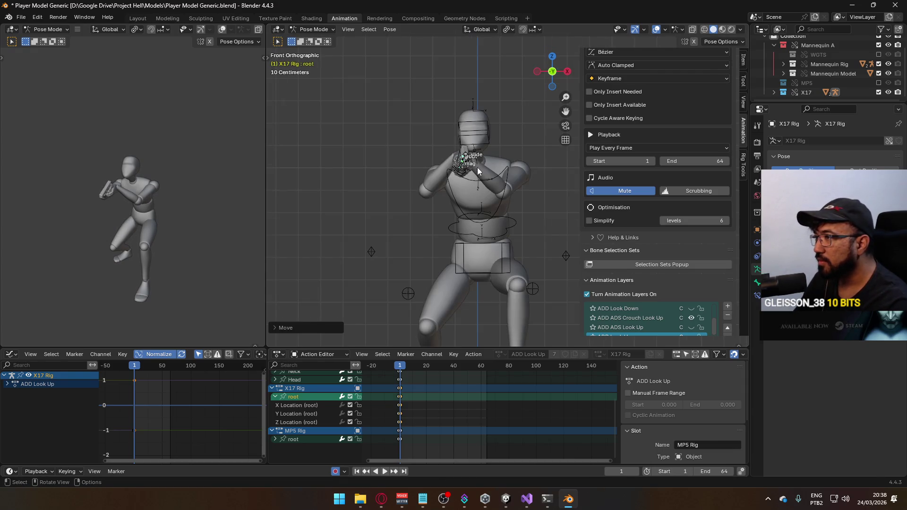
{"action": "scroll", "coordinate": [477, 168], "scroll_direction": "up", "scroll_amount": 2}
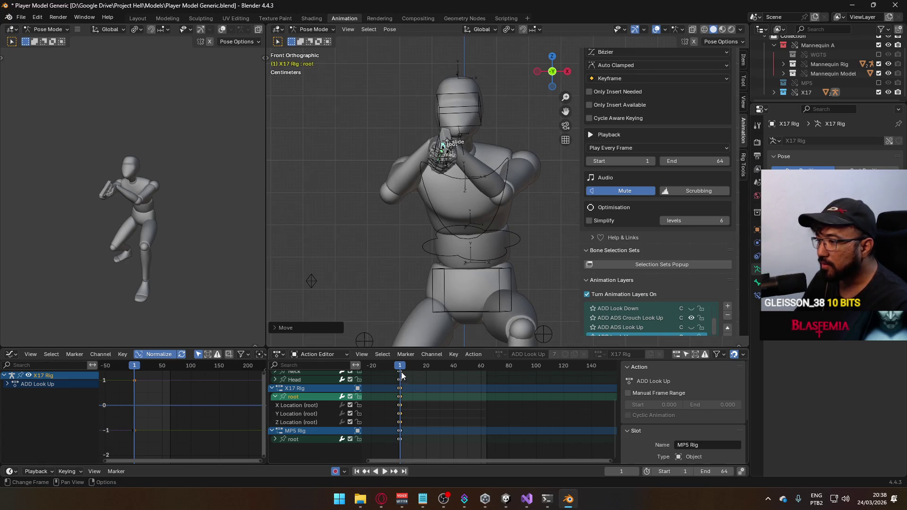
{"action": "scroll", "coordinate": [454, 178], "scroll_direction": "up", "scroll_amount": 1}
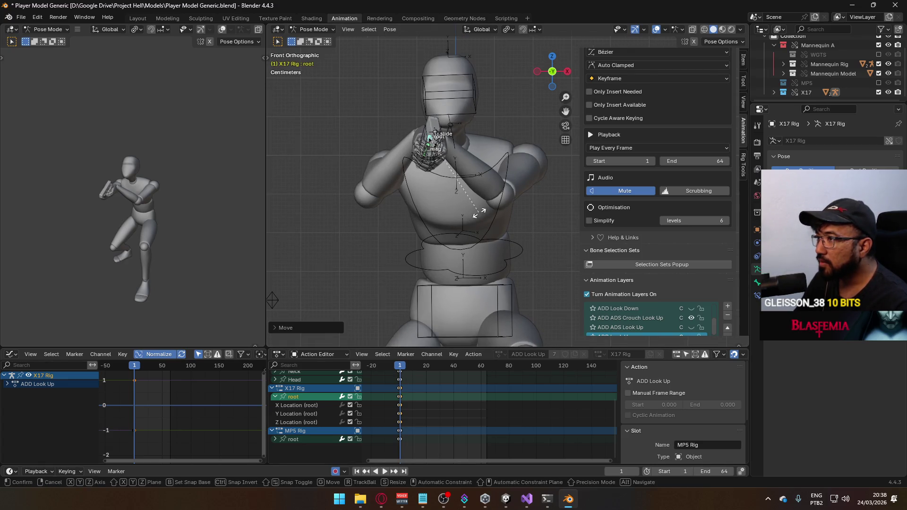
{"action": "left_click", "coordinate": [743, 59]}
{"action": "left_click", "coordinate": [655, 145]}
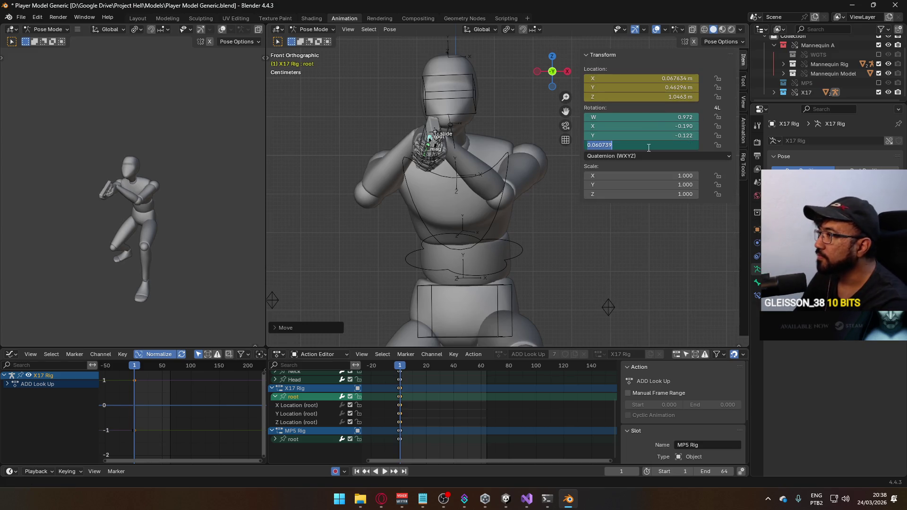
{"action": "type", "text": "0"}
{"action": "key", "text": "Return"}
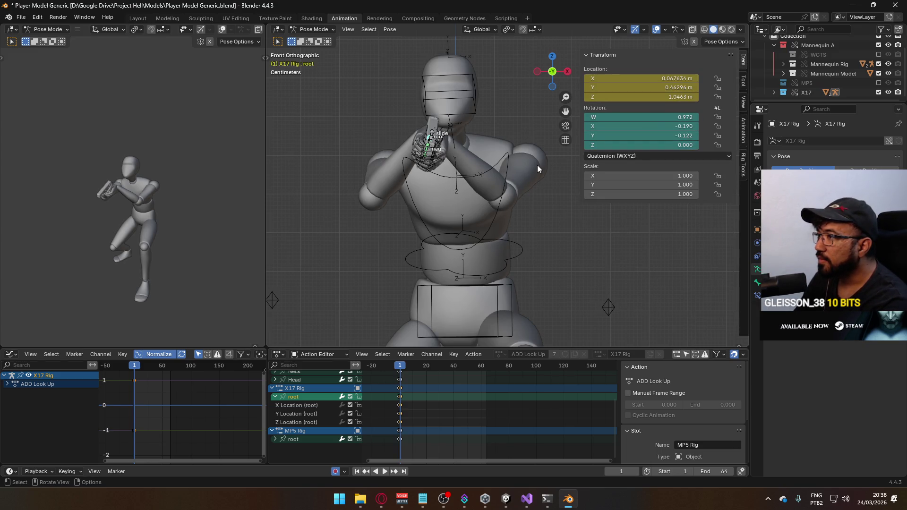
Step: Tilt the gun upward 40 degrees and raise it into position
{"action": "key", "text": "KP_3"}
{"action": "key", "text": "r"}
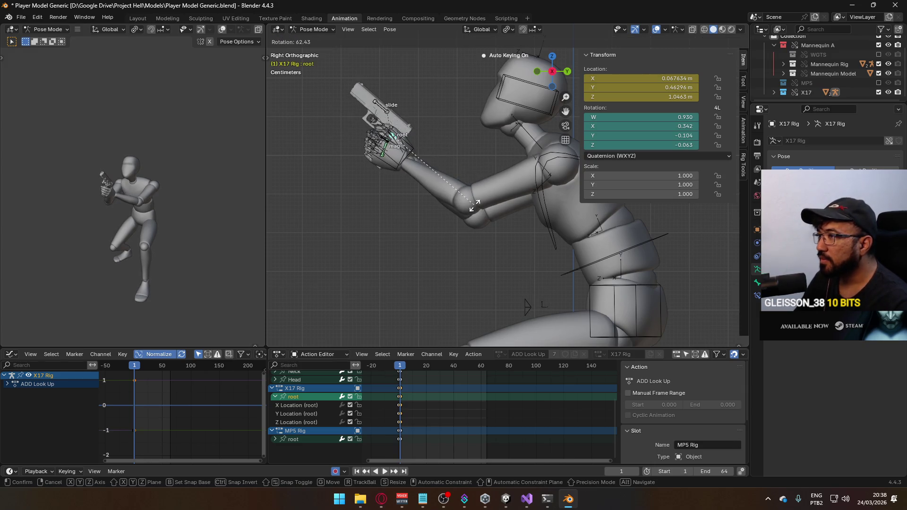
{"action": "right_click", "coordinate": [474, 204]}
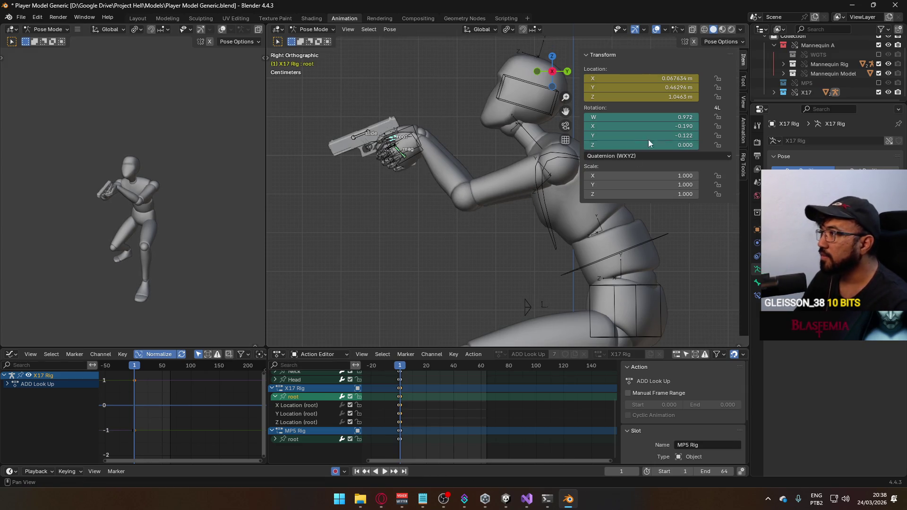
{"action": "key", "text": "r"}
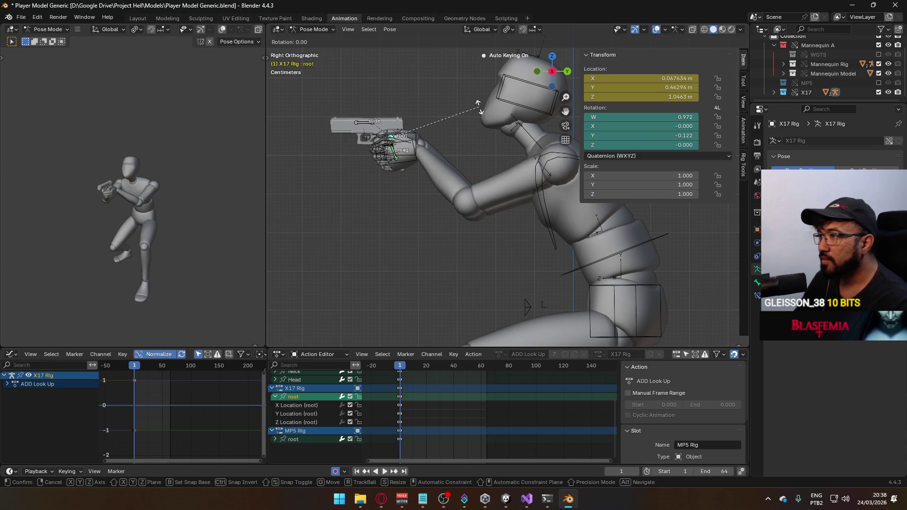
{"action": "left_click", "coordinate": [467, 164]}
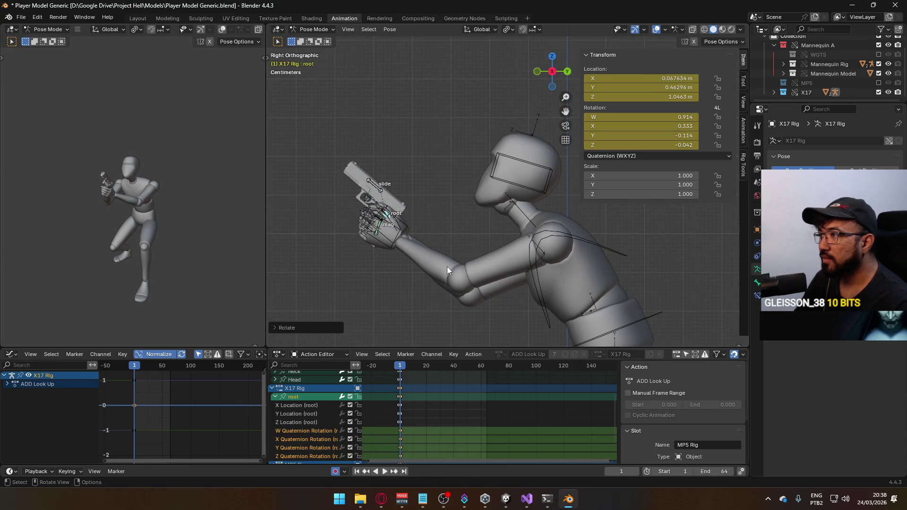
{"action": "key", "text": "g"}
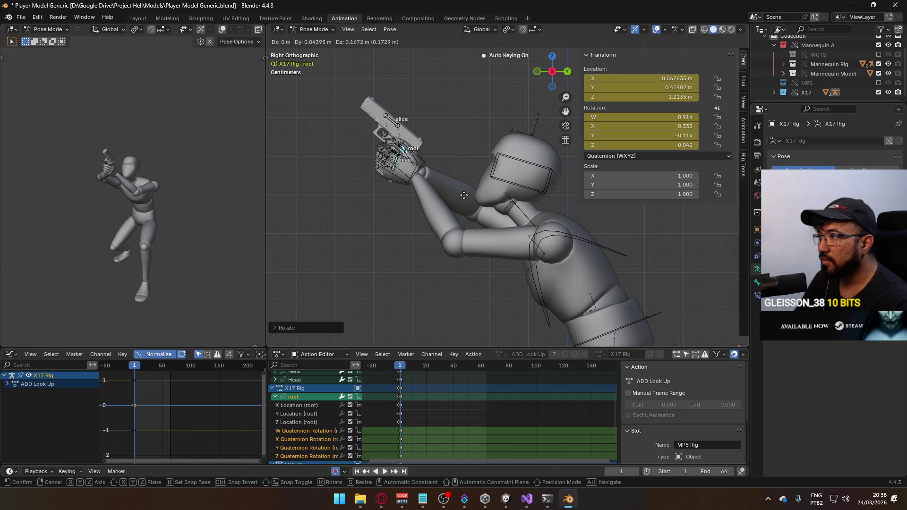
{"action": "left_click", "coordinate": [463, 195]}
{"action": "scroll", "coordinate": [462, 208], "scroll_direction": "down", "scroll_amount": 6}
{"action": "key", "text": "KP_1"}
{"action": "scroll", "coordinate": [443, 228], "scroll_direction": "up", "scroll_amount": 4}
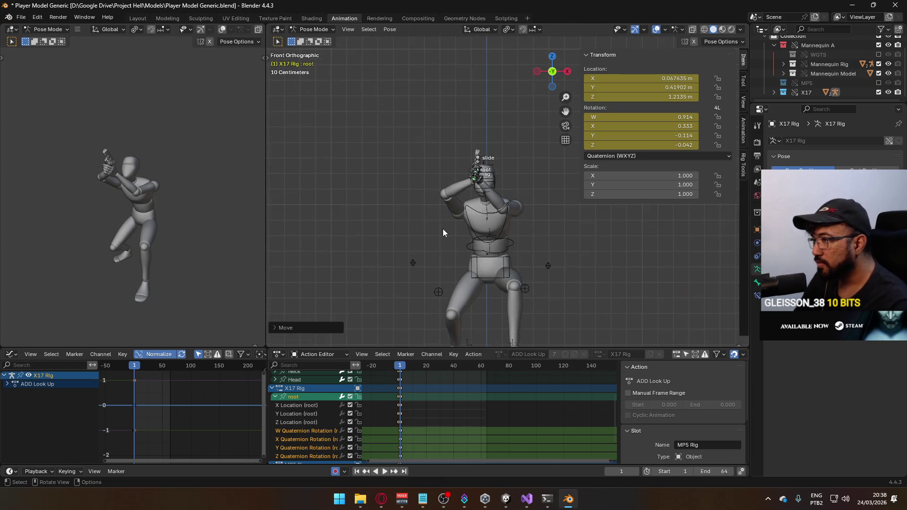
Step: Return to Object Mode and make ADD Look Up the Armature's active animation layer
{"action": "left_click", "coordinate": [314, 29]}
{"action": "left_click", "coordinate": [311, 38]}
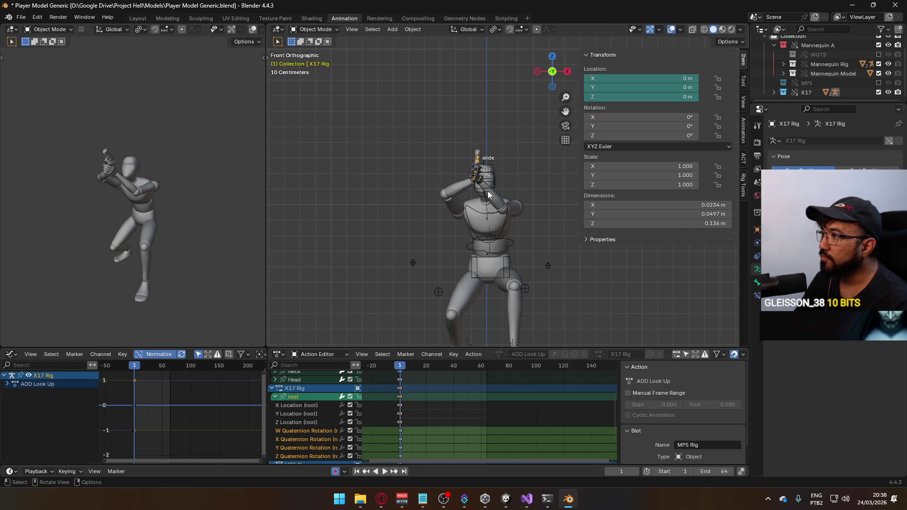
{"action": "left_click", "coordinate": [504, 205]}
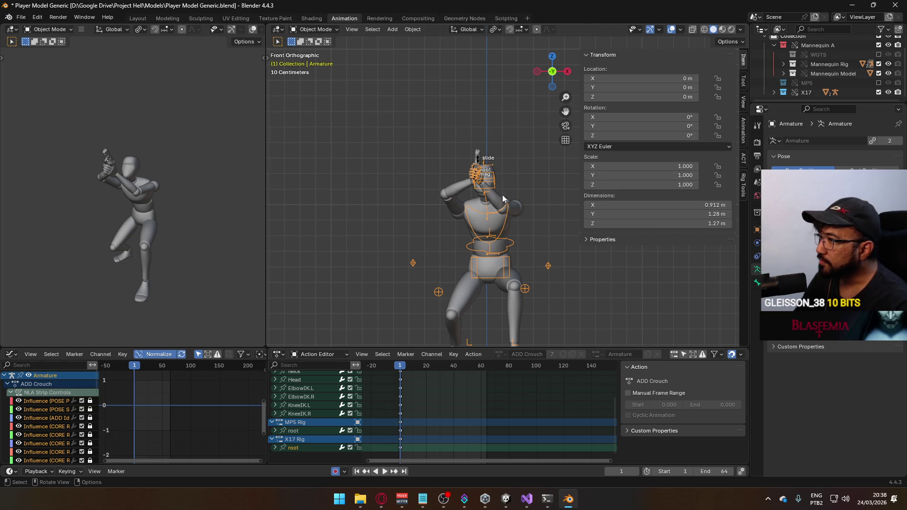
{"action": "left_click", "coordinate": [742, 146]}
{"action": "scroll", "coordinate": [687, 236], "scroll_direction": "down", "scroll_amount": 5}
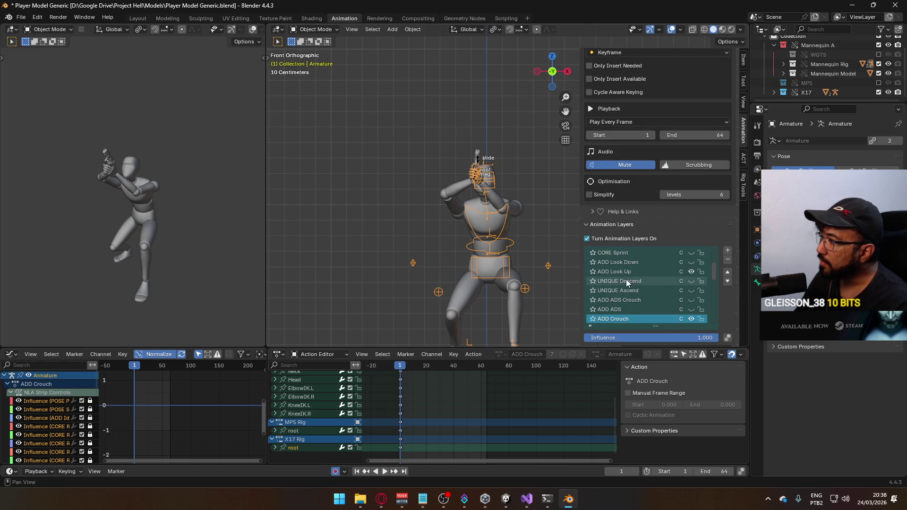
{"action": "left_click", "coordinate": [623, 271]}
{"action": "scroll", "coordinate": [498, 277], "scroll_direction": "down", "scroll_amount": 3}
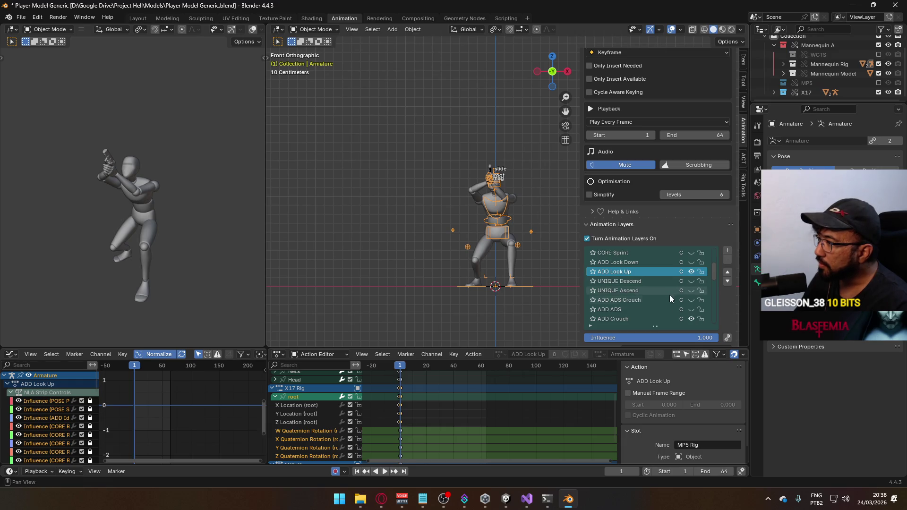
{"action": "scroll", "coordinate": [679, 298], "scroll_direction": "up", "scroll_amount": 2}
{"action": "scroll", "coordinate": [680, 300], "scroll_direction": "up", "scroll_amount": 3}
{"action": "mouse_move", "coordinate": [501, 243]}
{"action": "middle_mouse_down"}
{"action": "mouse_move", "coordinate": [407, 239]}
{"action": "mouse_move", "coordinate": [395, 218]}
{"action": "mouse_move", "coordinate": [576, 239]}
{"action": "mouse_move", "coordinate": [583, 260]}
{"action": "mouse_move", "coordinate": [606, 257]}
{"action": "mouse_move", "coordinate": [566, 251]}
{"action": "middle_mouse_up"}
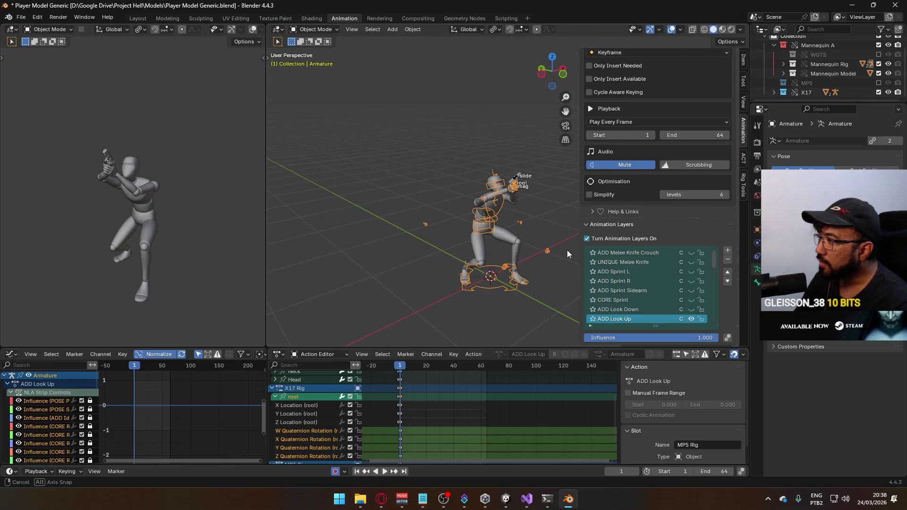
{"action": "left_click", "coordinate": [316, 29]}
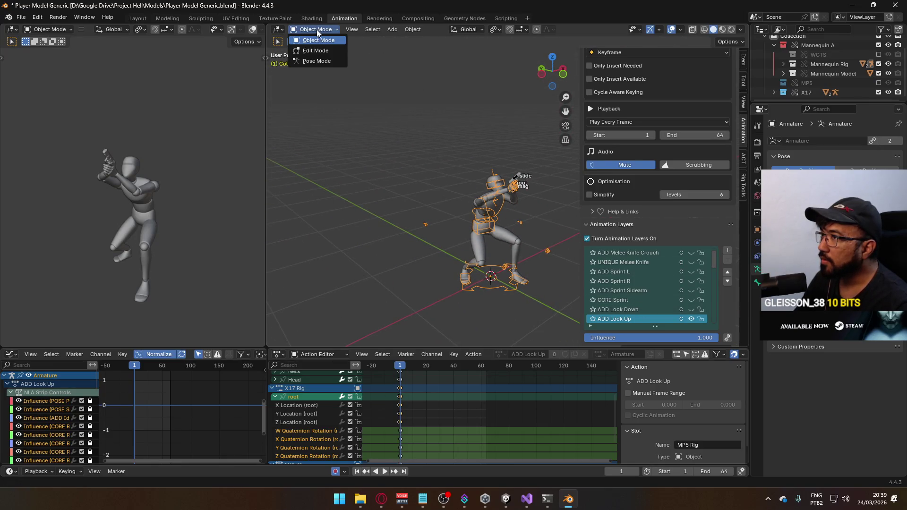
Step: In Pose Mode, move the ElbowIK.R bone up so the gun aims upward, auto-keyed
{"action": "left_click", "coordinate": [313, 60]}
{"action": "left_click", "coordinate": [423, 224]}
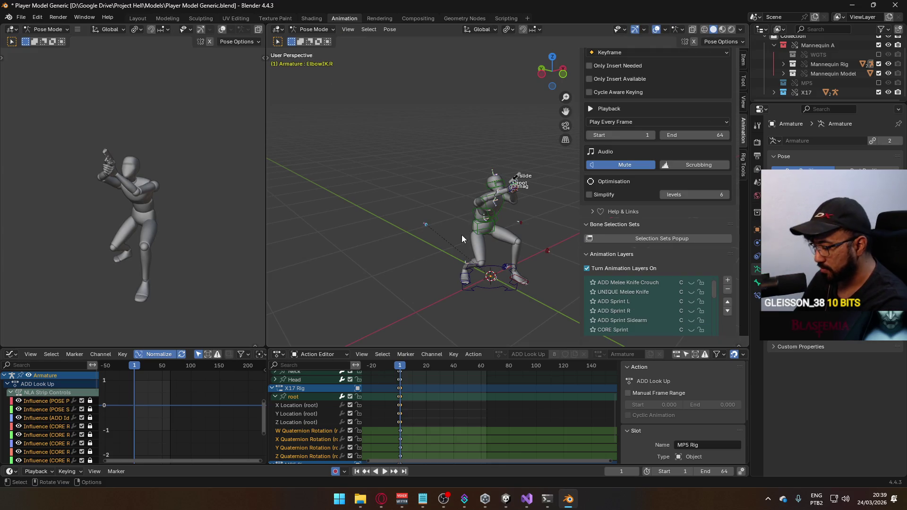
{"action": "key", "text": "KP_7"}
{"action": "key", "text": "g"}
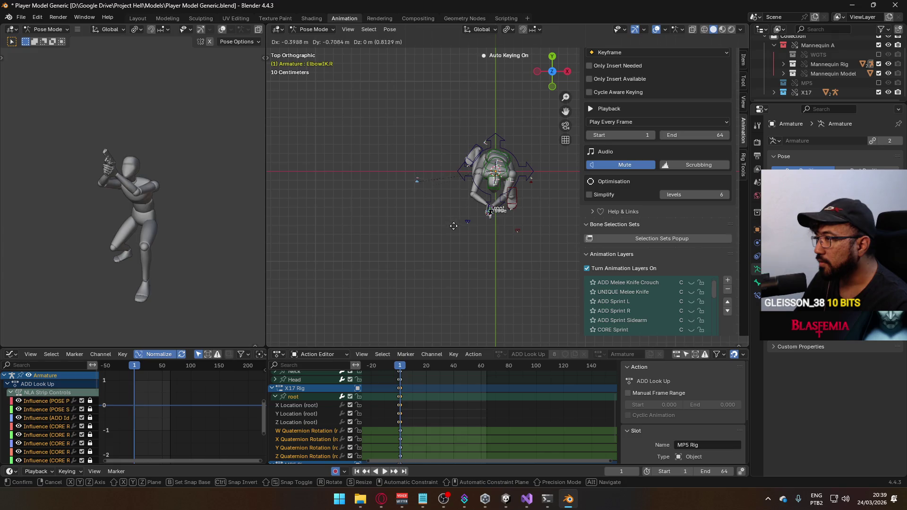
{"action": "left_click", "coordinate": [475, 248]}
{"action": "key", "text": "KP_1"}
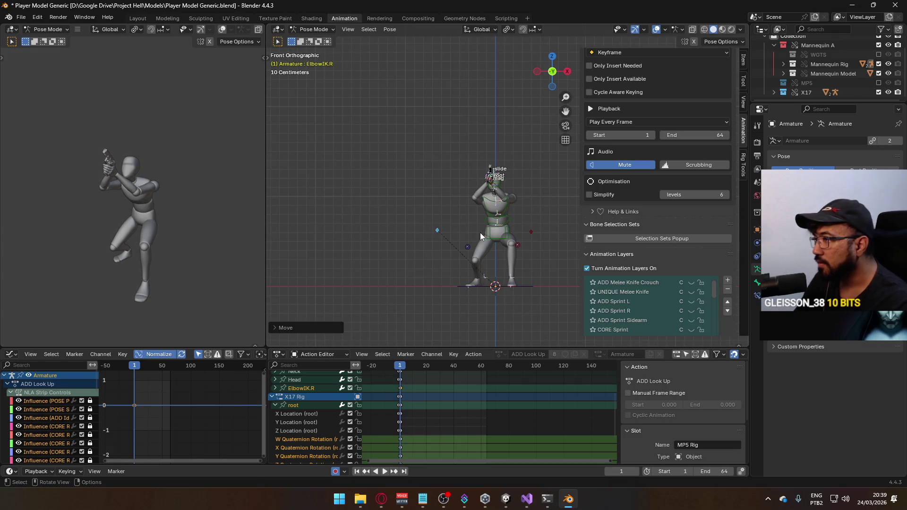
Step: Check the raised pose from the side, then return to Object Mode and select the mannequin torso
{"action": "scroll", "coordinate": [500, 241], "scroll_direction": "up", "scroll_amount": 2}
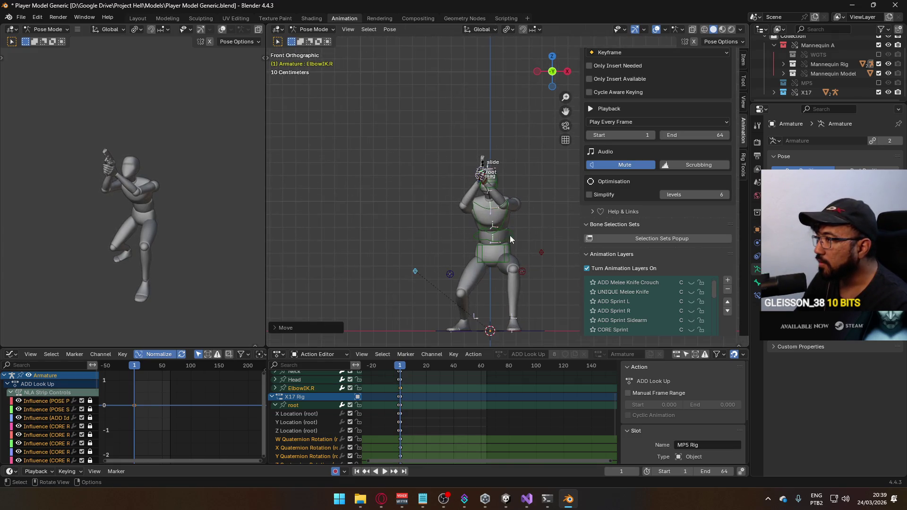
{"action": "mouse_move", "coordinate": [509, 235]}
{"action": "middle_mouse_down"}
{"action": "mouse_move", "coordinate": [436, 243]}
{"action": "mouse_move", "coordinate": [404, 203]}
{"action": "mouse_move", "coordinate": [488, 232]}
{"action": "middle_mouse_up"}
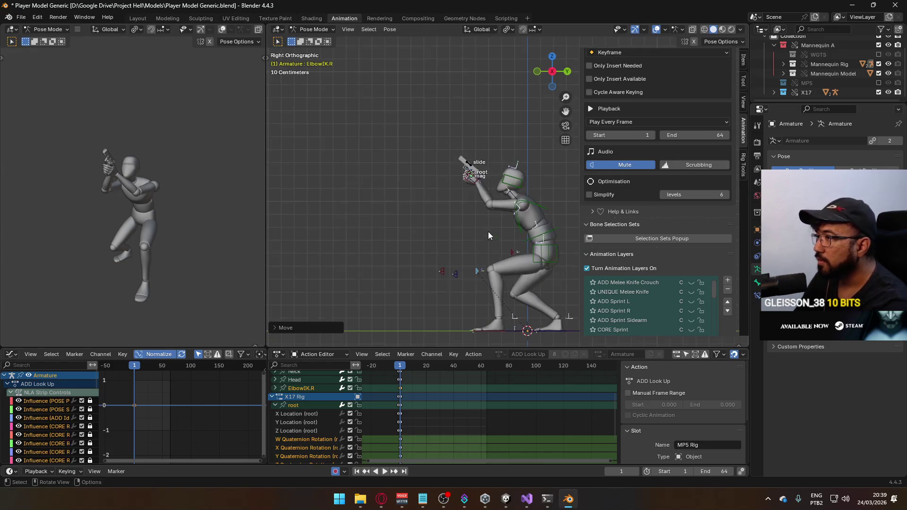
{"action": "left_click", "coordinate": [318, 28]}
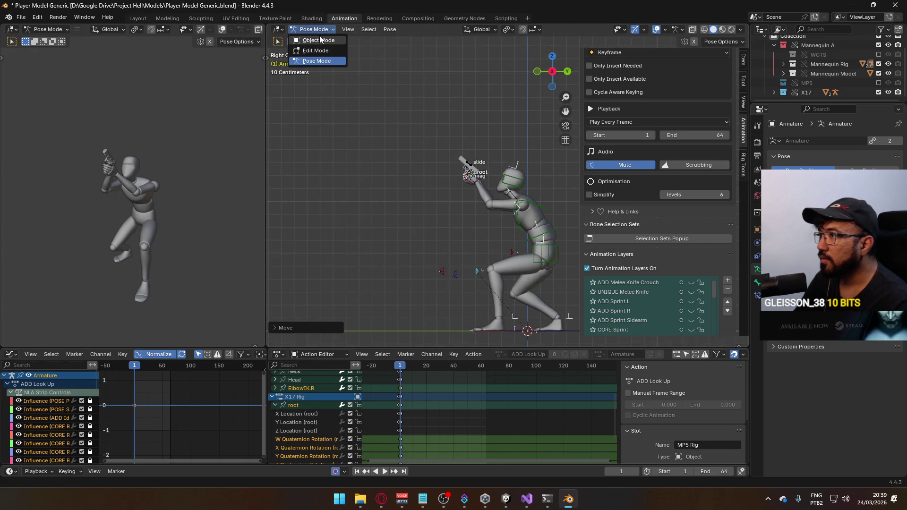
{"action": "left_click", "coordinate": [311, 37]}
{"action": "left_click", "coordinate": [541, 210]}
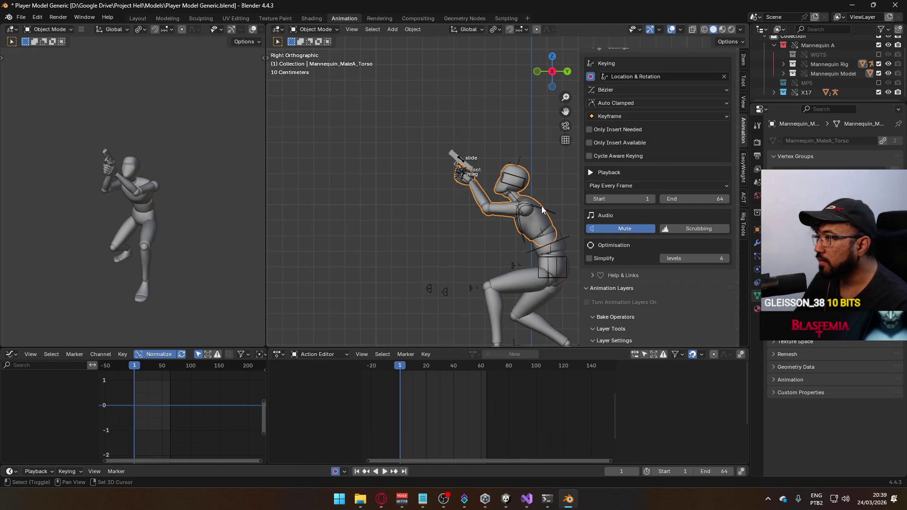
Step: Select the Armature and play its layered pose from frame -1, stopping around frame 0
{"action": "left_click", "coordinate": [561, 236]}
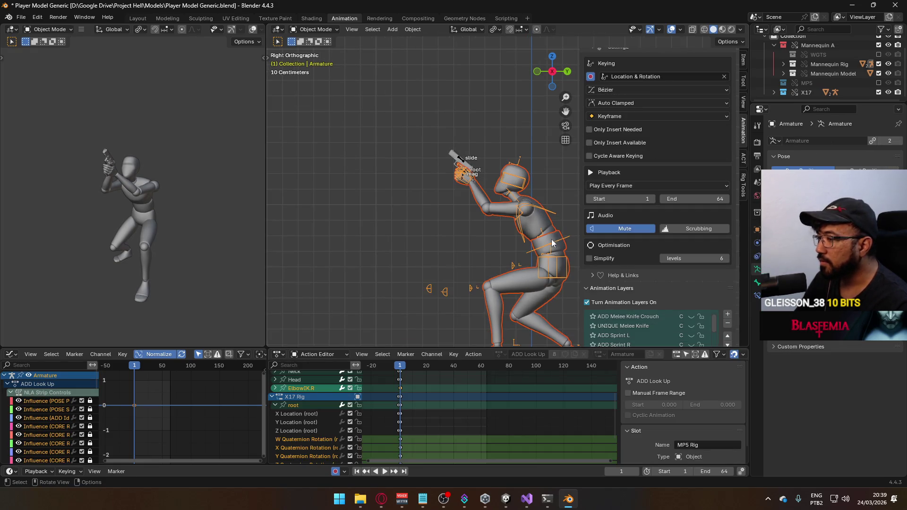
{"action": "left_click", "coordinate": [398, 366]}
{"action": "key", "text": "space"}
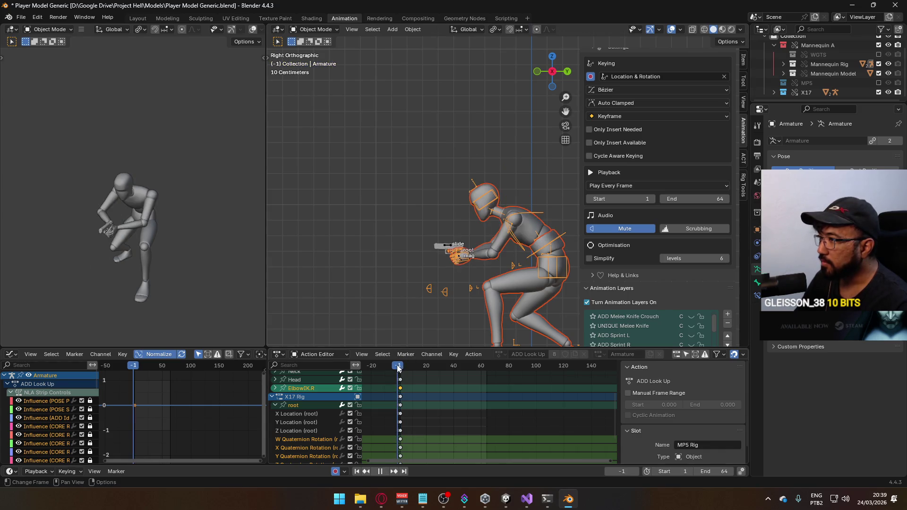
{"action": "left_click_drag", "start_coordinate": [398, 369], "coordinate": [401, 369]}
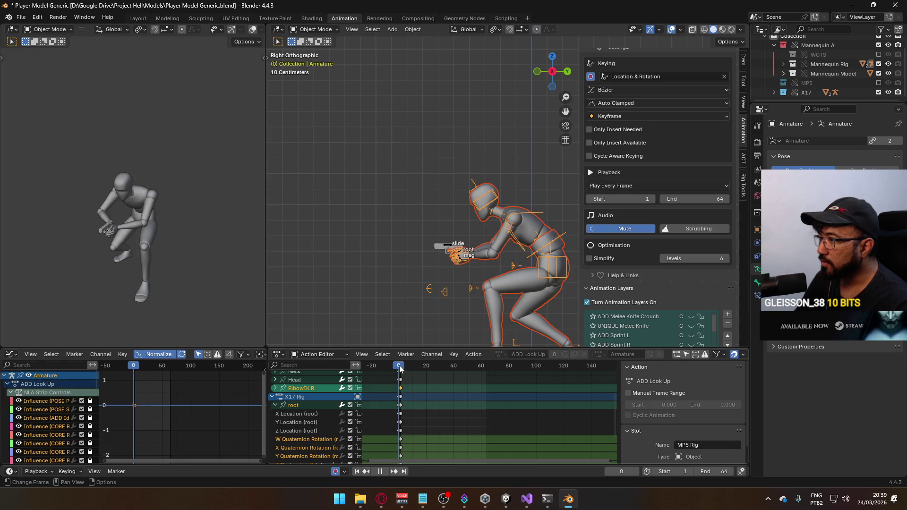
{"action": "key", "text": "space"}
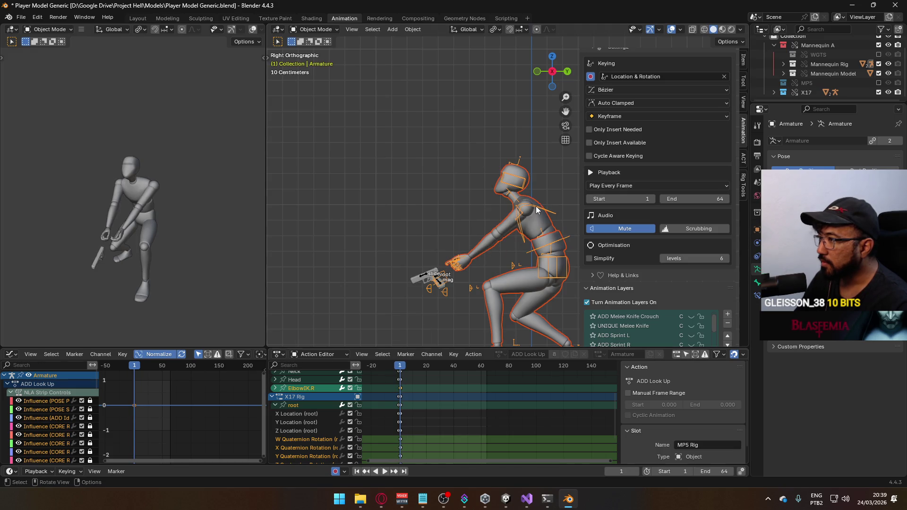
Step: Select the X17 Rig gun to bring up its animation layers
{"action": "scroll", "coordinate": [705, 254], "scroll_direction": "down", "scroll_amount": 3}
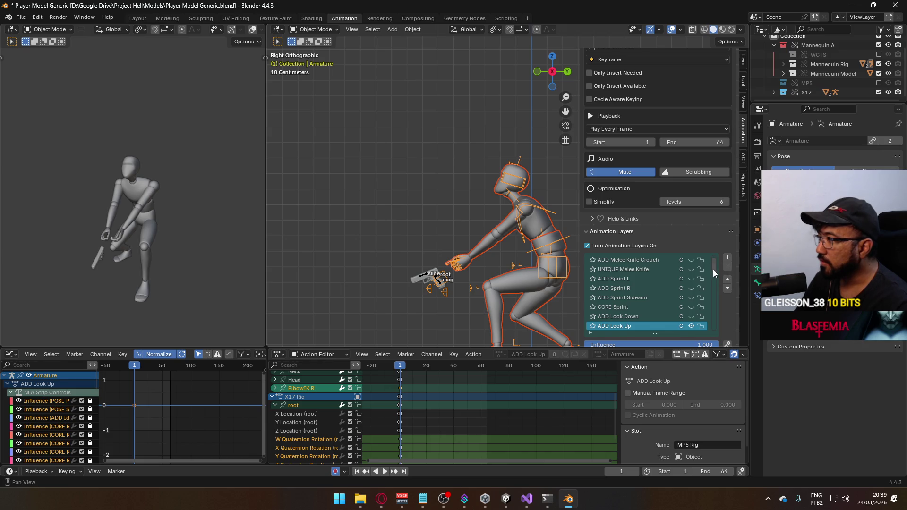
{"action": "left_click_drag", "start_coordinate": [713, 269], "coordinate": [713, 288]}
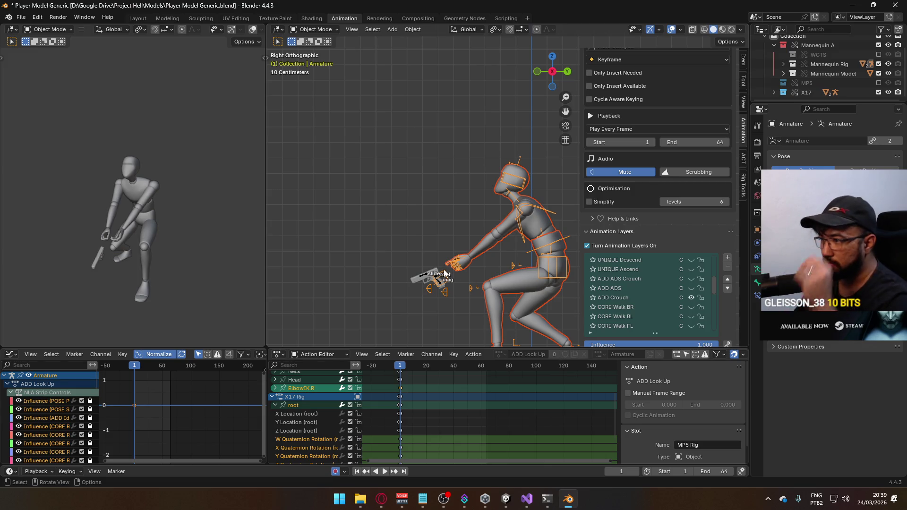
{"action": "left_click", "coordinate": [424, 276]}
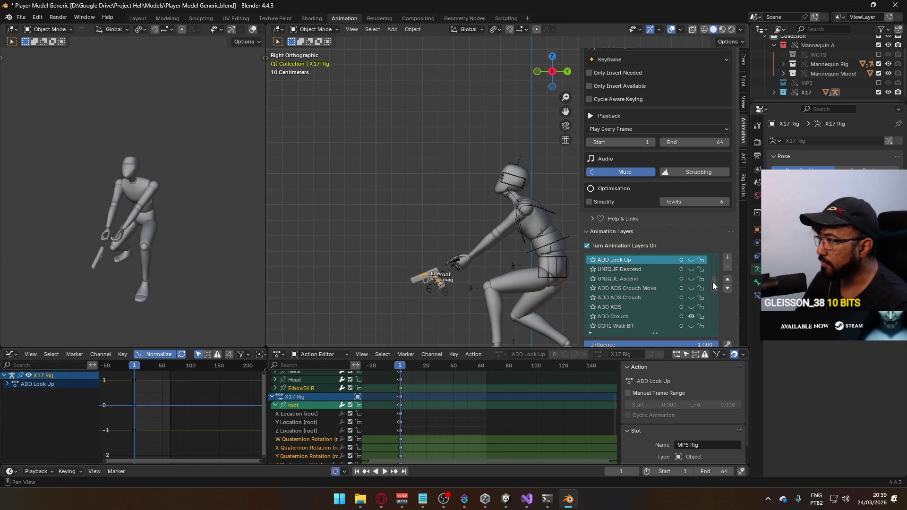
{"action": "scroll", "coordinate": [713, 281], "scroll_direction": "up", "scroll_amount": 2}
{"action": "scroll", "coordinate": [715, 276], "scroll_direction": "up", "scroll_amount": 1}
Step: Make ADD ADS Crouch Look Up active, enable ADD Look Up, and play from the side view
{"action": "left_click", "coordinate": [690, 268]}
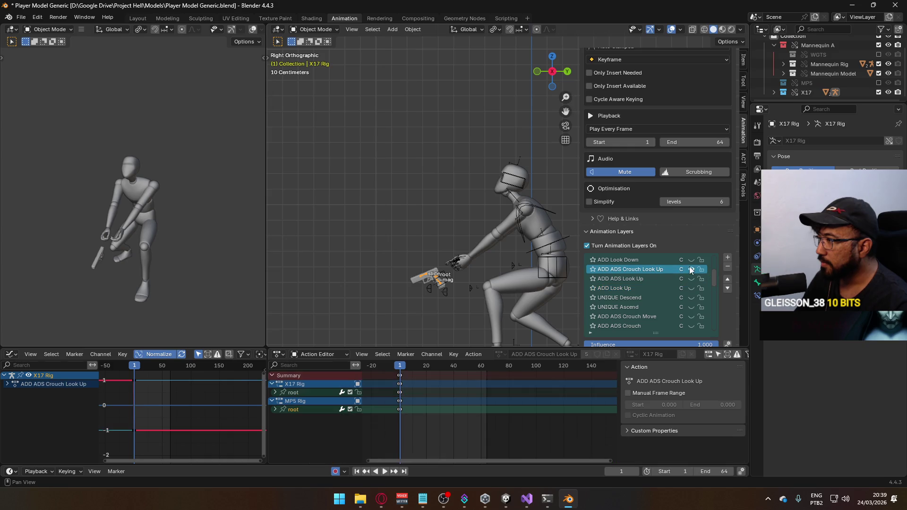
{"action": "left_click", "coordinate": [691, 286]}
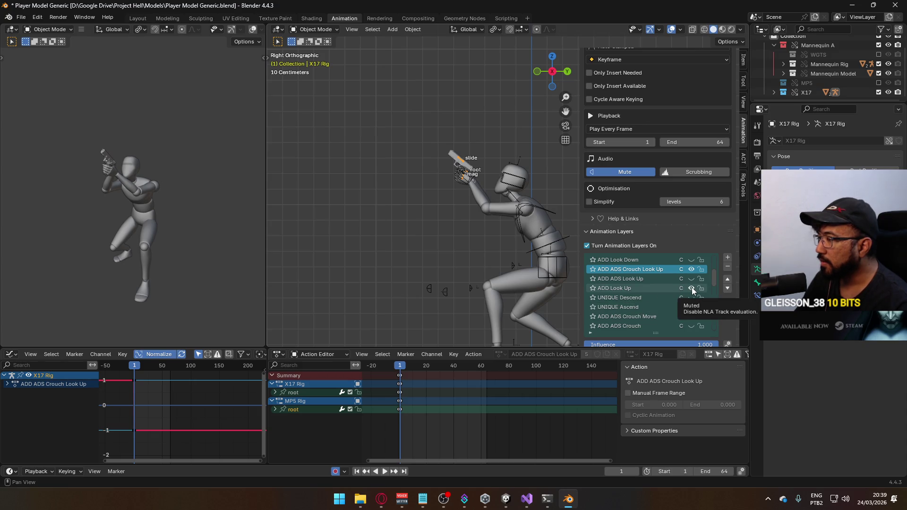
{"action": "mouse_move", "coordinate": [543, 250]}
{"action": "middle_mouse_down"}
{"action": "mouse_move", "coordinate": [487, 230]}
{"action": "mouse_move", "coordinate": [563, 219]}
{"action": "mouse_move", "coordinate": [533, 245]}
{"action": "mouse_move", "coordinate": [475, 263]}
{"action": "mouse_move", "coordinate": [489, 242]}
{"action": "middle_mouse_up"}
{"action": "key", "text": "KP_3"}
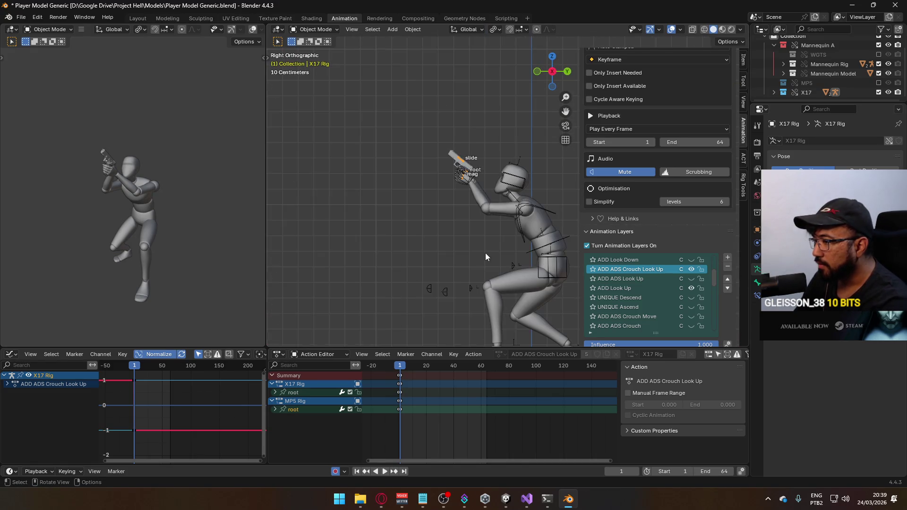
{"action": "key", "text": "space"}
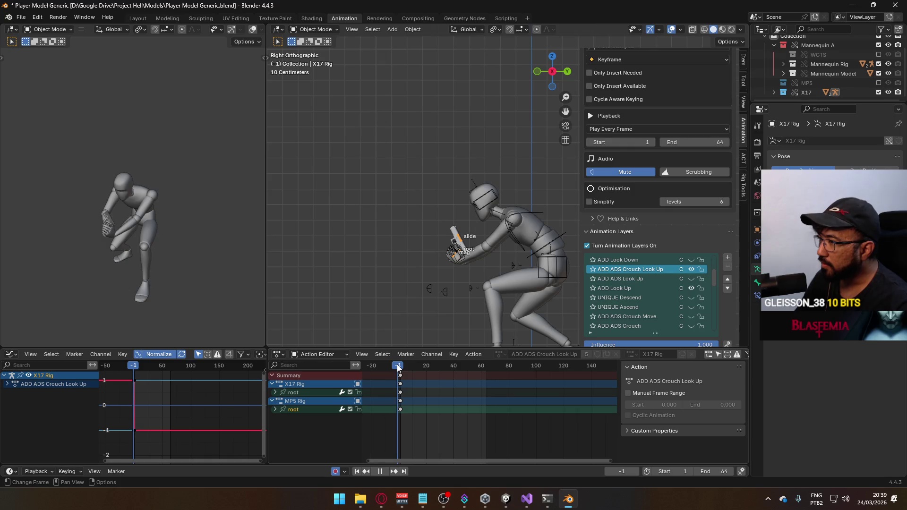
Step: Mute ADD Look Up to lower the gun, replay to compare, then select the Armature
{"action": "left_click", "coordinate": [691, 288]}
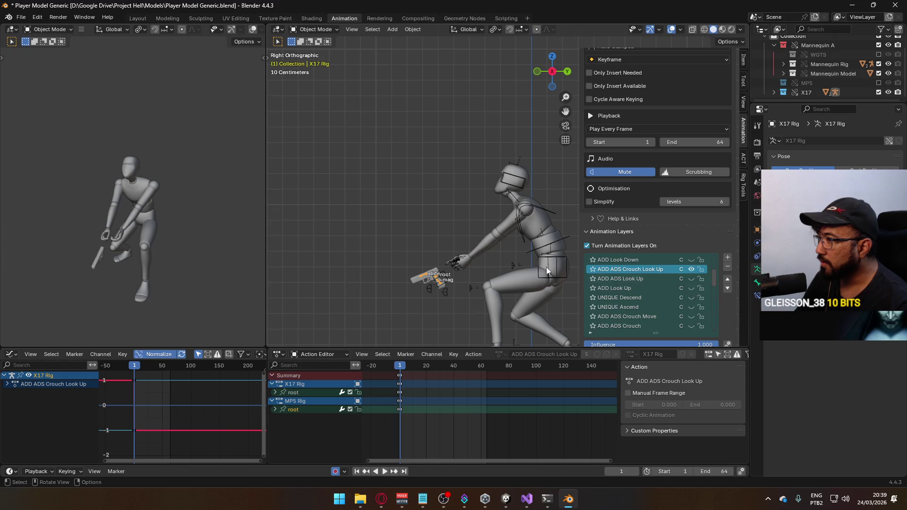
{"action": "left_click", "coordinate": [399, 366]}
{"action": "key", "text": "space"}
{"action": "key", "text": "space"}
{"action": "mouse_move", "coordinate": [439, 321]}
{"action": "middle_mouse_down"}
{"action": "mouse_move", "coordinate": [470, 287]}
{"action": "mouse_move", "coordinate": [603, 270]}
{"action": "mouse_move", "coordinate": [574, 290]}
{"action": "mouse_move", "coordinate": [583, 288]}
{"action": "middle_mouse_up"}
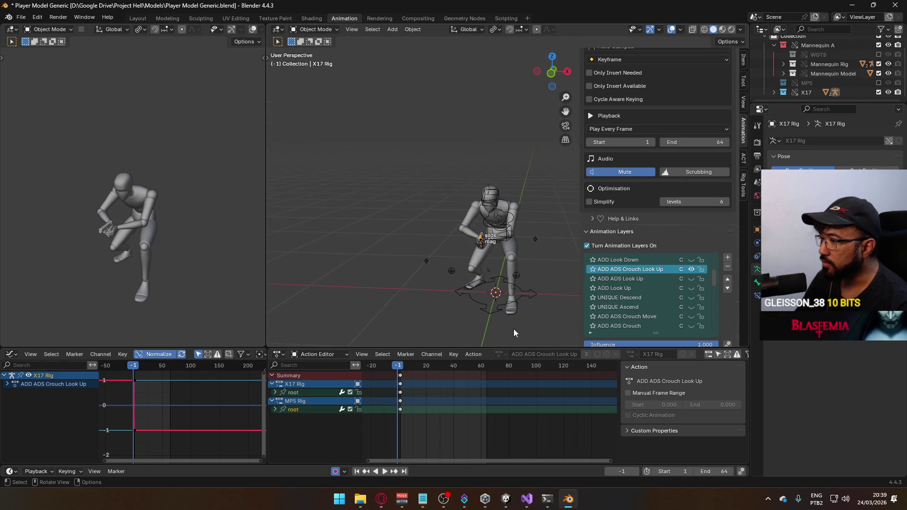
{"action": "left_click", "coordinate": [402, 366]}
{"action": "key", "text": "space"}
{"action": "key", "text": "Escape"}
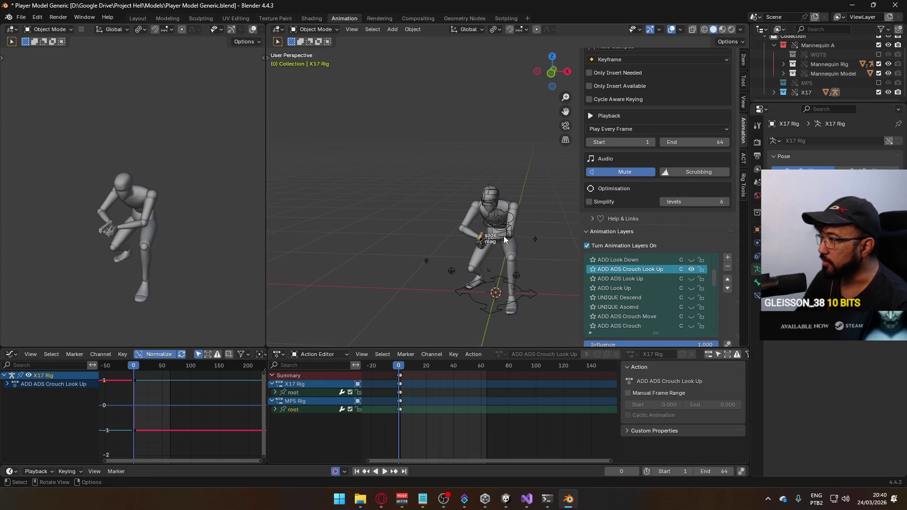
{"action": "left_click", "coordinate": [509, 235]}
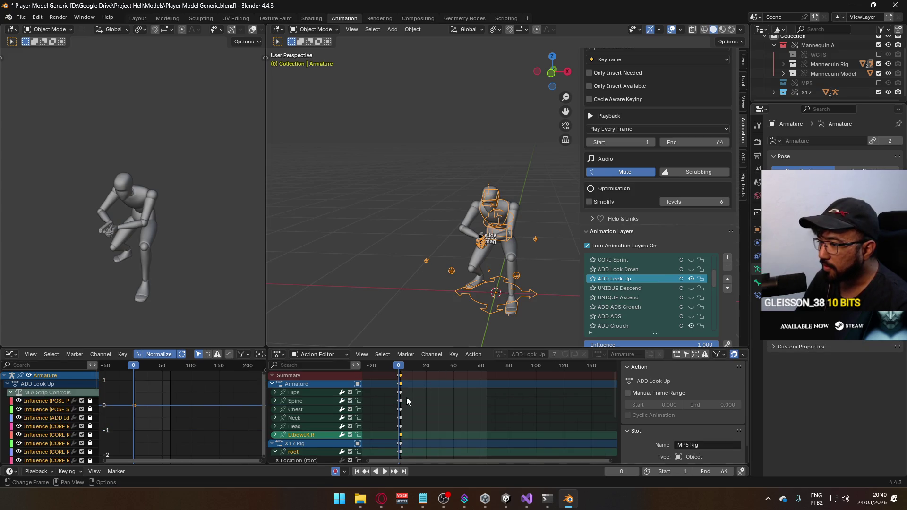
Step: Replay the Armature's ADD Look Up animation from frame -1 in side view, then enter Pose Mode
{"action": "key", "text": "KP_3"}
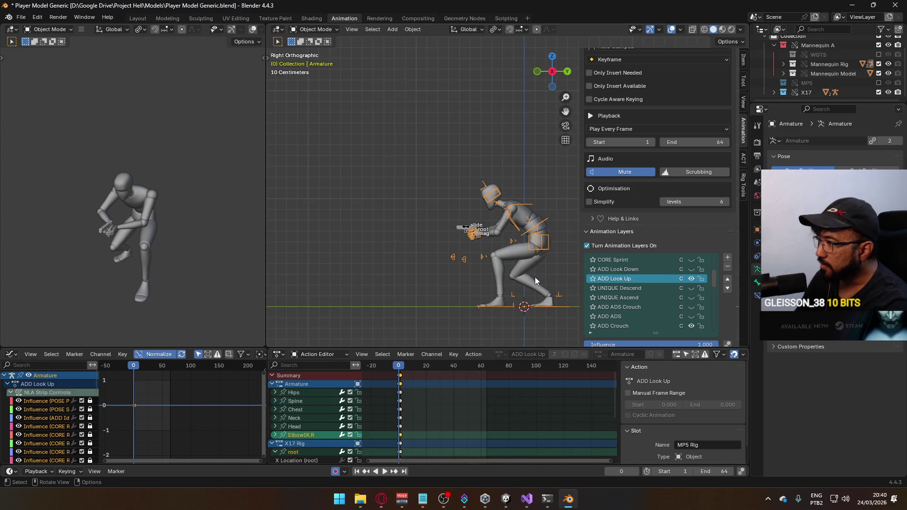
{"action": "scroll", "coordinate": [668, 293], "scroll_direction": "down", "scroll_amount": 4}
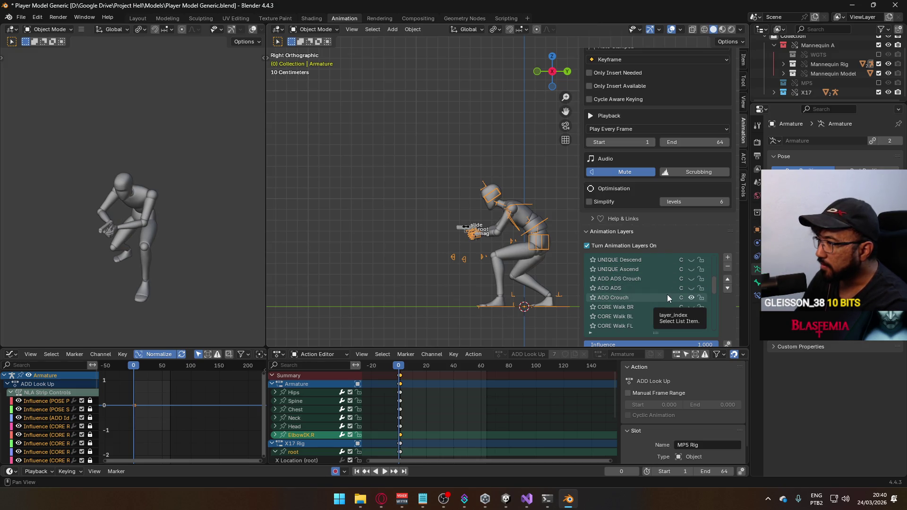
{"action": "left_click", "coordinate": [399, 370]}
{"action": "key", "text": "space"}
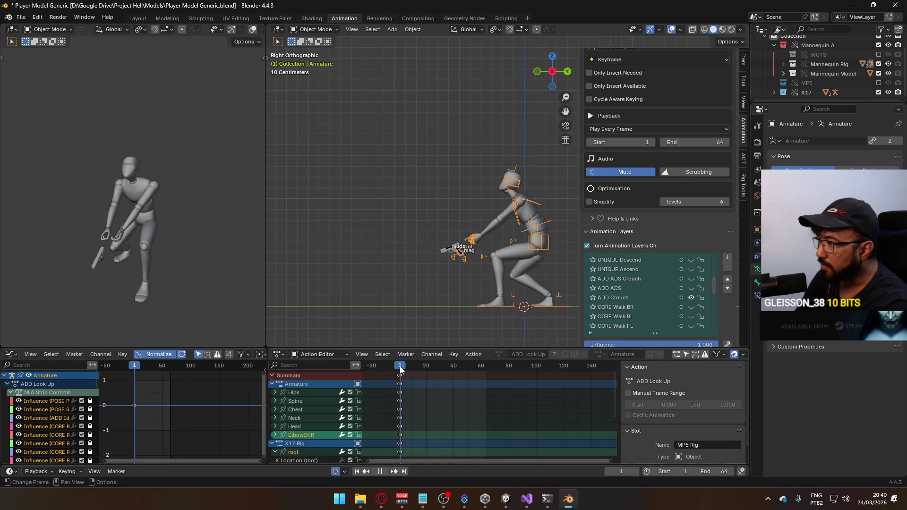
{"action": "key", "text": "space"}
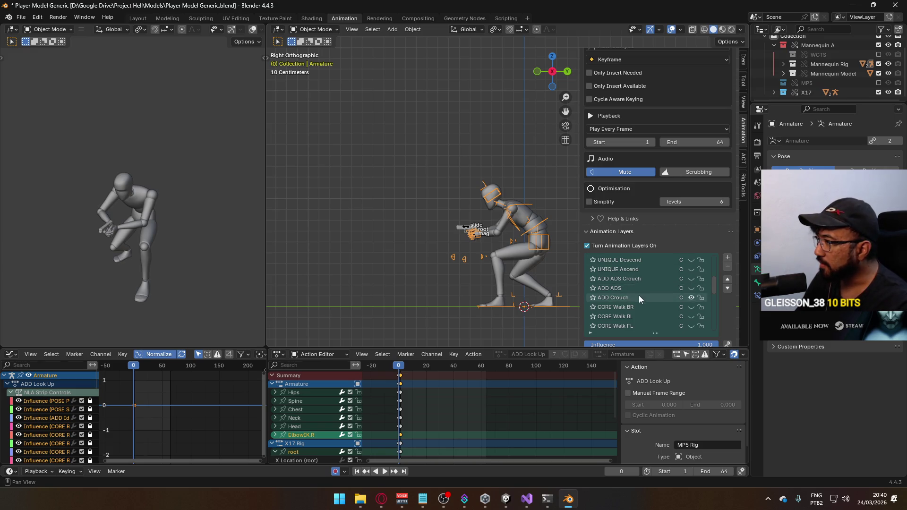
{"action": "scroll", "coordinate": [639, 295], "scroll_direction": "up", "scroll_amount": 3}
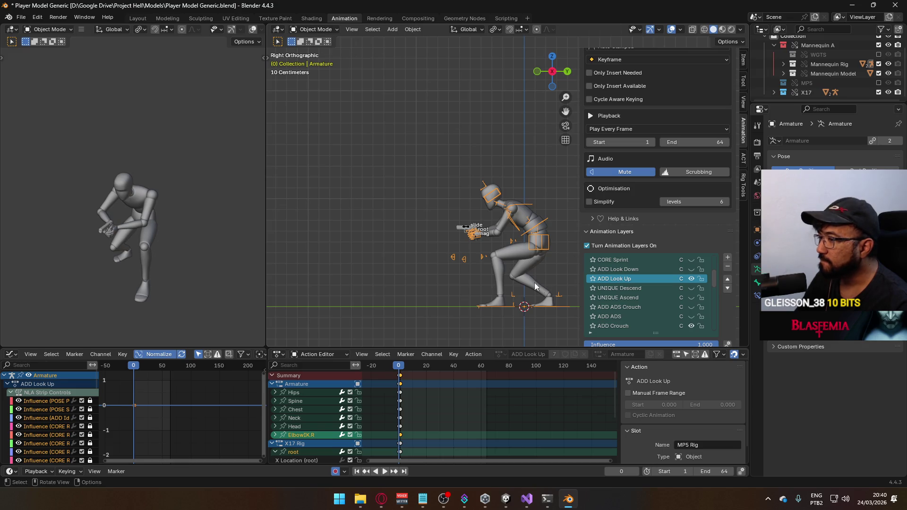
{"action": "left_click", "coordinate": [314, 29]}
{"action": "left_click", "coordinate": [312, 59]}
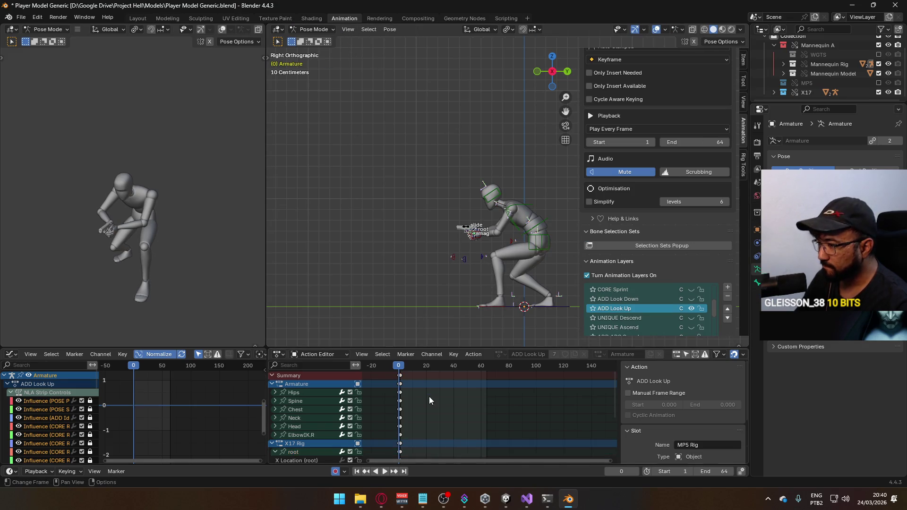
Step: Box-select all frame 0 keys in the ADD Look Up action and zoom the timeline in
{"action": "mouse_move", "coordinate": [420, 438]}
{"action": "left_mouse_down"}
{"action": "mouse_move", "coordinate": [371, 391]}
{"action": "mouse_move", "coordinate": [370, 366]}
{"action": "left_mouse_up"}
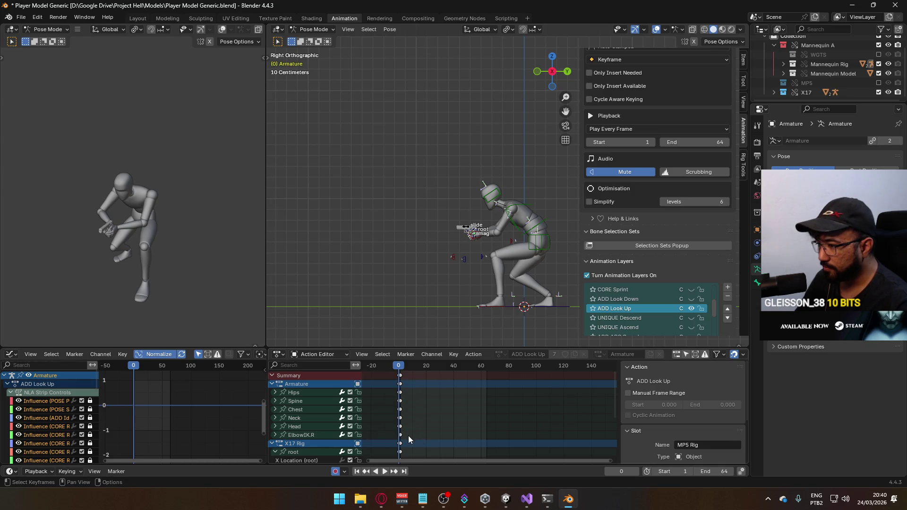
{"action": "mouse_move", "coordinate": [408, 435]}
{"action": "left_mouse_down"}
{"action": "mouse_move", "coordinate": [375, 381]}
{"action": "mouse_move", "coordinate": [373, 390]}
{"action": "left_mouse_up"}
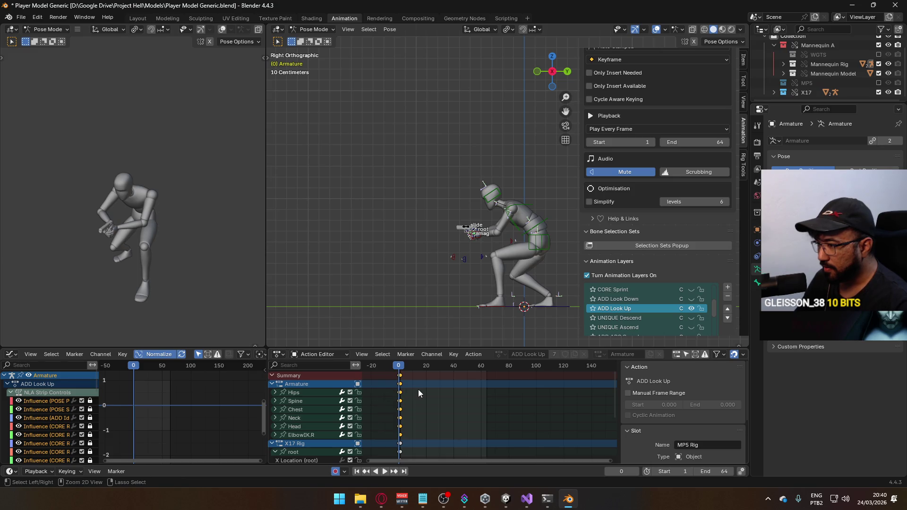
{"action": "scroll", "coordinate": [398, 385], "scroll_direction": "up", "scroll_amount": 2}
{"action": "scroll", "coordinate": [401, 388], "scroll_direction": "up", "scroll_amount": 1}
{"action": "middle_click_drag", "start_coordinate": [402, 388], "coordinate": [449, 408]}
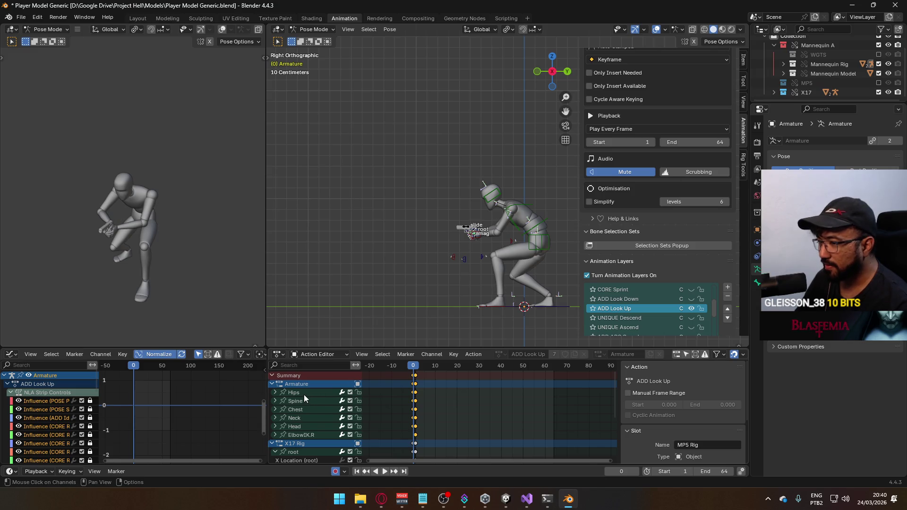
Step: Delete the Hips through ElbowIK.R channels, then undo back to Object Mode
{"action": "left_click_drag", "start_coordinate": [302, 393], "coordinate": [293, 435]}
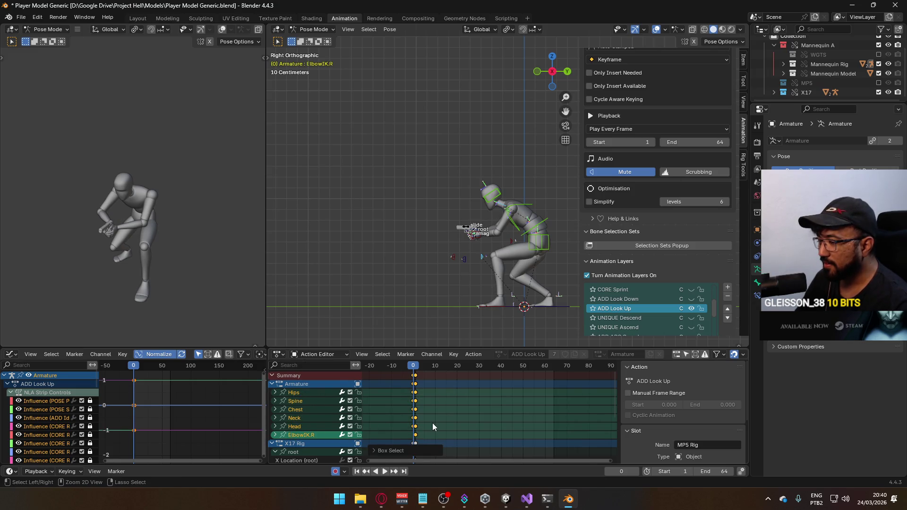
{"action": "key", "text": "ctrl+c"}
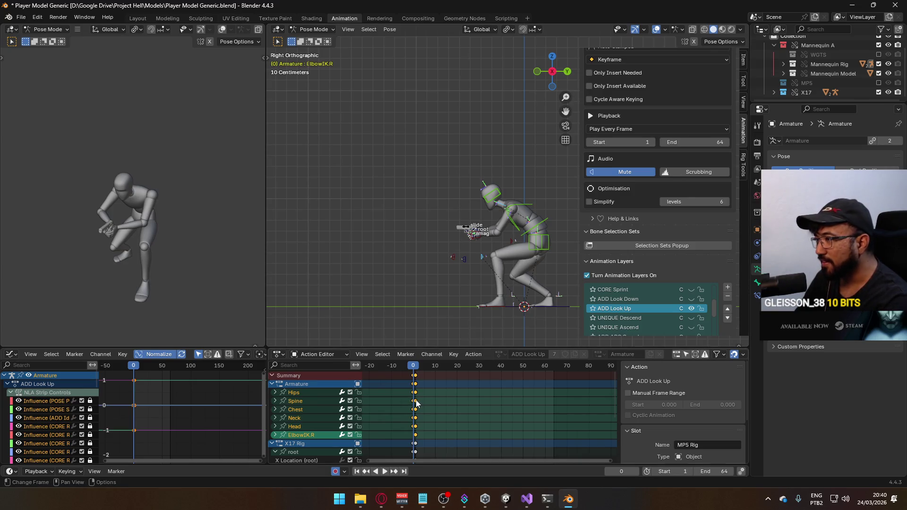
{"action": "key", "text": "Delete"}
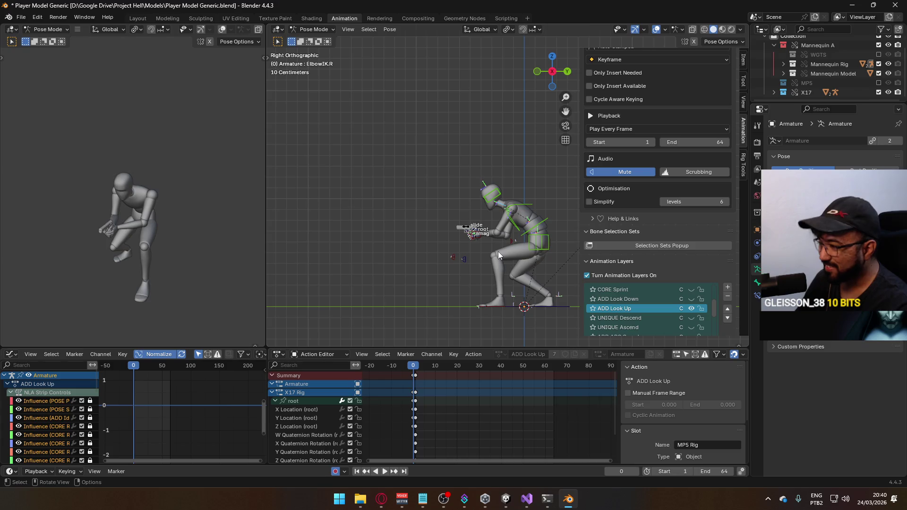
{"action": "key", "text": "ctrl+z"}
{"action": "key", "text": "ctrl+z"}
{"action": "key", "text": "ctrl+z"}
{"action": "left_click", "coordinate": [21, 18]}
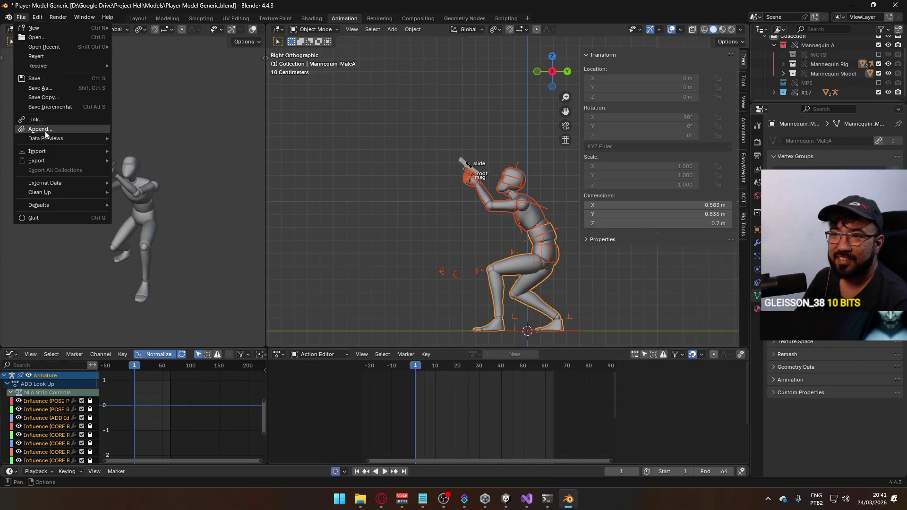
Step: Export FBX over Model@ADS Sidearm Crouch Look Up.fbx, found by searching 'ads si crouch', then select the X17 Rig
{"action": "mouse_move", "coordinate": [56, 163]}
{"action": "left_click", "coordinate": [189, 245]}
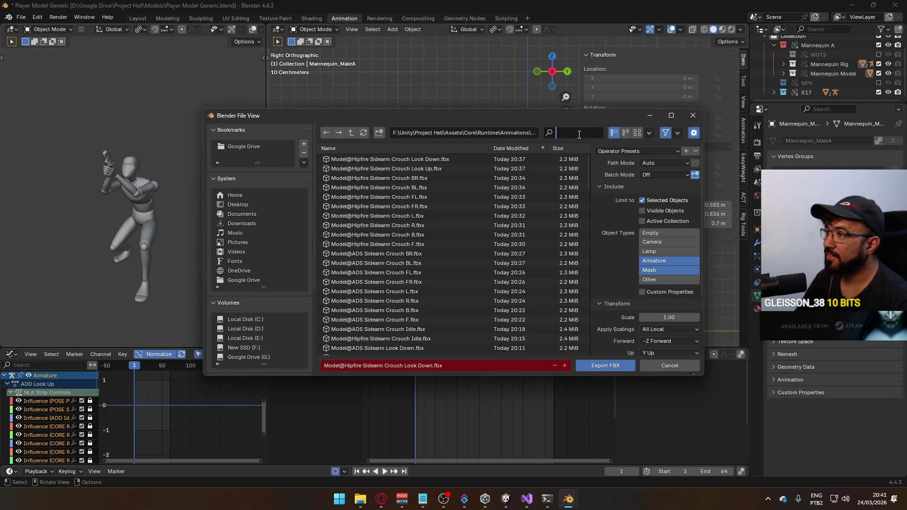
{"action": "type", "text": "ads sidearm"}
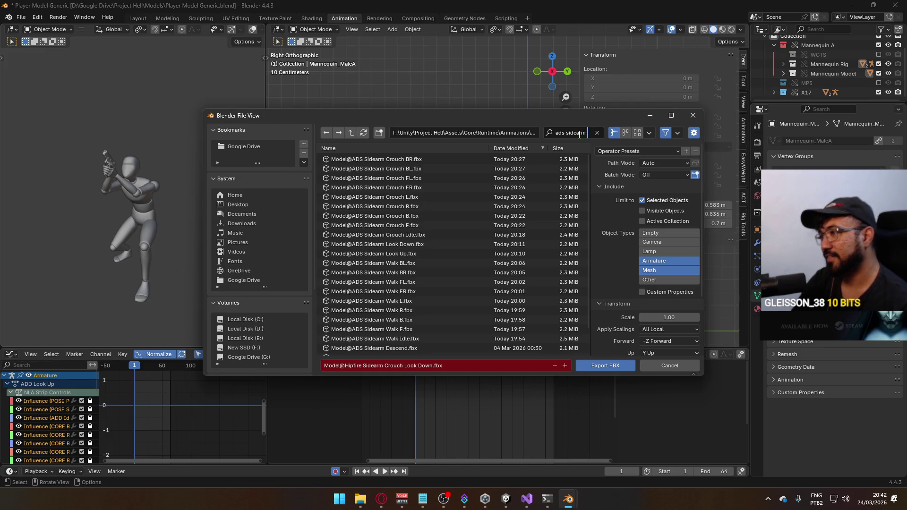
{"action": "type", "text": " crouch"}
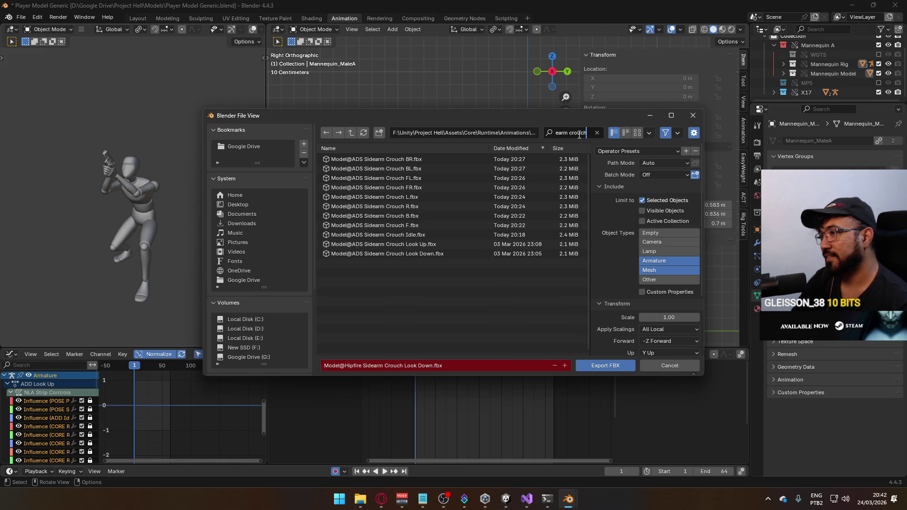
{"action": "double_click", "coordinate": [426, 244]}
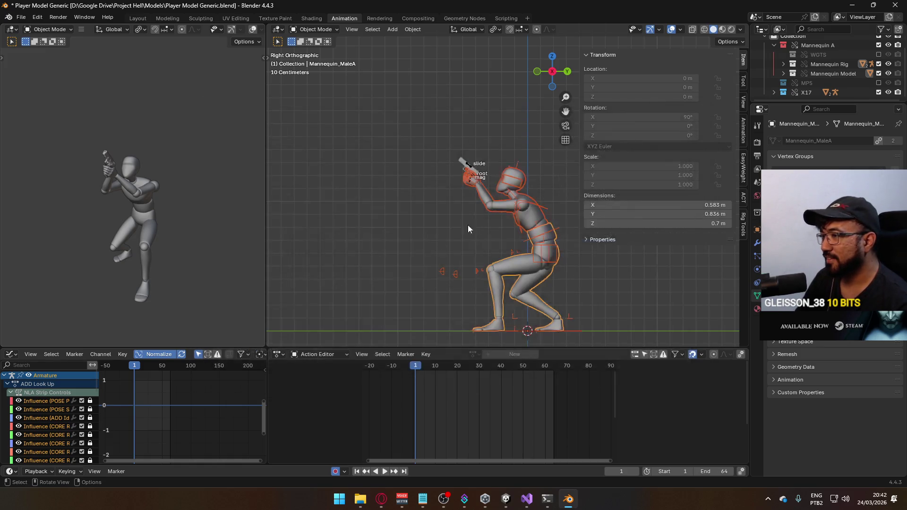
{"action": "left_click", "coordinate": [469, 166]}
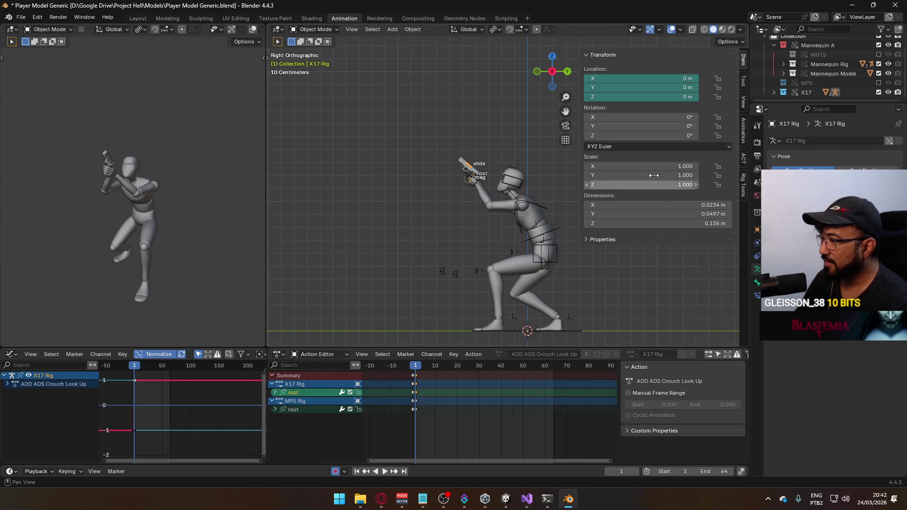
Step: On the Armature, turn on the ADD Look Down layer in the sidebar Animation tab
{"action": "left_click", "coordinate": [525, 205]}
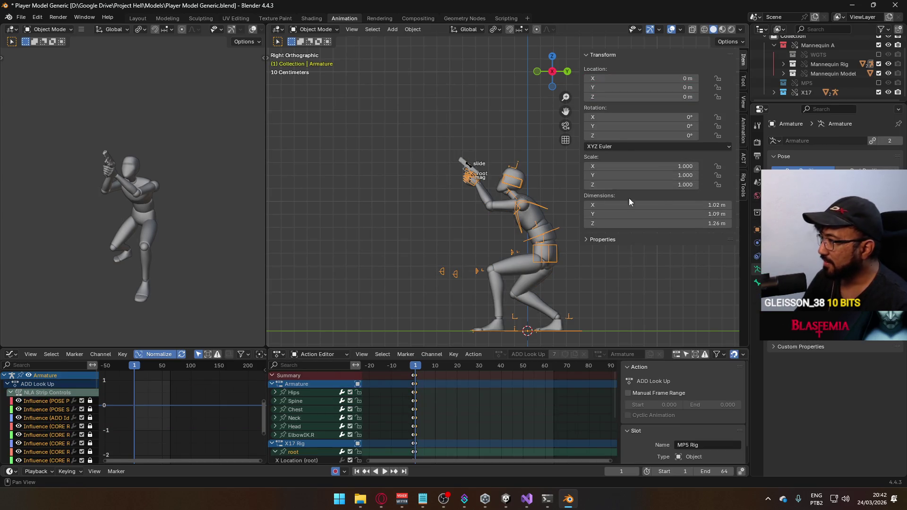
{"action": "left_click", "coordinate": [743, 132]}
{"action": "scroll", "coordinate": [679, 200], "scroll_direction": "down", "scroll_amount": 5}
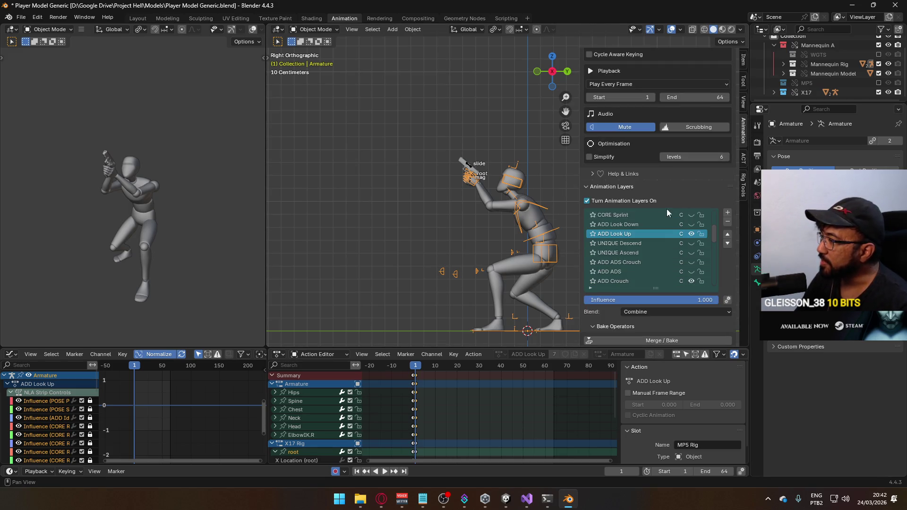
{"action": "left_click", "coordinate": [690, 231]}
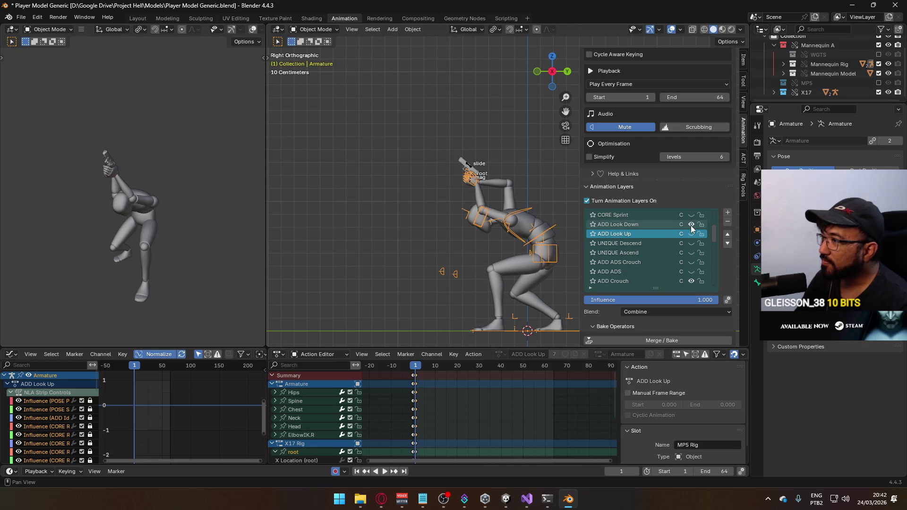
Step: On the X17 Rig, hide ADD ADS Crouch Look Up and make ADD ADS Crouch Look Down visible and active
{"action": "left_click", "coordinate": [472, 174]}
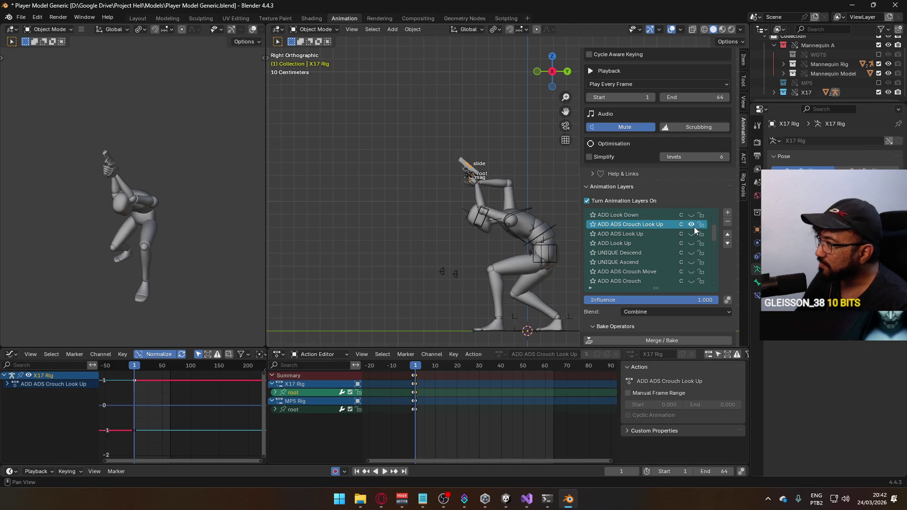
{"action": "left_click", "coordinate": [691, 224]}
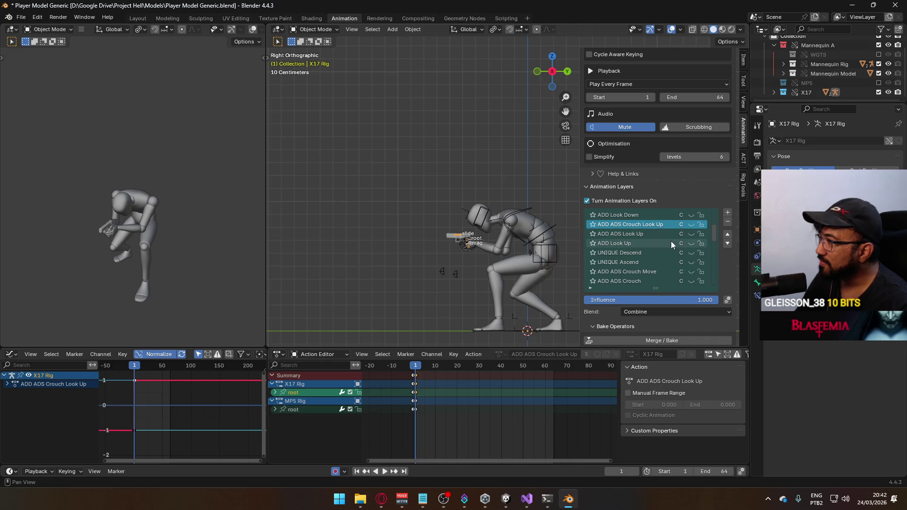
{"action": "scroll", "coordinate": [673, 243], "scroll_direction": "up", "scroll_amount": 3}
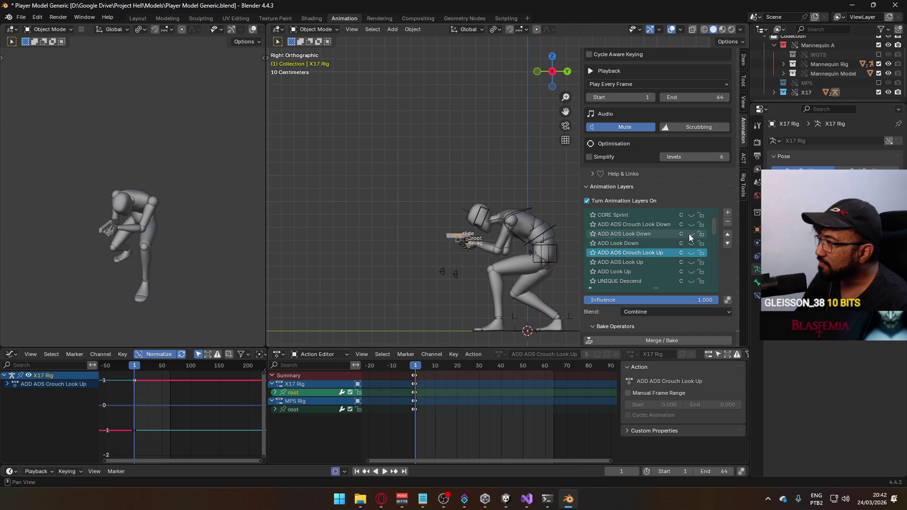
{"action": "left_click", "coordinate": [691, 224]}
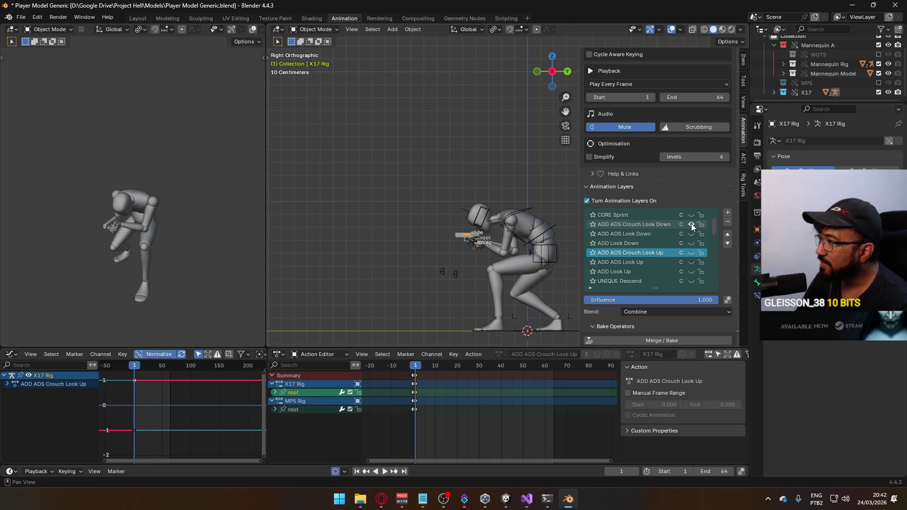
{"action": "left_click", "coordinate": [642, 225]}
{"action": "left_click_drag", "start_coordinate": [424, 370], "coordinate": [416, 371]}
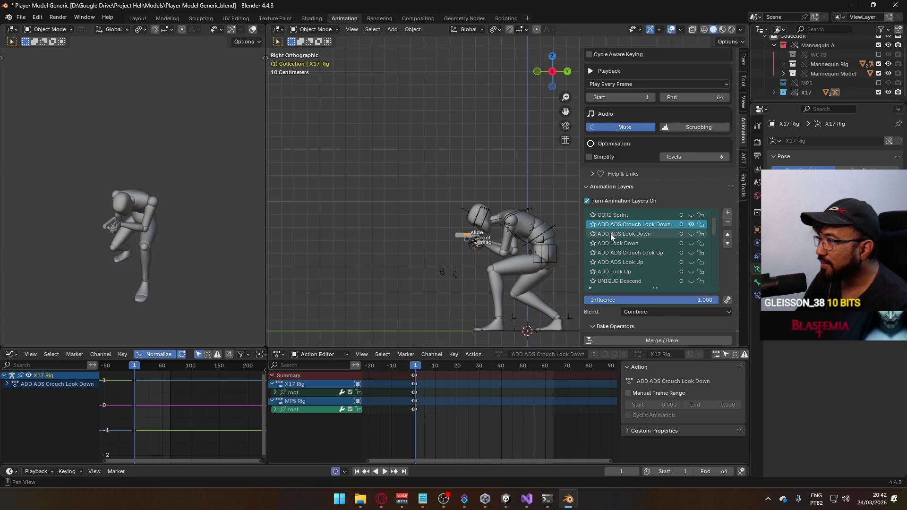
Step: Check the Armature's layers, then put the X17 Rig into Pose Mode
{"action": "left_click", "coordinate": [614, 272]}
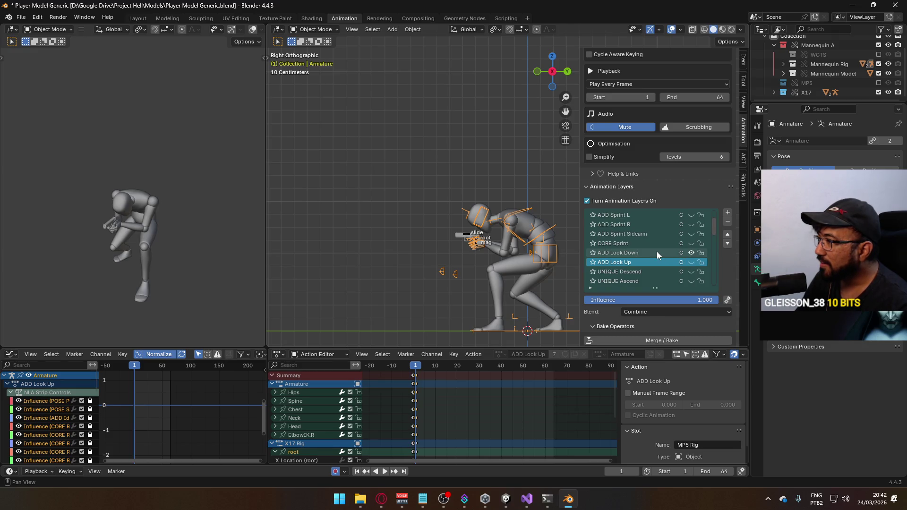
{"action": "left_click", "coordinate": [468, 236]}
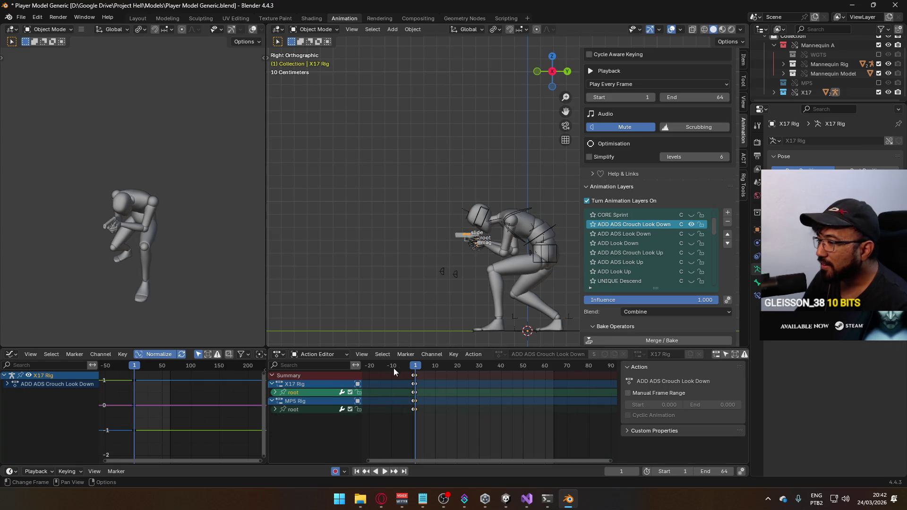
{"action": "left_click", "coordinate": [316, 29]}
{"action": "left_click", "coordinate": [319, 59]}
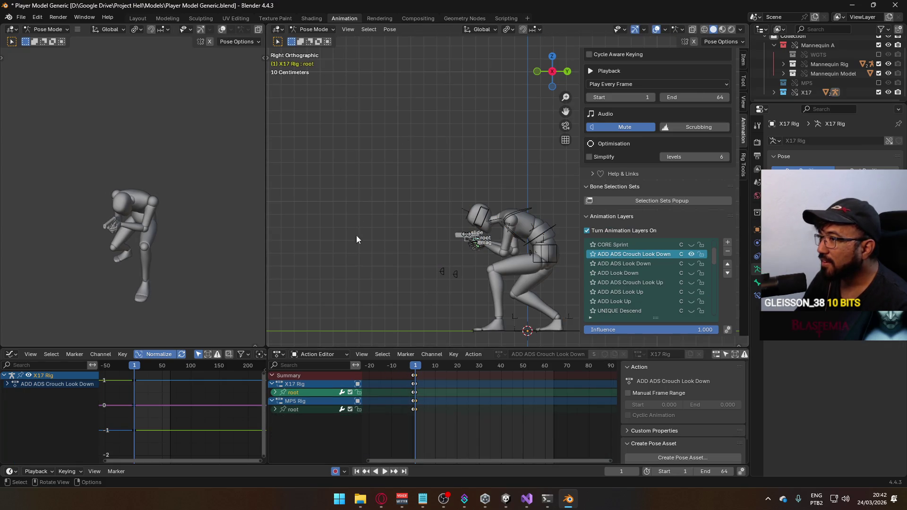
Step: Expand the X17 Rig root channels, select its location and rotation channels, and go to frame 0
{"action": "scroll", "coordinate": [461, 317], "scroll_direction": "up", "scroll_amount": 3}
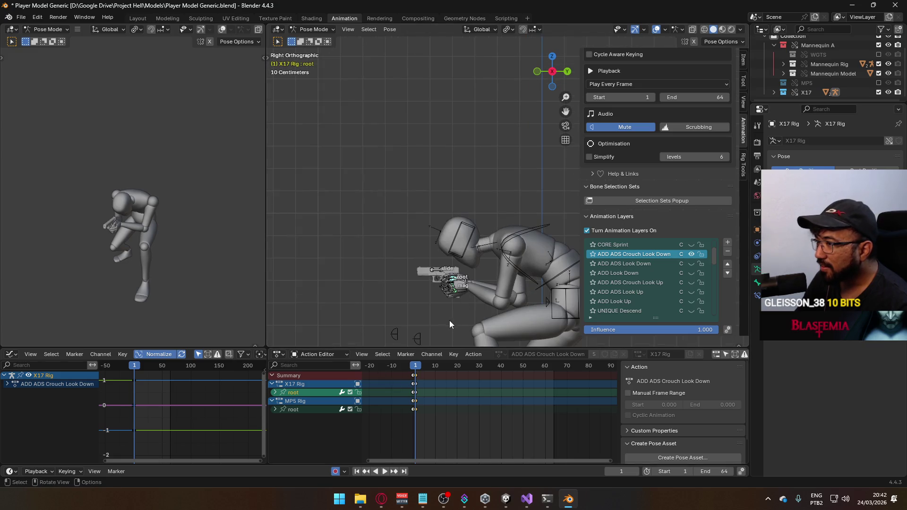
{"action": "left_click", "coordinate": [274, 392]}
{"action": "left_click", "coordinate": [274, 392]}
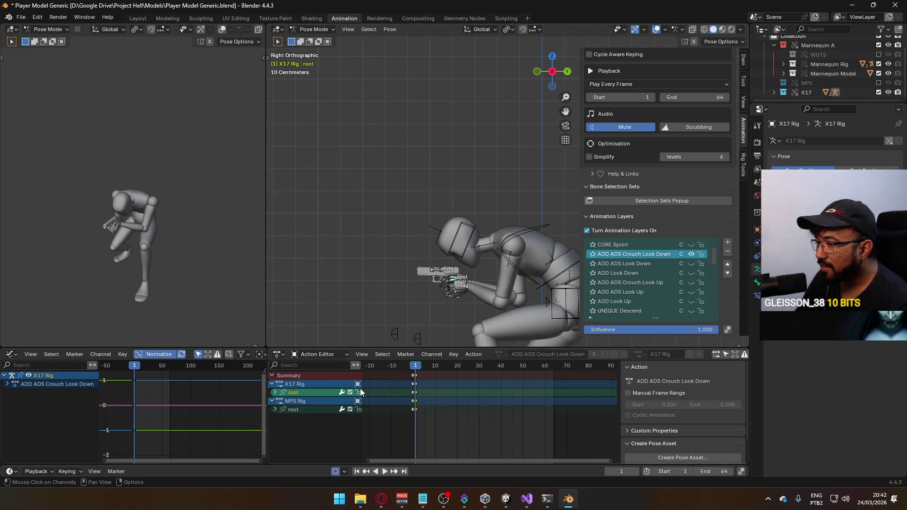
{"action": "left_click", "coordinate": [275, 392]}
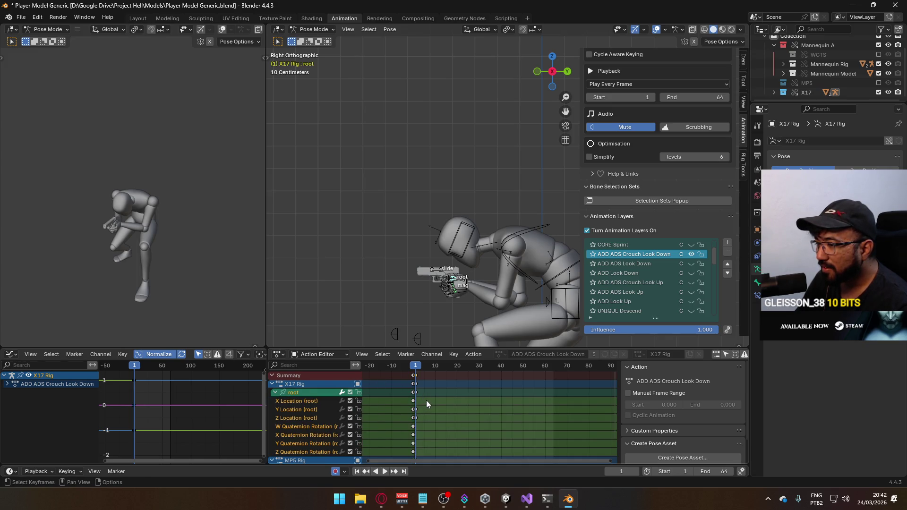
{"action": "key", "text": "a"}
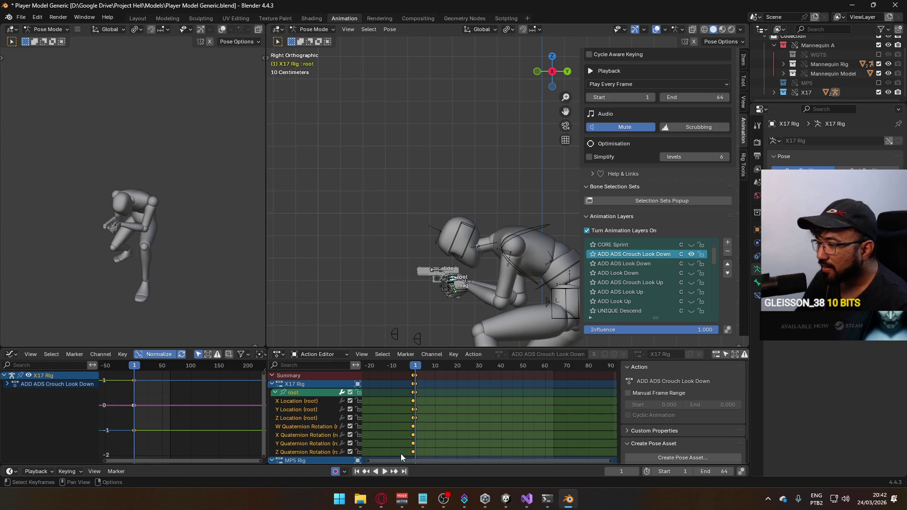
{"action": "left_click_drag", "start_coordinate": [403, 392], "coordinate": [422, 453]}
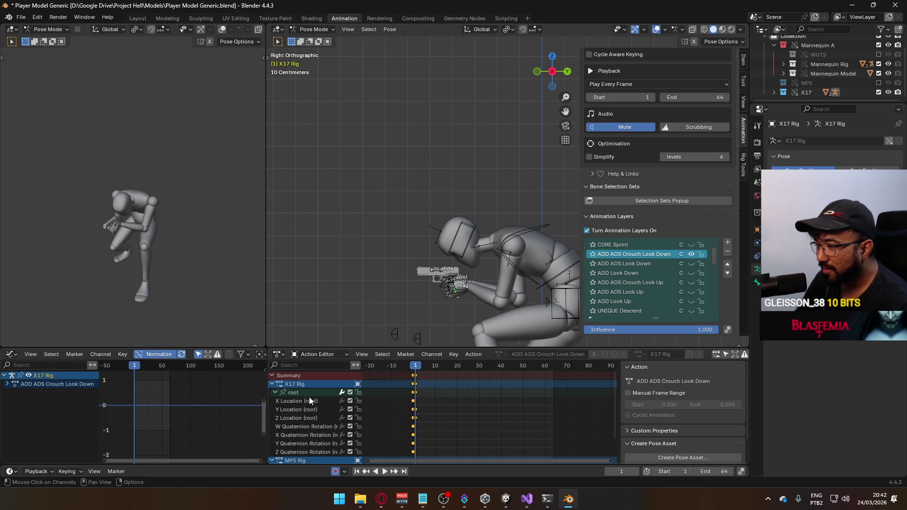
{"action": "left_click", "coordinate": [293, 393]}
{"action": "left_click_drag", "start_coordinate": [319, 397], "coordinate": [299, 446]}
{"action": "left_click", "coordinate": [412, 368]}
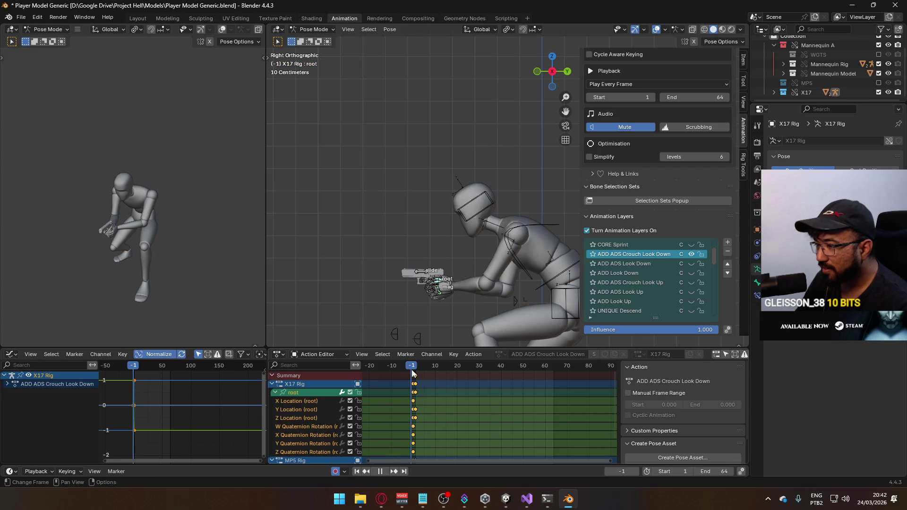
{"action": "left_click_drag", "start_coordinate": [412, 373], "coordinate": [413, 374]}
{"action": "left_click", "coordinate": [419, 387]}
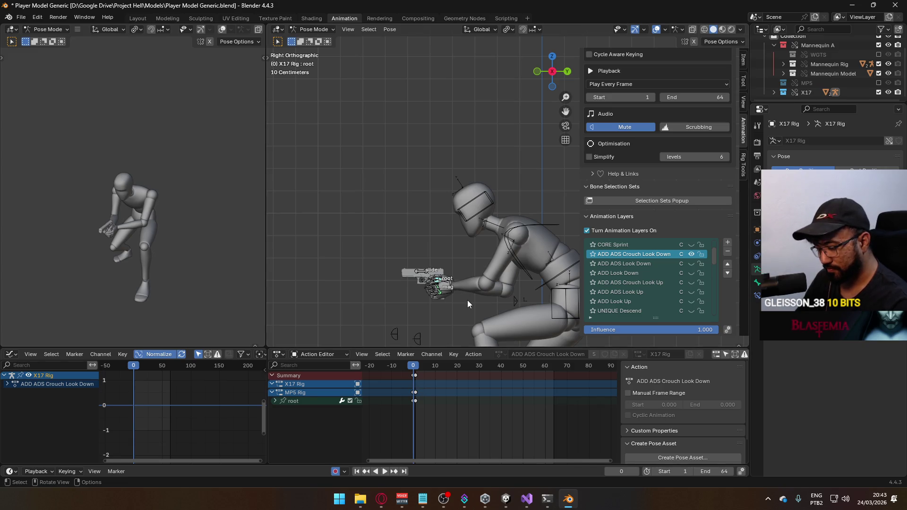
Step: Key the root's Location & Rotation, paste the keys at frame 10, and slide them back to frame 0
{"action": "key", "text": "i"}
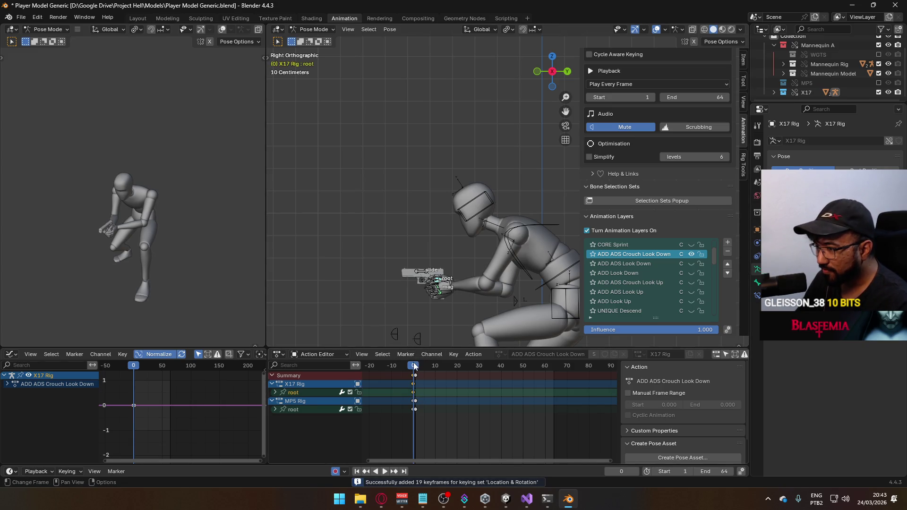
{"action": "left_click", "coordinate": [436, 368]}
{"action": "key", "text": "space"}
{"action": "key", "text": "ctrl+v"}
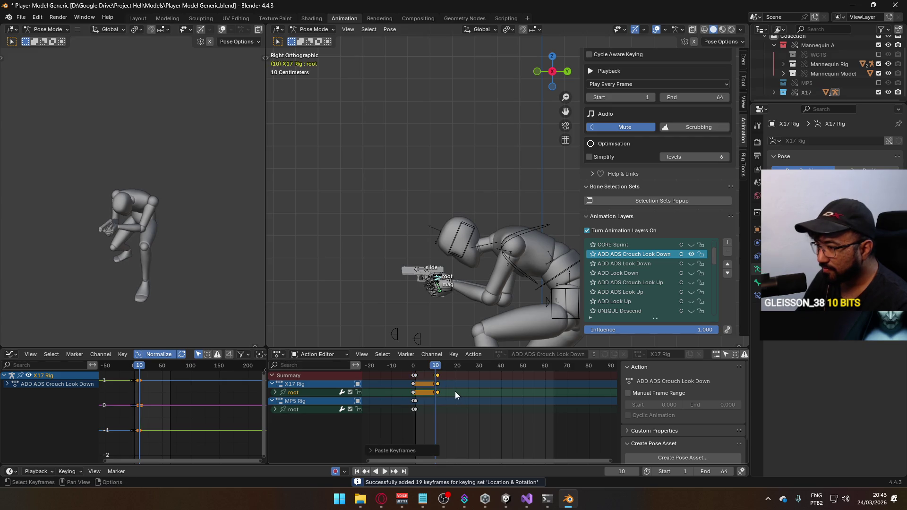
{"action": "key", "text": "g"}
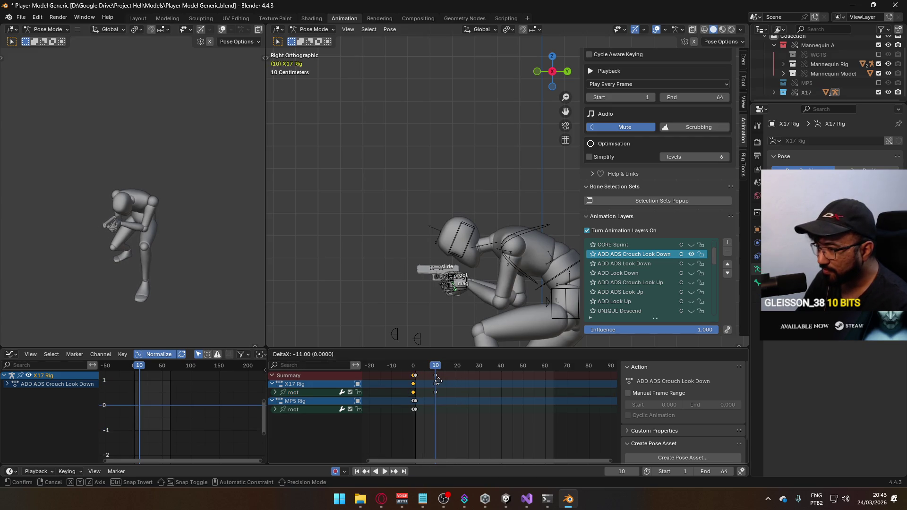
{"action": "left_click", "coordinate": [440, 381]}
{"action": "left_click", "coordinate": [437, 378]}
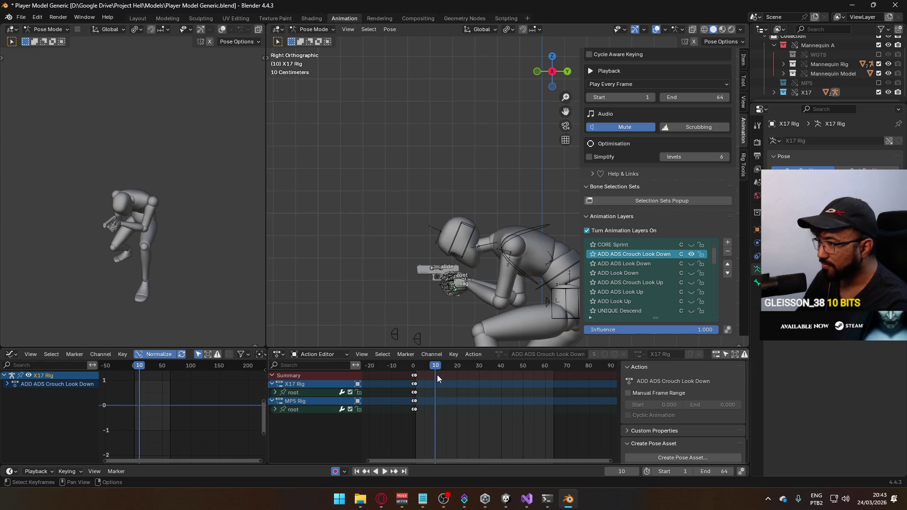
Step: Preview the look-down clip, frame the crouching figure, and reselect the root channel at frame 1
{"action": "left_click", "coordinate": [415, 365]}
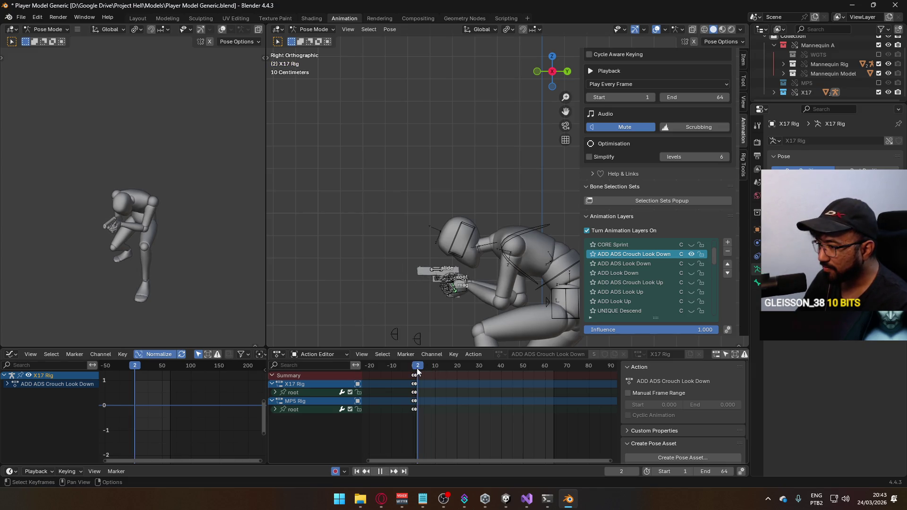
{"action": "key", "text": "space"}
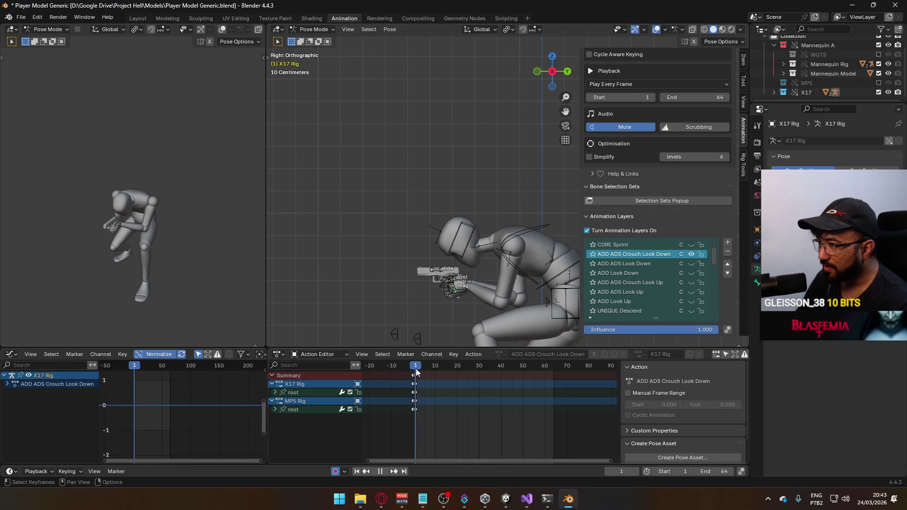
{"action": "key", "text": "Escape"}
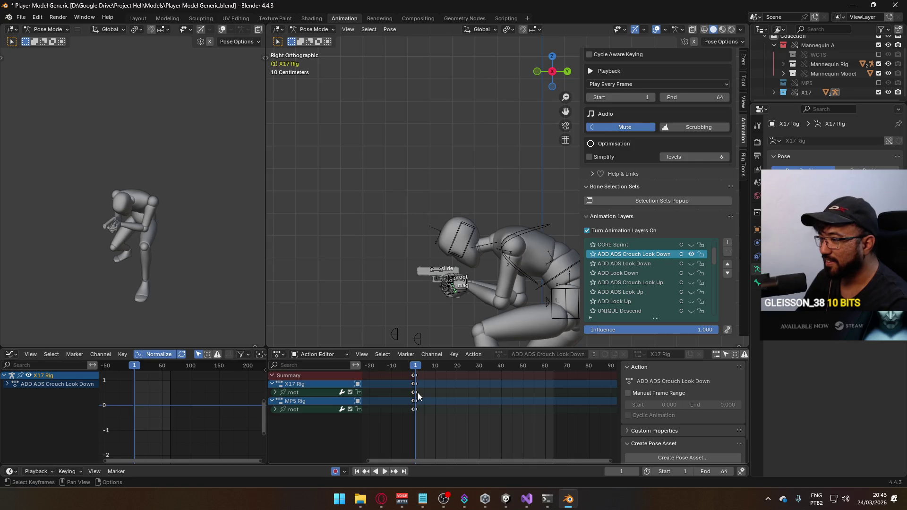
{"action": "left_click", "coordinate": [418, 393]}
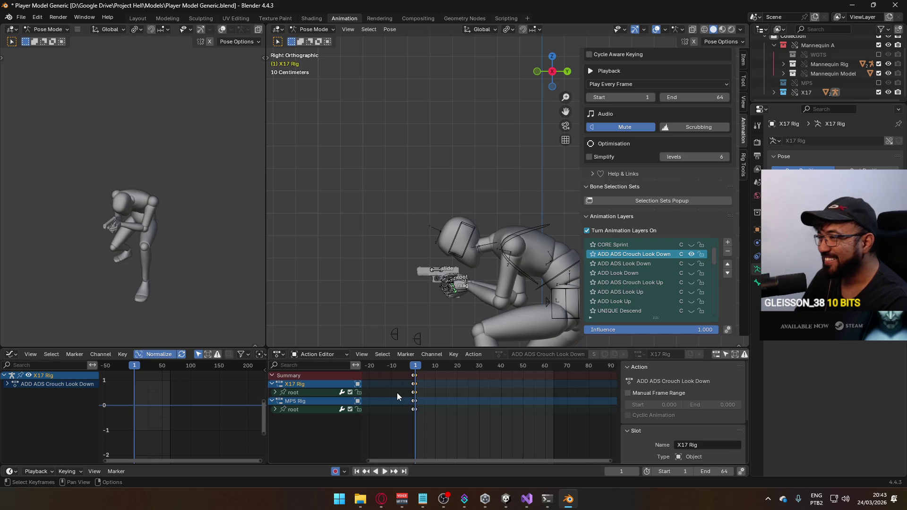
{"action": "key", "text": "ctrl+z"}
{"action": "key", "text": "Left"}
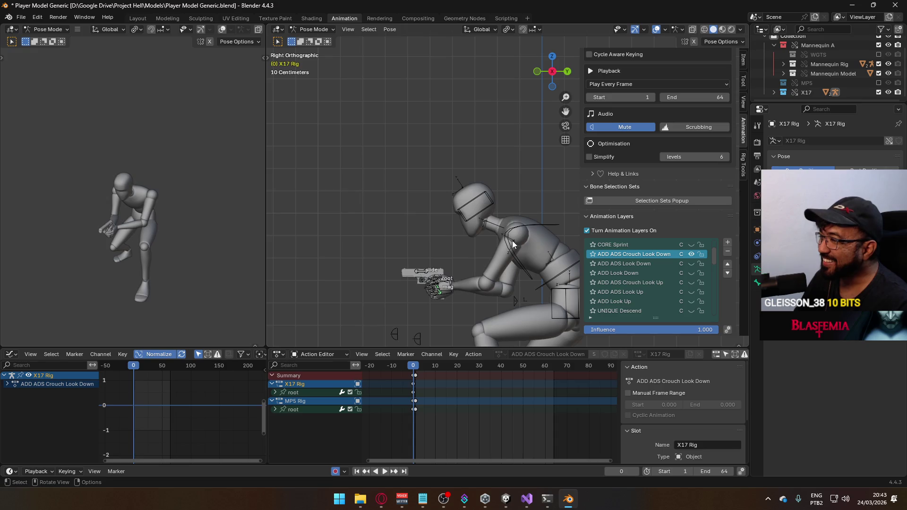
{"action": "scroll", "coordinate": [472, 208], "scroll_direction": "down", "scroll_amount": 4}
{"action": "middle_click_drag", "start_coordinate": [481, 260], "coordinate": [468, 207], "text": "shift"}
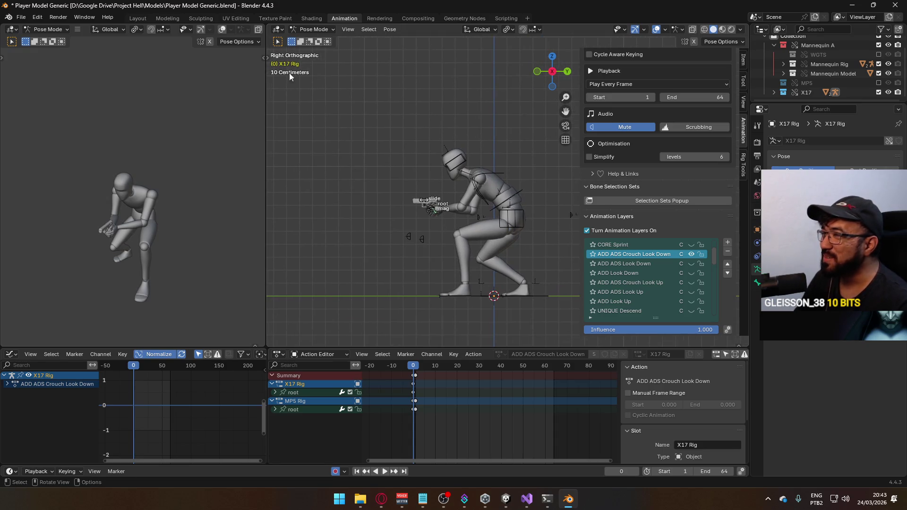
{"action": "left_click", "coordinate": [417, 368]}
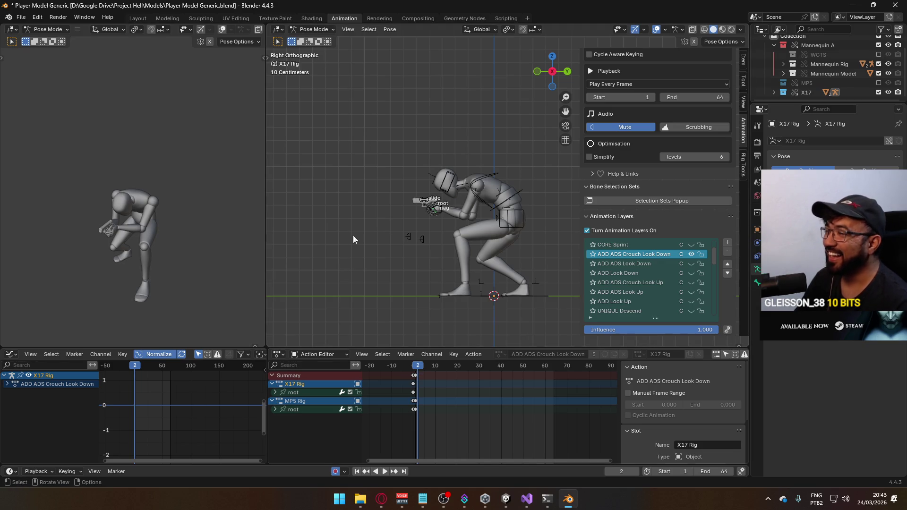
{"action": "left_click", "coordinate": [415, 367]}
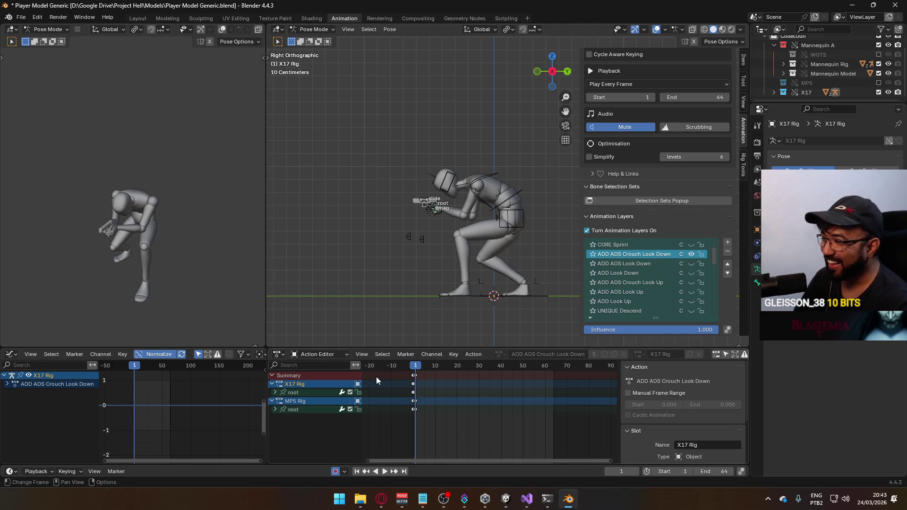
{"action": "left_click", "coordinate": [289, 393]}
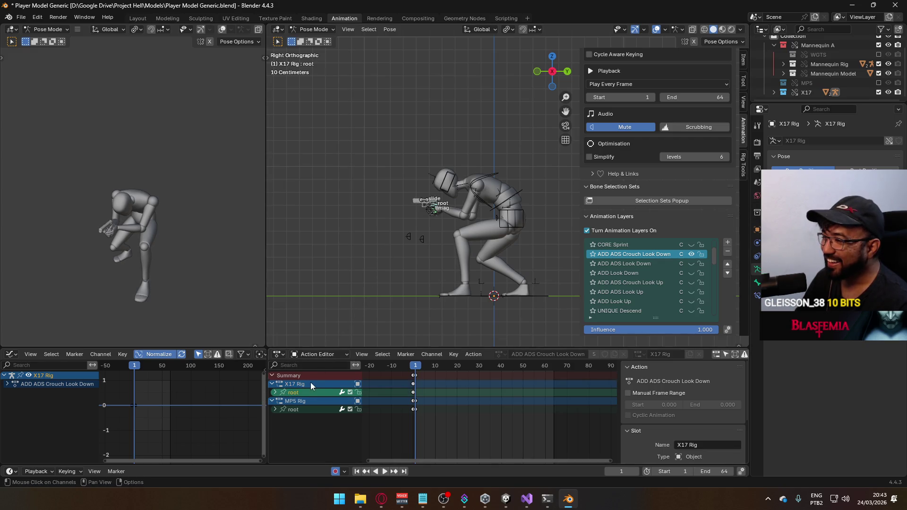
{"action": "scroll", "coordinate": [392, 242], "scroll_direction": "up", "scroll_amount": 5}
Step: Rotate the X17 Rig root about -50° to tilt the gun down, and zero its Z rotation
{"action": "key", "text": "r"}
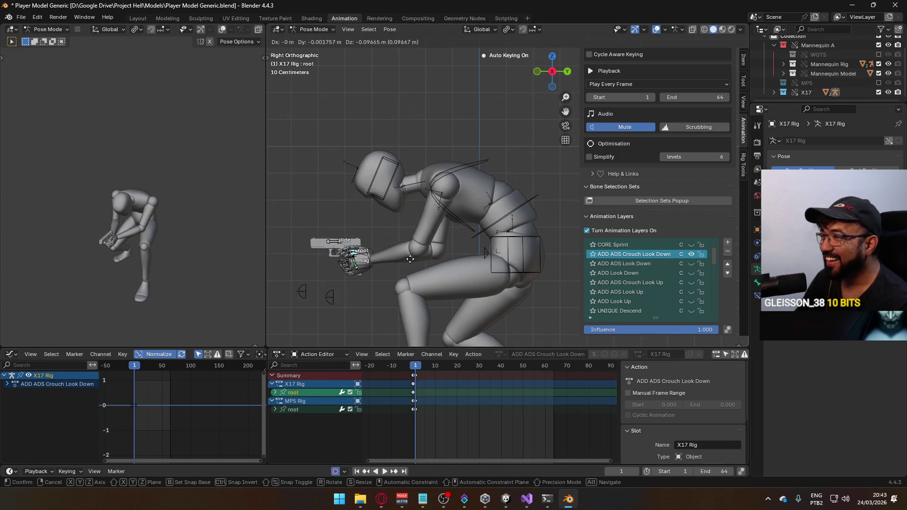
{"action": "right_click", "coordinate": [425, 259]}
{"action": "key", "text": "r"}
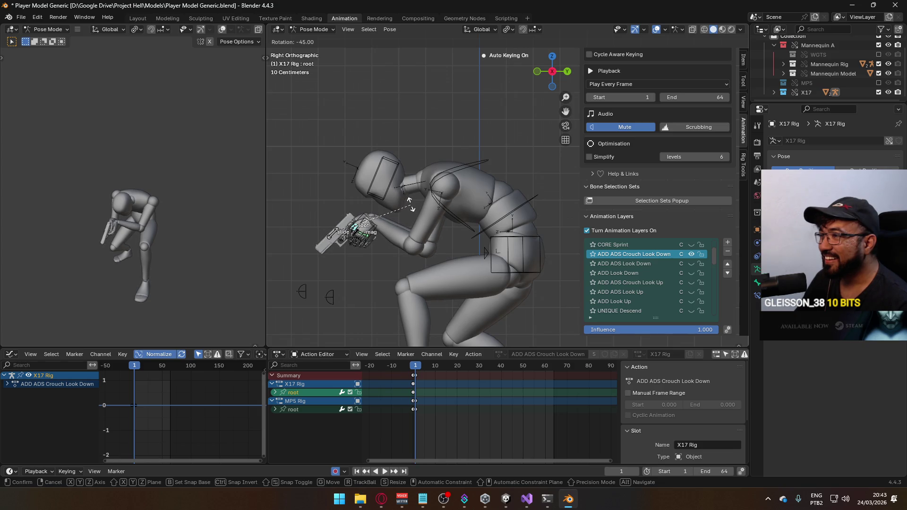
{"action": "left_click", "coordinate": [411, 197]}
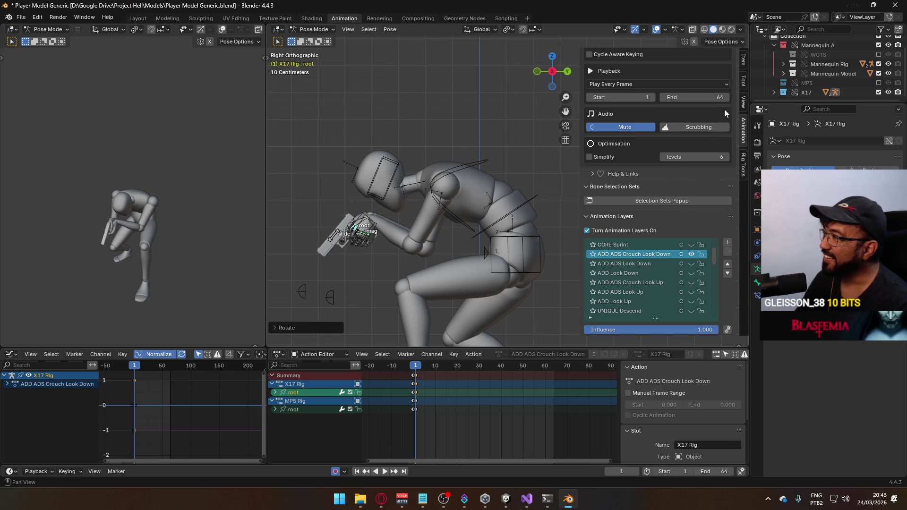
{"action": "left_click", "coordinate": [743, 57]}
{"action": "key", "text": "BackSpace"}
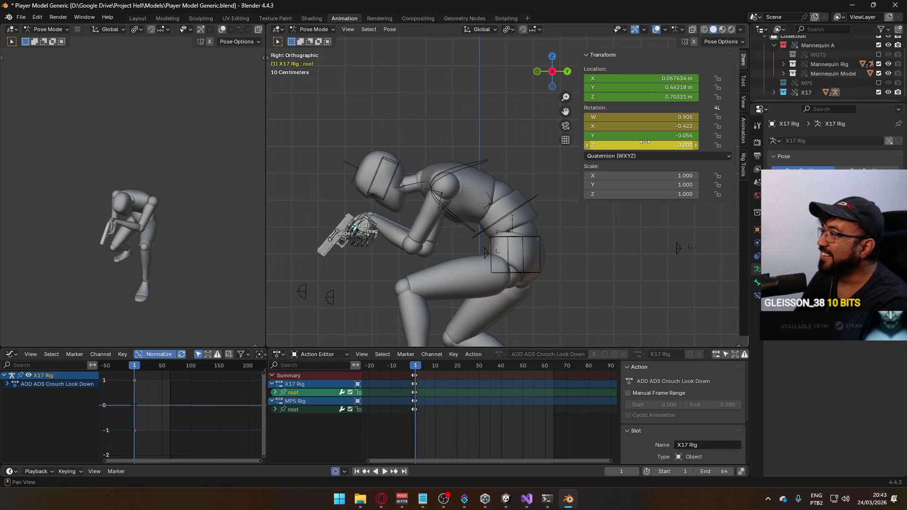
Step: Move the root lower from the front and side views, then preview the look-down clip
{"action": "key", "text": "KP_1"}
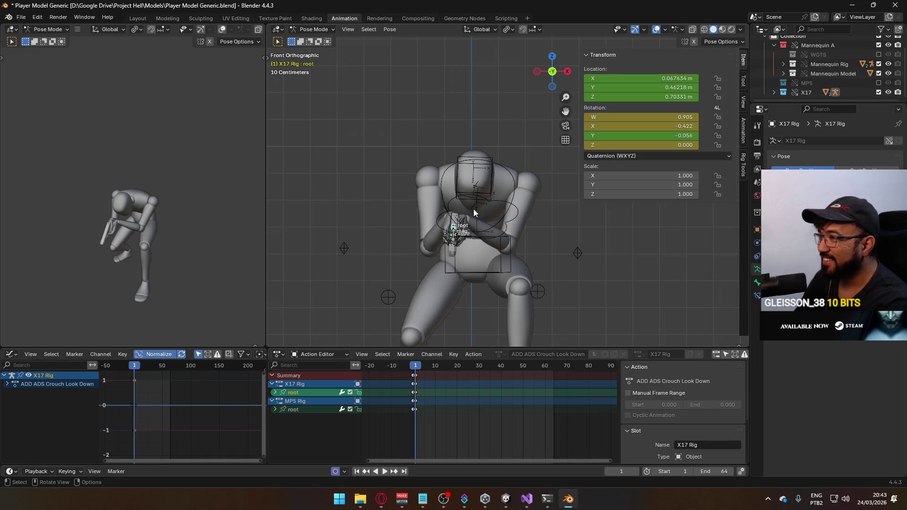
{"action": "key", "text": "g"}
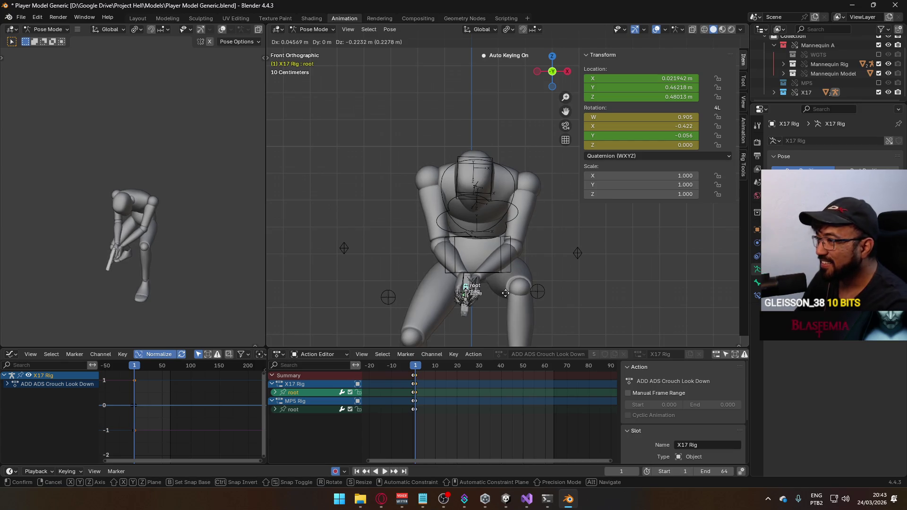
{"action": "left_click", "coordinate": [505, 292]}
{"action": "key", "text": "KP_3"}
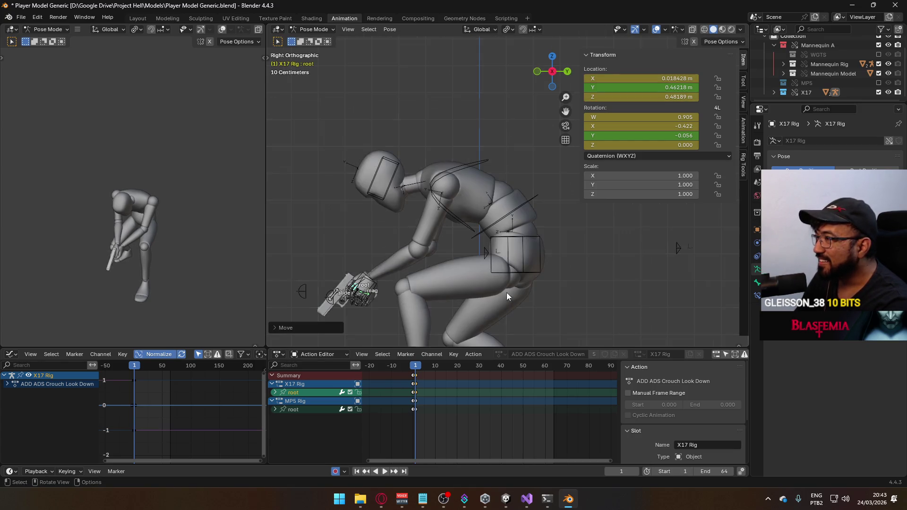
{"action": "key", "text": "g"}
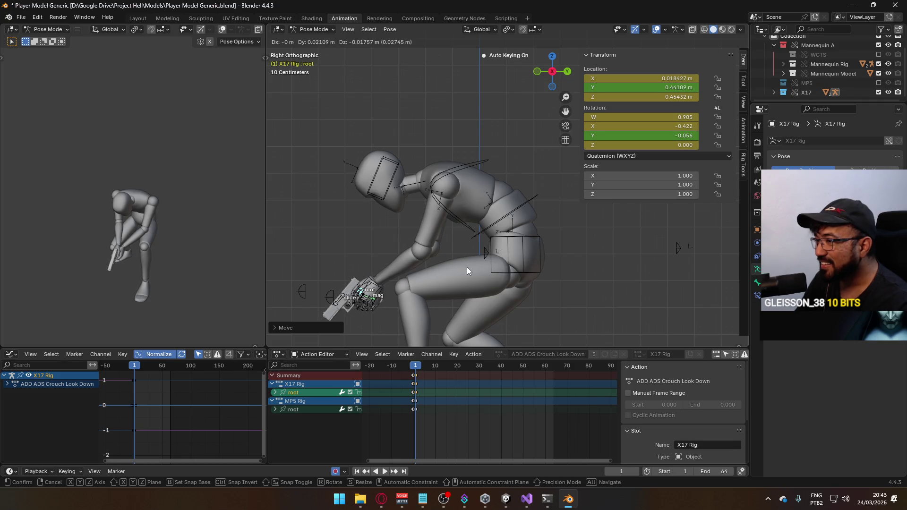
{"action": "left_click", "coordinate": [466, 267]}
{"action": "left_click_drag", "start_coordinate": [415, 366], "coordinate": [414, 366]}
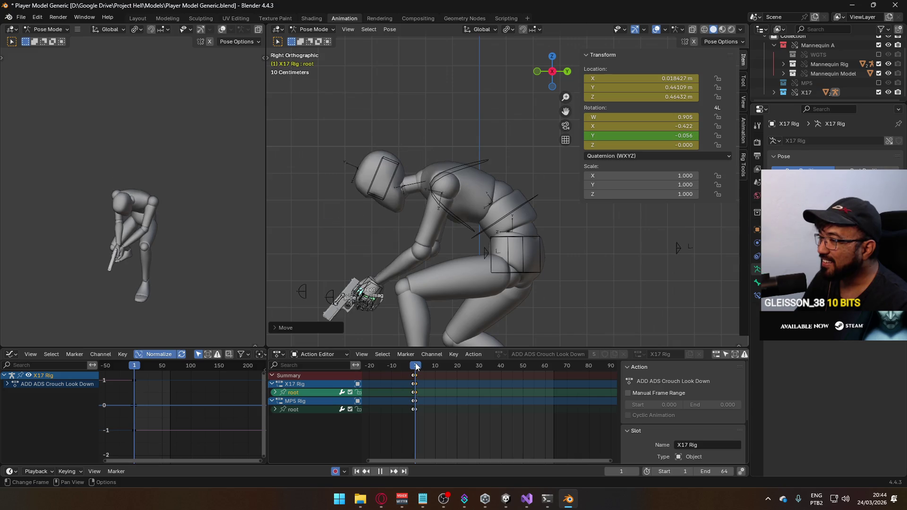
{"action": "key", "text": "Escape"}
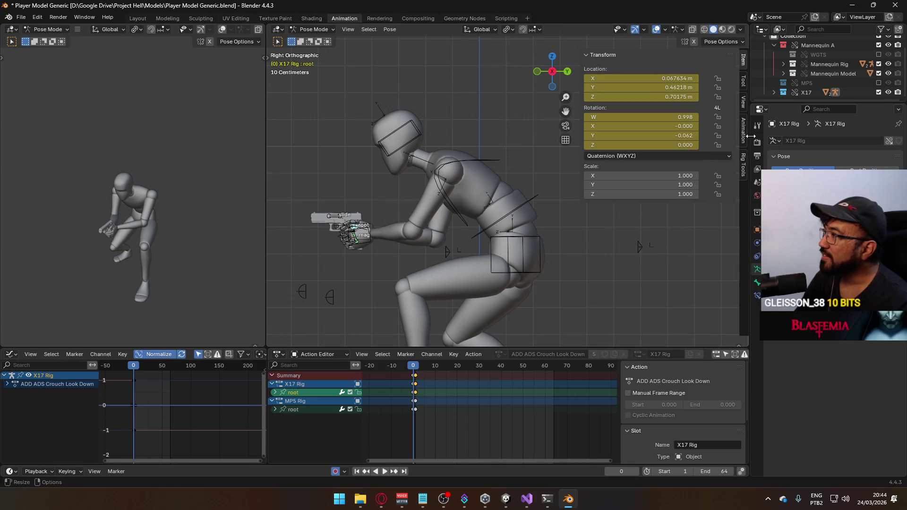
{"action": "left_click", "coordinate": [743, 124]}
{"action": "scroll", "coordinate": [667, 193], "scroll_direction": "down", "scroll_amount": 8}
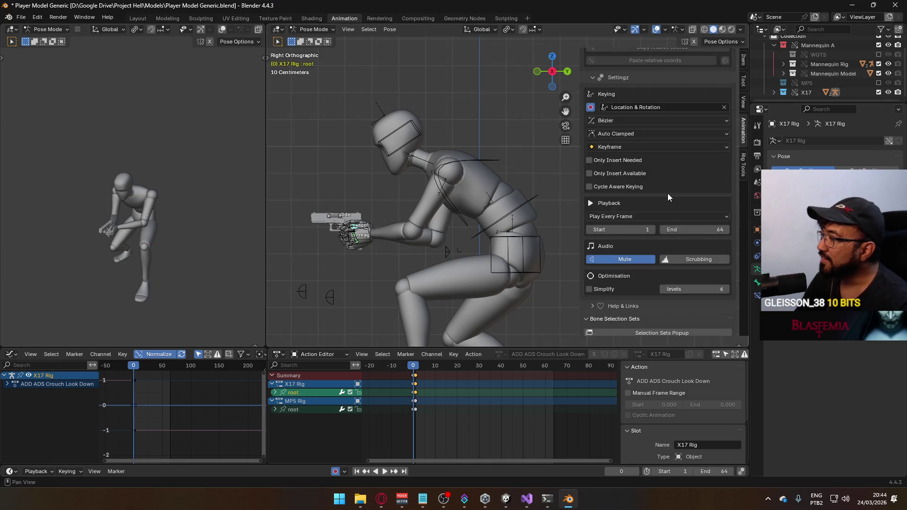
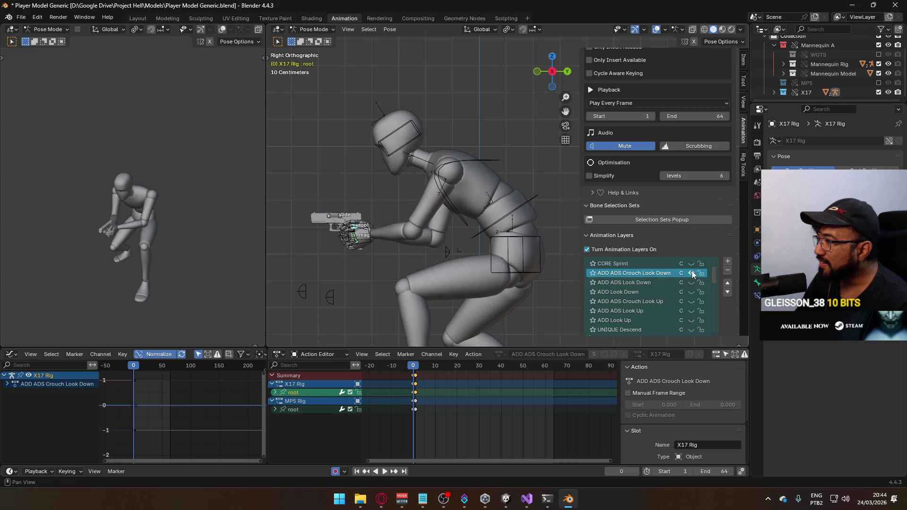
Step: Solo the ADD ADS animation layer so the pistol is raised into aim
{"action": "scroll", "coordinate": [686, 276], "scroll_direction": "down", "scroll_amount": 4}
{"action": "scroll", "coordinate": [685, 283], "scroll_direction": "down", "scroll_amount": 2}
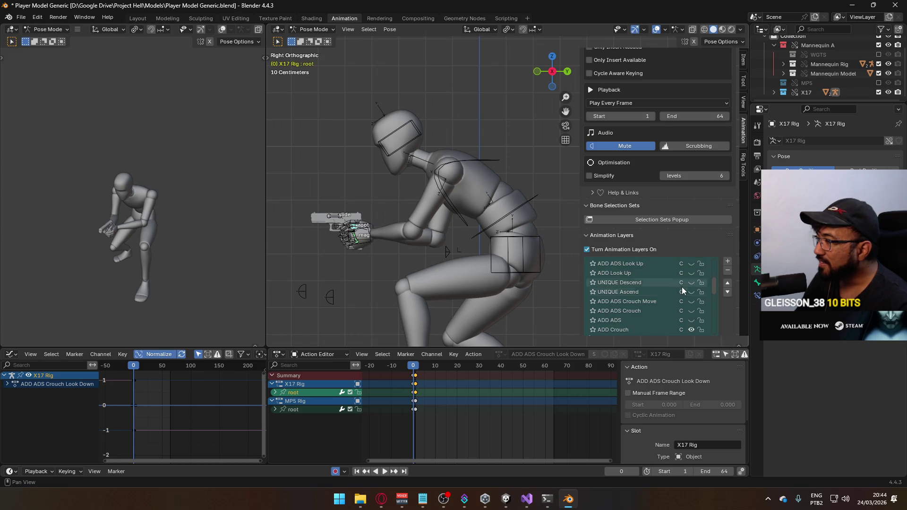
{"action": "left_click", "coordinate": [691, 312]}
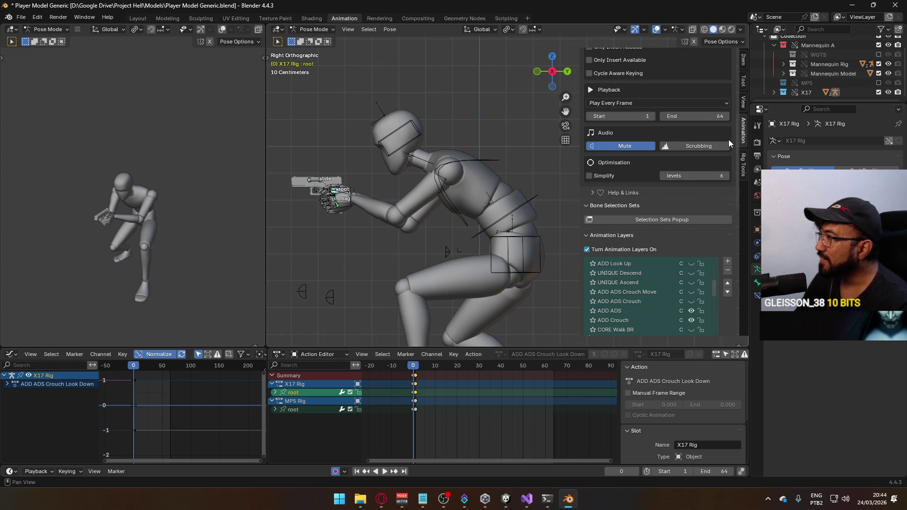
Step: Copy the X17 Rig root bone's world coordinates with Transform Utils
{"action": "scroll", "coordinate": [728, 138], "scroll_direction": "up", "scroll_amount": 5}
{"action": "scroll", "coordinate": [728, 135], "scroll_direction": "up", "scroll_amount": 3}
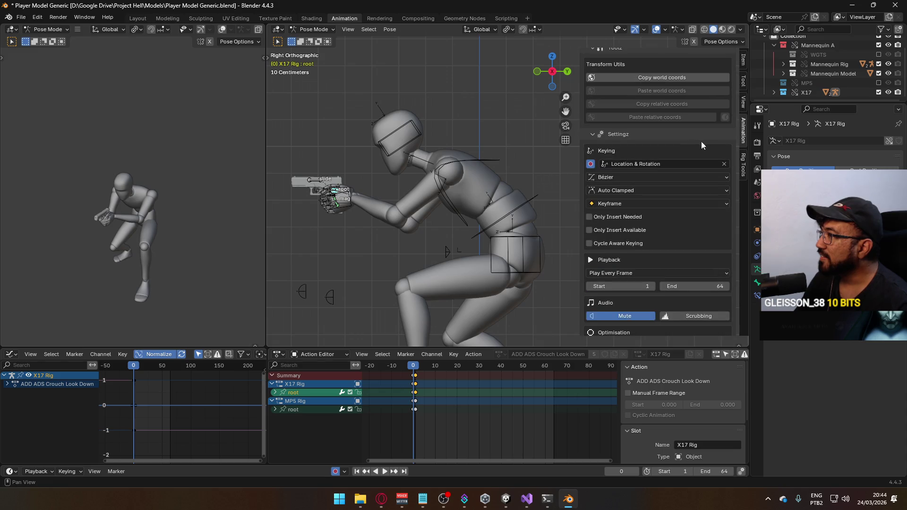
{"action": "left_click", "coordinate": [679, 78]}
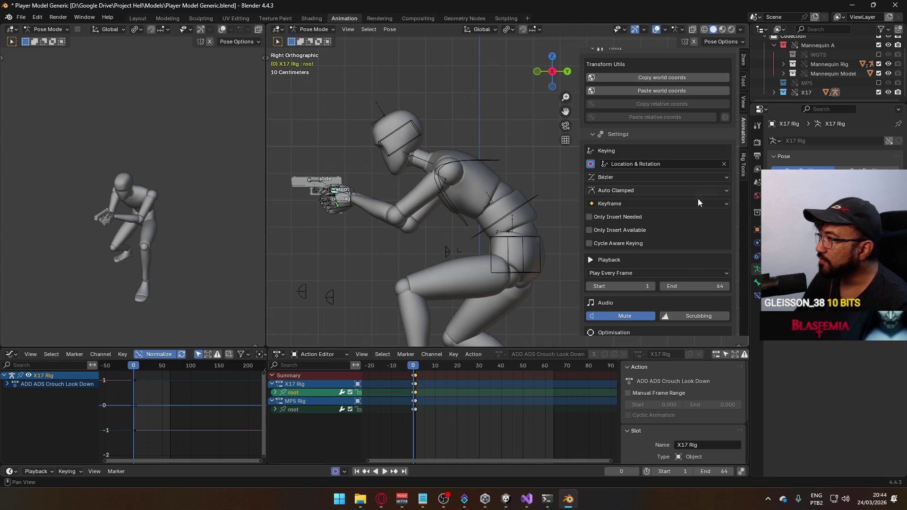
{"action": "scroll", "coordinate": [723, 262], "scroll_direction": "down", "scroll_amount": 8}
{"action": "scroll", "coordinate": [722, 262], "scroll_direction": "down", "scroll_amount": 4}
{"action": "scroll", "coordinate": [661, 260], "scroll_direction": "up", "scroll_amount": 6}
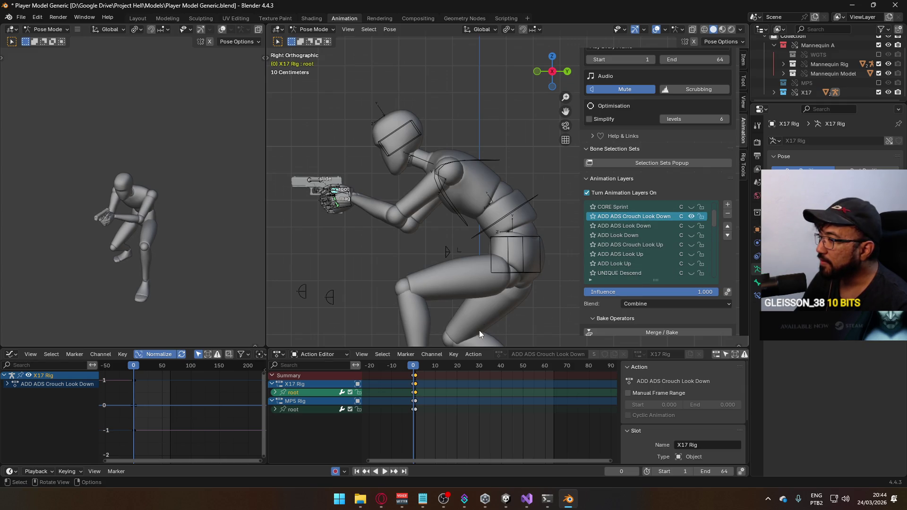
{"action": "scroll", "coordinate": [633, 177], "scroll_direction": "up", "scroll_amount": 12}
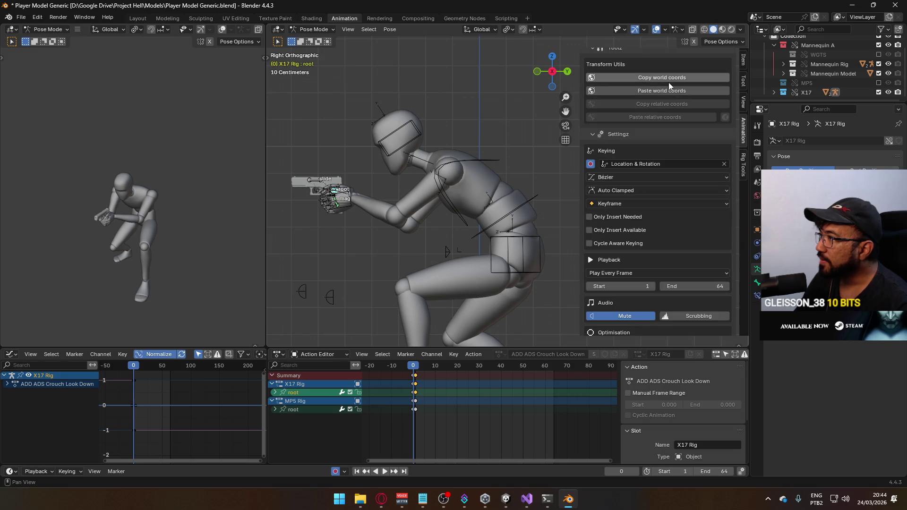
Step: Paste the copied world position onto the root bone and preview the pose
{"action": "left_click", "coordinate": [662, 89]}
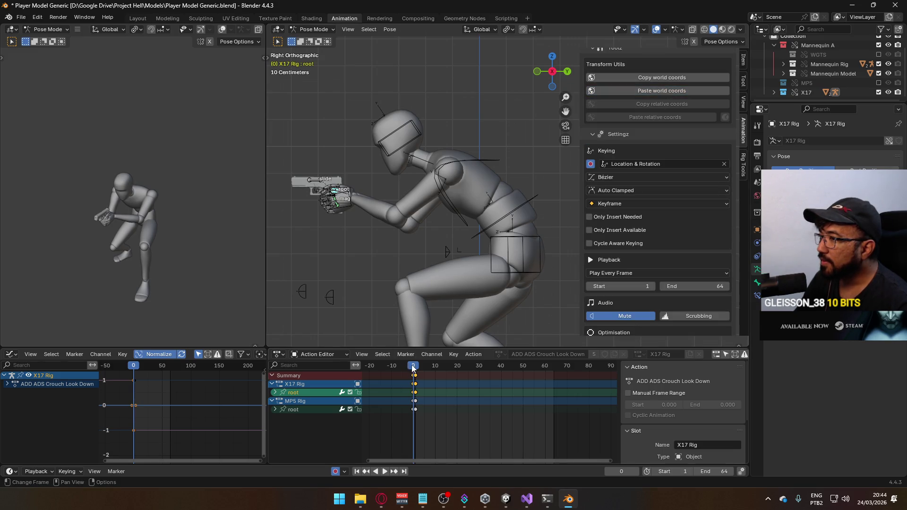
{"action": "key", "text": "space"}
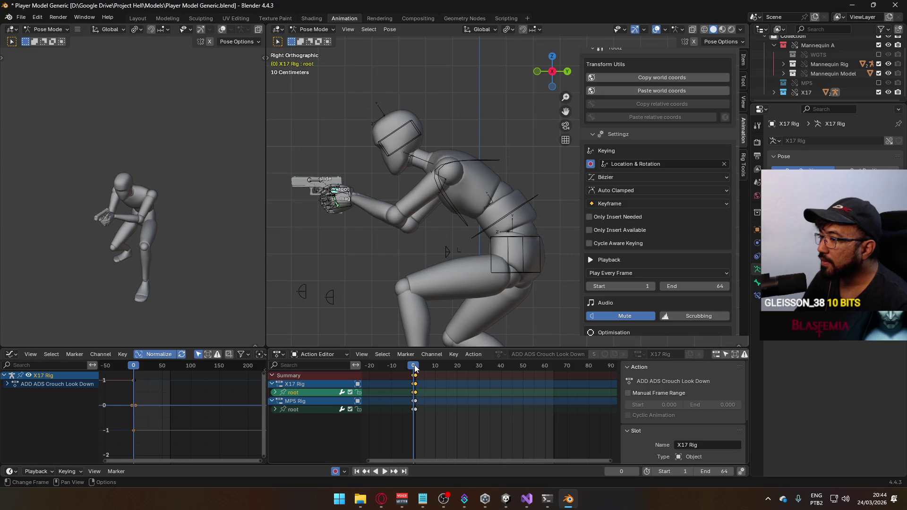
{"action": "key", "text": "space"}
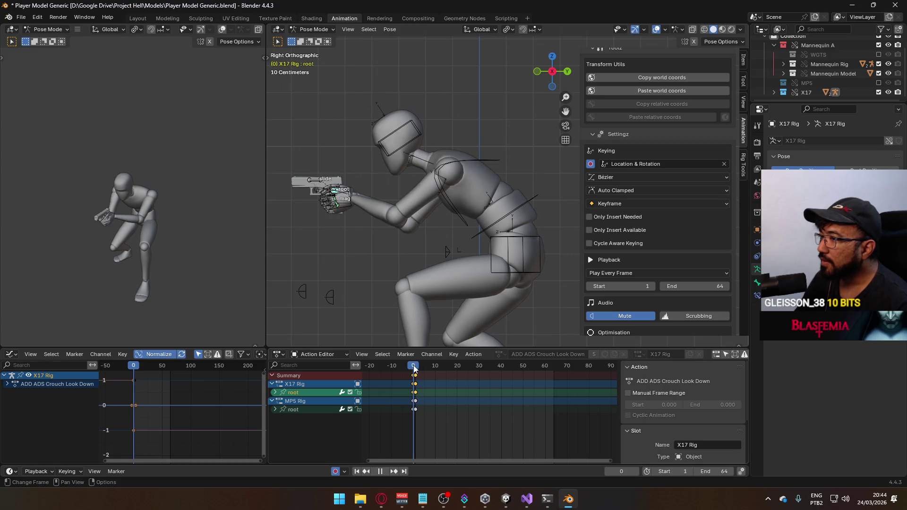
Step: Move the gun-hand root bone on frame 1, then replay from frame 0 to check it
{"action": "key", "text": "space"}
{"action": "key", "text": "g"}
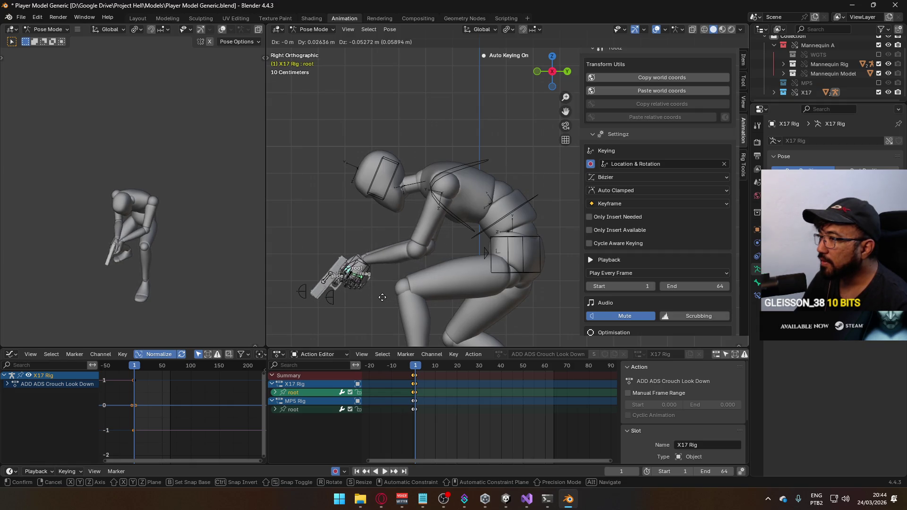
{"action": "left_click", "coordinate": [391, 299]}
{"action": "left_click", "coordinate": [414, 367]}
{"action": "key", "text": "space"}
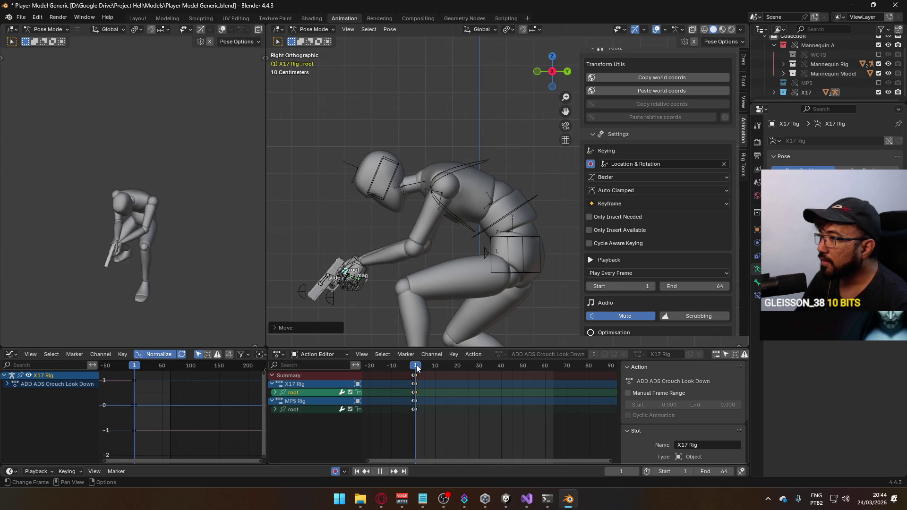
{"action": "key", "text": "Escape"}
Step: Switch the X17 Rig from Pose Mode back to Object Mode
{"action": "left_click", "coordinate": [743, 60]}
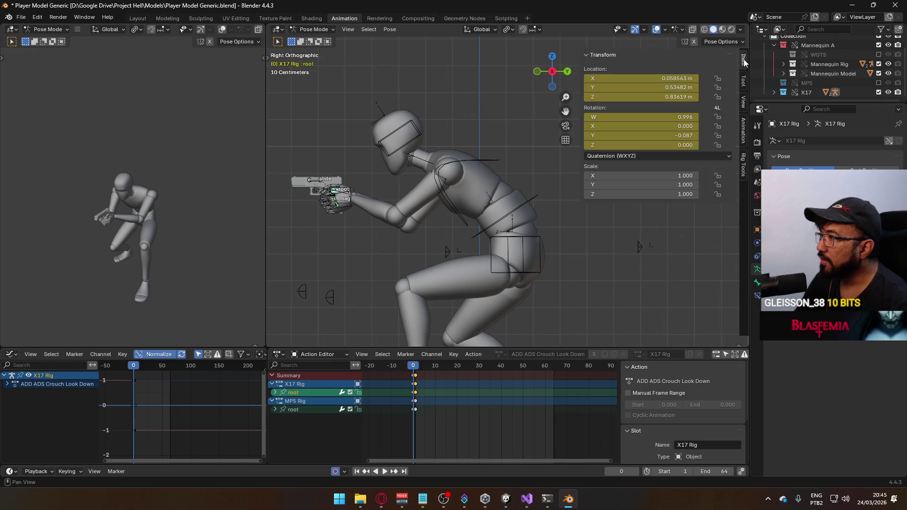
{"action": "left_click", "coordinate": [740, 127]}
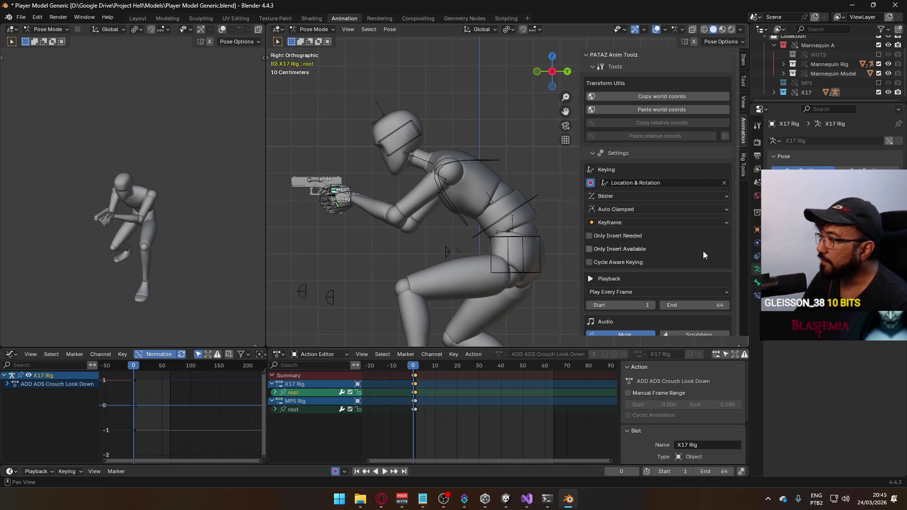
{"action": "scroll", "coordinate": [703, 255], "scroll_direction": "down", "scroll_amount": 6}
{"action": "scroll", "coordinate": [708, 263], "scroll_direction": "down", "scroll_amount": 2}
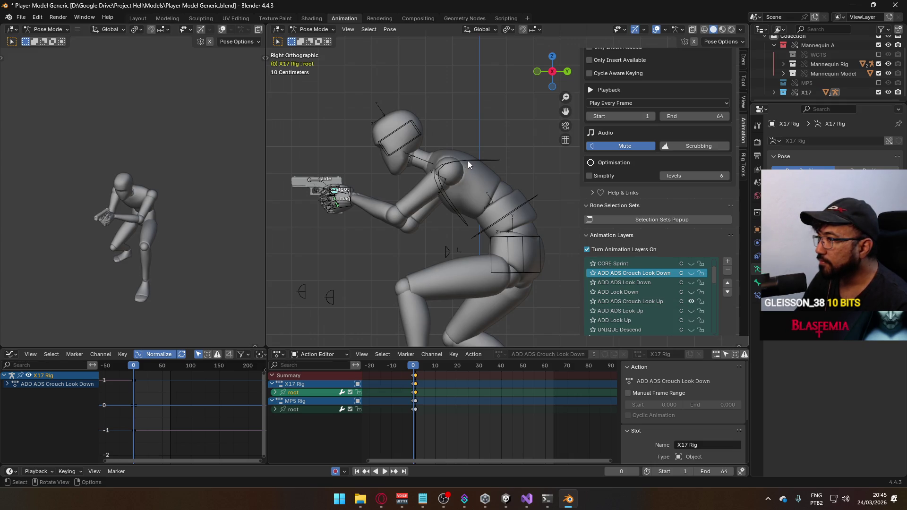
{"action": "left_click", "coordinate": [305, 30]}
{"action": "left_click", "coordinate": [312, 41]}
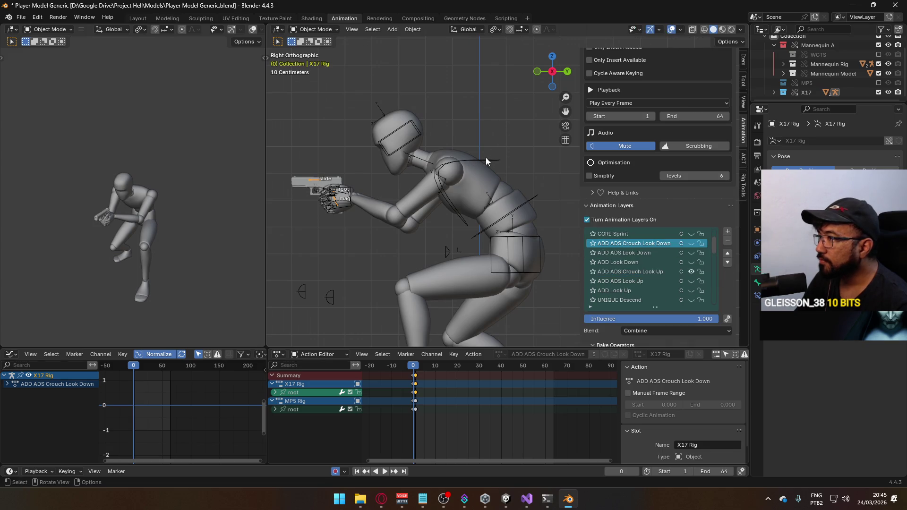
Step: Solo the mannequin armature's ADD Look Up layer and preview the upward aim
{"action": "left_click", "coordinate": [486, 158]}
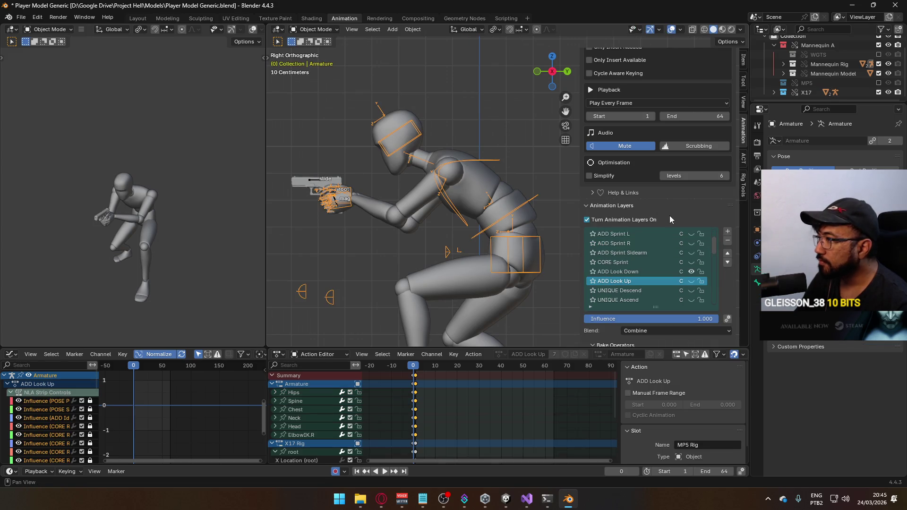
{"action": "left_click", "coordinate": [691, 281]}
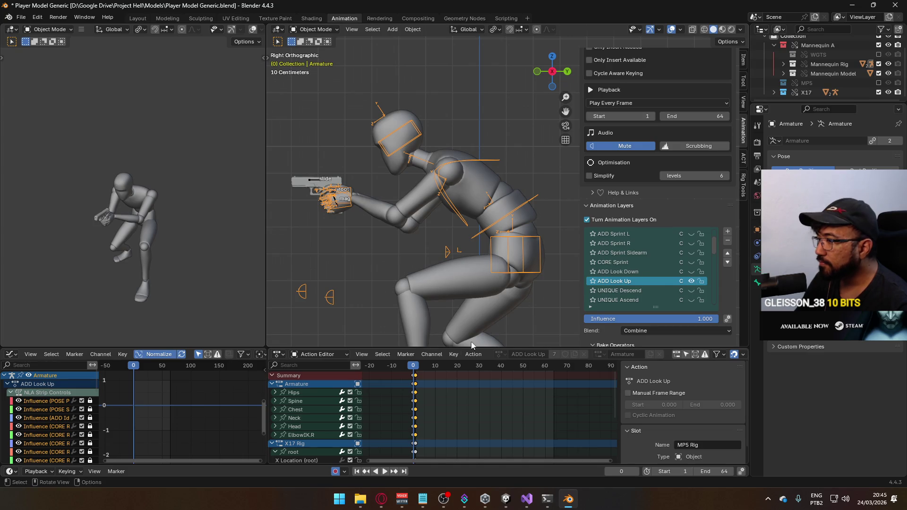
{"action": "key", "text": "space"}
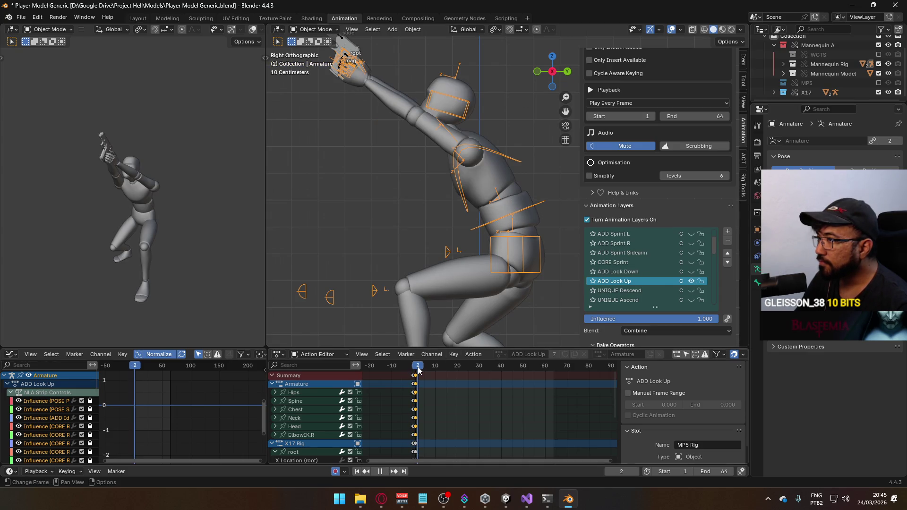
{"action": "key", "text": "Escape"}
Step: Put the X17 pistol rig into Pose Mode with ADD ADS Crouch Look Up as the active layer
{"action": "left_click", "coordinate": [317, 29]}
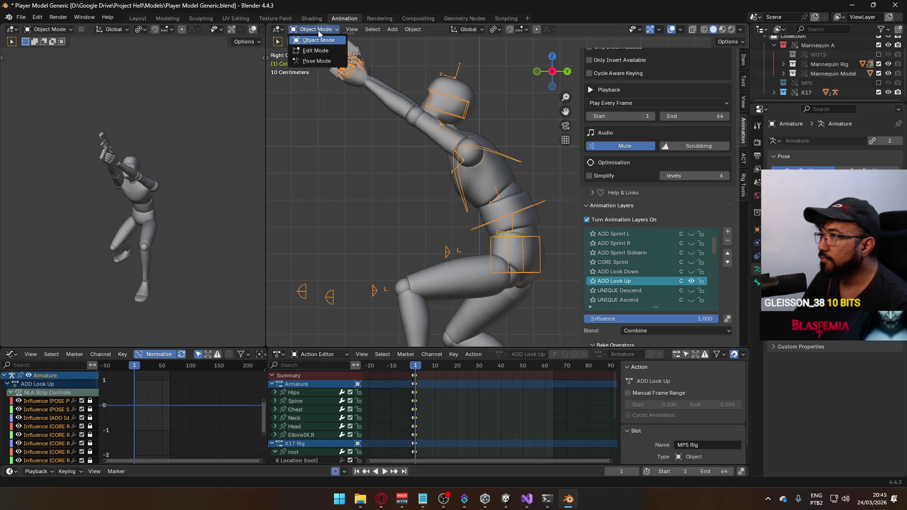
{"action": "left_click", "coordinate": [325, 61]}
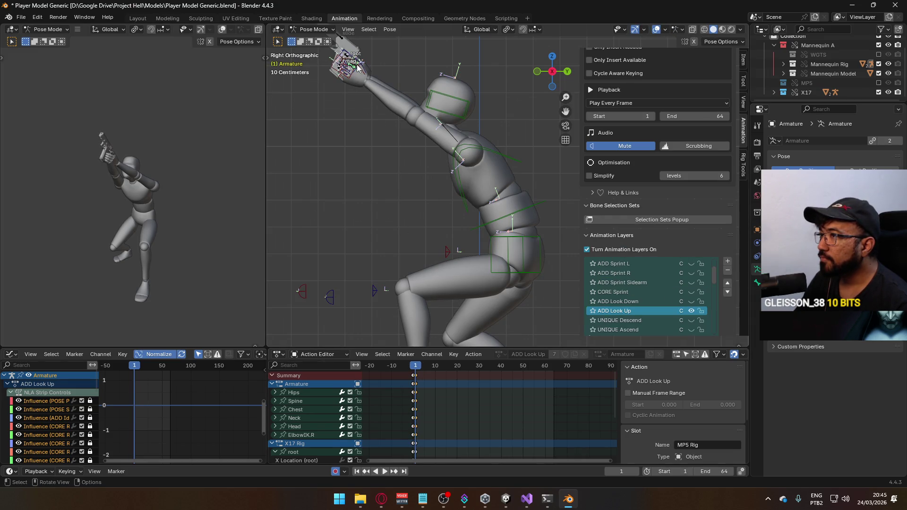
{"action": "left_click", "coordinate": [314, 29]}
{"action": "left_click", "coordinate": [312, 37]}
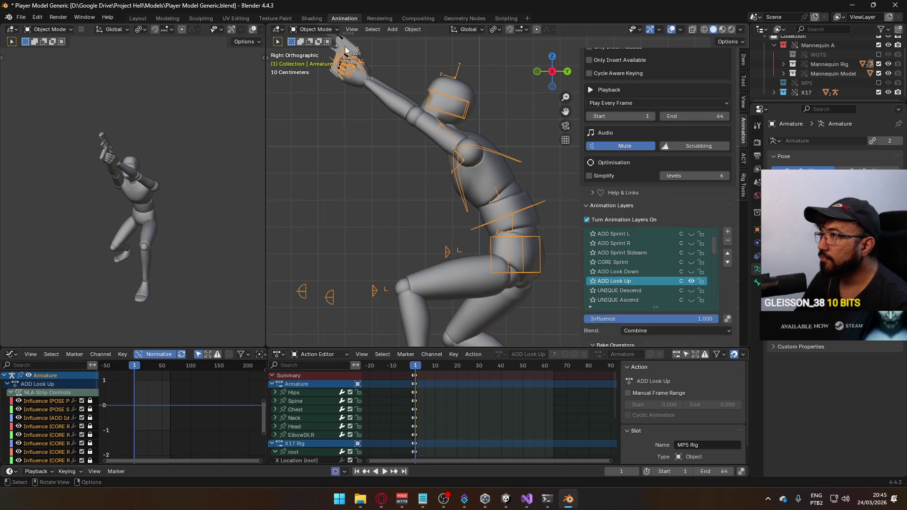
{"action": "left_click", "coordinate": [347, 57]}
{"action": "left_click", "coordinate": [325, 29]}
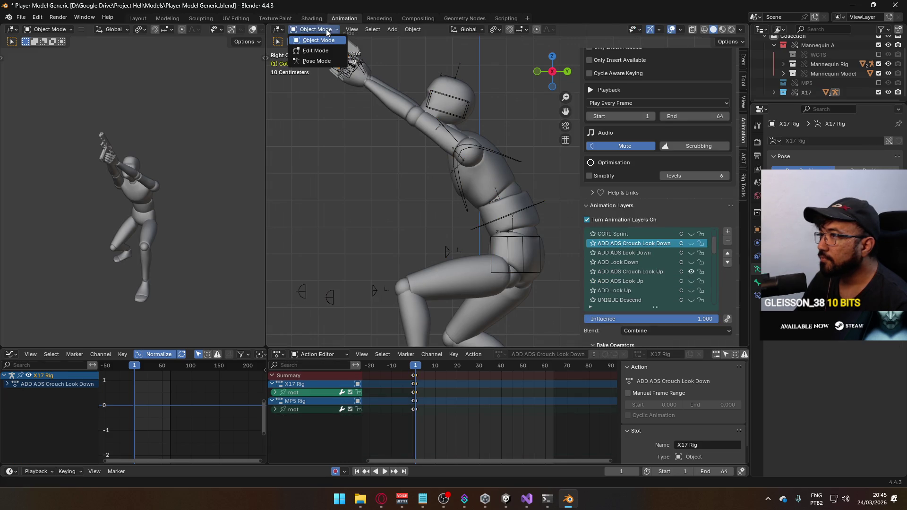
{"action": "left_click", "coordinate": [328, 61]}
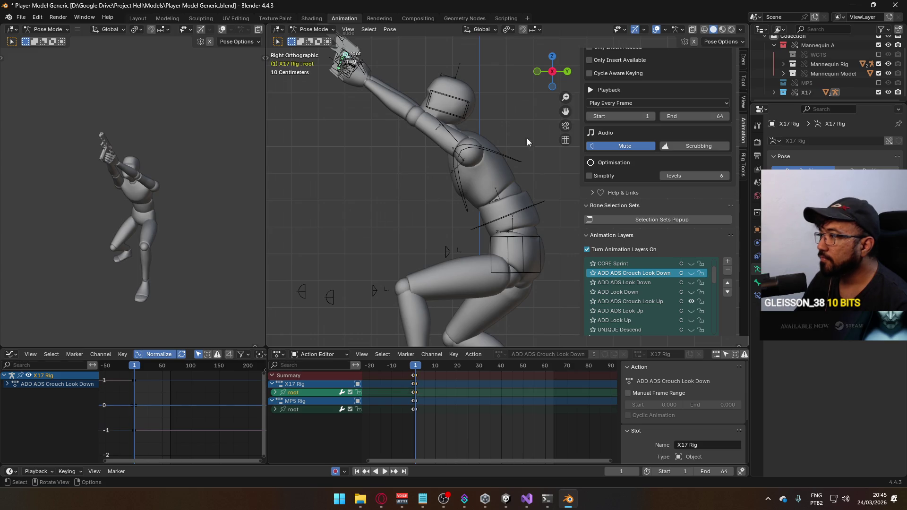
{"action": "left_click", "coordinate": [653, 303]}
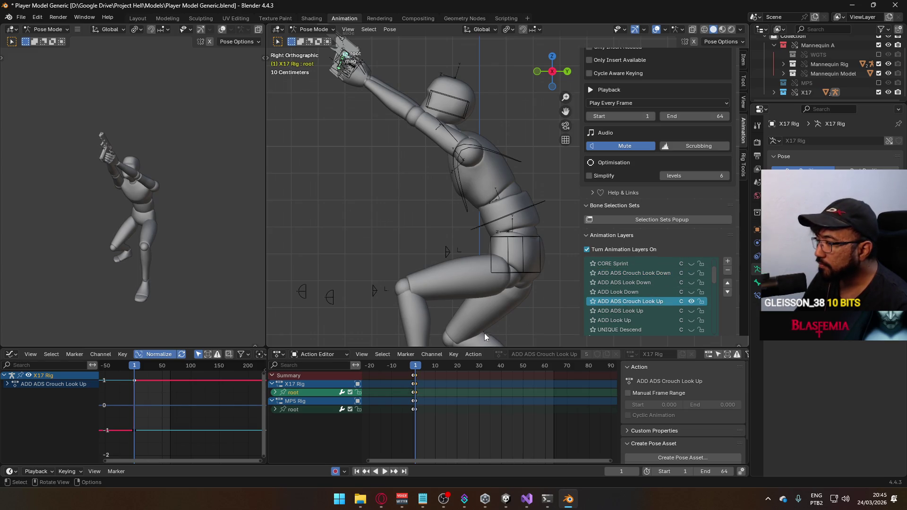
Step: Move the X17 root bone along its local Y axis and reset its Z rotation
{"action": "key", "text": "g"}
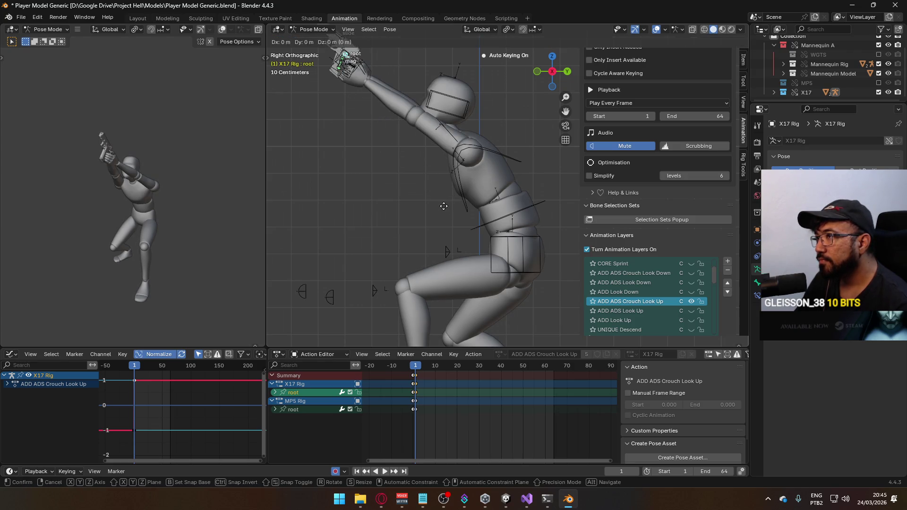
{"action": "key", "text": "y"}
{"action": "key", "text": "y"}
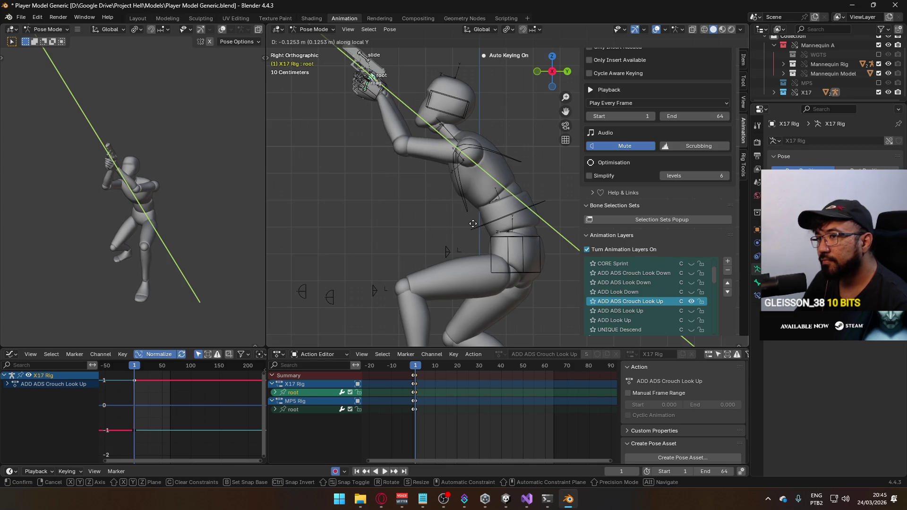
{"action": "left_click", "coordinate": [473, 224]}
{"action": "left_click", "coordinate": [741, 61]}
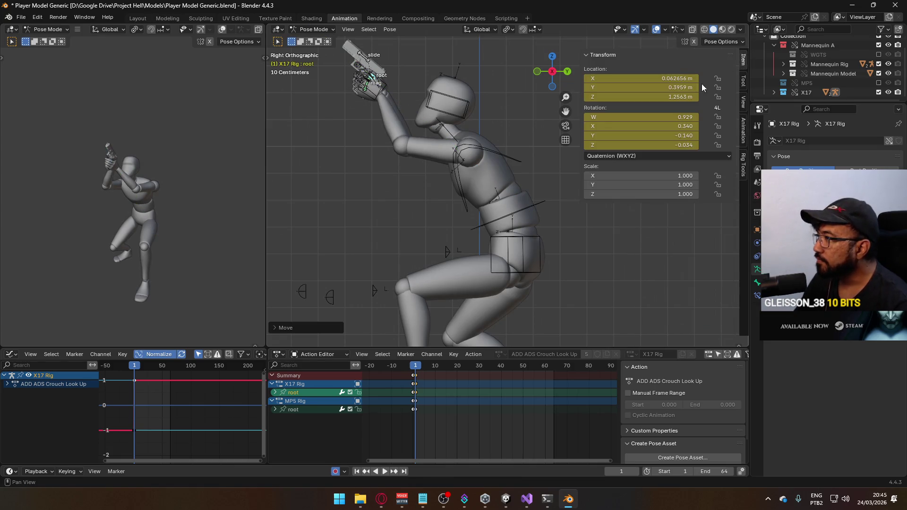
{"action": "type", "text": "0"}
{"action": "key", "text": "BackSpace"}
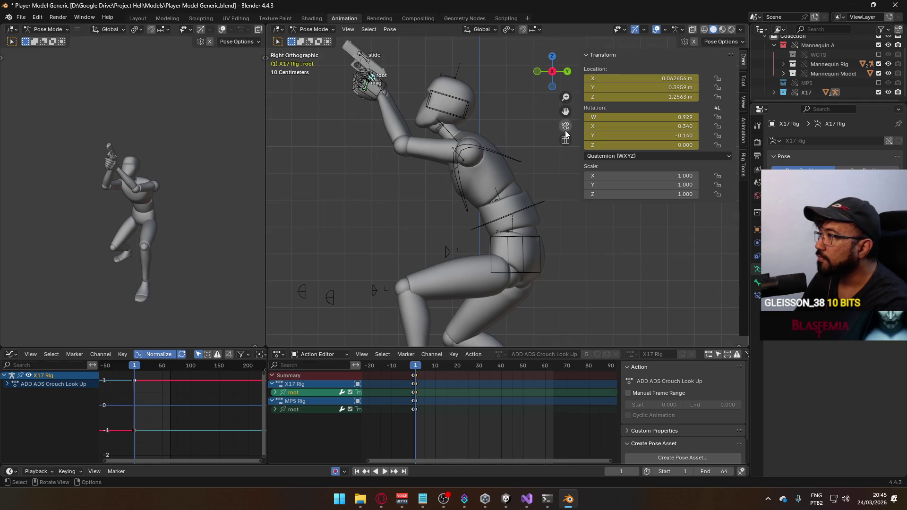
{"action": "key", "text": "KP_1"}
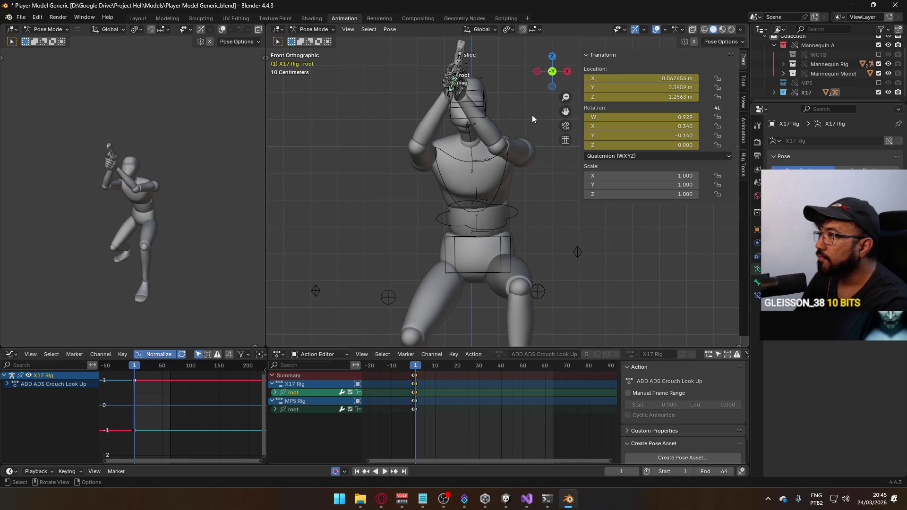
{"action": "left_click", "coordinate": [414, 368]}
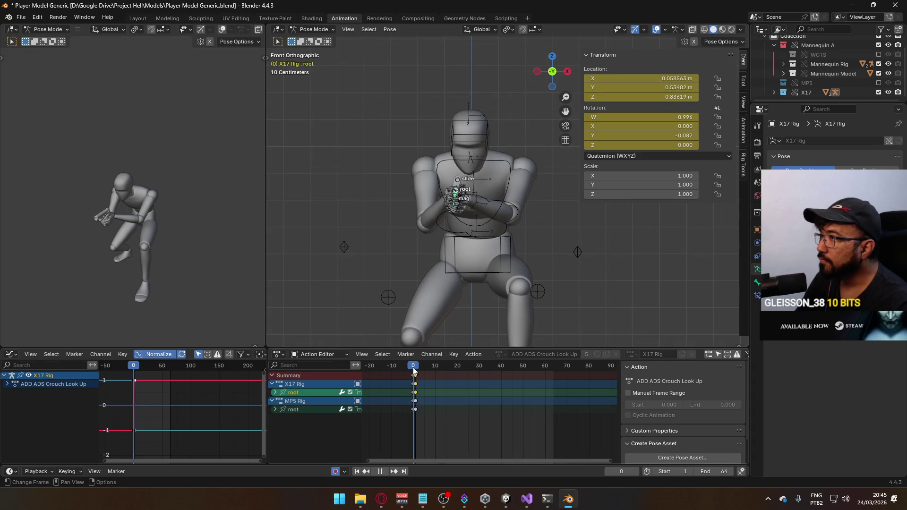
{"action": "left_click_drag", "start_coordinate": [413, 372], "coordinate": [416, 372]}
Step: Set the root's frame 1 rotation Y to -0.087, check in Right Ortho, and return to Object Mode
{"action": "left_click", "coordinate": [682, 137]}
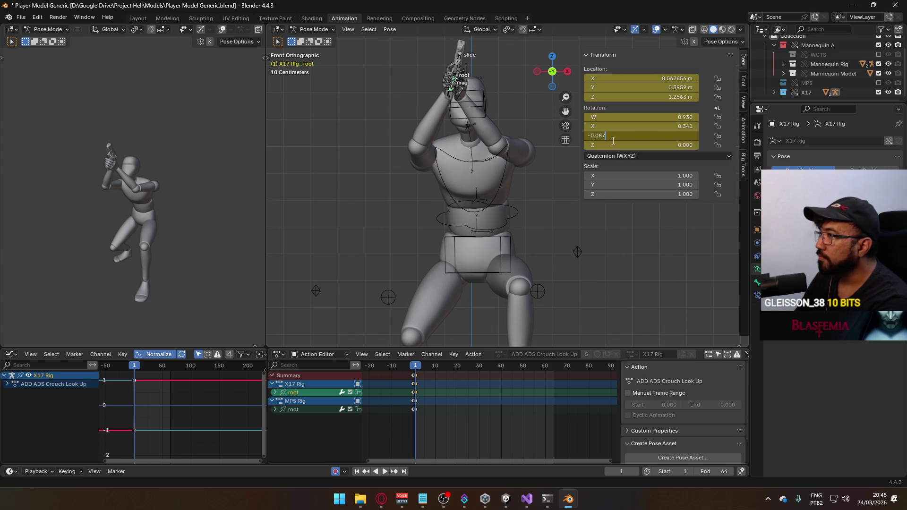
{"action": "key", "text": "Return"}
{"action": "left_click_drag", "start_coordinate": [415, 367], "coordinate": [415, 370]}
{"action": "key", "text": "KP_3"}
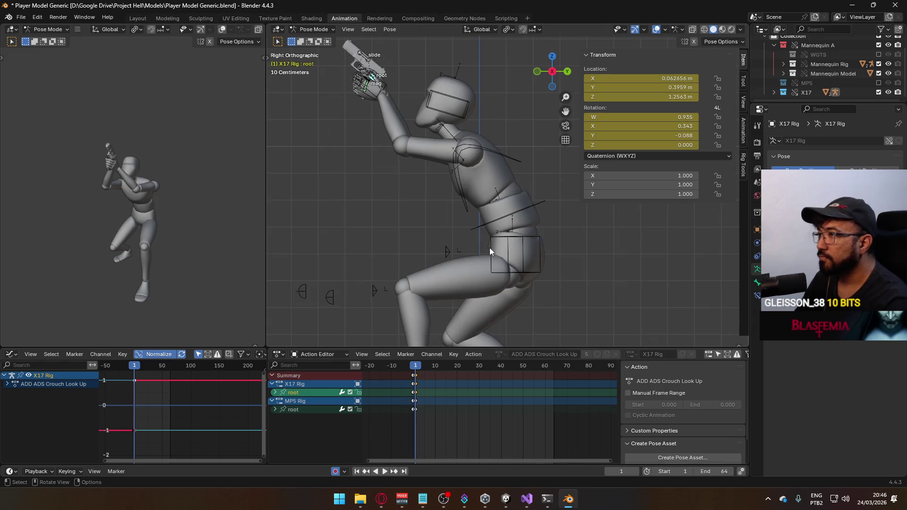
{"action": "left_click", "coordinate": [313, 29]}
{"action": "left_click", "coordinate": [333, 43]}
{"action": "left_click", "coordinate": [505, 200]}
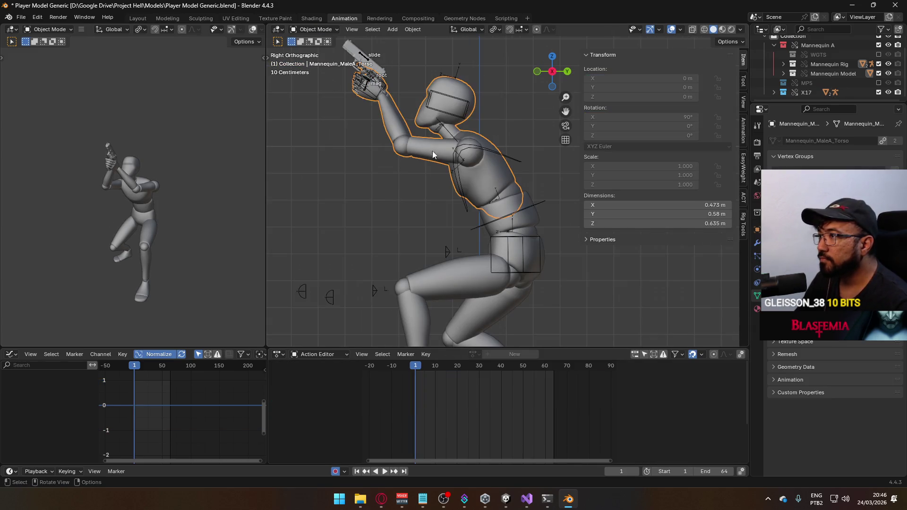
Step: Save the blend file and export the armature over Model@ADS Sidearm Crouch Look Up.fbx
{"action": "left_click", "coordinate": [527, 205]}
{"action": "key", "text": "ctrl+s"}
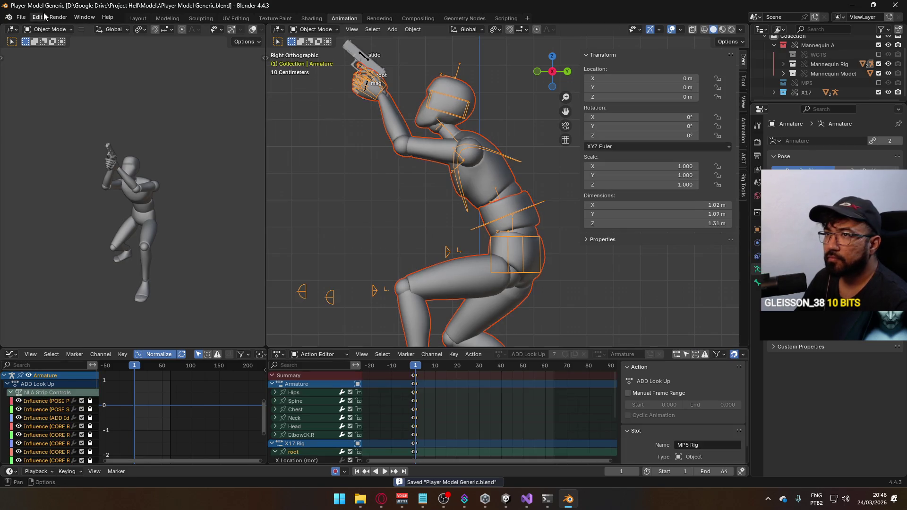
{"action": "left_click", "coordinate": [20, 17]}
{"action": "mouse_move", "coordinate": [65, 161]}
{"action": "left_click", "coordinate": [179, 242]}
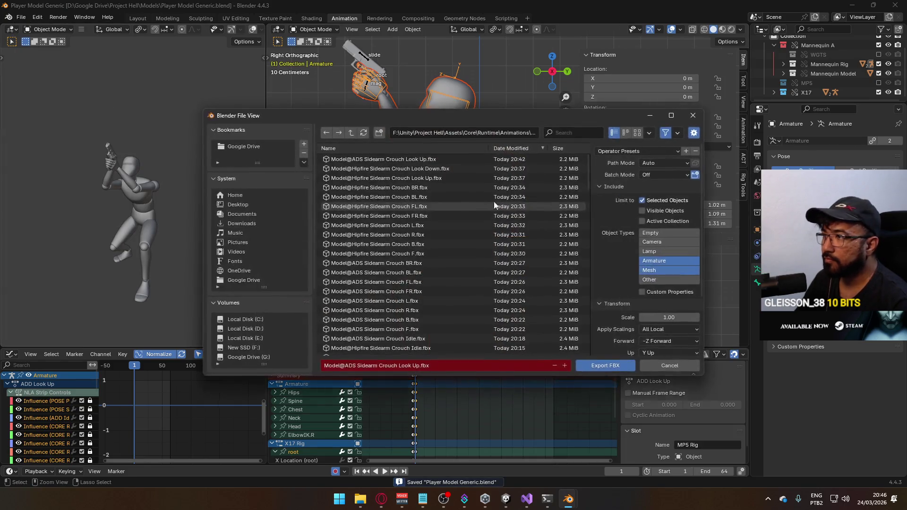
{"action": "left_click", "coordinate": [444, 159]}
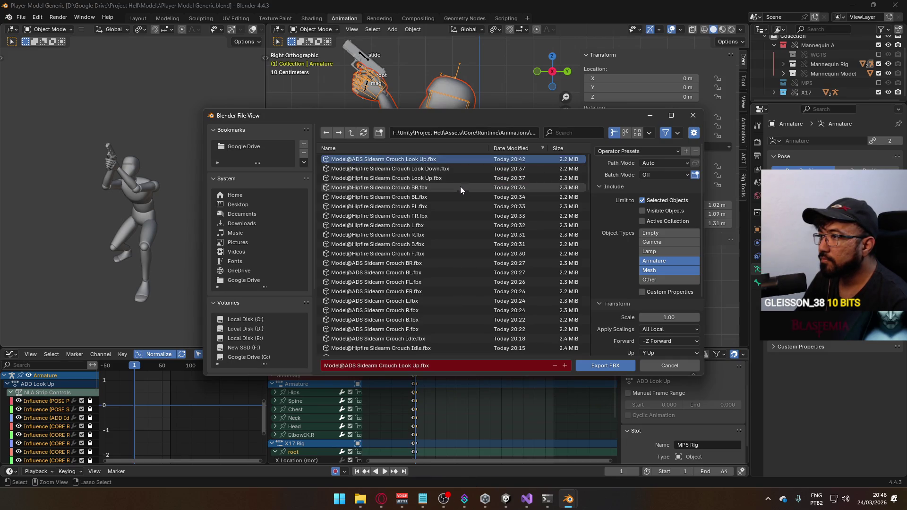
{"action": "double_click", "coordinate": [412, 159]}
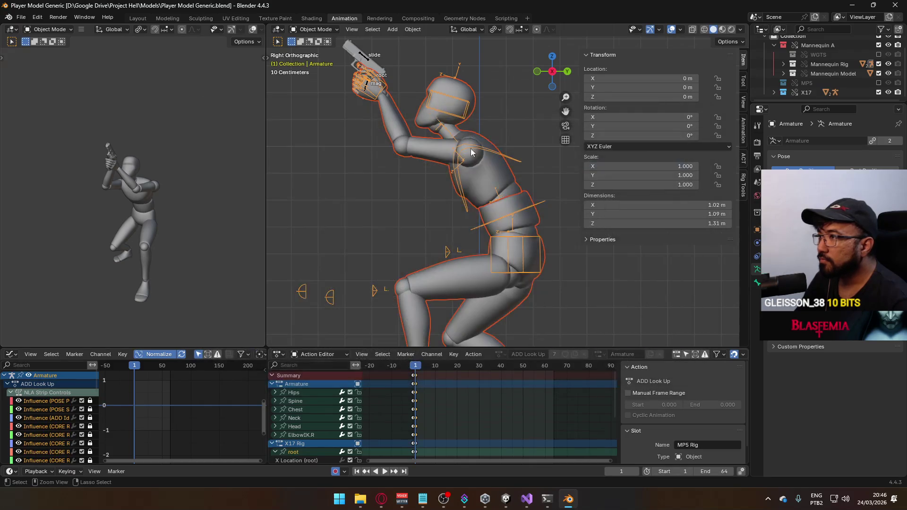
{"action": "left_click", "coordinate": [471, 152]}
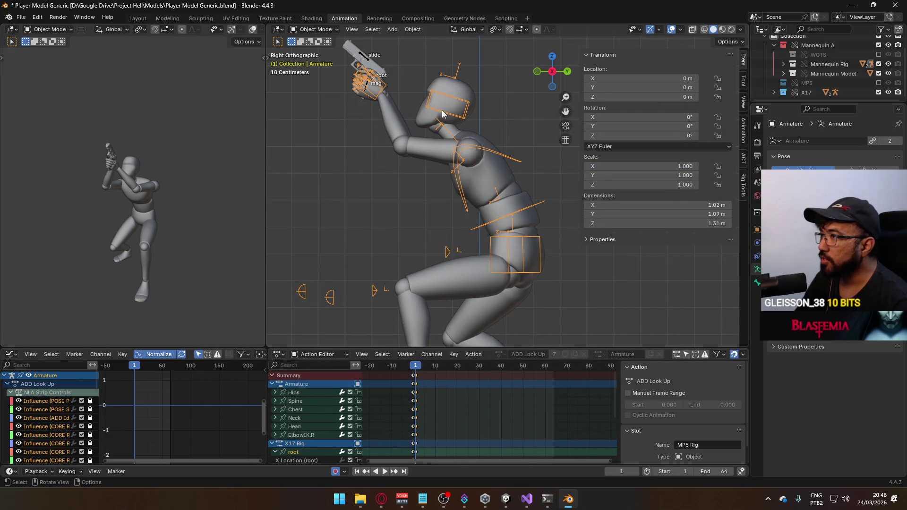
Step: Swap the mannequin's ADD Look Up layer visibility for ADD Look Down
{"action": "left_click", "coordinate": [741, 135]}
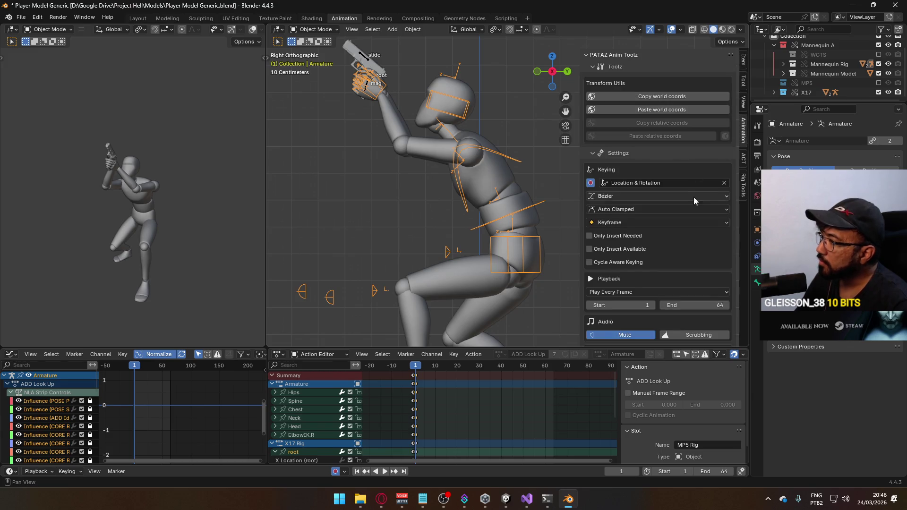
{"action": "scroll", "coordinate": [694, 197], "scroll_direction": "down", "scroll_amount": 10}
{"action": "left_click", "coordinate": [692, 300]}
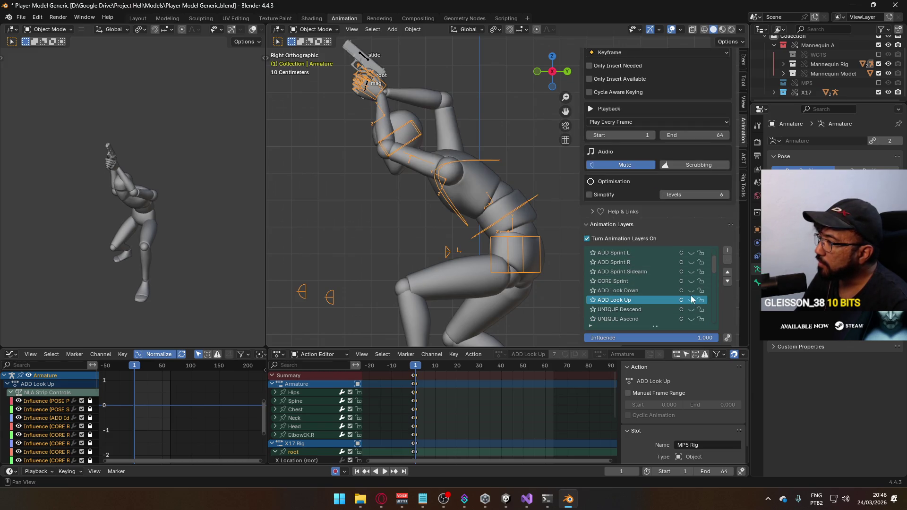
{"action": "left_click", "coordinate": [691, 291]}
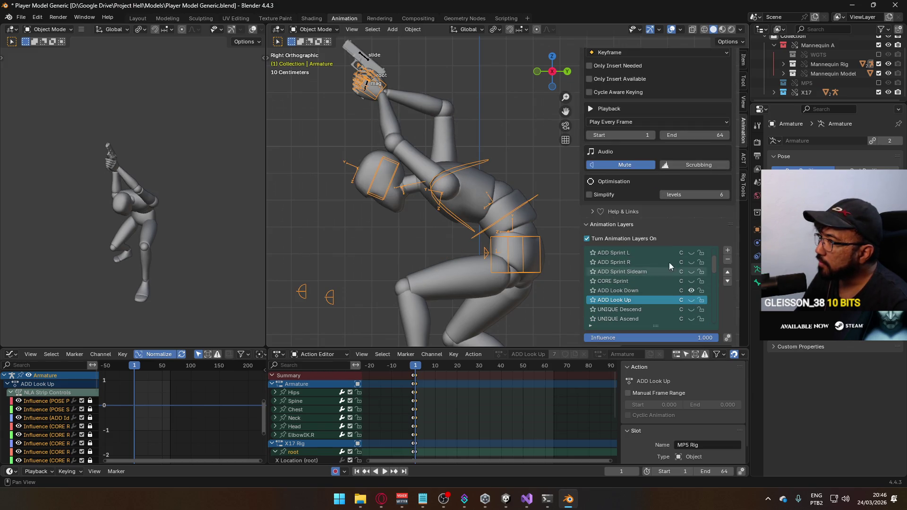
Step: Swap X17's ADD ADS Crouch Look Up layer for Crouch Look Down, reselect the mannequin, and save
{"action": "left_click", "coordinate": [369, 65]}
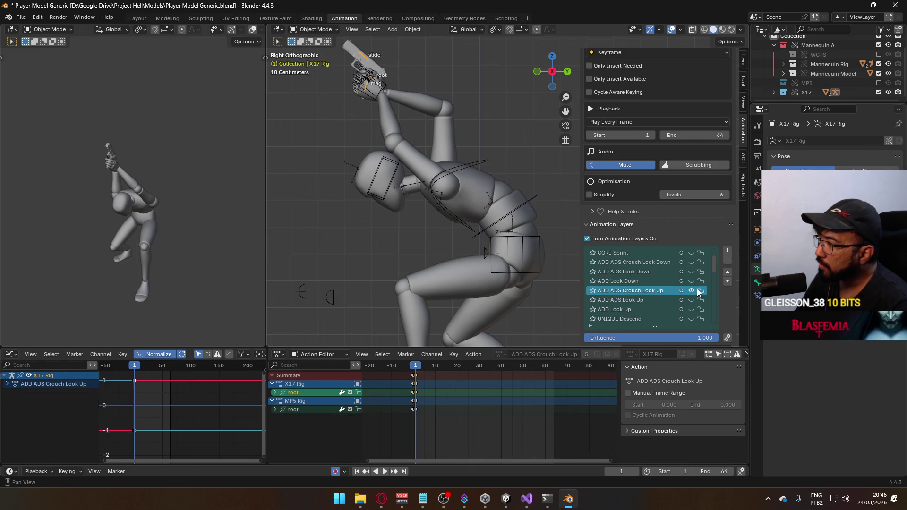
{"action": "left_click", "coordinate": [690, 290]}
{"action": "left_click", "coordinate": [693, 262]}
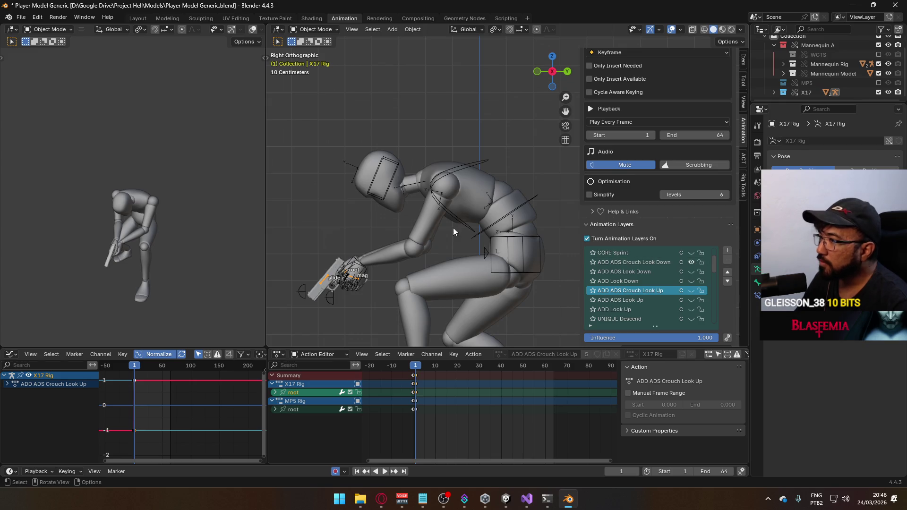
{"action": "left_click", "coordinate": [421, 237]}
{"action": "left_click", "coordinate": [517, 220], "text": "shift"}
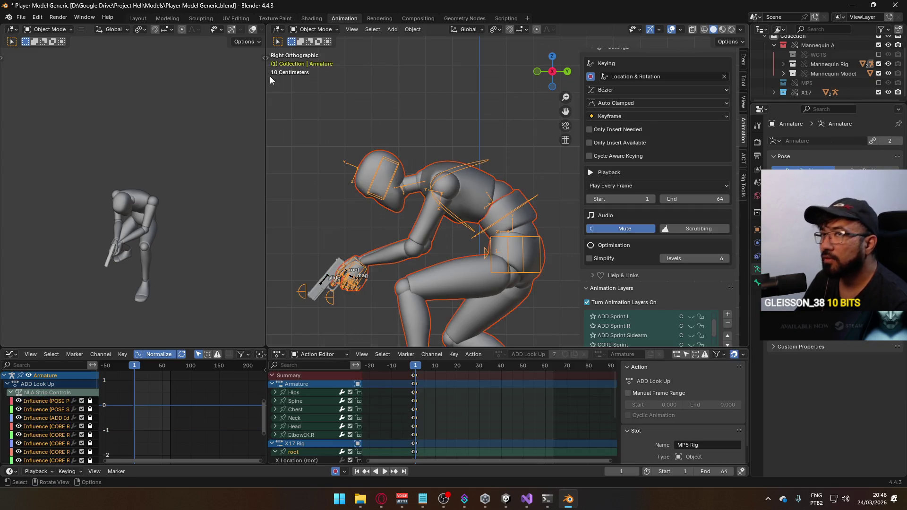
{"action": "key", "text": "ctrl+s"}
{"action": "left_click", "coordinate": [19, 17]}
Step: Export FBX over the Crouch Look Down clip found by filtering for 'ads s cro look'
{"action": "mouse_move", "coordinate": [69, 160]}
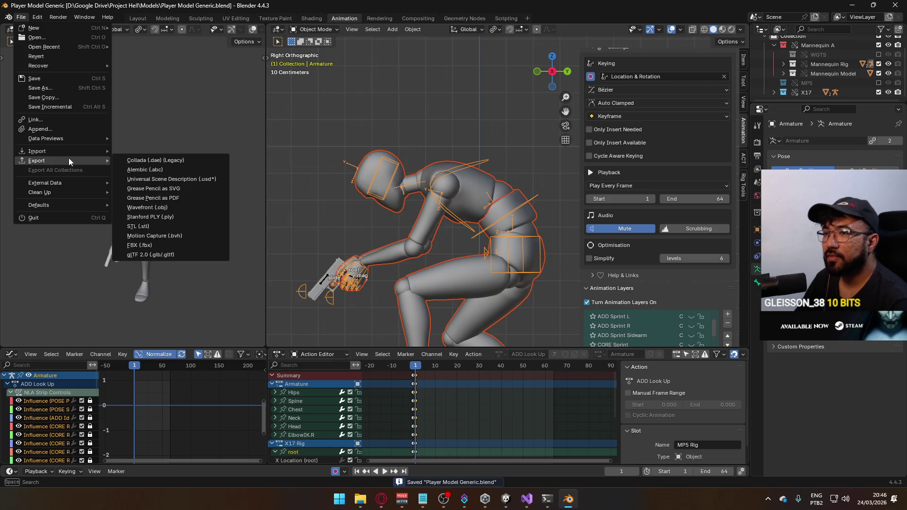
{"action": "left_click", "coordinate": [172, 247]}
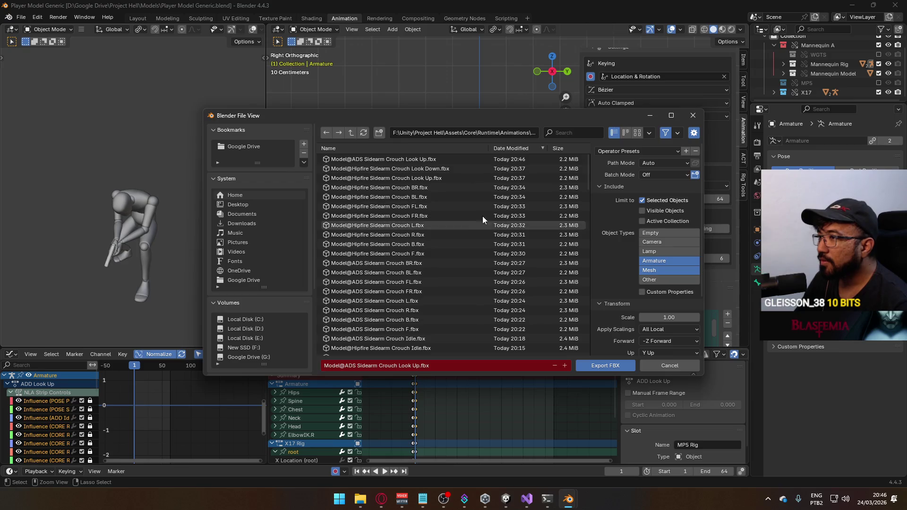
{"action": "left_click", "coordinate": [570, 133]}
{"action": "type", "text": "ads s"}
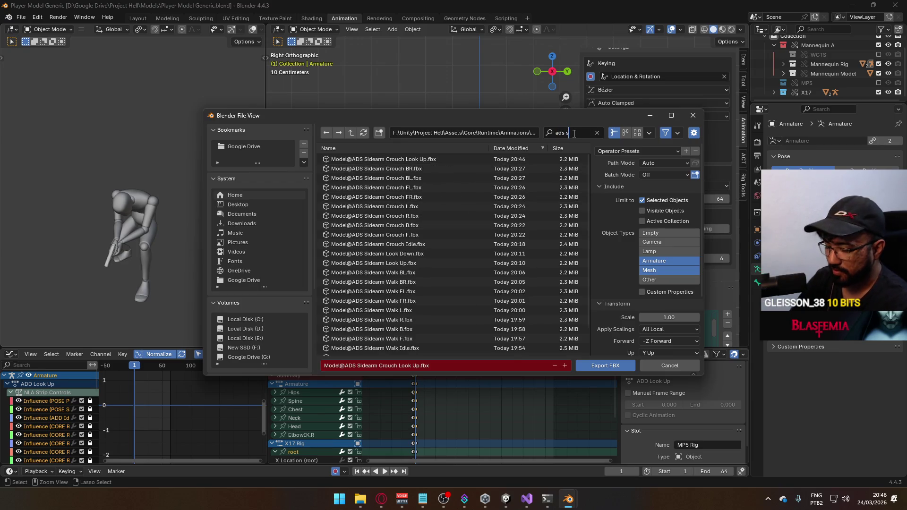
{"action": "type", "text": " cro"}
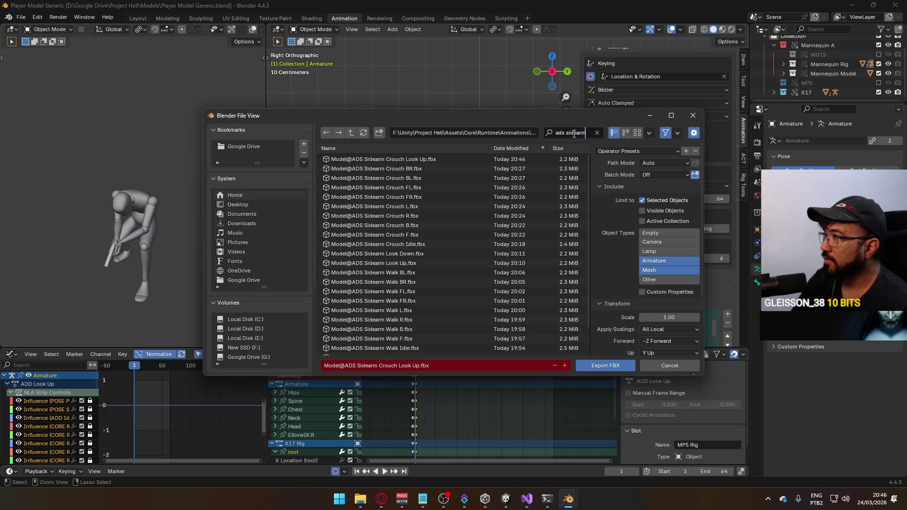
{"action": "type", "text": " look"}
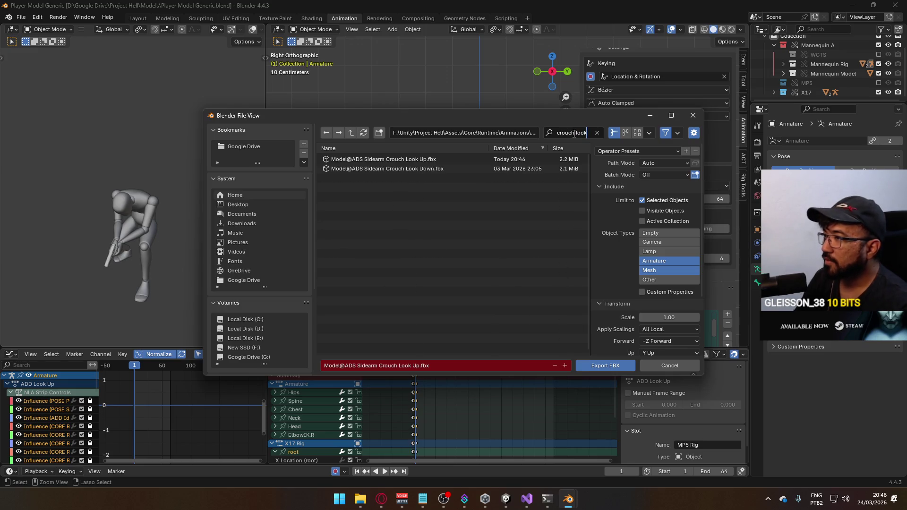
{"action": "double_click", "coordinate": [422, 168]}
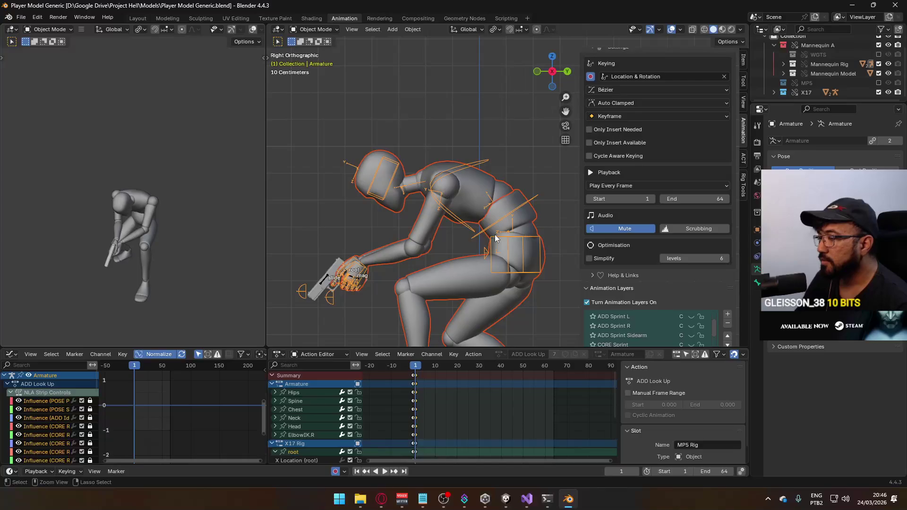
Step: Enter Play mode in Unity to test the new clips
{"action": "left_click", "coordinate": [505, 498]}
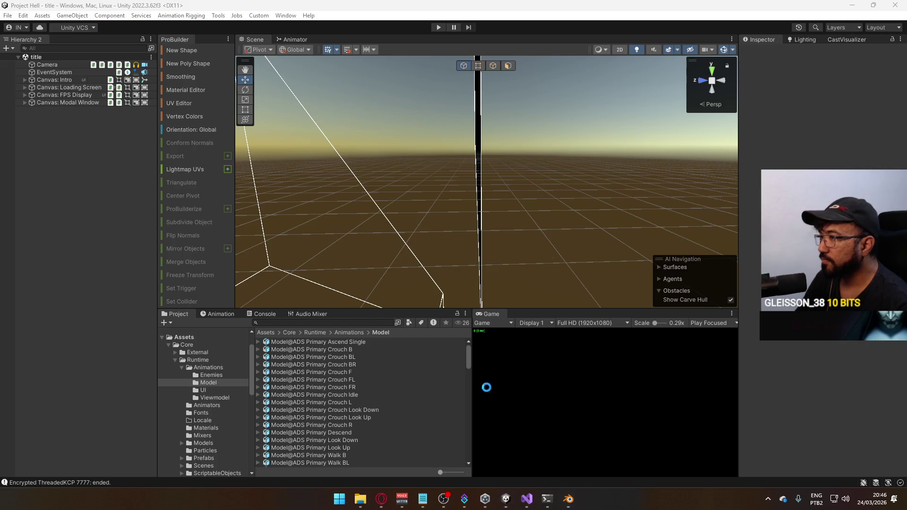
{"action": "left_click", "coordinate": [438, 27]}
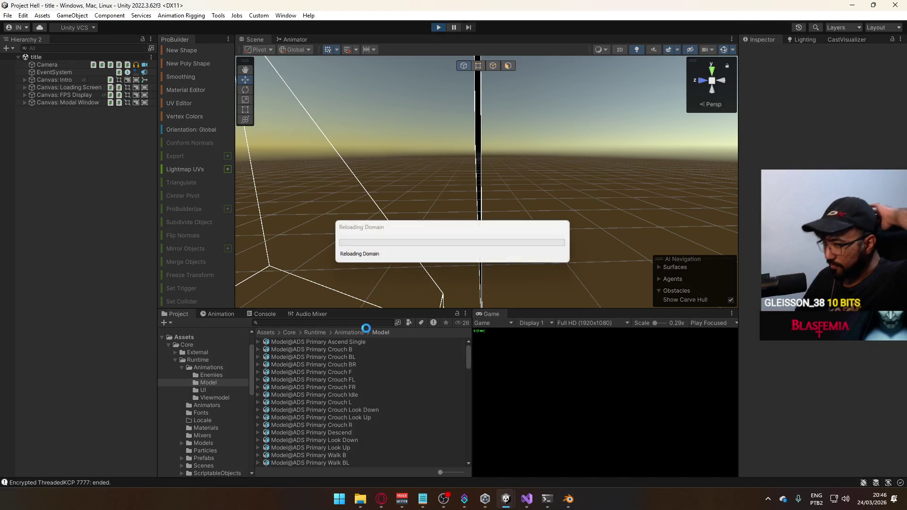
{"action": "left_click", "coordinate": [381, 499]}
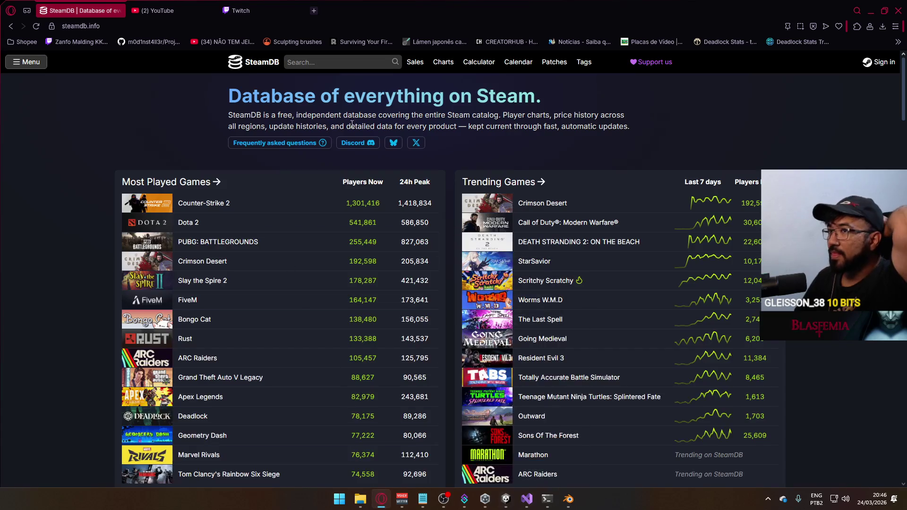
Step: Open and reload a followed streamer's Twitch channel, then bring Discord forward
{"action": "left_click", "coordinate": [264, 9]}
{"action": "left_click", "coordinate": [52, 174]}
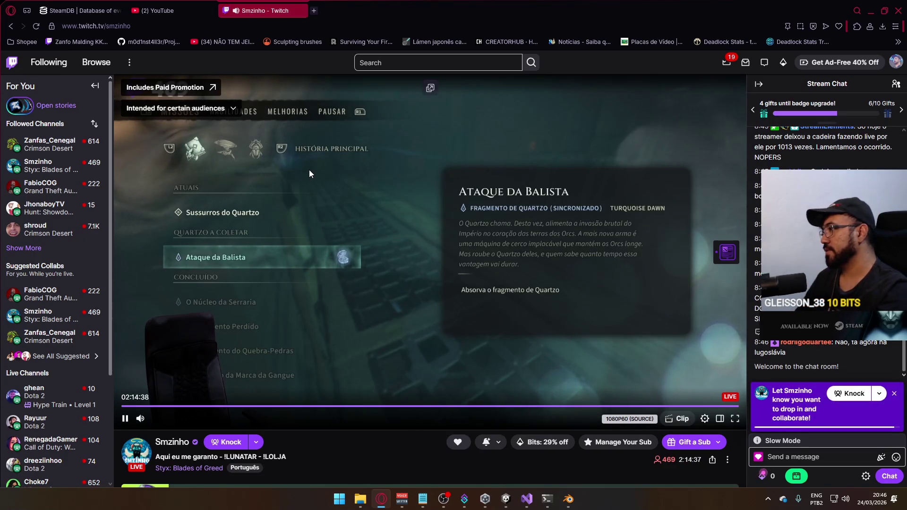
{"action": "key", "text": "F5"}
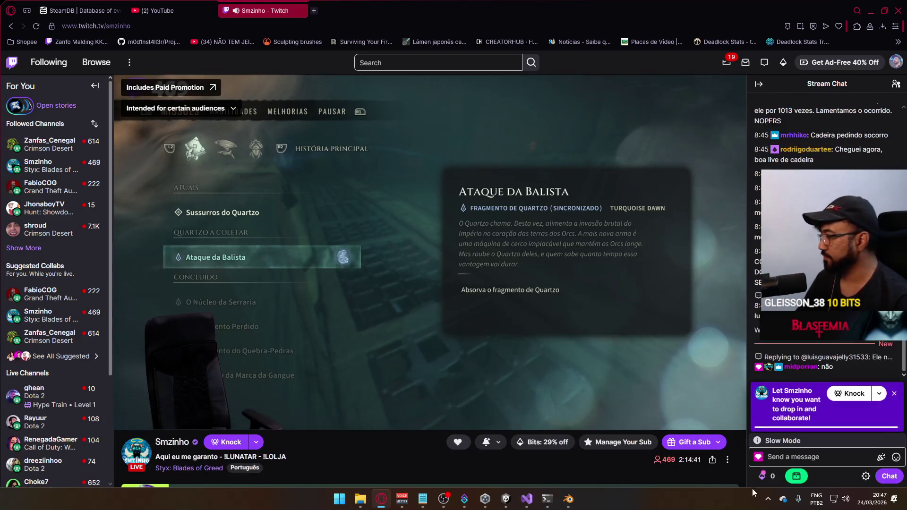
{"action": "left_click", "coordinate": [767, 498]}
{"action": "left_click", "coordinate": [784, 476]}
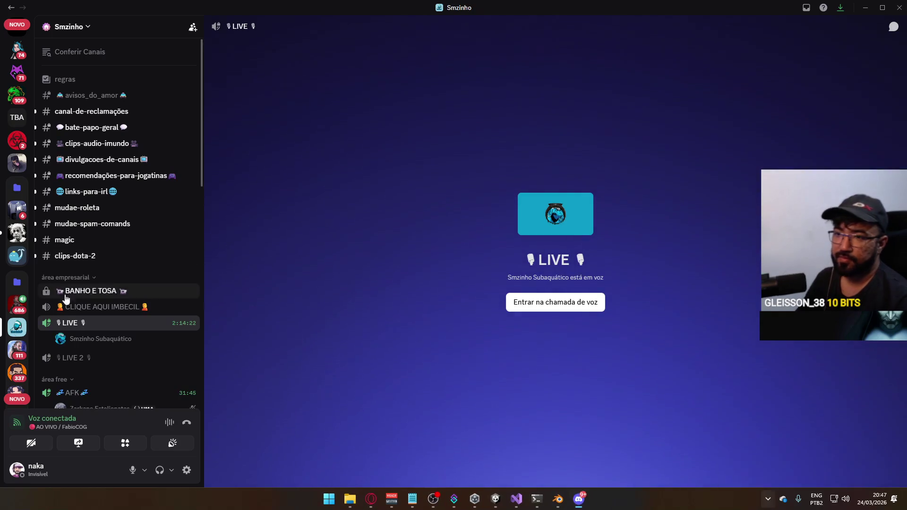
Step: Join the SÓ AMIGO E A PRESA voice channel, then close the Discord window
{"action": "scroll", "coordinate": [13, 212], "scroll_direction": "up", "scroll_amount": 2}
{"action": "scroll", "coordinate": [13, 212], "scroll_direction": "up", "scroll_amount": 5}
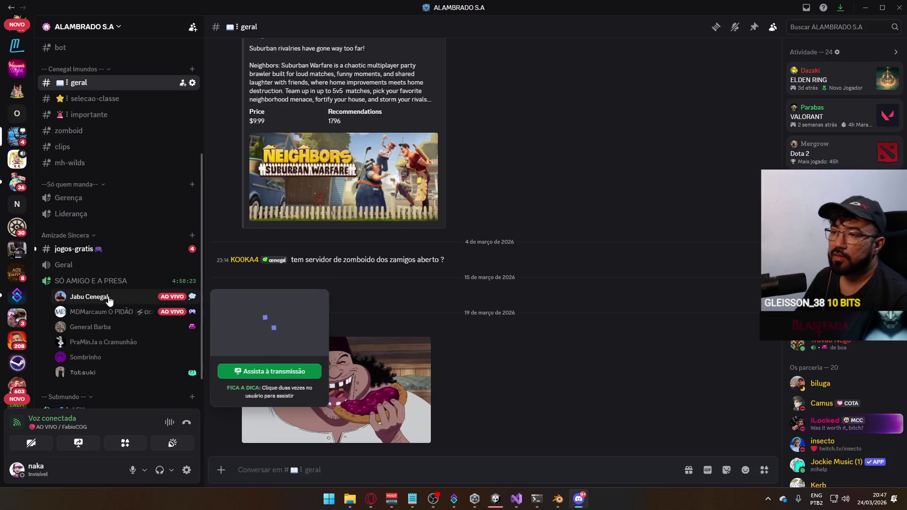
{"action": "mouse_move", "coordinate": [103, 313]}
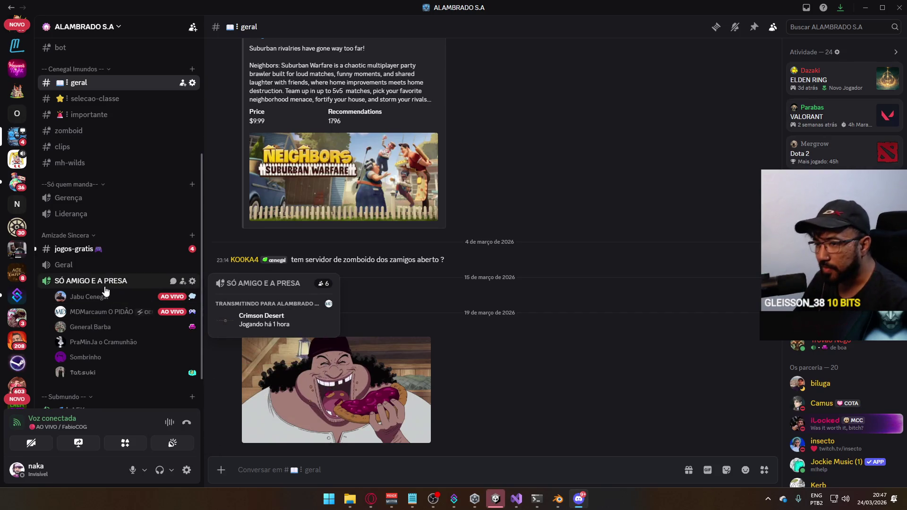
{"action": "left_click", "coordinate": [105, 285]}
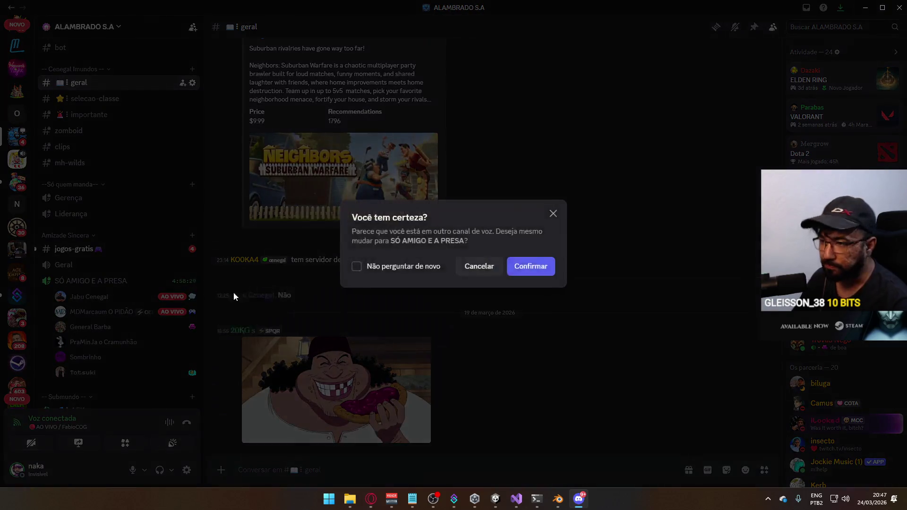
{"action": "left_click", "coordinate": [525, 268]}
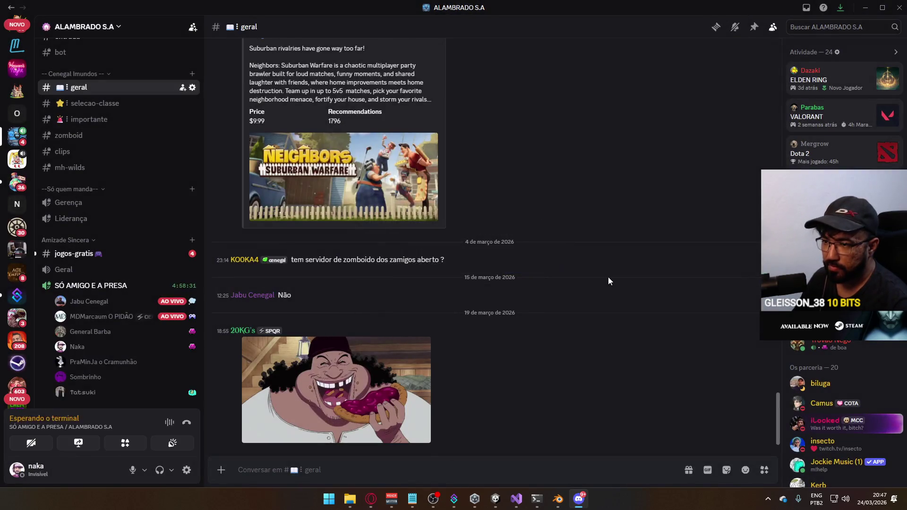
{"action": "left_click", "coordinate": [902, 5]}
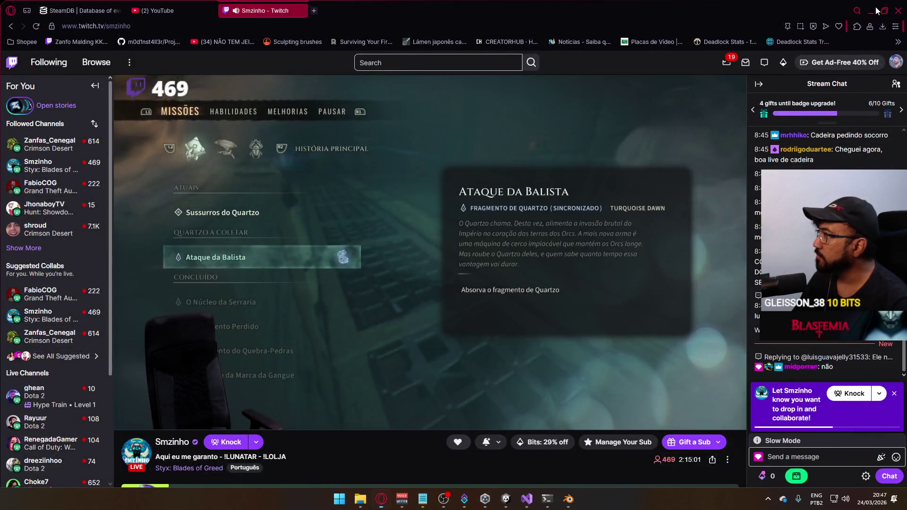
Step: Minimize the Opera window to bring the Unity editor back
{"action": "left_click", "coordinate": [875, 10]}
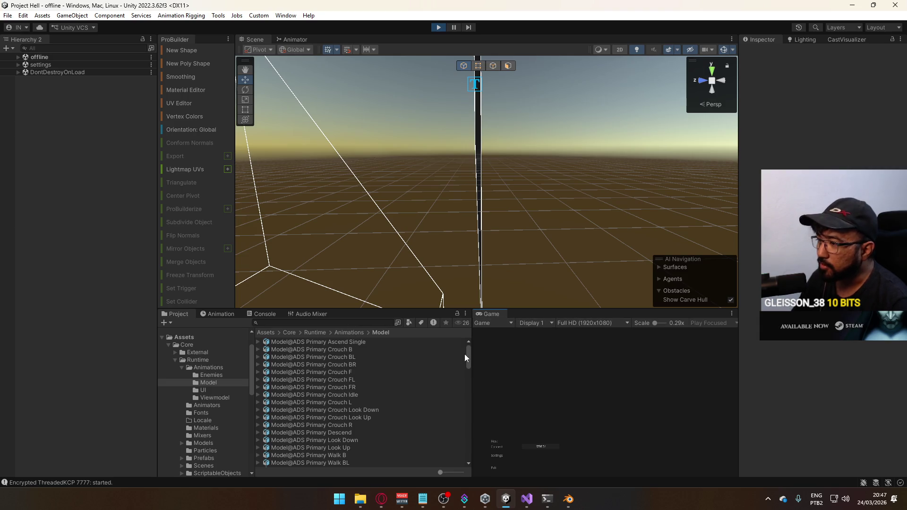
Step: Host the dev scene in play mode and toggle the character between crouching and standing
{"action": "left_click", "coordinate": [492, 440]}
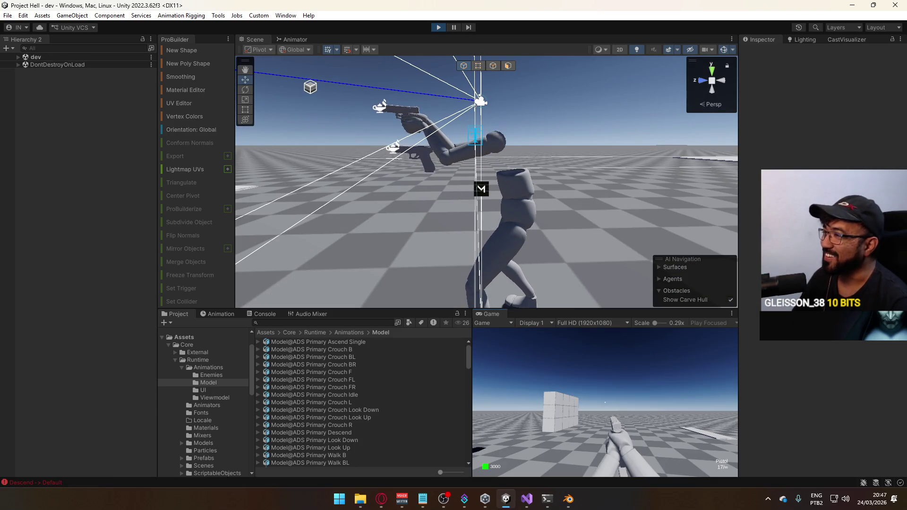
{"action": "key", "text": "ctrl"}
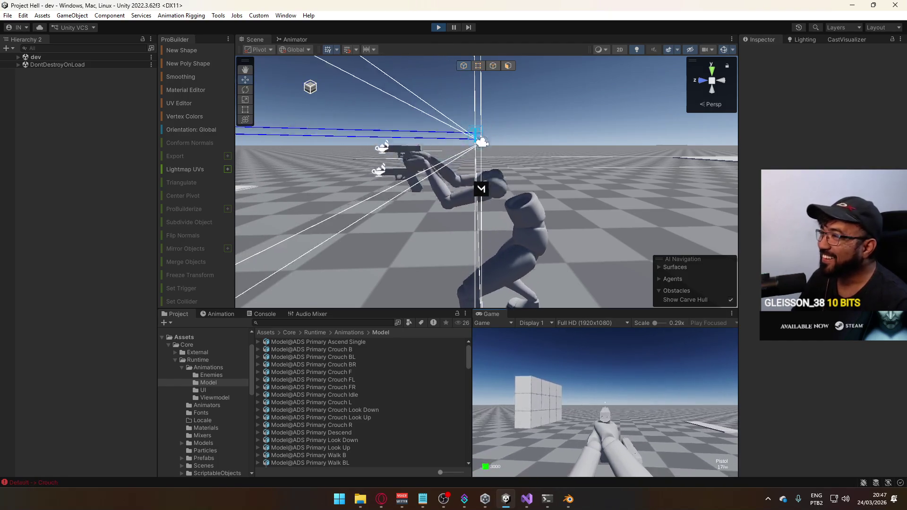
{"action": "key", "text": "ctrl"}
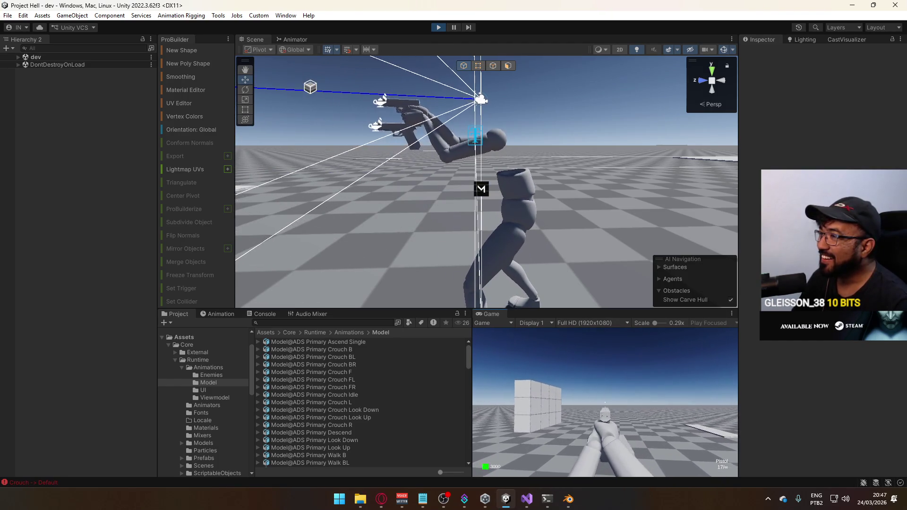
{"action": "key", "text": "ctrl"}
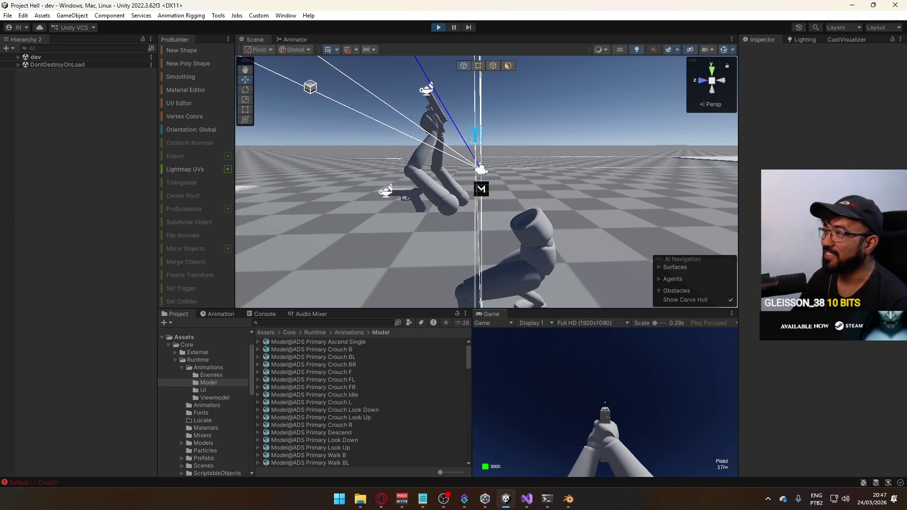
{"action": "key", "text": "super"}
Step: Expand dev > Player > Model in the Hierarchy and select Mannequin_MaleA_Torso
{"action": "left_click", "coordinate": [21, 58]}
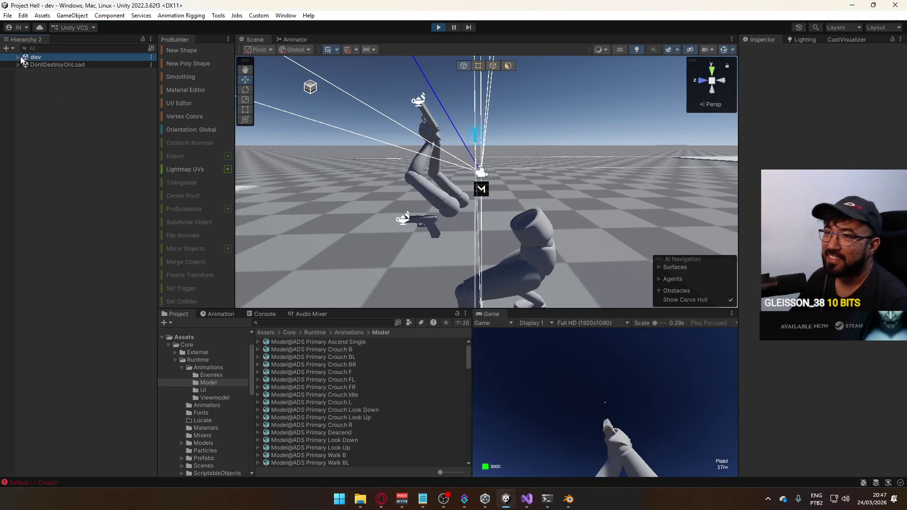
{"action": "left_click", "coordinate": [18, 56]}
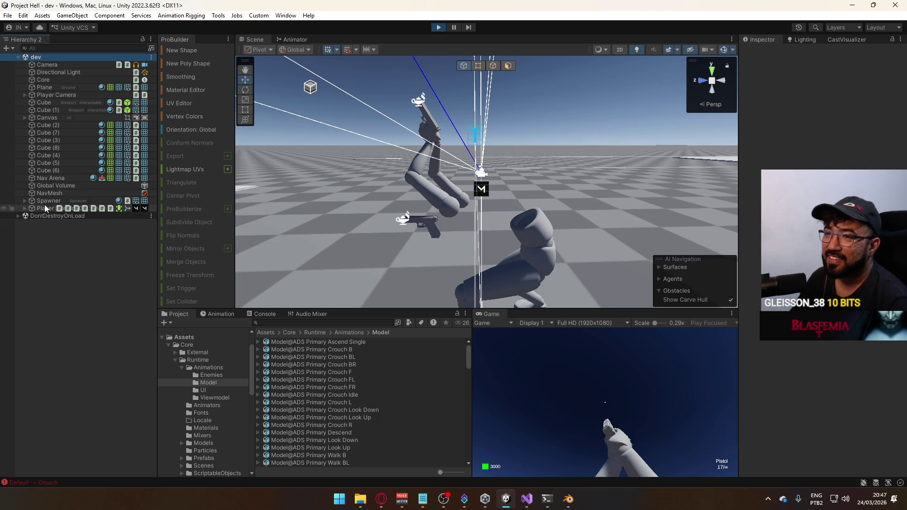
{"action": "left_click", "coordinate": [25, 208]}
{"action": "left_click", "coordinate": [54, 230]}
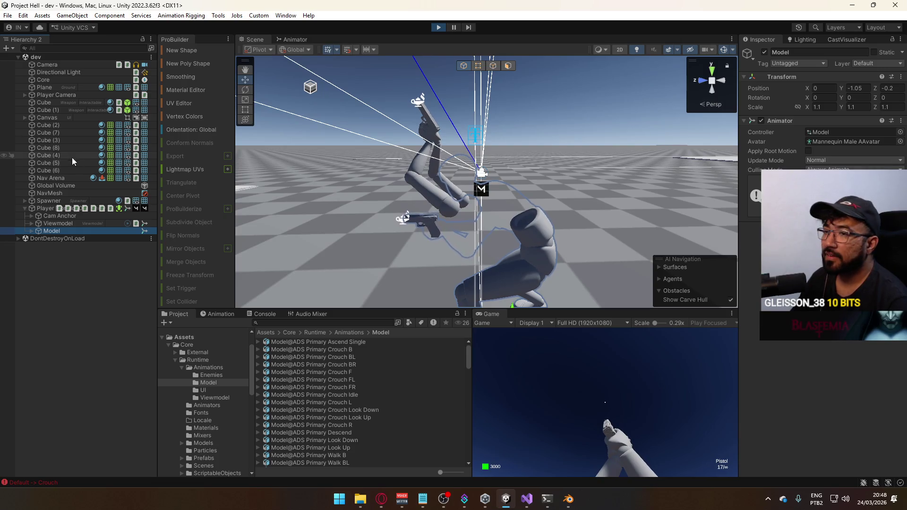
{"action": "left_click", "coordinate": [31, 231]}
{"action": "left_click", "coordinate": [81, 254]}
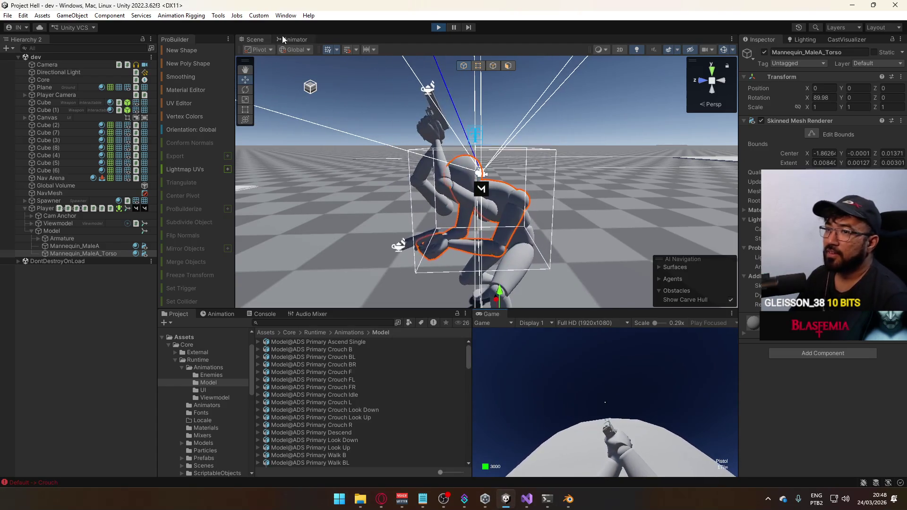
Step: Inspect the Look Layer's Crouch (Sidearm) blend tree, sweeping mousey from -1 to 1
{"action": "left_click", "coordinate": [282, 39]}
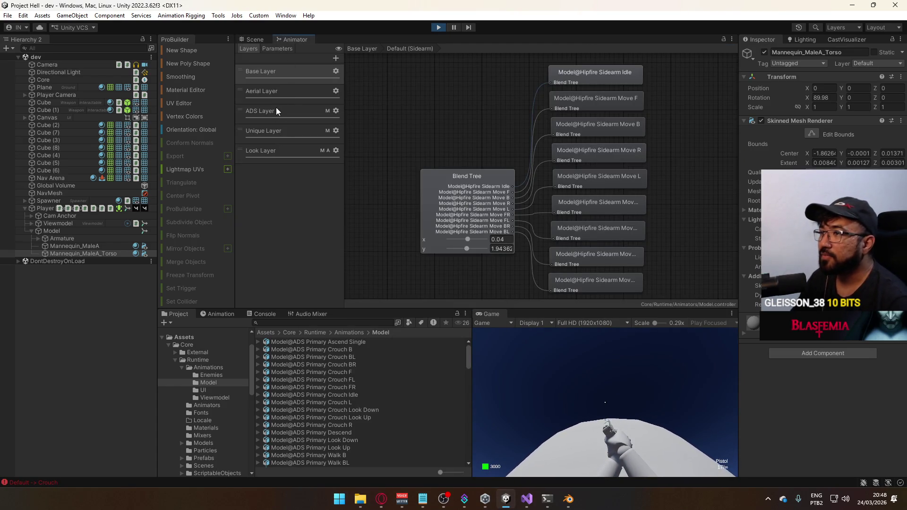
{"action": "left_click", "coordinate": [276, 109]}
{"action": "left_click", "coordinate": [297, 152]}
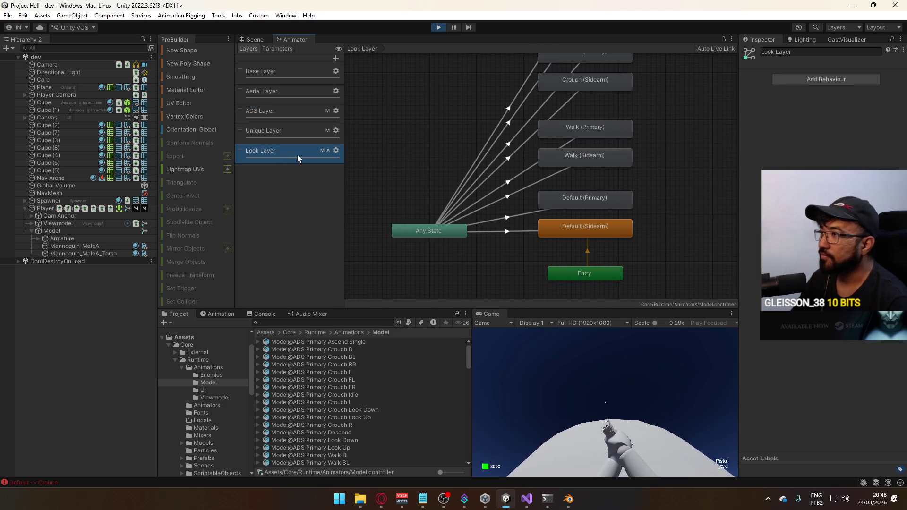
{"action": "scroll", "coordinate": [614, 183], "scroll_direction": "up", "scroll_amount": 5}
{"action": "mouse_move", "coordinate": [614, 183]}
{"action": "middle_mouse_down"}
{"action": "mouse_move", "coordinate": [622, 225]}
{"action": "mouse_move", "coordinate": [614, 228]}
{"action": "middle_mouse_up"}
{"action": "double_click", "coordinate": [542, 200]}
{"action": "left_click", "coordinate": [569, 158]}
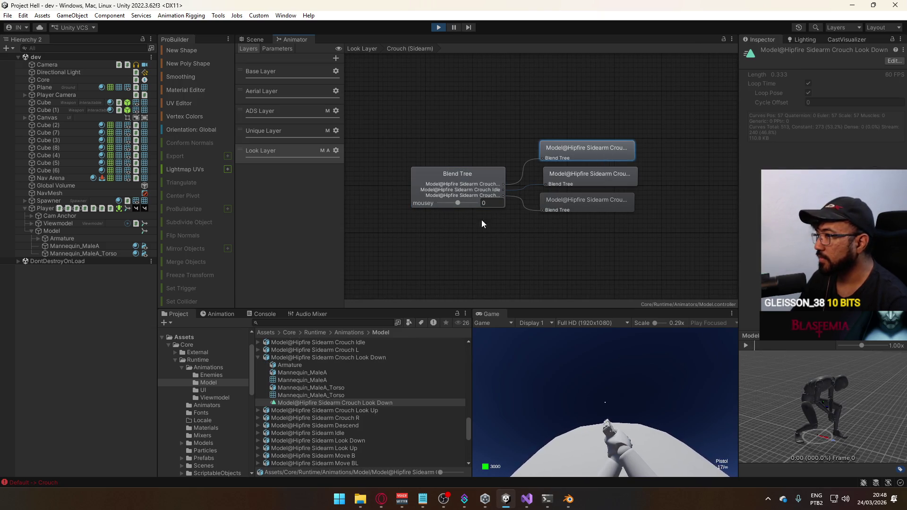
{"action": "mouse_move", "coordinate": [431, 207]}
{"action": "left_mouse_down"}
{"action": "mouse_move", "coordinate": [502, 213]}
{"action": "mouse_move", "coordinate": [418, 203]}
{"action": "mouse_move", "coordinate": [494, 209]}
{"action": "left_mouse_up"}
{"action": "left_click", "coordinate": [471, 183]}
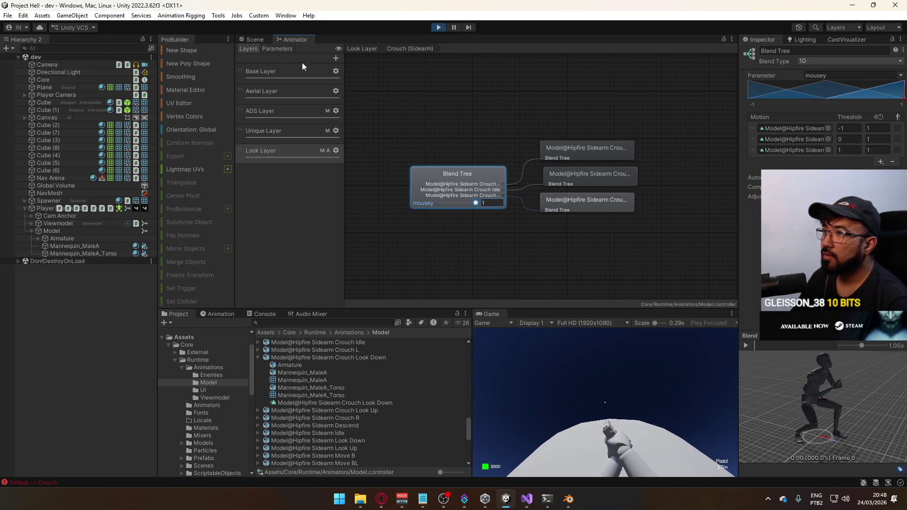
Step: Select Model and watch its live animation, alternating between the Scene view and the Animator
{"action": "left_click", "coordinate": [57, 231]}
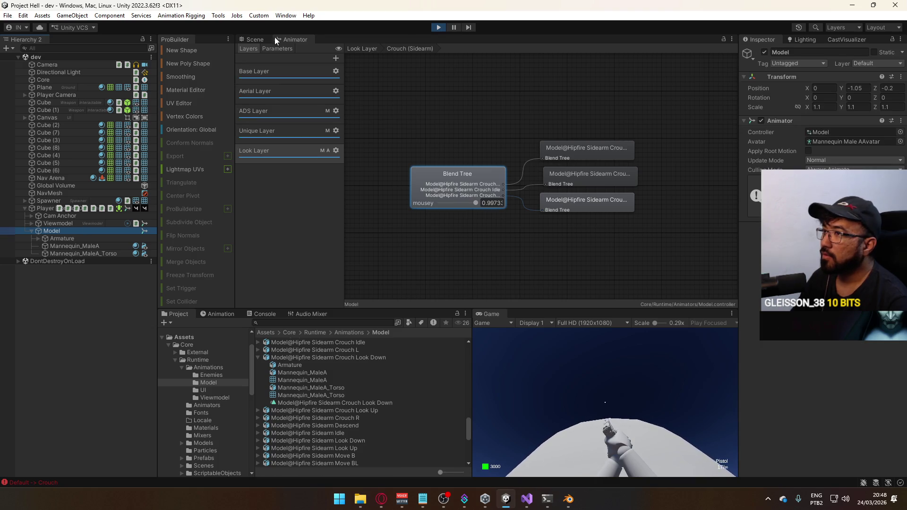
{"action": "left_click", "coordinate": [253, 40]}
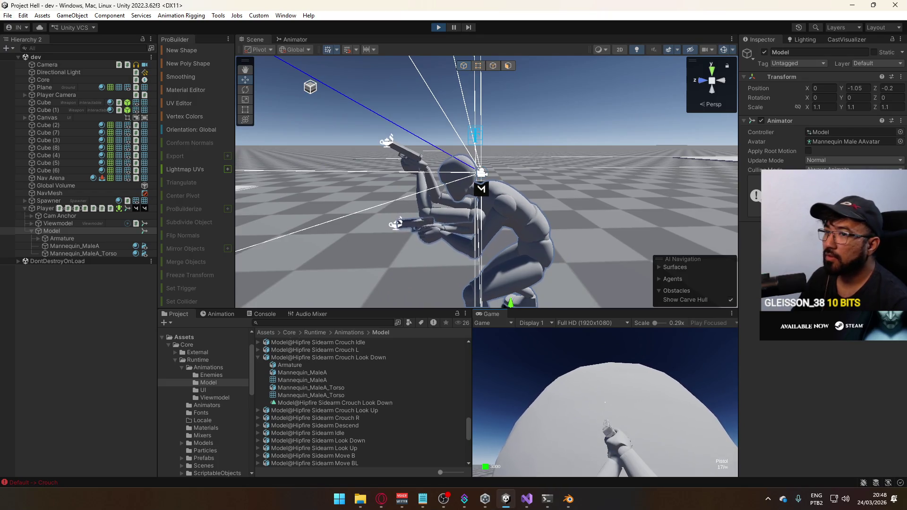
{"action": "key", "text": "super"}
{"action": "left_click", "coordinate": [297, 40]}
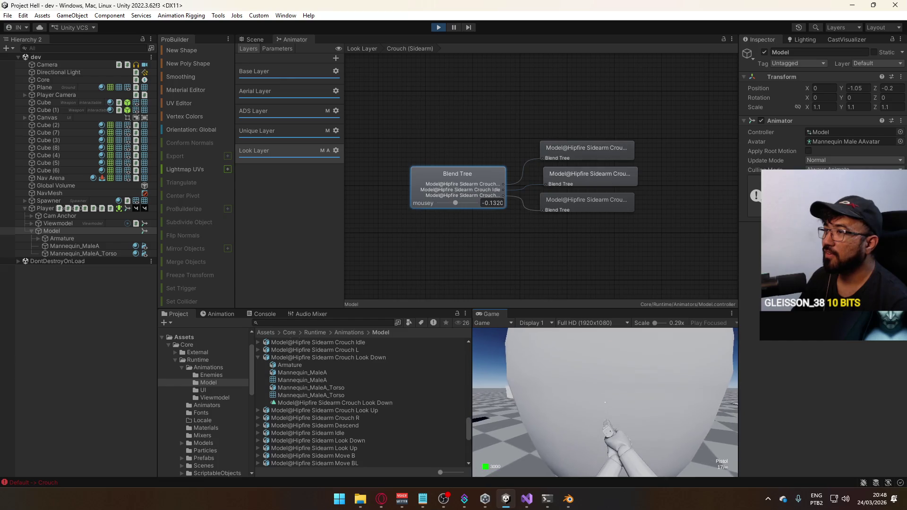
{"action": "key", "text": "super"}
{"action": "left_click", "coordinate": [257, 39]}
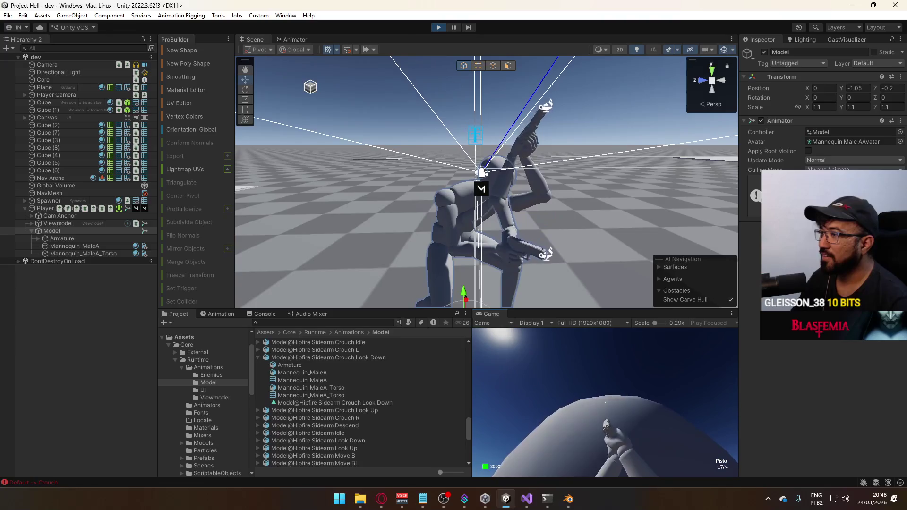
{"action": "left_click", "coordinate": [293, 40]}
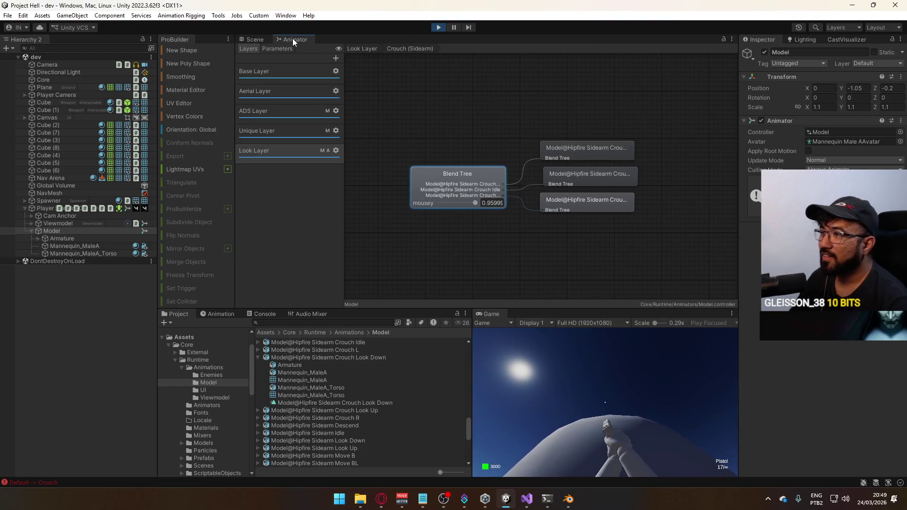
Step: Preview the Crouch Idle clip, then reselect the Model object
{"action": "left_click", "coordinate": [567, 184]}
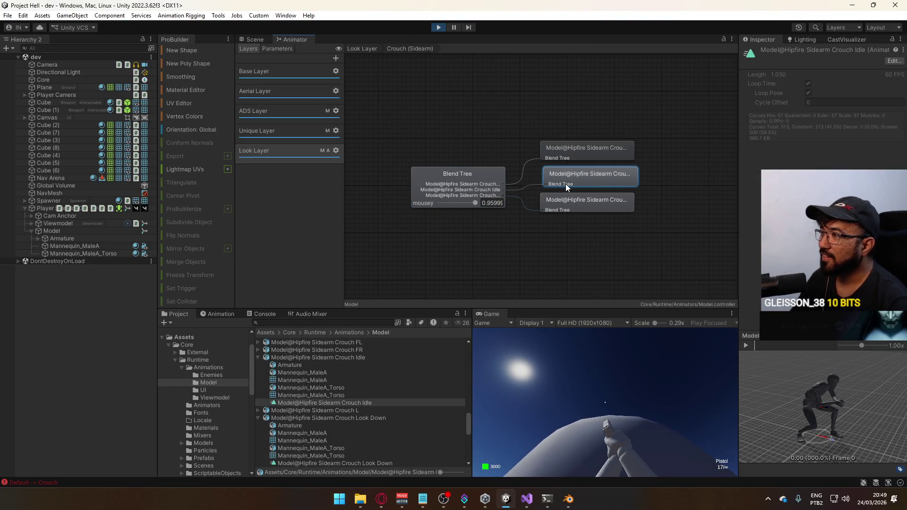
{"action": "left_click", "coordinate": [745, 345]}
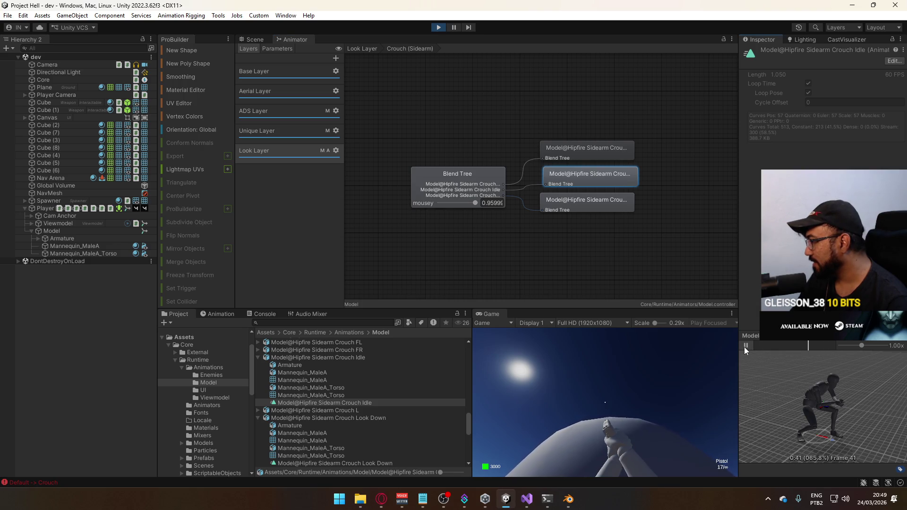
{"action": "left_click", "coordinate": [745, 346]}
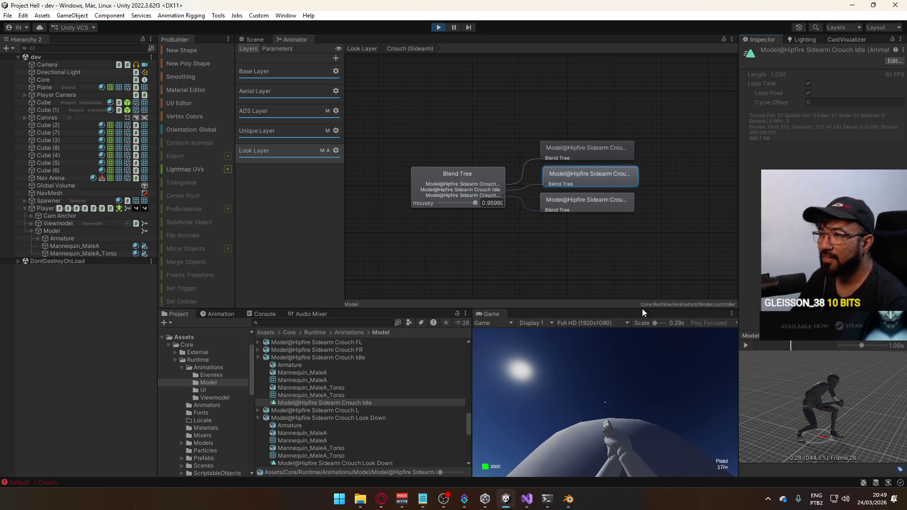
{"action": "left_click", "coordinate": [61, 231]}
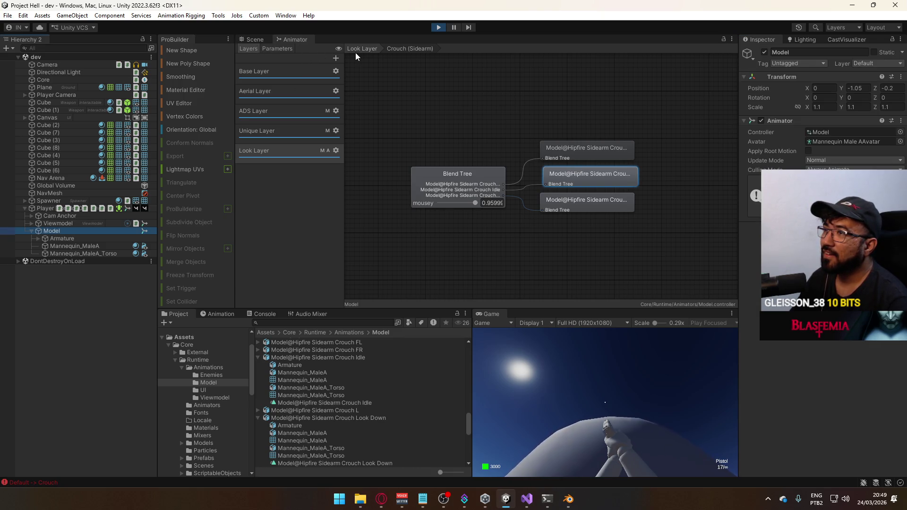
Step: Review the Look Layer settings and the AnyState to Crouch (Sidearm) transition timing
{"action": "left_click", "coordinate": [265, 160]}
{"action": "left_click", "coordinate": [274, 70]}
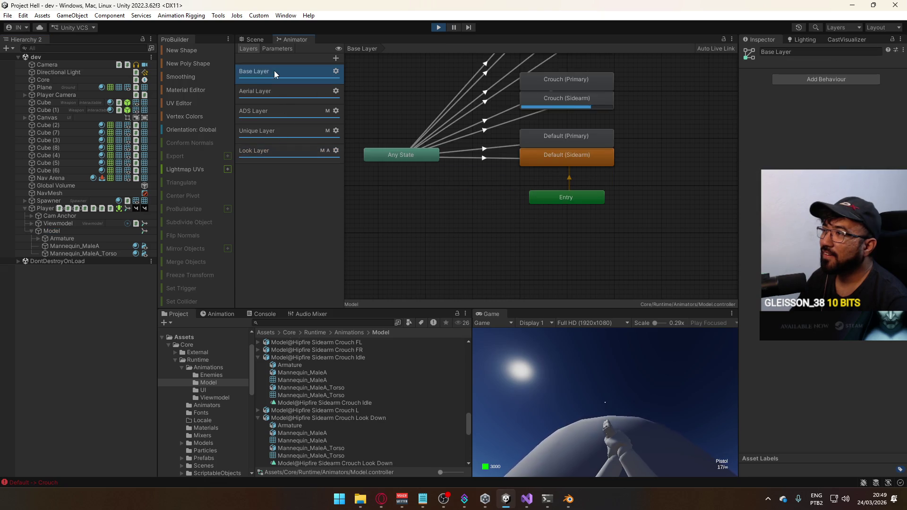
{"action": "left_click", "coordinate": [281, 156]}
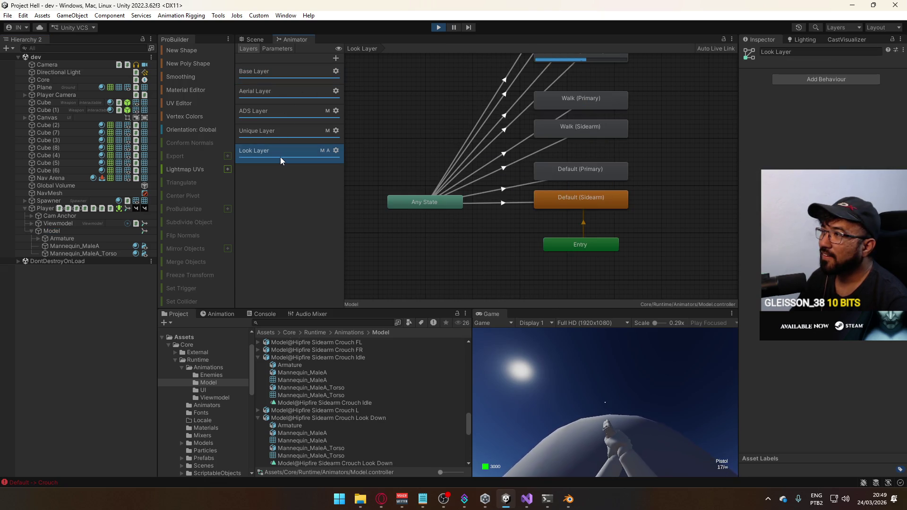
{"action": "scroll", "coordinate": [577, 202], "scroll_direction": "down", "scroll_amount": 3}
{"action": "scroll", "coordinate": [532, 191], "scroll_direction": "up", "scroll_amount": 3}
{"action": "scroll", "coordinate": [546, 183], "scroll_direction": "up", "scroll_amount": 1}
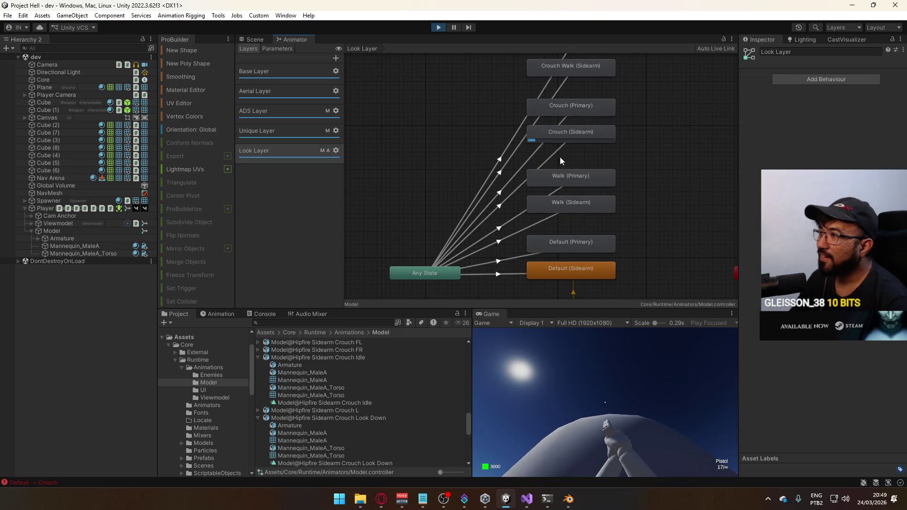
{"action": "left_click", "coordinate": [559, 148]}
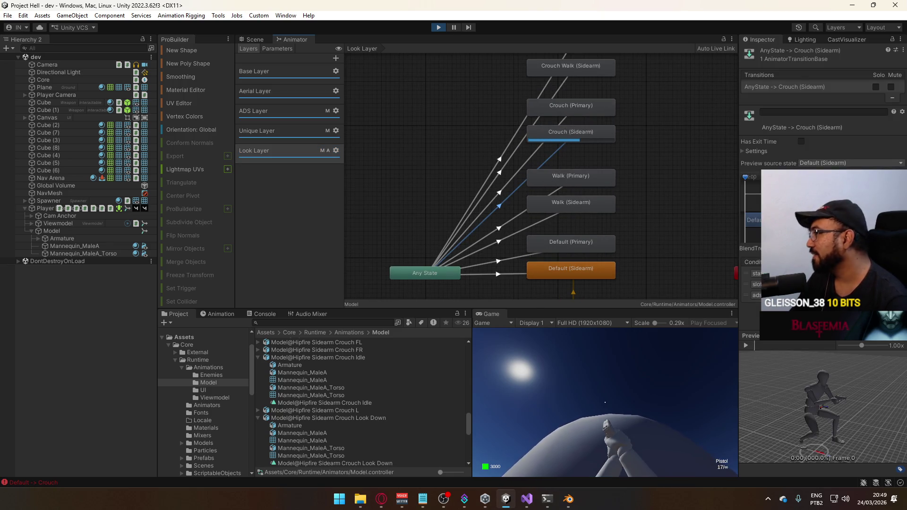
{"action": "left_click", "coordinate": [746, 151]}
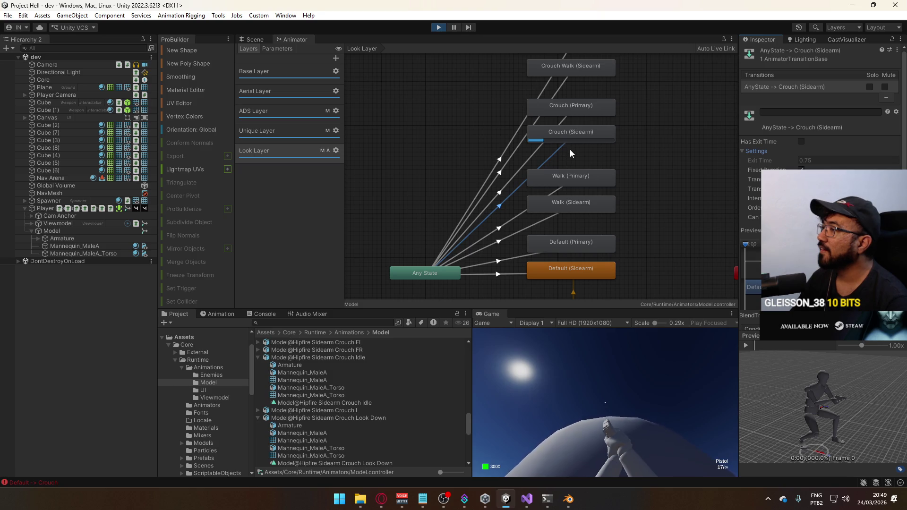
Step: Make the character crouch with C in the running game and free the pointer
{"action": "left_click", "coordinate": [629, 377]}
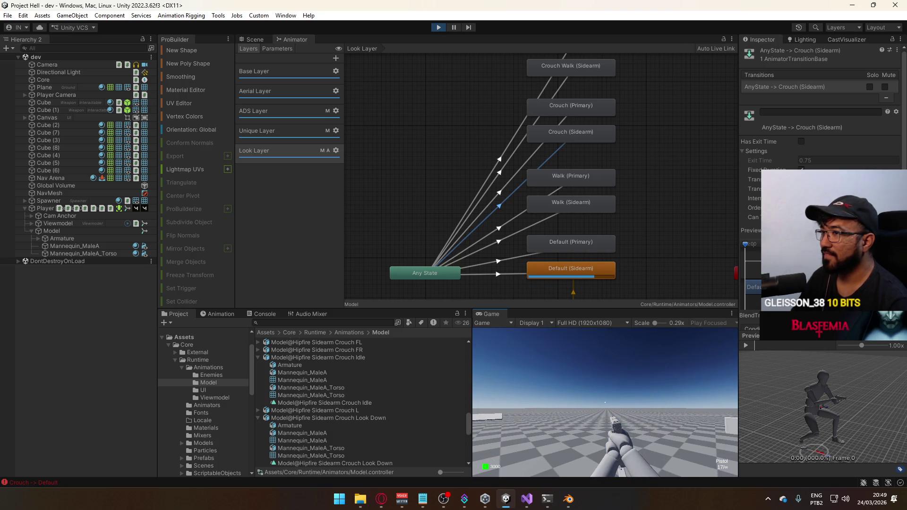
{"action": "key", "text": "c"}
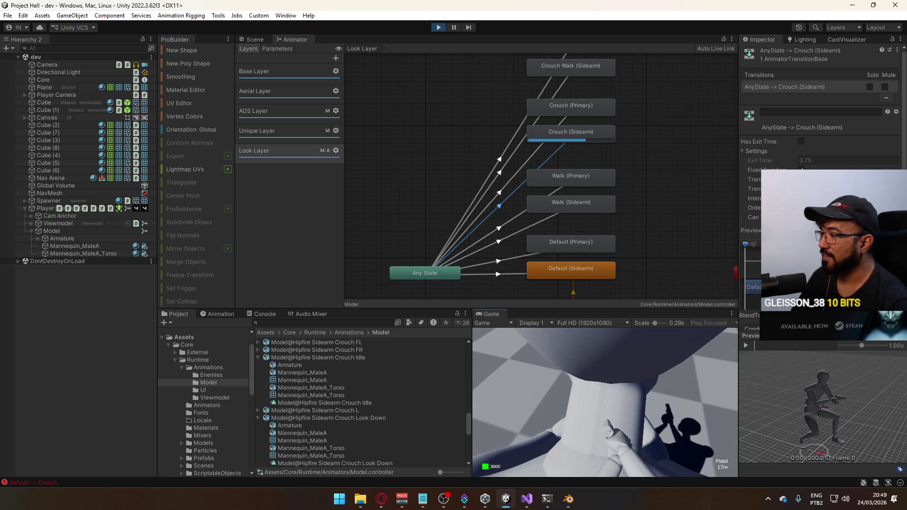
{"action": "key", "text": "super"}
{"action": "left_click", "coordinate": [271, 40]}
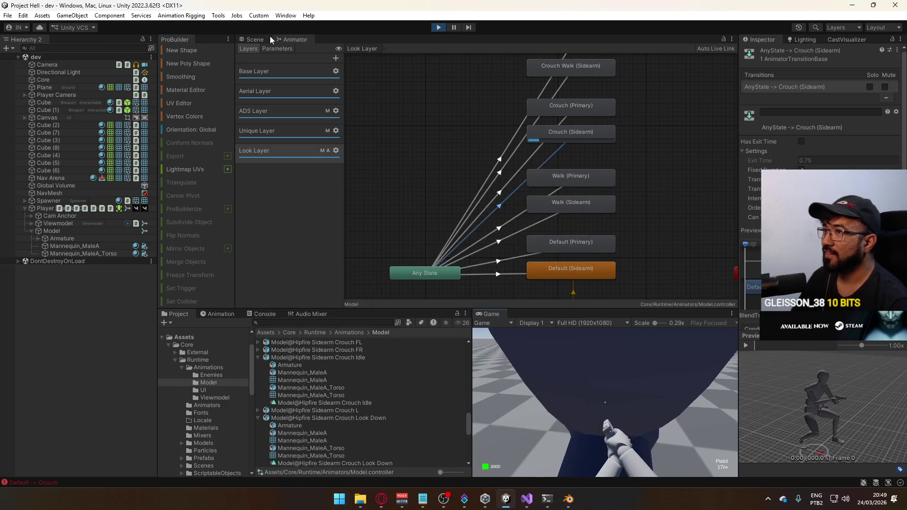
Step: Inspect the crouching pistol-aiming character, alternating between the Scene view and the Animator
{"action": "left_click", "coordinate": [271, 39]}
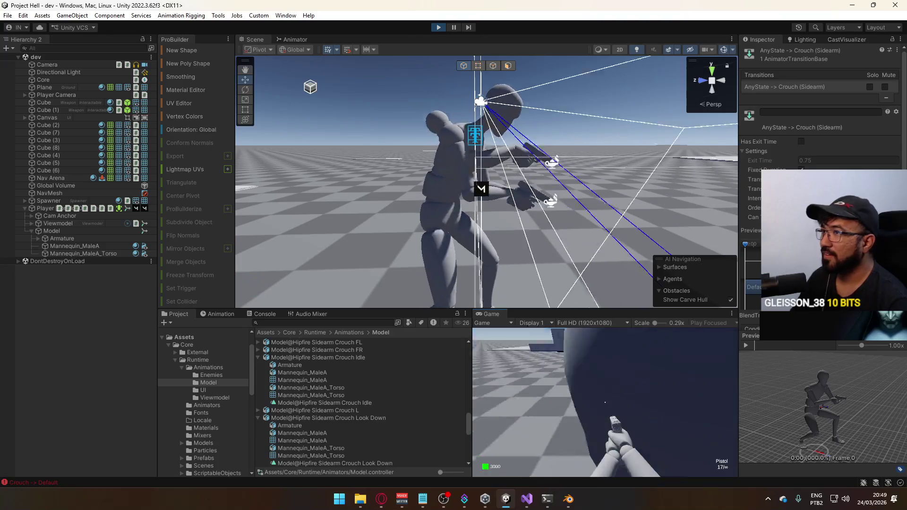
{"action": "key", "text": "super"}
{"action": "left_click", "coordinate": [339, 109]}
{"action": "left_click", "coordinate": [290, 40]}
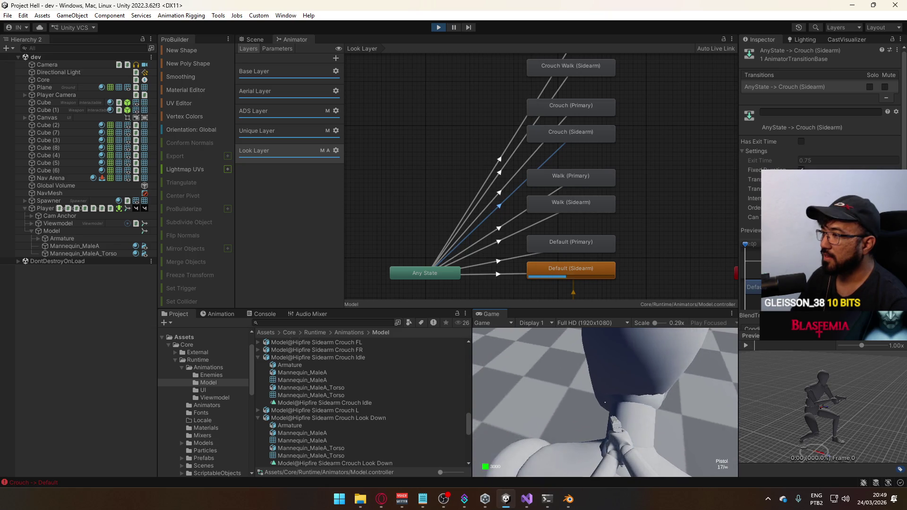
{"action": "key", "text": "super"}
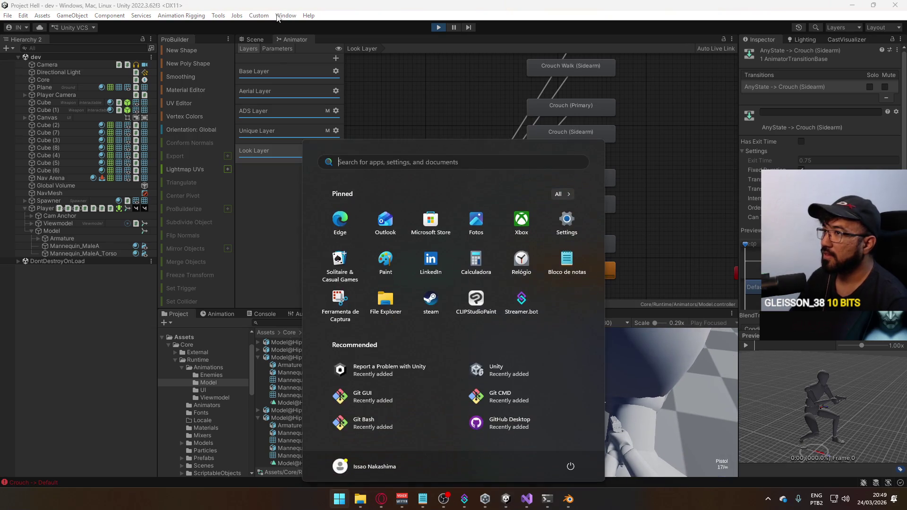
{"action": "left_click", "coordinate": [258, 41]}
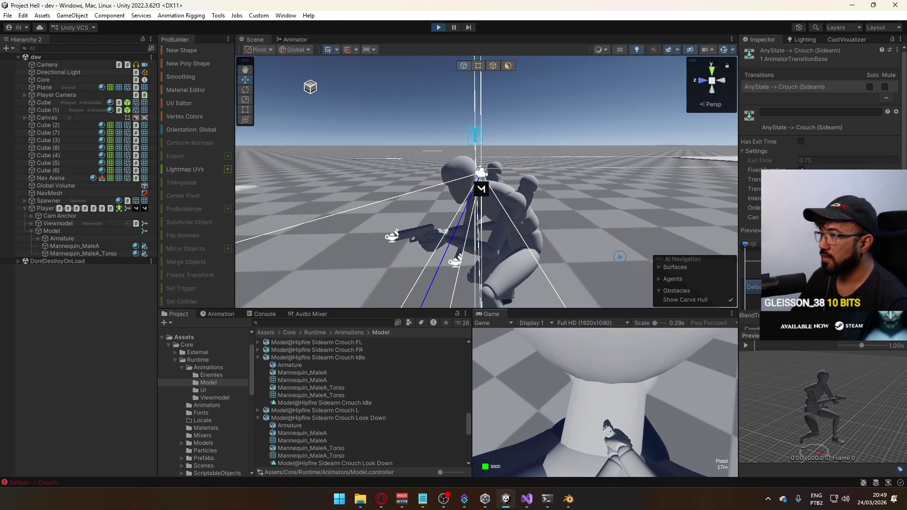
{"action": "key", "text": "super"}
{"action": "left_click", "coordinate": [194, 207]}
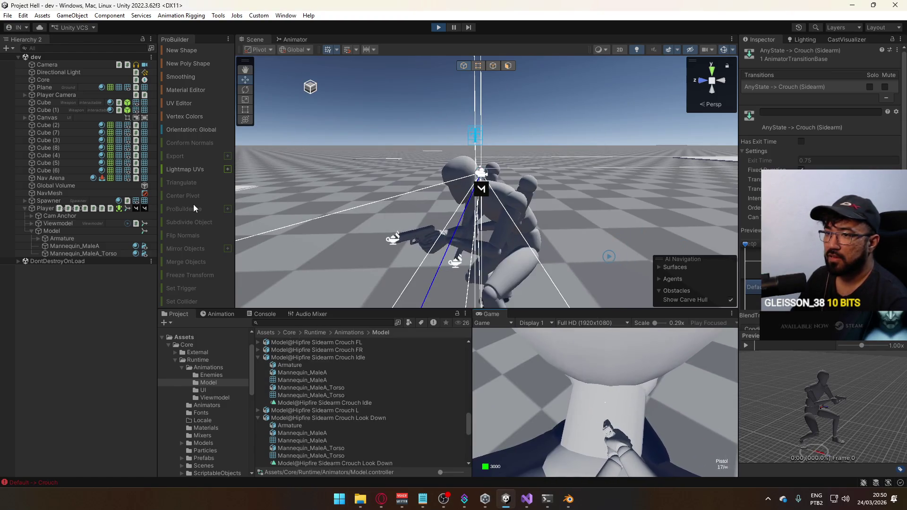
Step: Exit Play mode to return to the title scene
{"action": "key", "text": "super"}
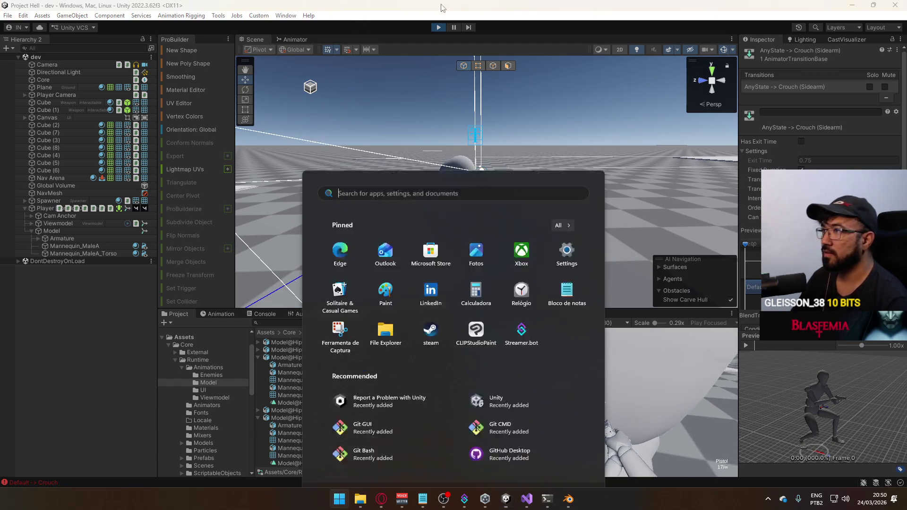
{"action": "left_click", "coordinate": [439, 29]}
{"action": "left_click", "coordinate": [440, 30]}
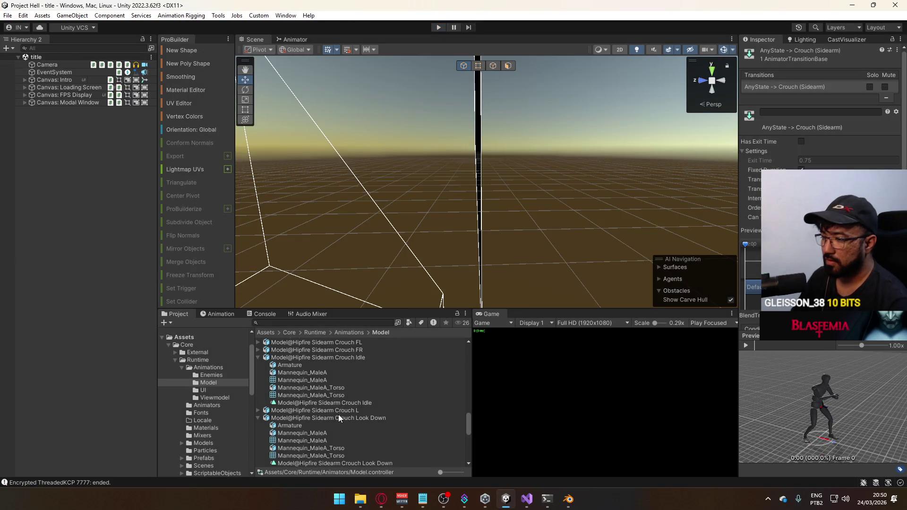
Step: Preview the Model@Hipfire Sidearm Crouch Look Down clip in the Inspector, then return to Blender
{"action": "left_click", "coordinate": [281, 419]}
{"action": "left_click", "coordinate": [749, 343]}
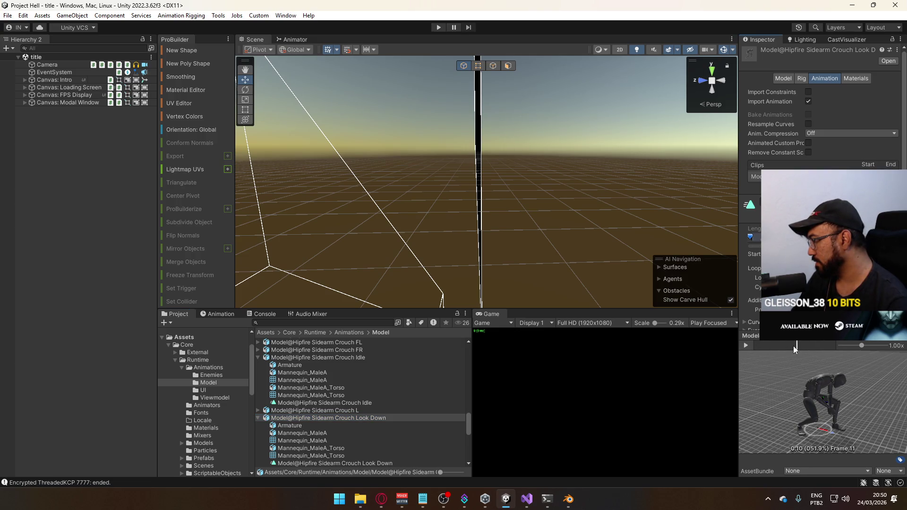
{"action": "left_click", "coordinate": [756, 348]}
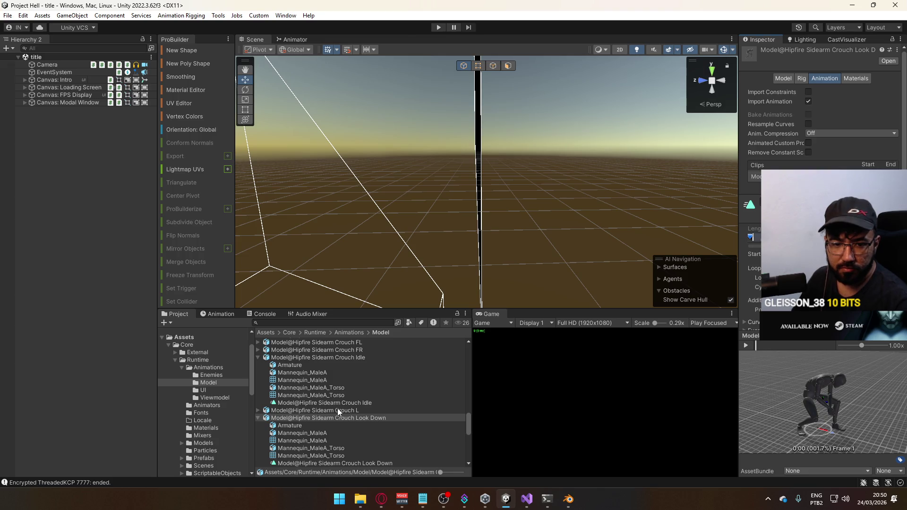
{"action": "left_click", "coordinate": [567, 499]}
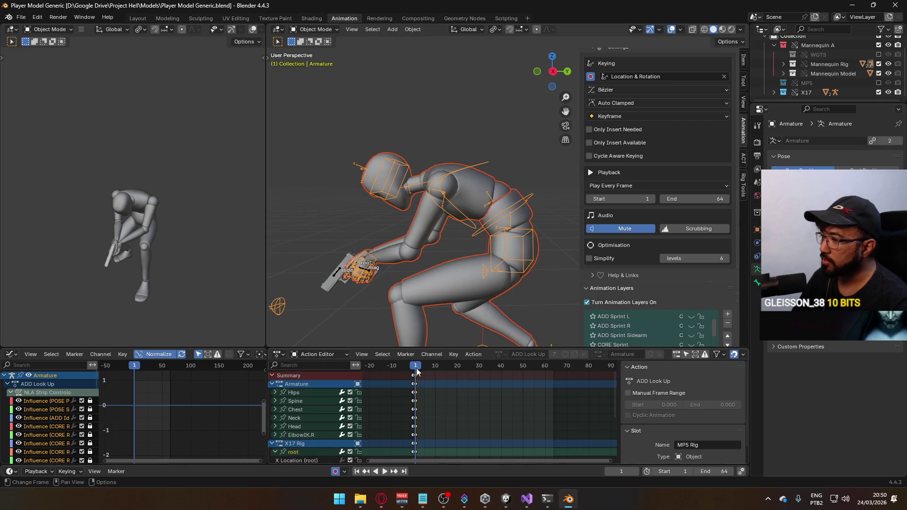
Step: Make ADD ADS Crouch Look Down the X17 Rig's working layer and hide CORE Walk BL
{"action": "key", "text": "space"}
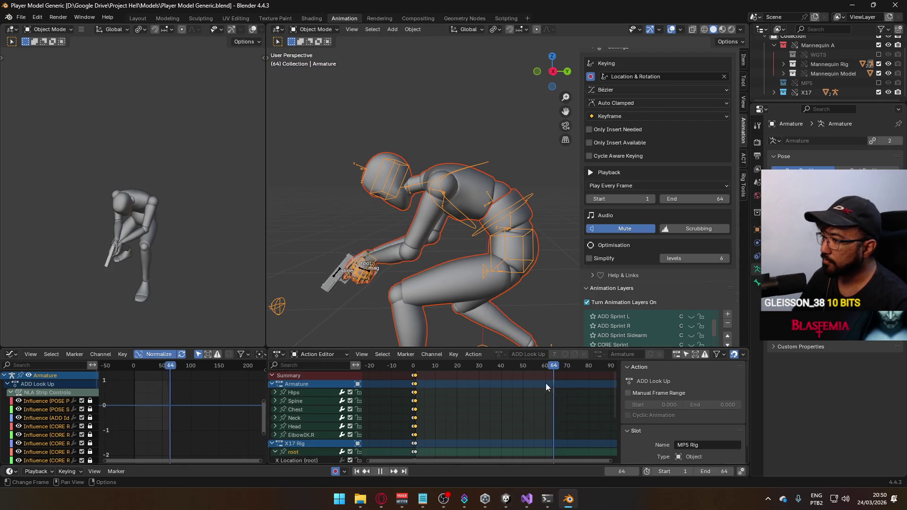
{"action": "key", "text": "Escape"}
{"action": "left_click", "coordinate": [340, 270]}
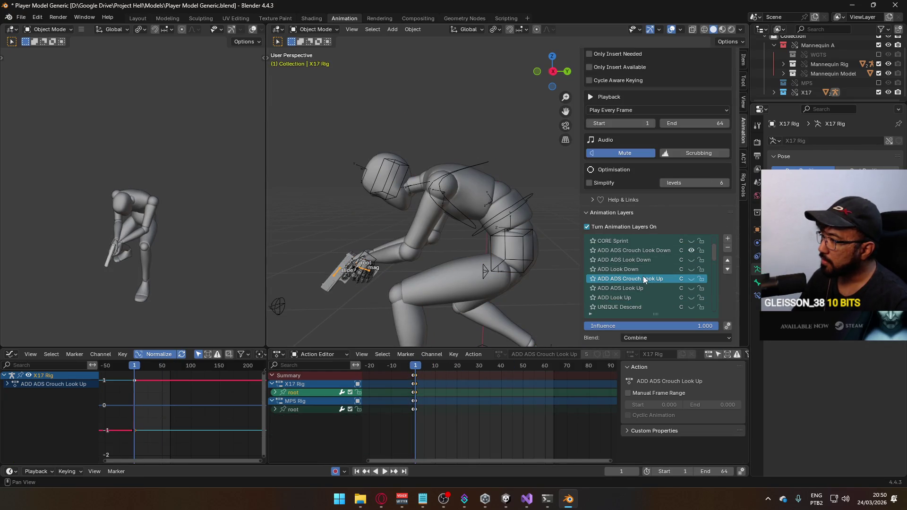
{"action": "left_click", "coordinate": [657, 250]}
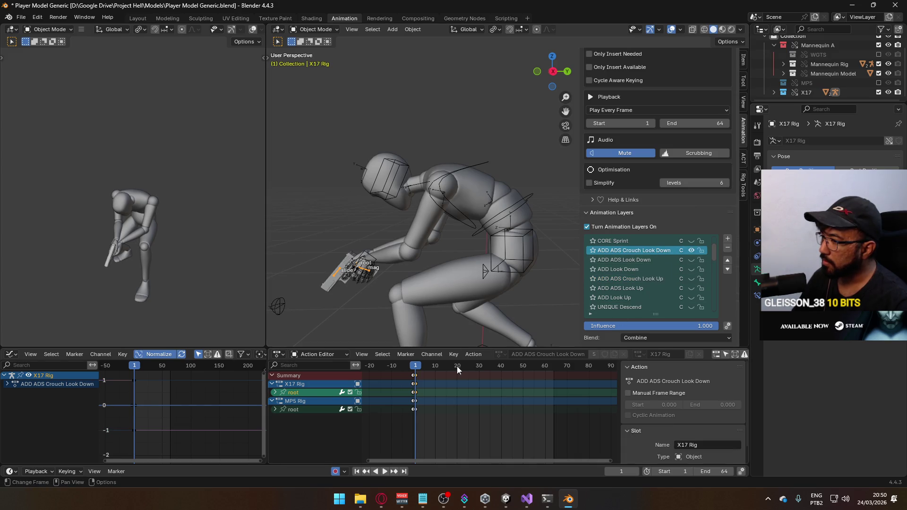
{"action": "scroll", "coordinate": [679, 216], "scroll_direction": "down", "scroll_amount": 5}
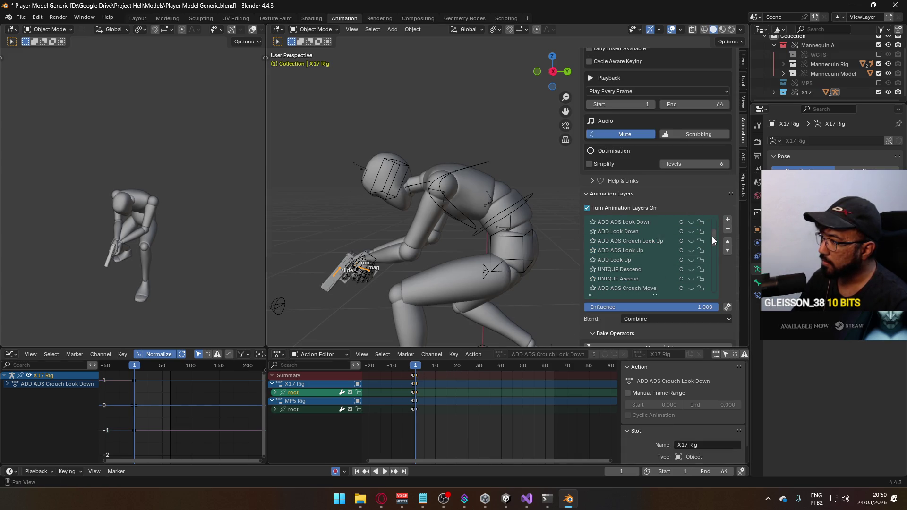
{"action": "scroll", "coordinate": [712, 236], "scroll_direction": "down", "scroll_amount": 1}
{"action": "left_click_drag", "start_coordinate": [715, 260], "coordinate": [715, 252]}
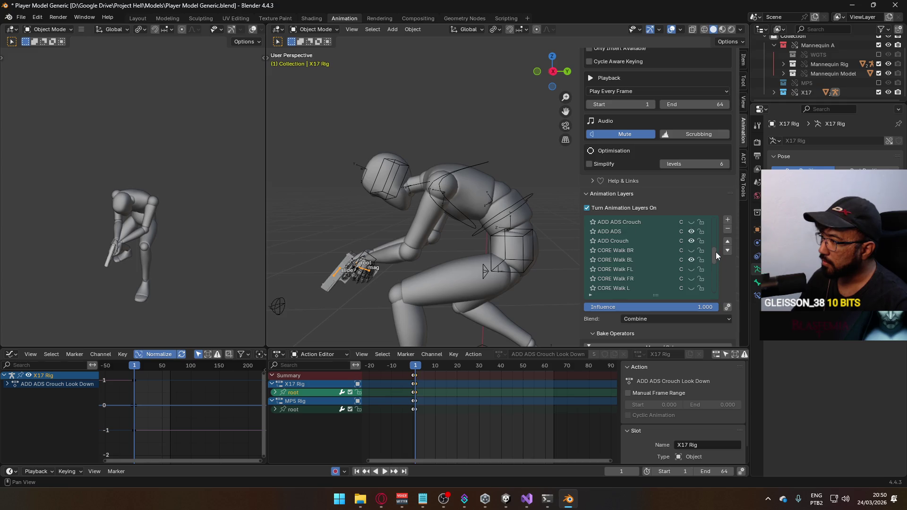
{"action": "left_click", "coordinate": [690, 259]}
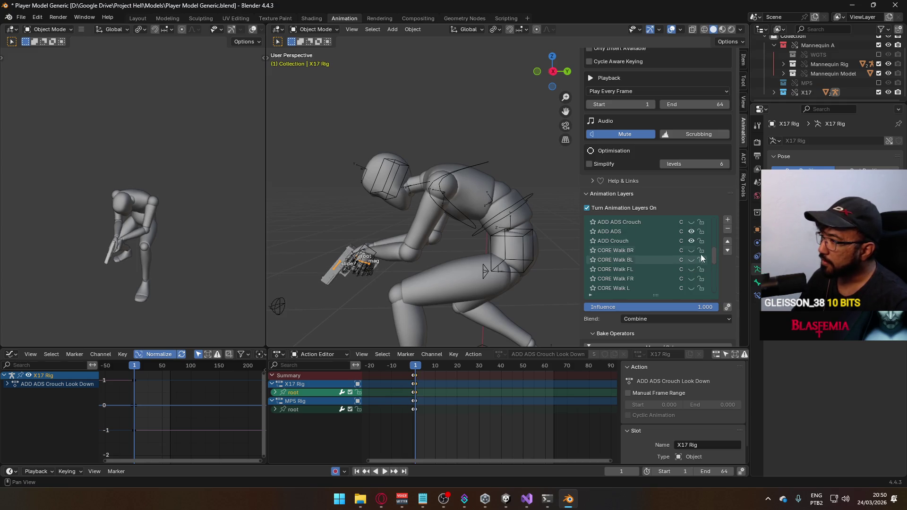
{"action": "left_click_drag", "start_coordinate": [712, 252], "coordinate": [715, 299]}
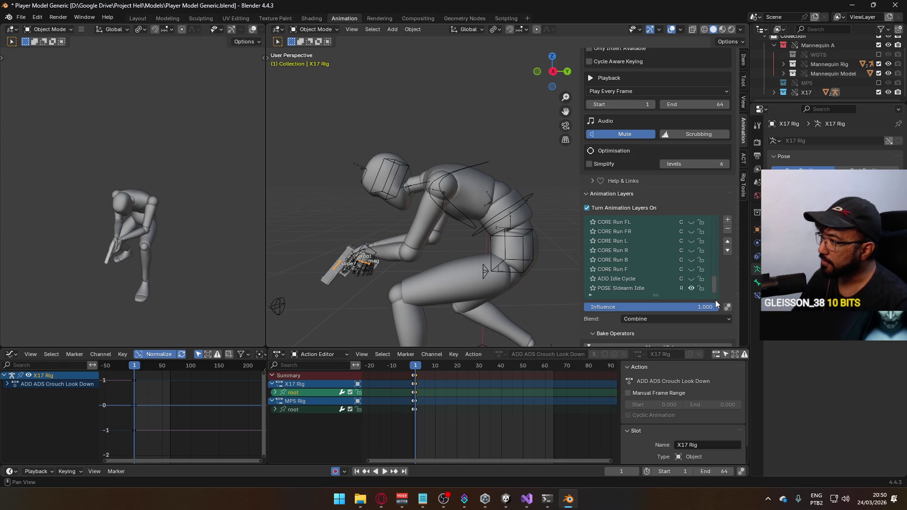
Step: View the rig from the right side (Numpad 3) at frame 0 to see the aimed pose
{"action": "key", "text": "space"}
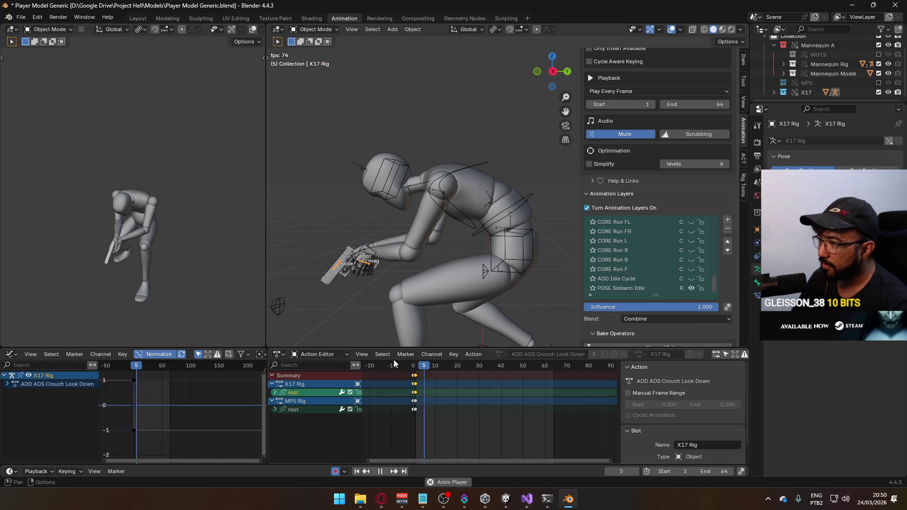
{"action": "key", "text": "KP_3"}
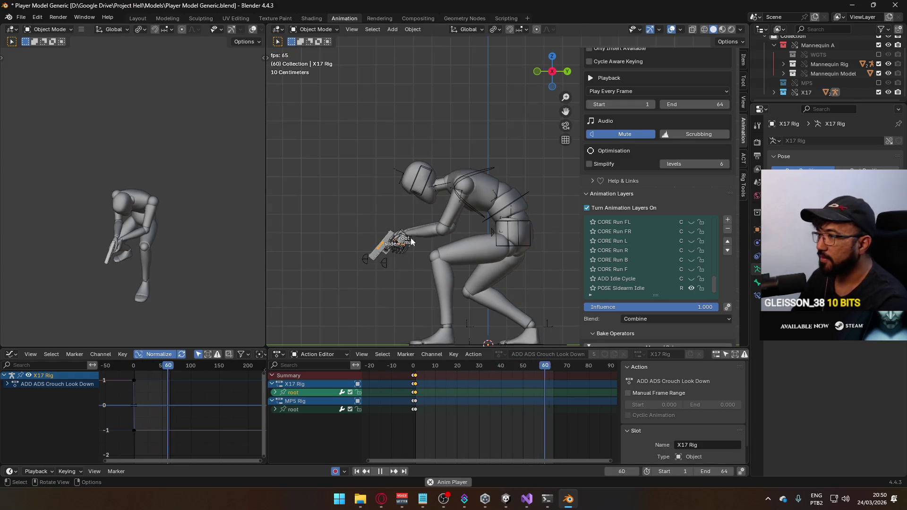
{"action": "key", "text": "space"}
{"action": "key", "text": "shift+Left"}
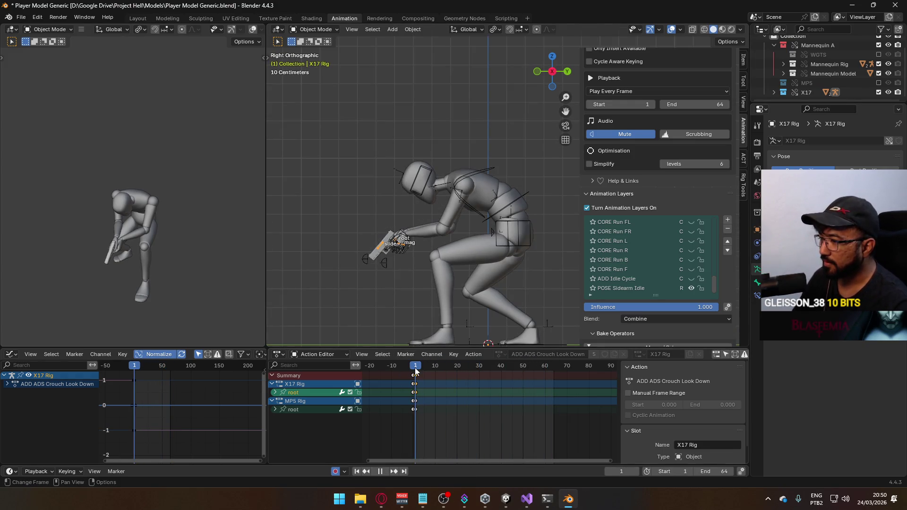
{"action": "left_click", "coordinate": [414, 368]}
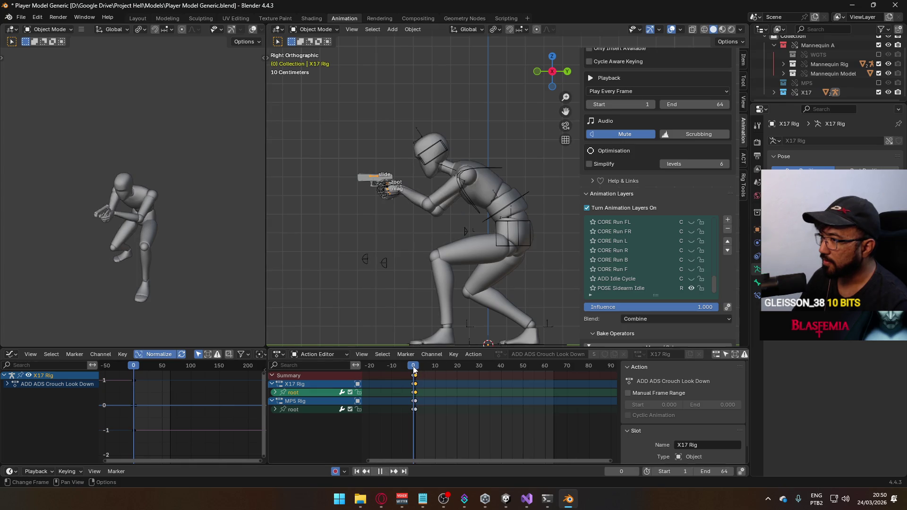
{"action": "scroll", "coordinate": [682, 286], "scroll_direction": "up", "scroll_amount": 10}
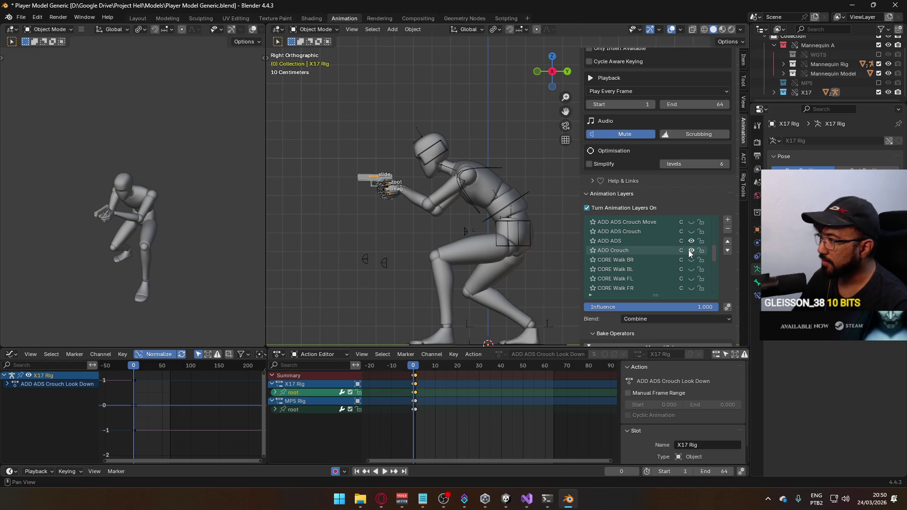
Step: Toggle the ADD Crouch and ADD ADS layers off and back on to compare poses
{"action": "left_click", "coordinate": [690, 251]}
{"action": "left_click", "coordinate": [691, 250]}
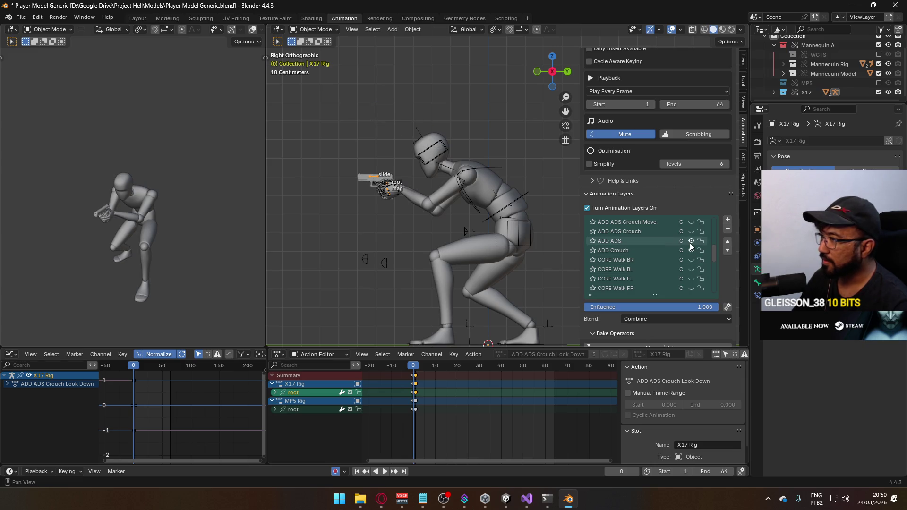
{"action": "left_click", "coordinate": [689, 242]}
{"action": "left_click", "coordinate": [689, 242]}
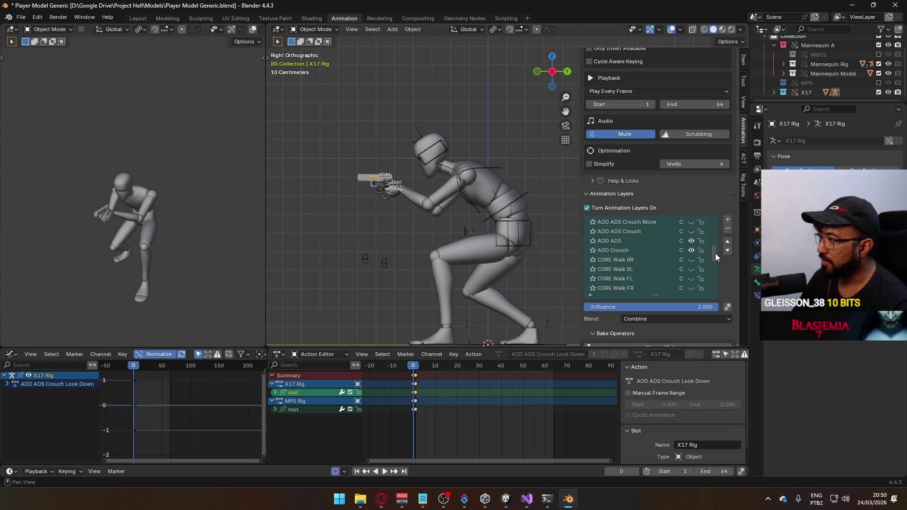
{"action": "left_click_drag", "start_coordinate": [715, 253], "coordinate": [713, 256]}
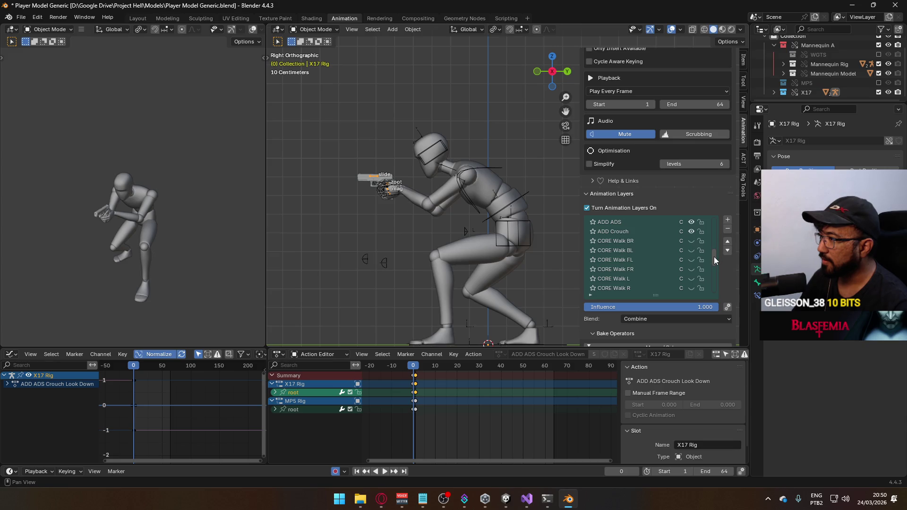
{"action": "scroll", "coordinate": [708, 253], "scroll_direction": "down", "scroll_amount": 10}
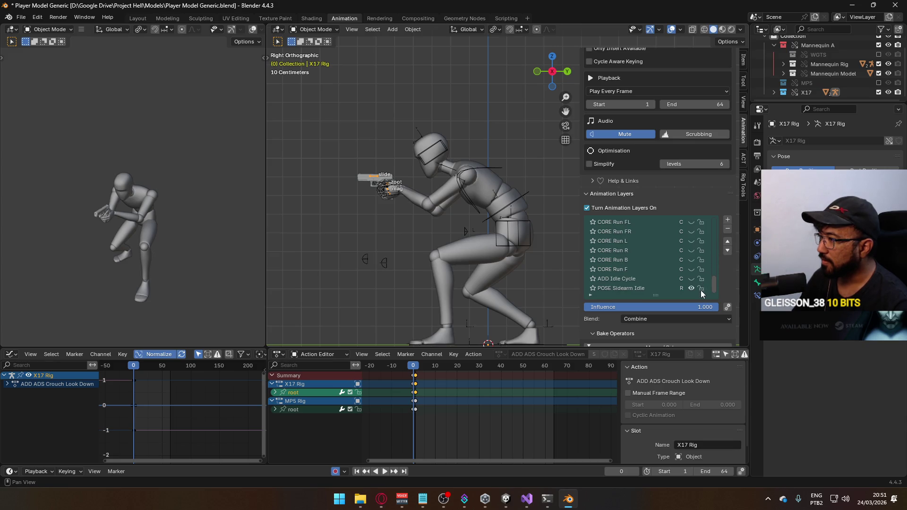
{"action": "scroll", "coordinate": [671, 283], "scroll_direction": "up", "scroll_amount": 5}
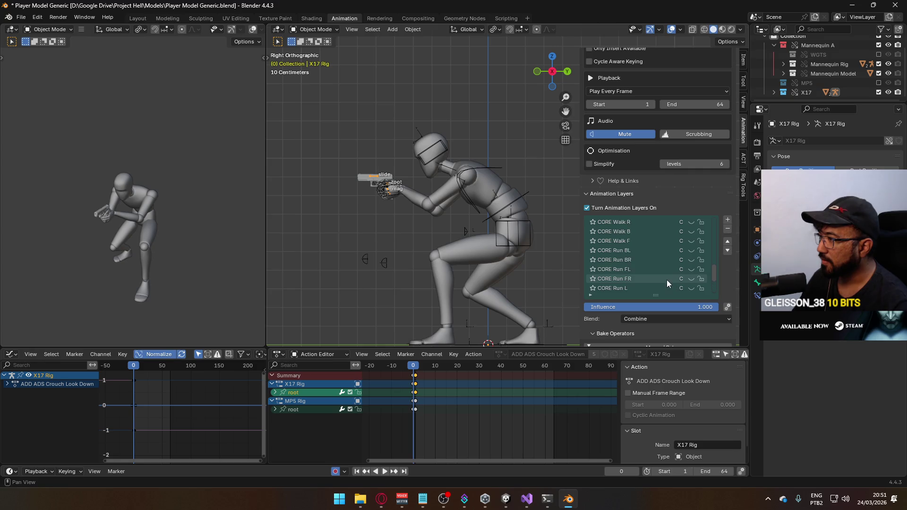
{"action": "scroll", "coordinate": [666, 280], "scroll_direction": "up", "scroll_amount": 8}
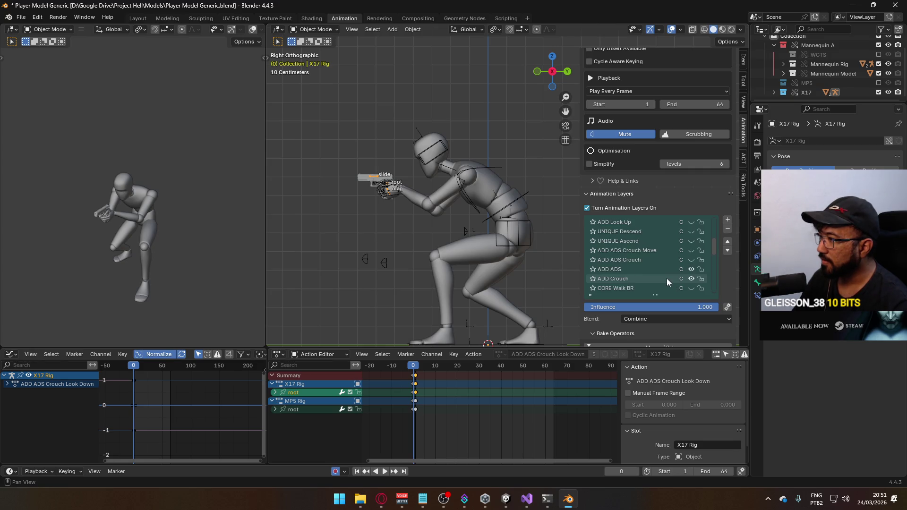
{"action": "scroll", "coordinate": [667, 278], "scroll_direction": "up", "scroll_amount": 8}
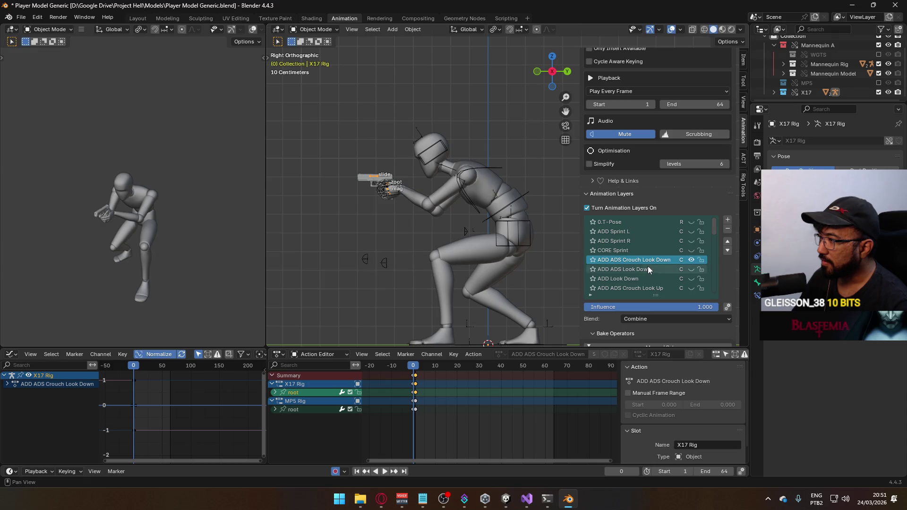
Step: Set the scene end frame to 10 and save Player Model Generic.blend
{"action": "key", "text": "space"}
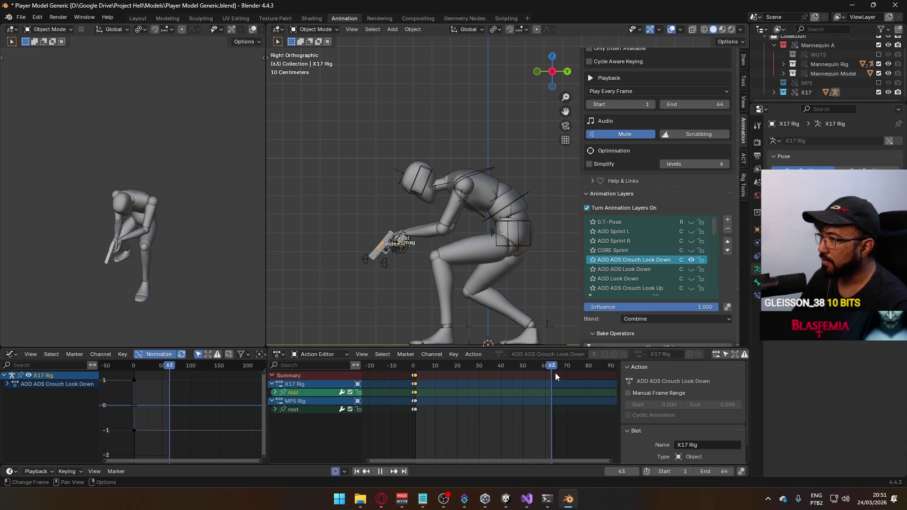
{"action": "left_click_drag", "start_coordinate": [555, 372], "coordinate": [415, 377]}
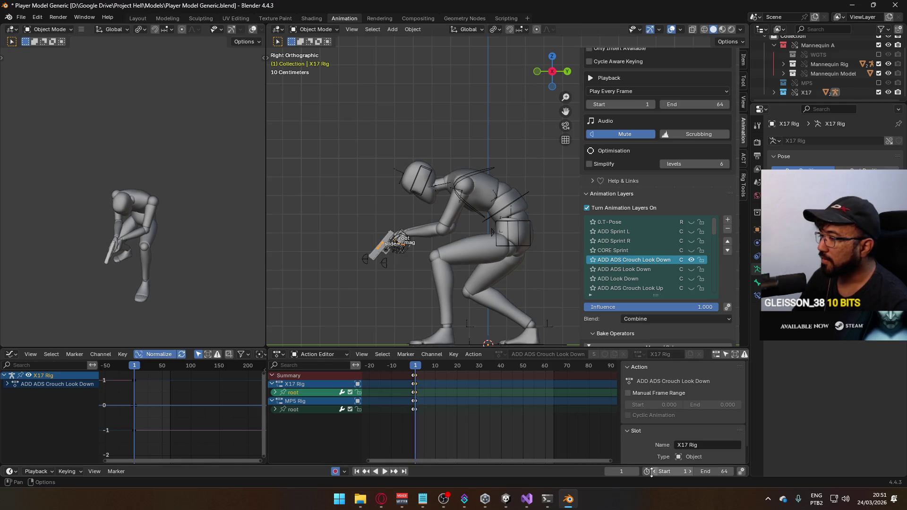
{"action": "left_click", "coordinate": [715, 471]}
{"action": "type", "text": "10"}
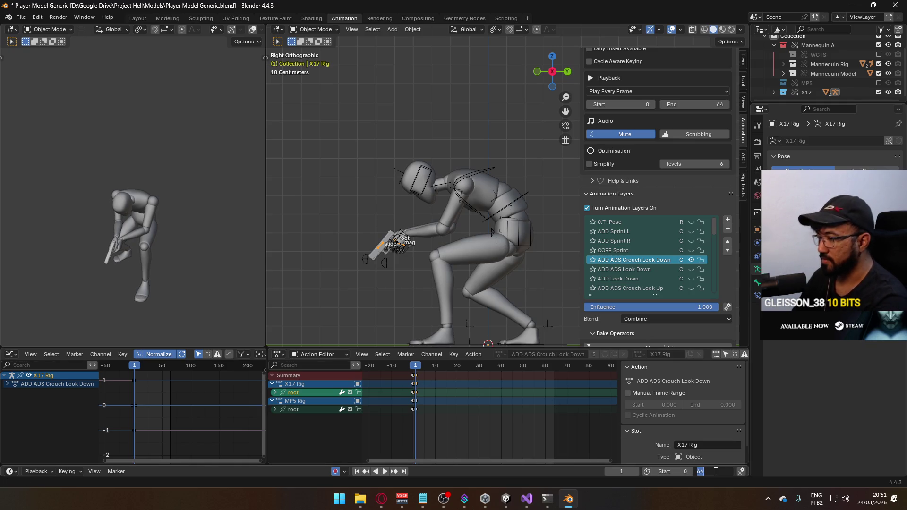
{"action": "key", "text": "Return"}
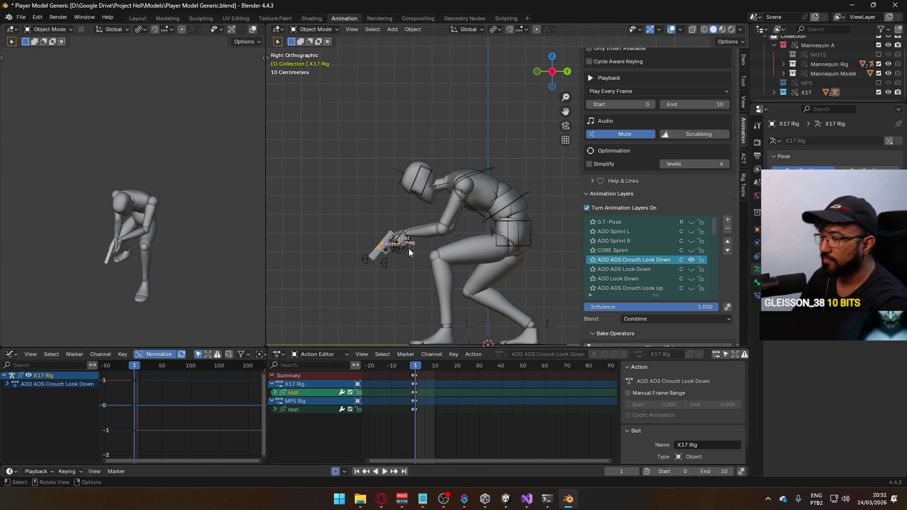
{"action": "key", "text": "ctrl+s"}
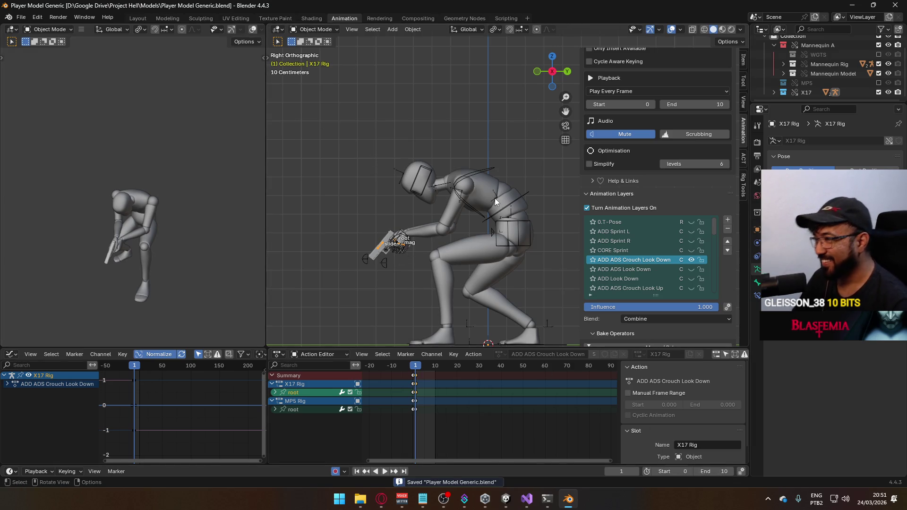
{"action": "left_click", "coordinate": [468, 205]}
{"action": "left_click", "coordinate": [500, 201]}
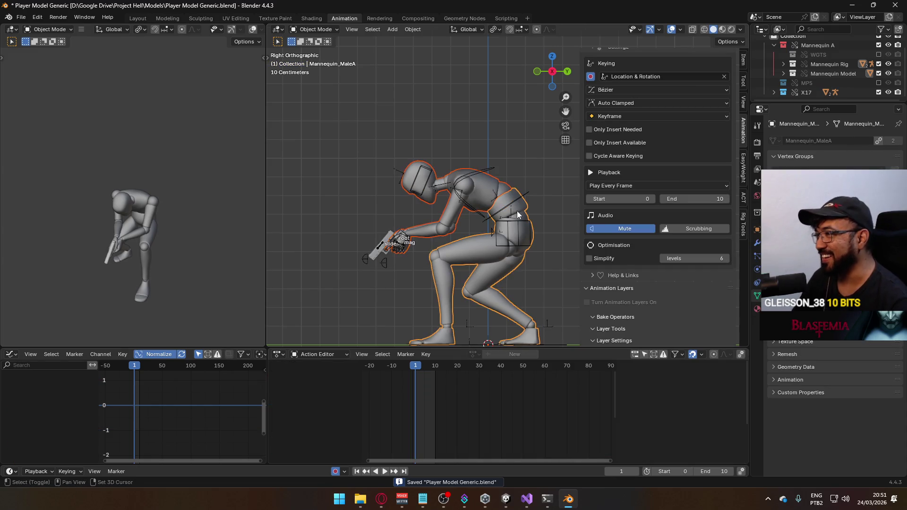
Step: Export the mannequin armature as FBX over Model@ADS Sidearm Crouch Look Down.fbx
{"action": "left_click", "coordinate": [519, 205]}
{"action": "key", "text": "ctrl+s"}
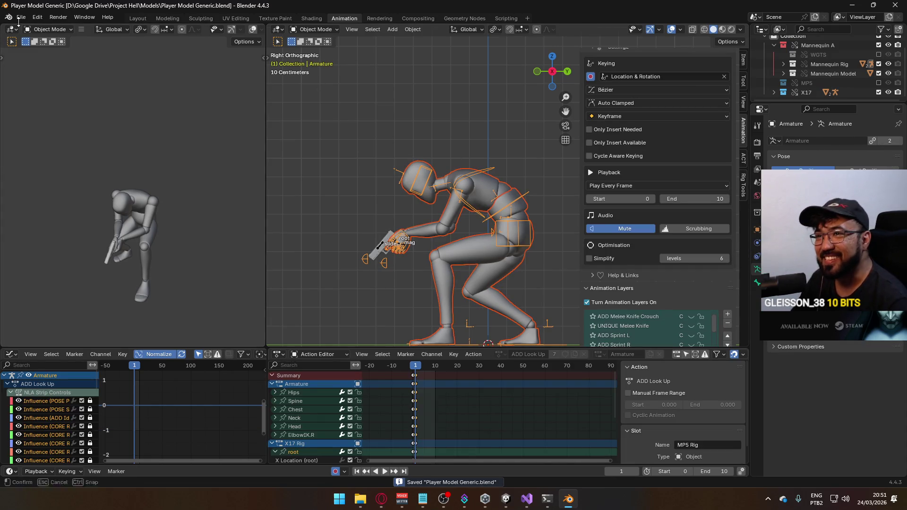
{"action": "left_click", "coordinate": [21, 17]}
{"action": "mouse_move", "coordinate": [47, 163]}
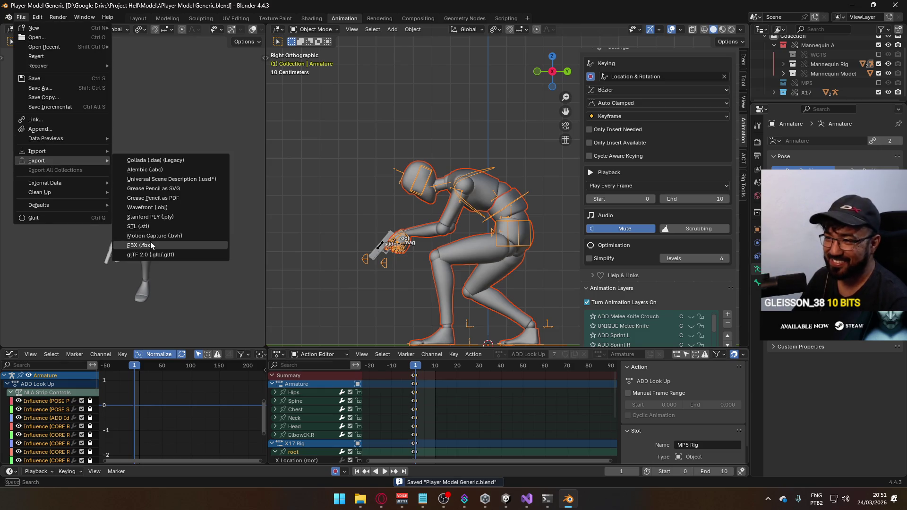
{"action": "left_click", "coordinate": [150, 243]}
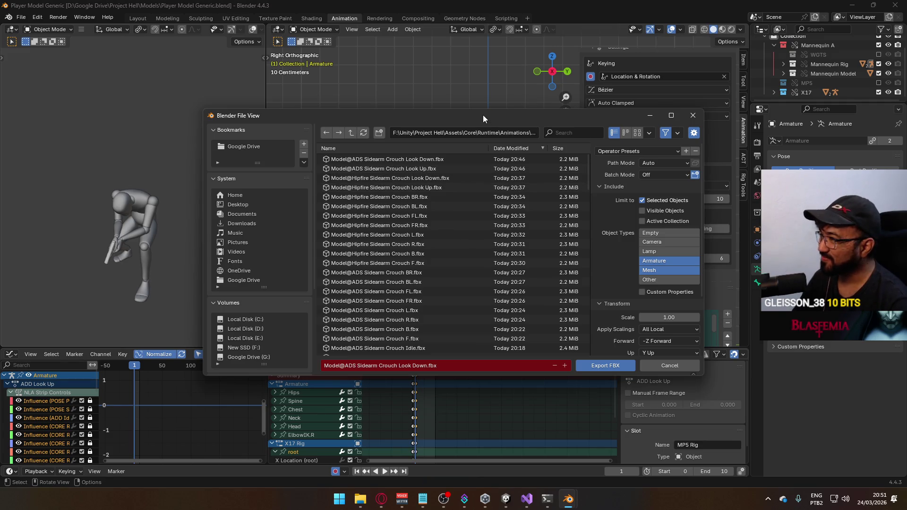
{"action": "mouse_move", "coordinate": [482, 114]}
{"action": "left_mouse_down"}
{"action": "mouse_move", "coordinate": [382, 18]}
{"action": "mouse_move", "coordinate": [494, 258]}
{"action": "mouse_move", "coordinate": [475, 181]}
{"action": "mouse_move", "coordinate": [461, 165]}
{"action": "left_mouse_up"}
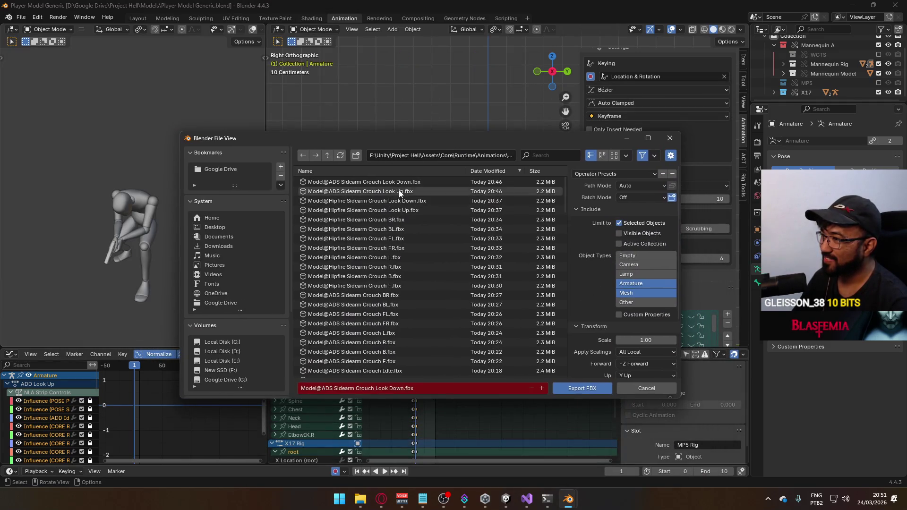
{"action": "double_click", "coordinate": [402, 183]}
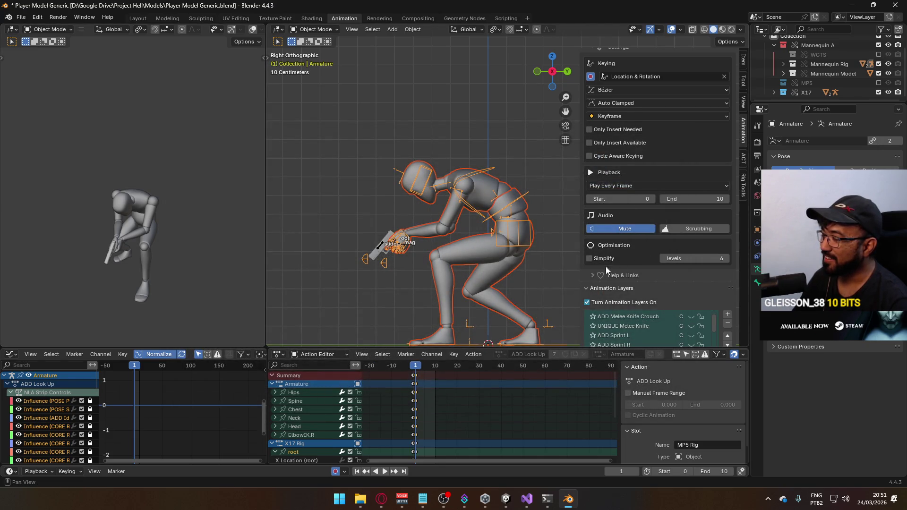
{"action": "scroll", "coordinate": [606, 267], "scroll_direction": "down", "scroll_amount": 3}
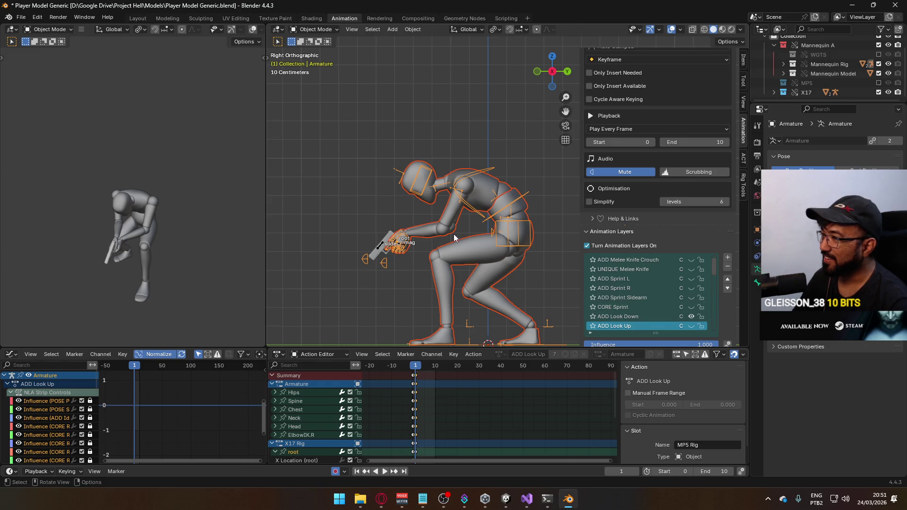
Step: Swap to ADD Look Up on the mannequin and ADD ADS Crouch Look Up on X17 Rig
{"action": "left_click", "coordinate": [472, 203]}
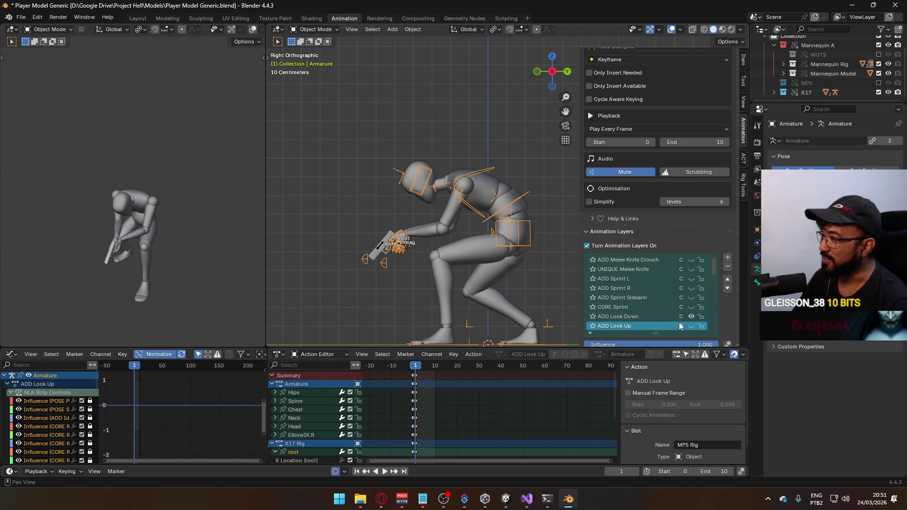
{"action": "left_click", "coordinate": [690, 316]}
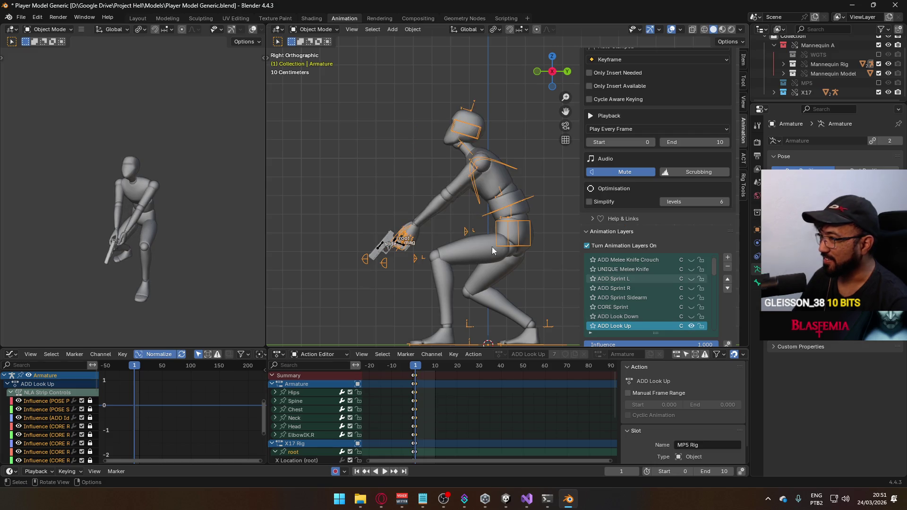
{"action": "left_click", "coordinate": [385, 242]}
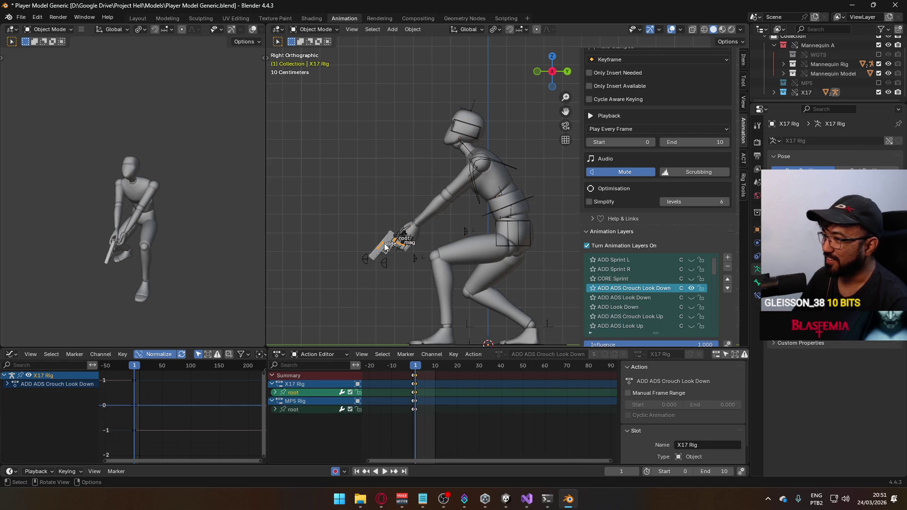
{"action": "left_click", "coordinate": [692, 288]}
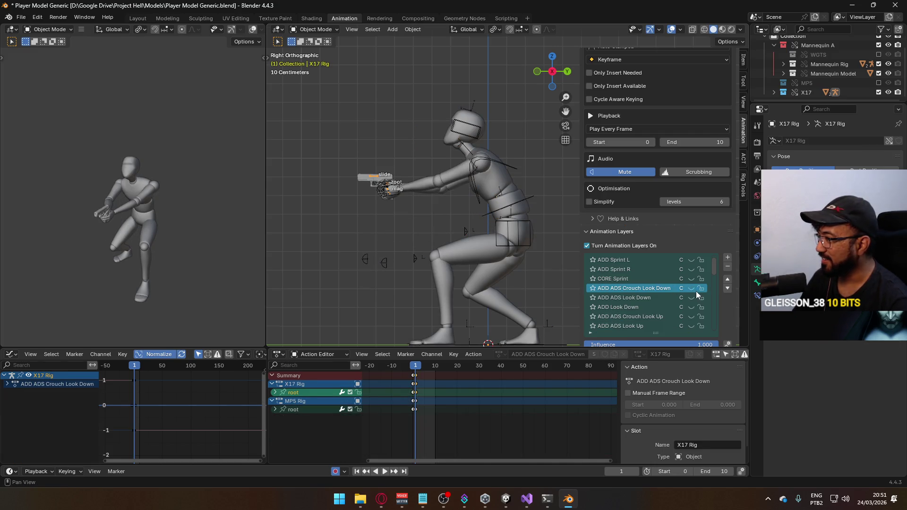
{"action": "left_click", "coordinate": [688, 316]}
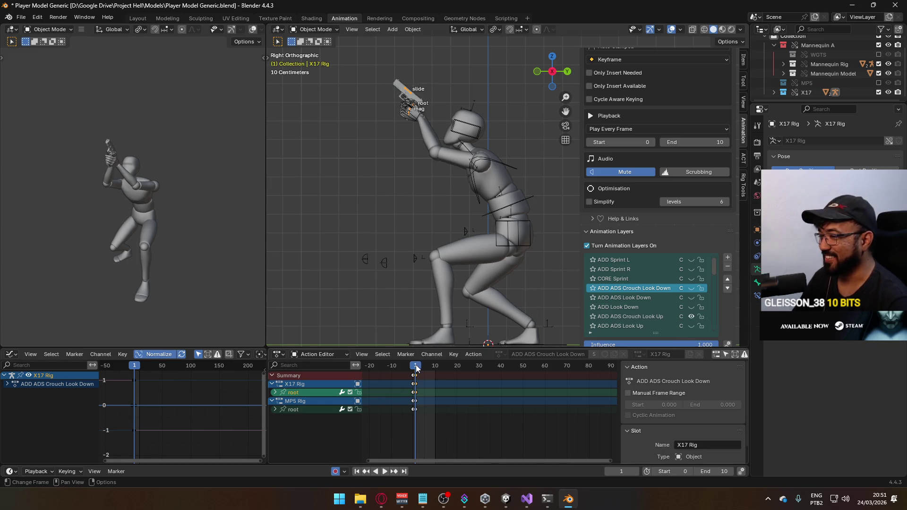
Step: Play back the upward aim, then select the armature and Mannequin_MaleA mesh
{"action": "key", "text": "space"}
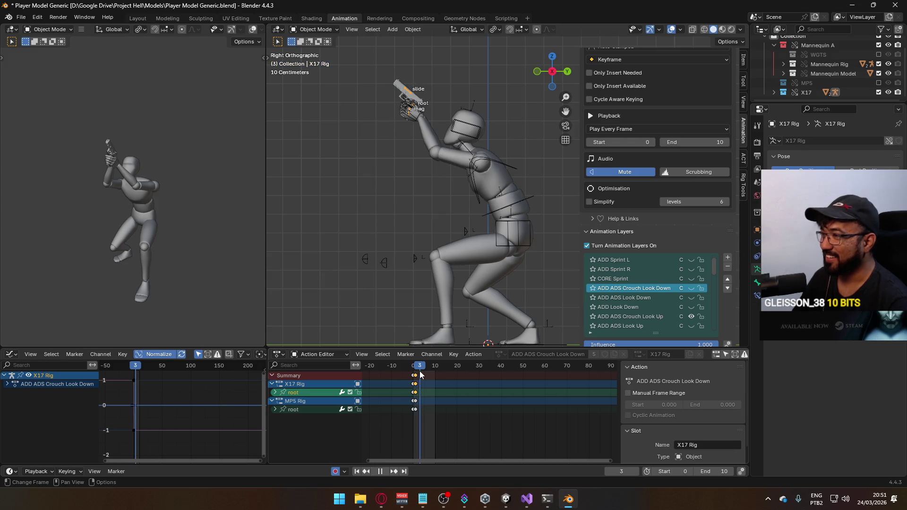
{"action": "key", "text": "space"}
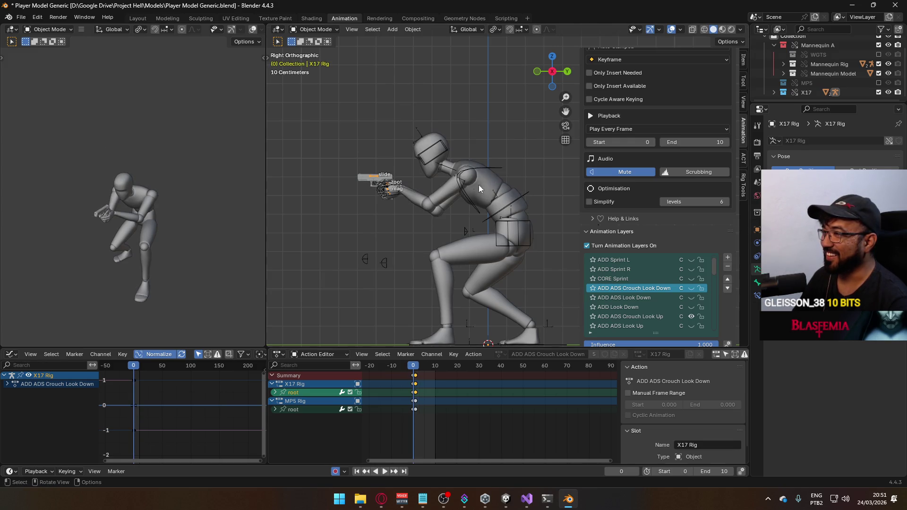
{"action": "left_click", "coordinate": [459, 185]}
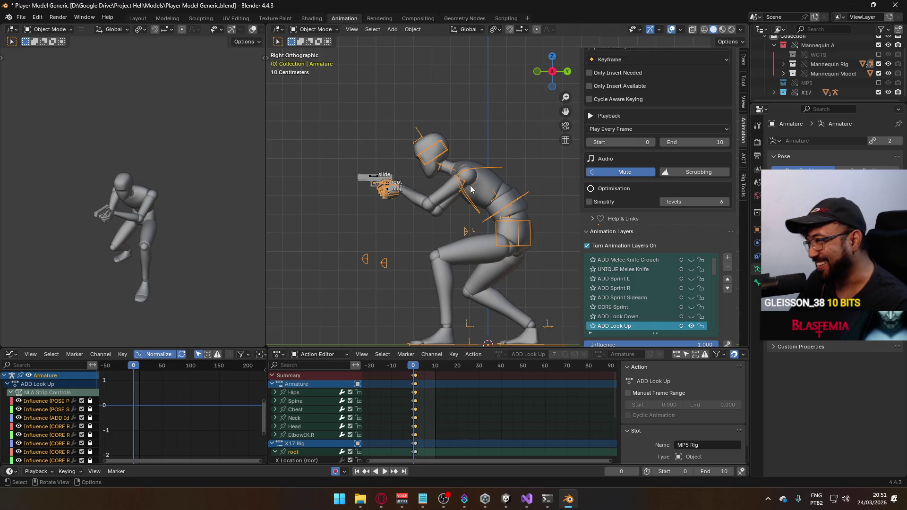
{"action": "left_click", "coordinate": [516, 207]}
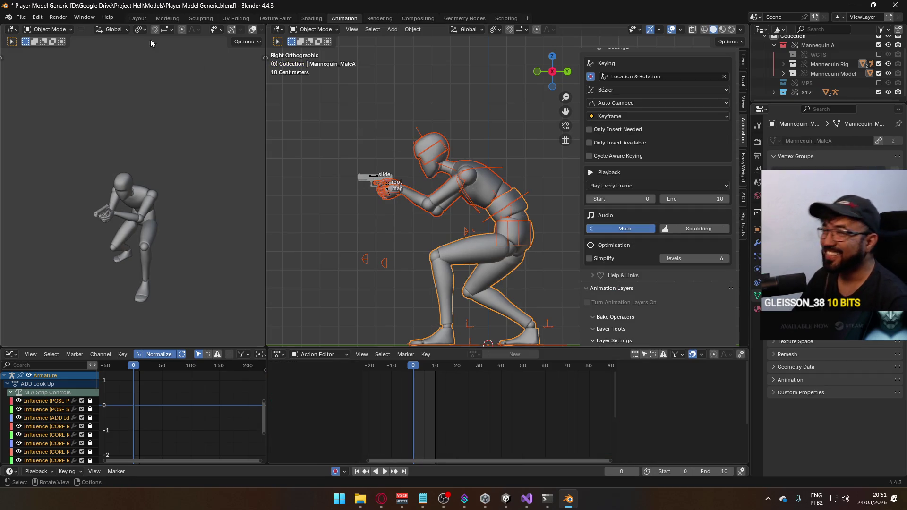
Step: Export the look-up pose as FBX over Model@ADS Sidearm Crouch Look Up.fbx and replay it
{"action": "left_click", "coordinate": [21, 17]}
{"action": "mouse_move", "coordinate": [67, 160]}
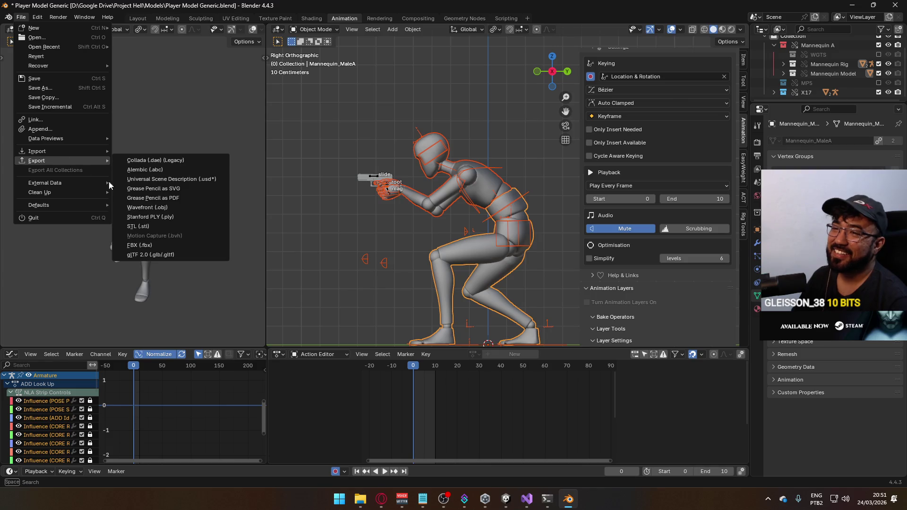
{"action": "left_click", "coordinate": [166, 244]}
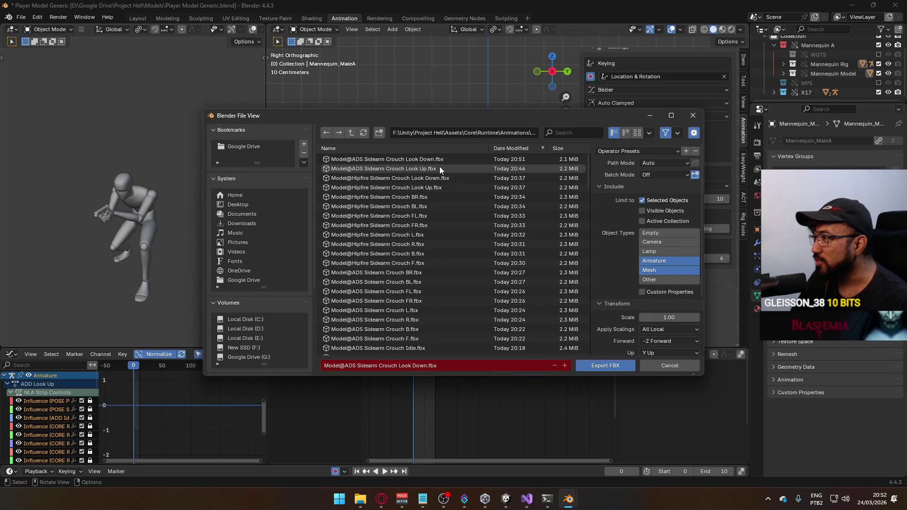
{"action": "double_click", "coordinate": [440, 169]}
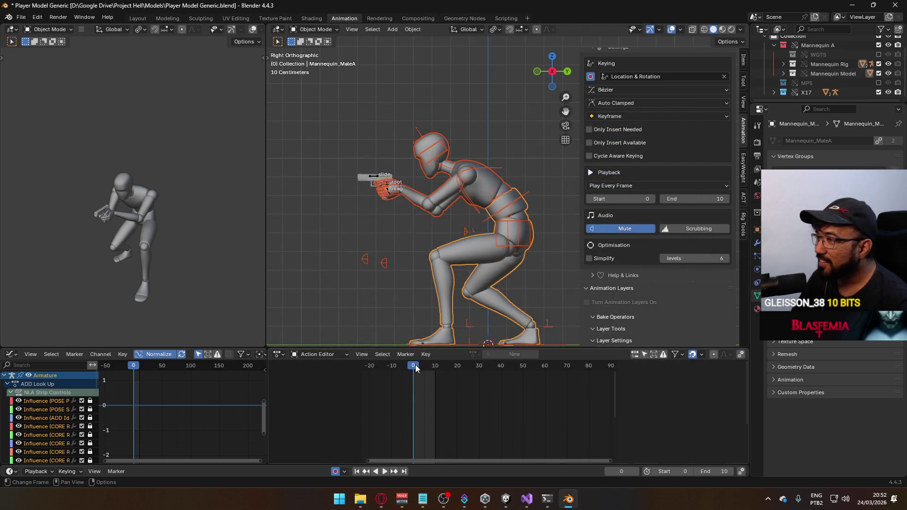
{"action": "key", "text": "space"}
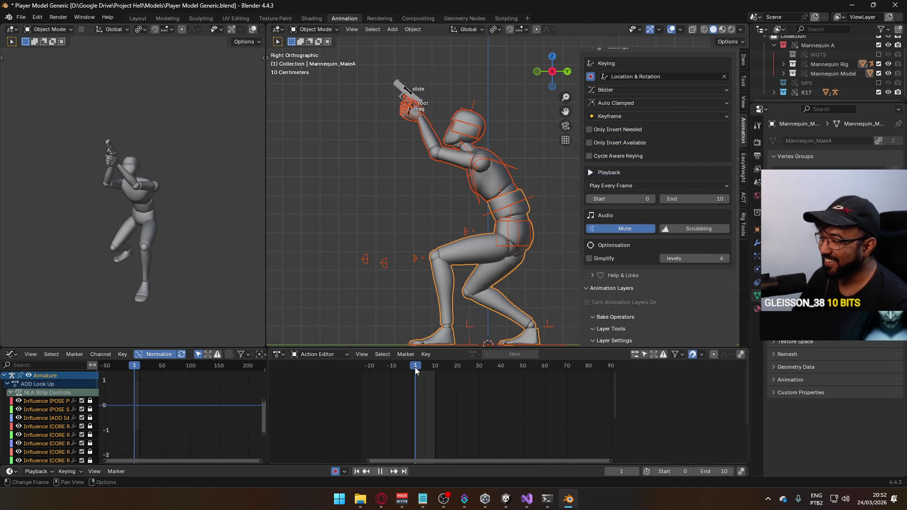
{"action": "key", "text": "space"}
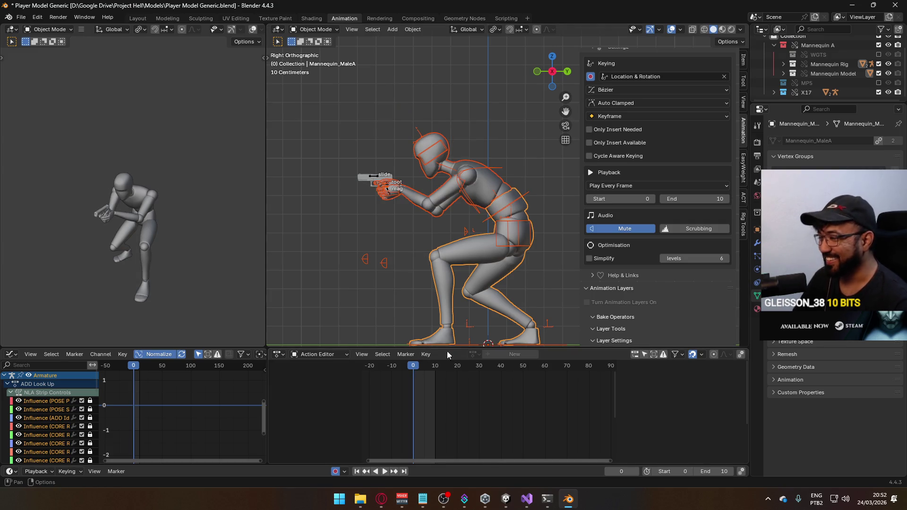
Step: Select the mannequin armature and scroll through its Animation Layers list
{"action": "mouse_move", "coordinate": [504, 499]}
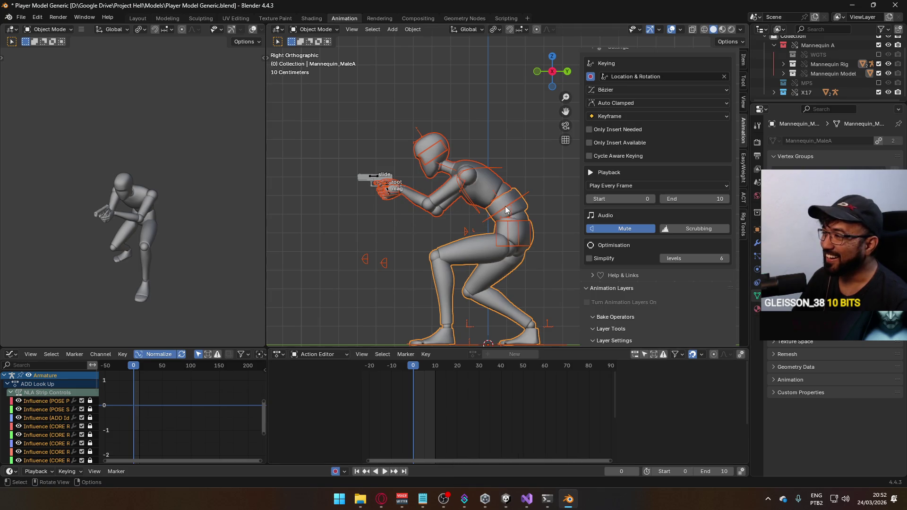
{"action": "left_click", "coordinate": [417, 217]}
{"action": "scroll", "coordinate": [715, 215], "scroll_direction": "down", "scroll_amount": 4}
{"action": "scroll", "coordinate": [699, 283], "scroll_direction": "up", "scroll_amount": 1}
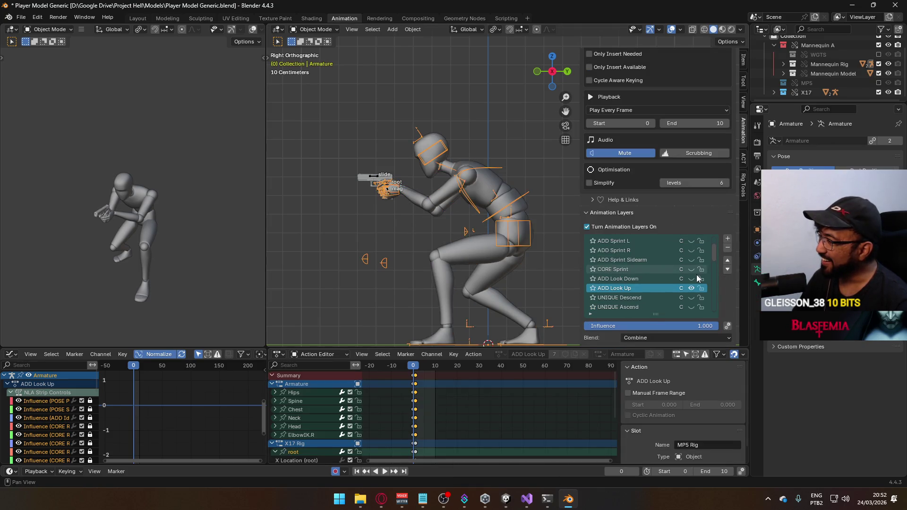
{"action": "scroll", "coordinate": [694, 291], "scroll_direction": "down", "scroll_amount": 5}
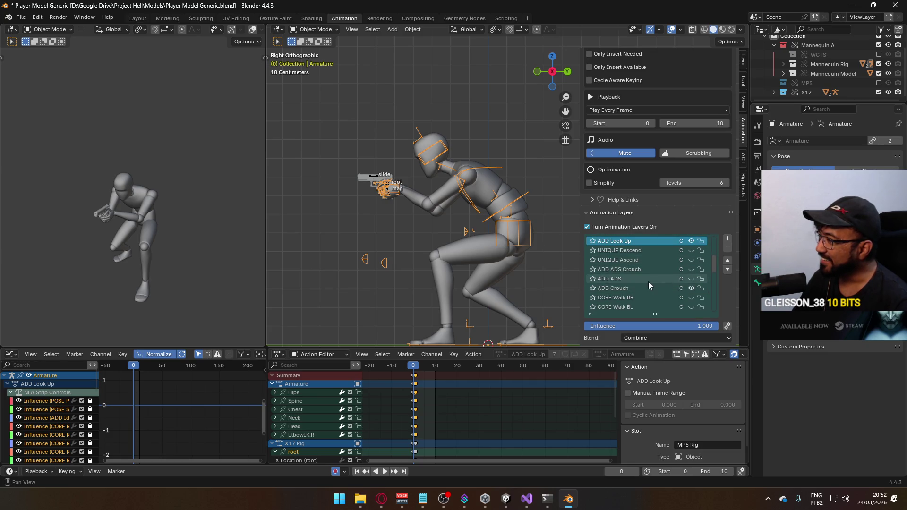
Step: Make X17 Rig active, turn off the ADD ADS layer preview, then check the browser stream
{"action": "left_click", "coordinate": [372, 175]}
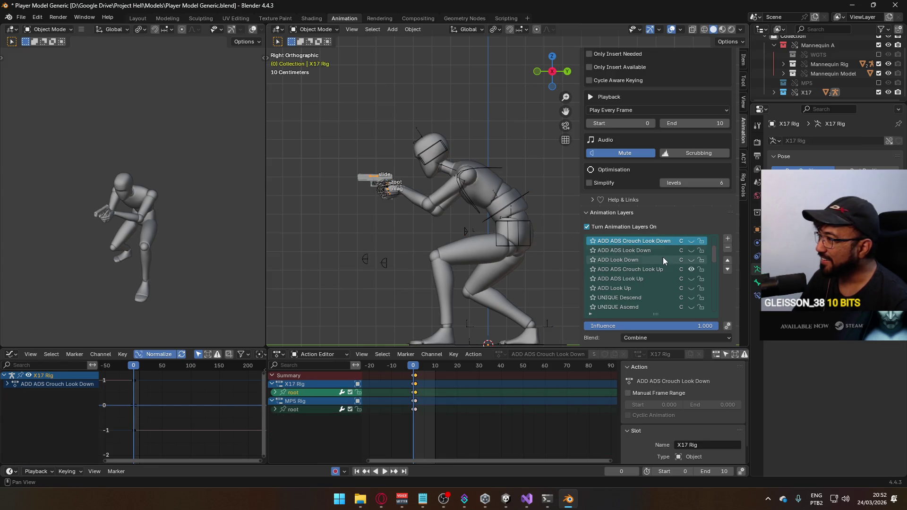
{"action": "scroll", "coordinate": [679, 276], "scroll_direction": "up", "scroll_amount": 1}
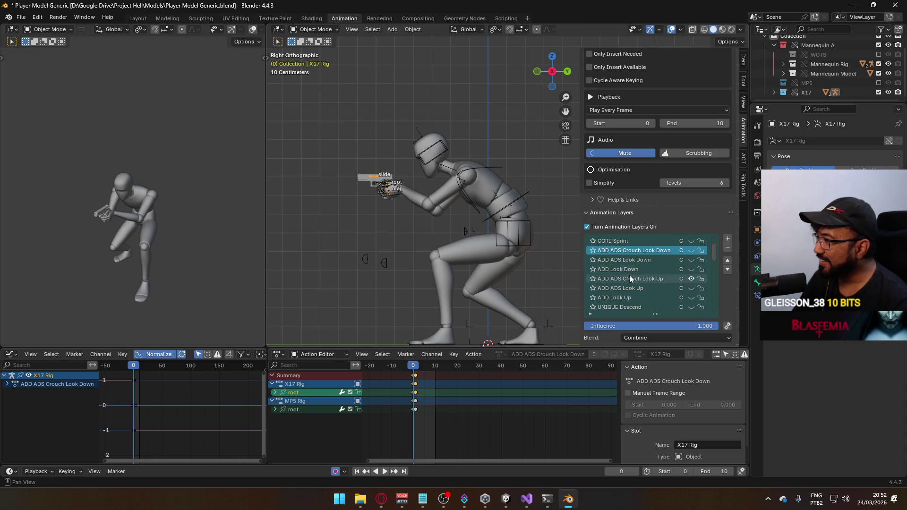
{"action": "scroll", "coordinate": [629, 275], "scroll_direction": "down", "scroll_amount": 4}
{"action": "scroll", "coordinate": [638, 279], "scroll_direction": "down", "scroll_amount": 1}
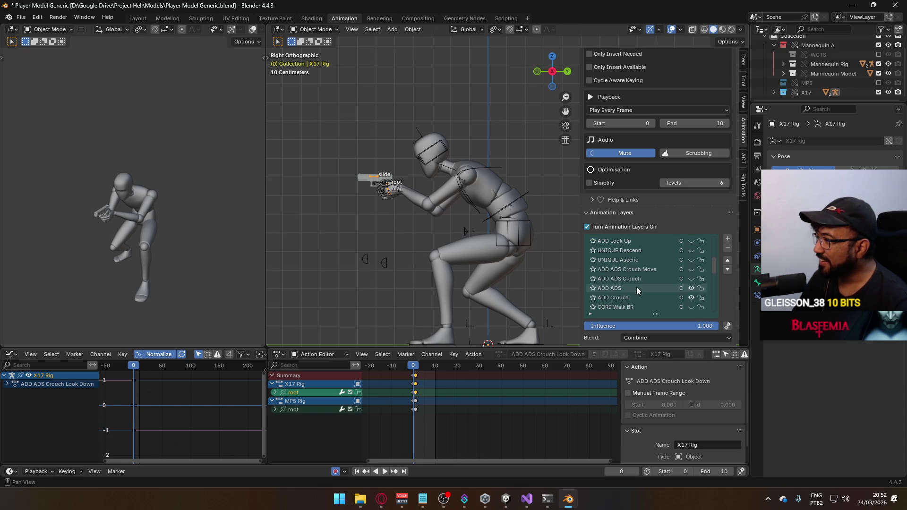
{"action": "scroll", "coordinate": [637, 289], "scroll_direction": "down", "scroll_amount": 1}
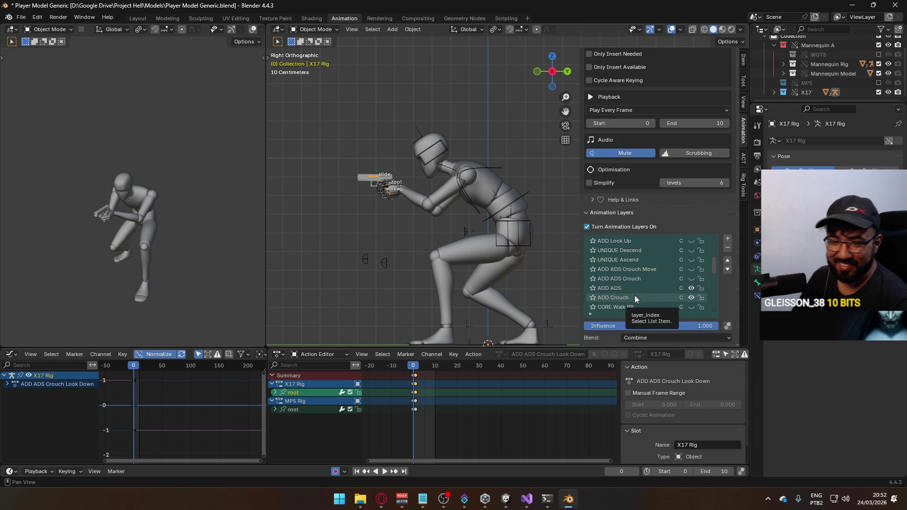
{"action": "left_click", "coordinate": [691, 289]}
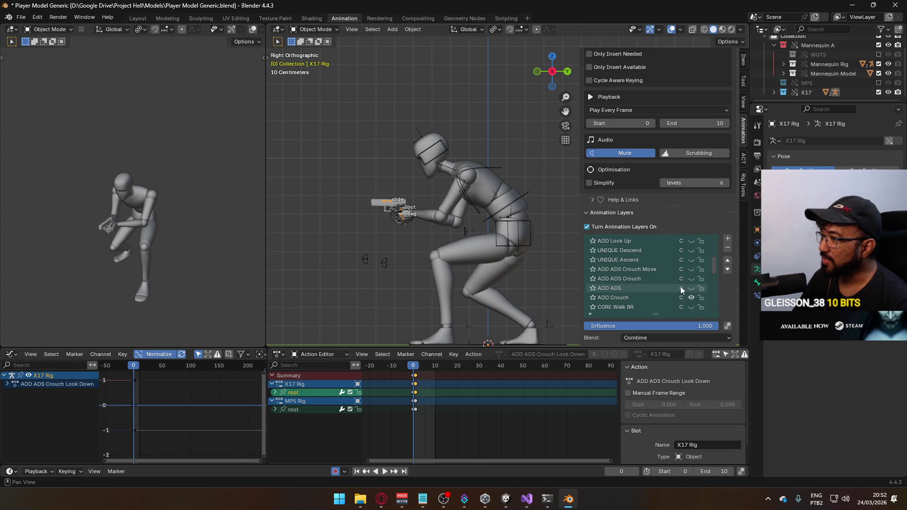
{"action": "key", "text": "alt+Tab"}
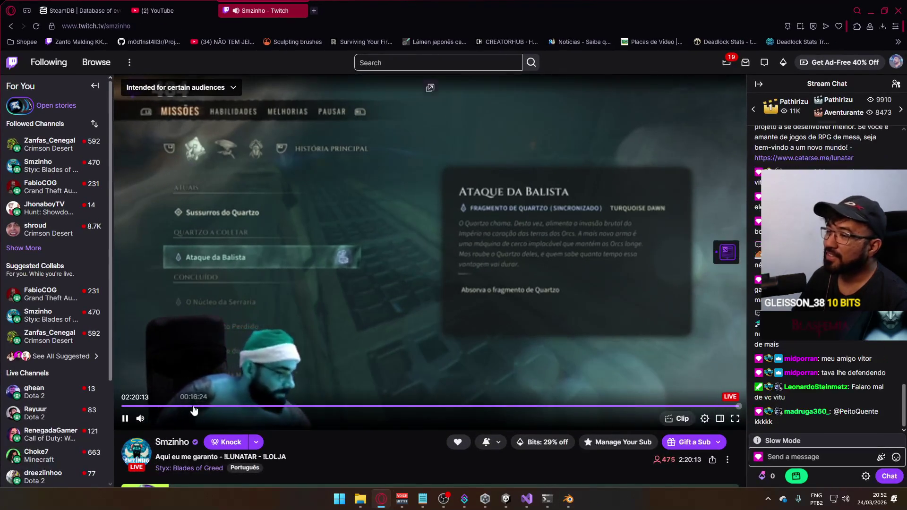
{"action": "left_click", "coordinate": [870, 11]}
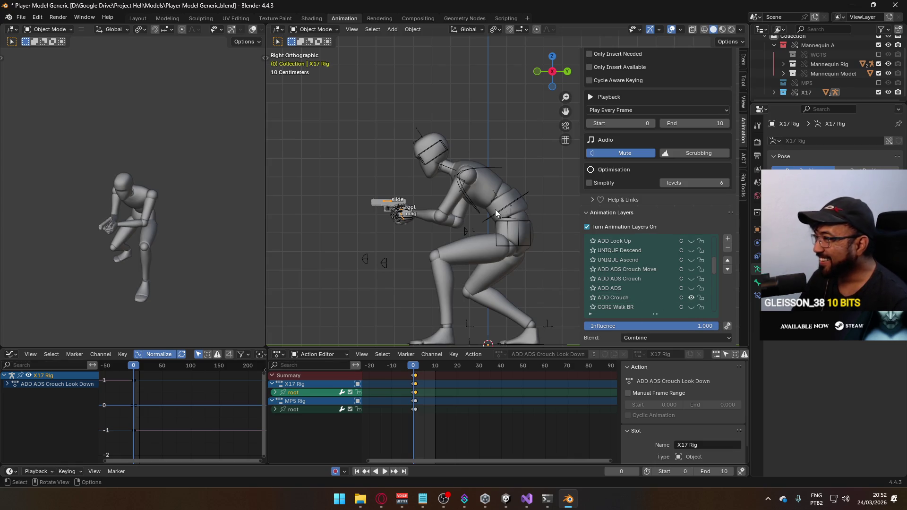
Step: Scrub to frame 1, make ADD Look Up current, and briefly preview it on its own
{"action": "left_click", "coordinate": [422, 368]}
{"action": "left_click_drag", "start_coordinate": [422, 367], "coordinate": [414, 368]}
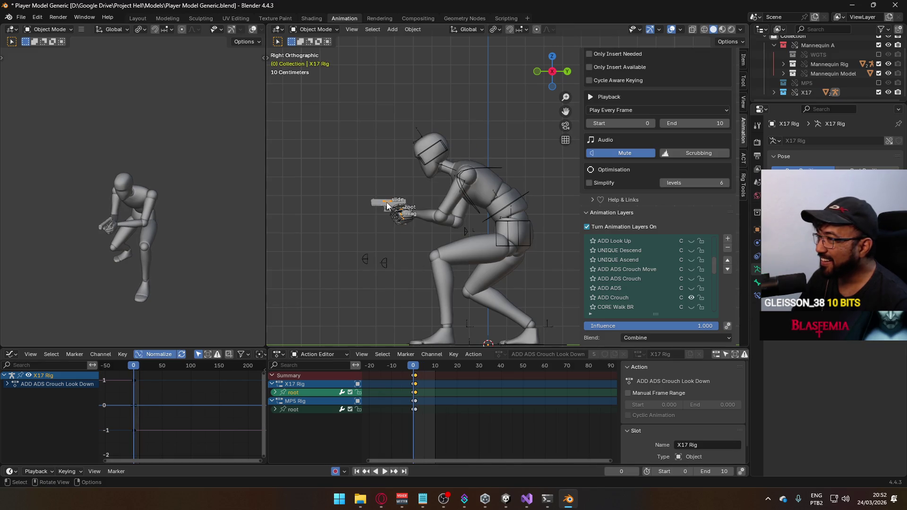
{"action": "scroll", "coordinate": [662, 291], "scroll_direction": "up", "scroll_amount": 5}
{"action": "left_click", "coordinate": [663, 289]}
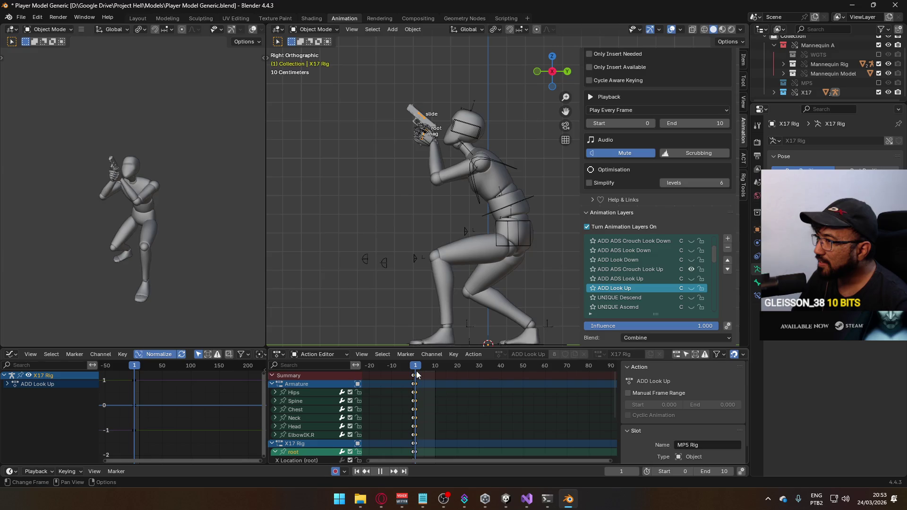
{"action": "left_click", "coordinate": [690, 269]}
{"action": "left_click", "coordinate": [690, 288]}
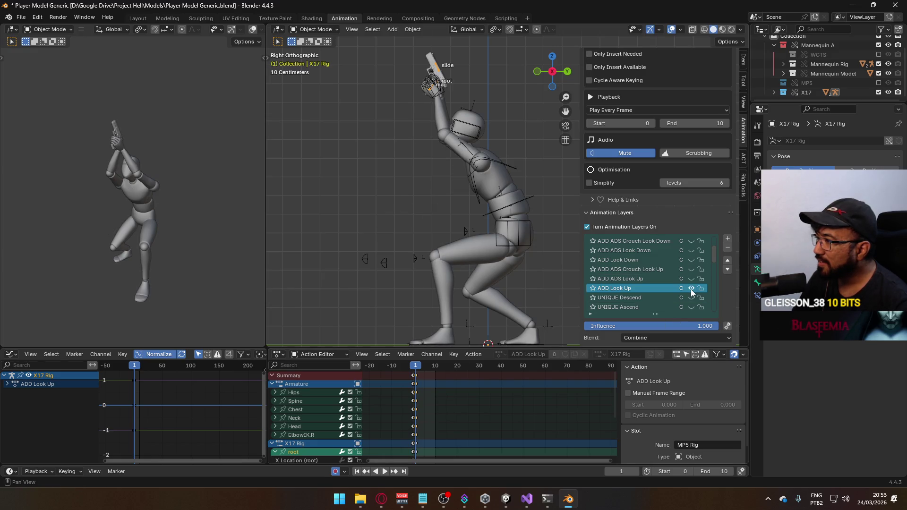
{"action": "left_click", "coordinate": [691, 289]}
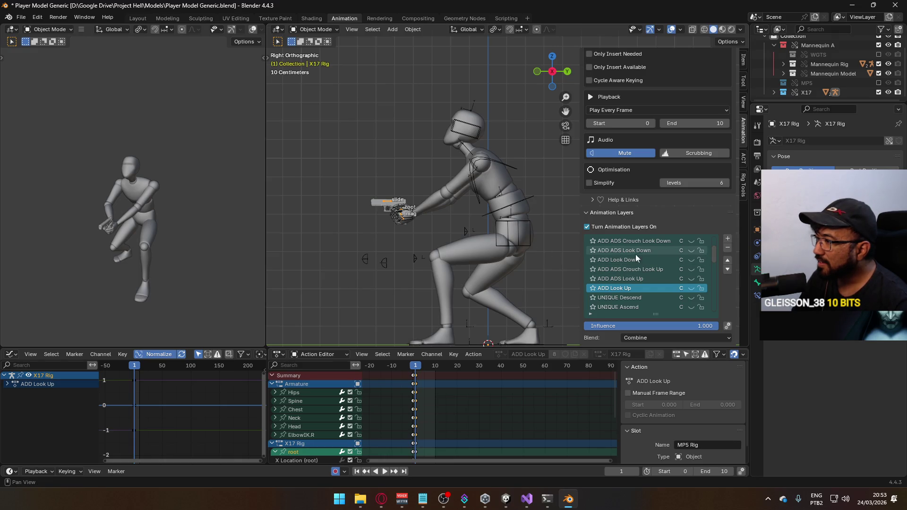
Step: Make the mannequin armature active, save the file, and toggle its ADD Look Up layer off and on
{"action": "left_click", "coordinate": [492, 173]}
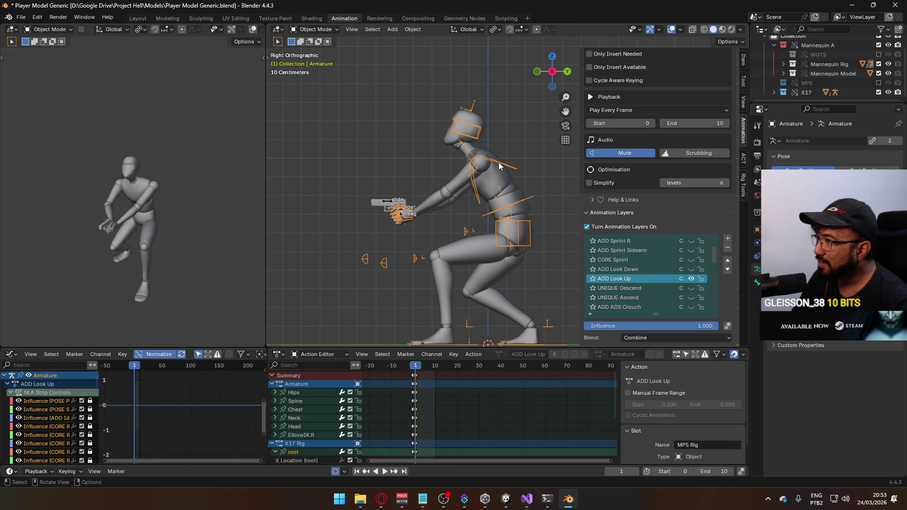
{"action": "key", "text": "ctrl+s"}
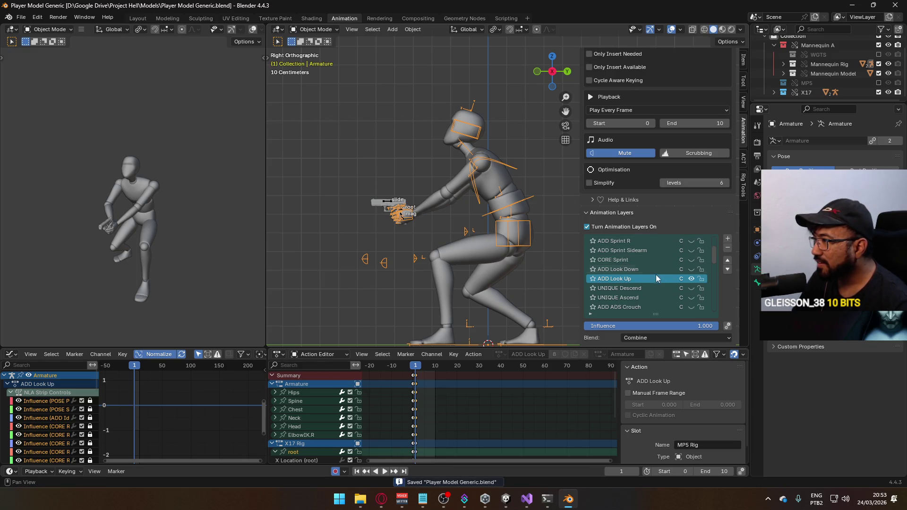
{"action": "left_click", "coordinate": [691, 279]}
{"action": "left_click", "coordinate": [690, 279]}
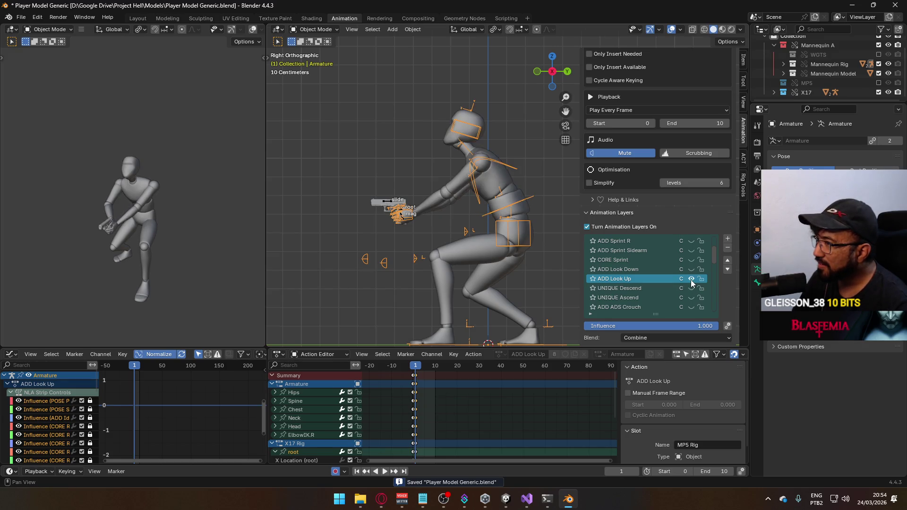
Step: Reselect the X17 gun rig and play back the animation, scrubbing to frame 2
{"action": "left_click", "coordinate": [387, 201]}
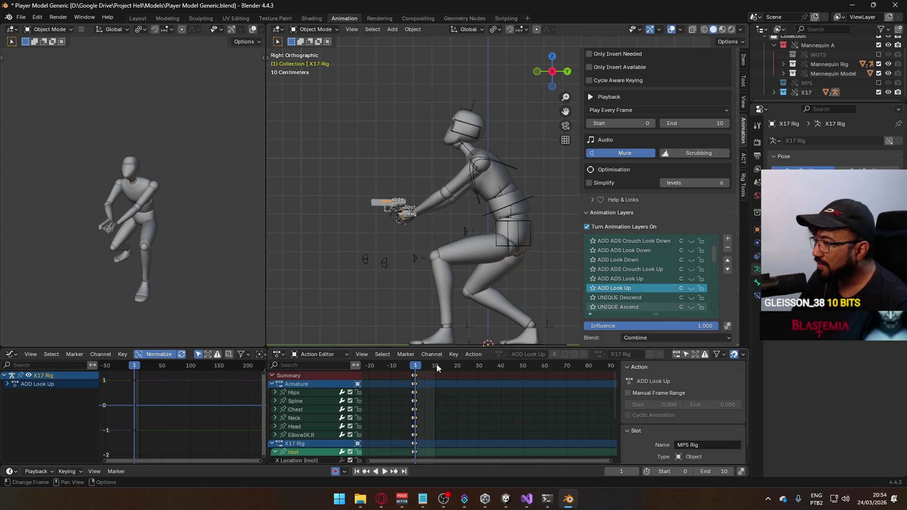
{"action": "key", "text": "space"}
{"action": "left_click", "coordinate": [412, 371]}
{"action": "left_click_drag", "start_coordinate": [412, 371], "coordinate": [413, 373]}
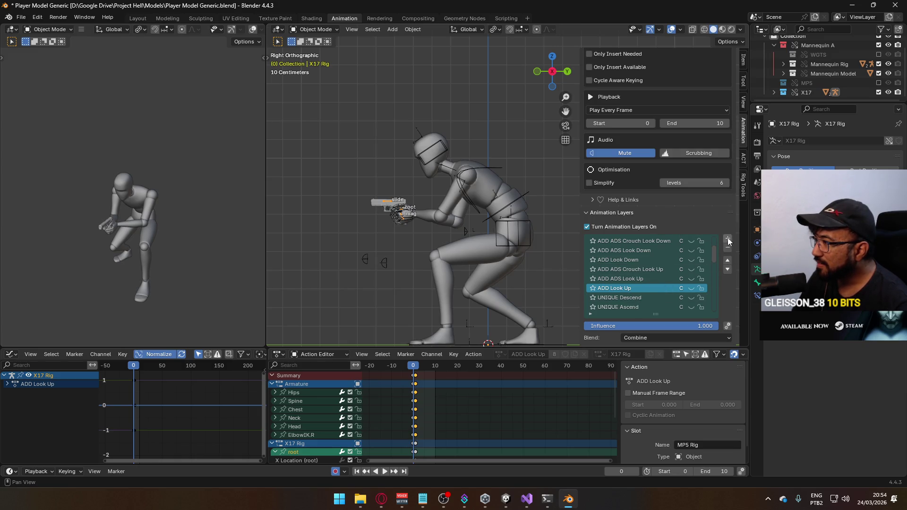
{"action": "left_click", "coordinate": [625, 290]}
Step: Add a new X17 Rig animation layer named ADD Crouch Look Up and enter Pose Mode
{"action": "left_click", "coordinate": [646, 287]}
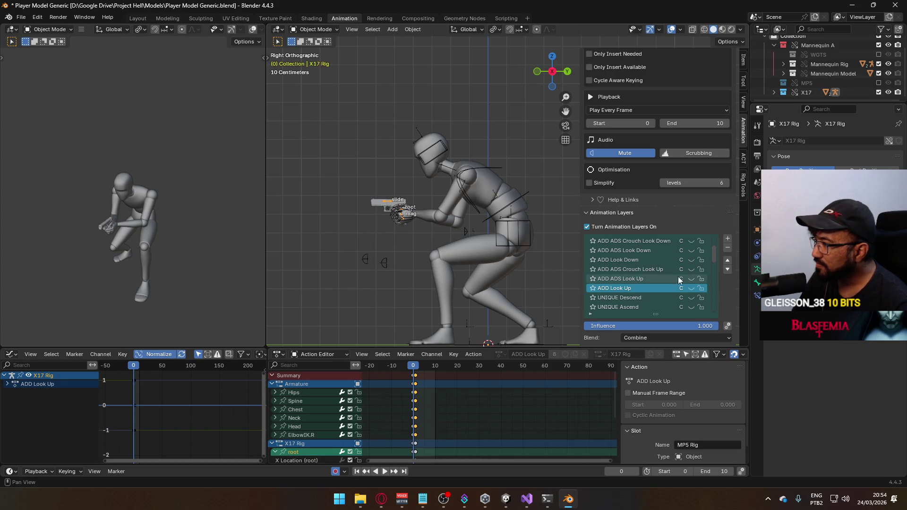
{"action": "left_click", "coordinate": [727, 239]}
{"action": "double_click", "coordinate": [620, 288]}
{"action": "type", "text": "ADD Crouch Look"}
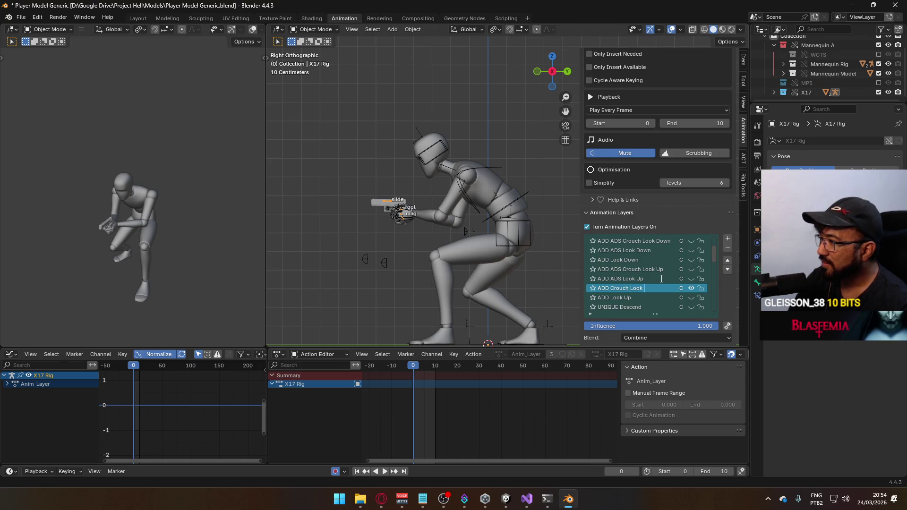
{"action": "type", "text": " Up"}
{"action": "key", "text": "Return"}
{"action": "key", "text": "ctrl+Tab"}
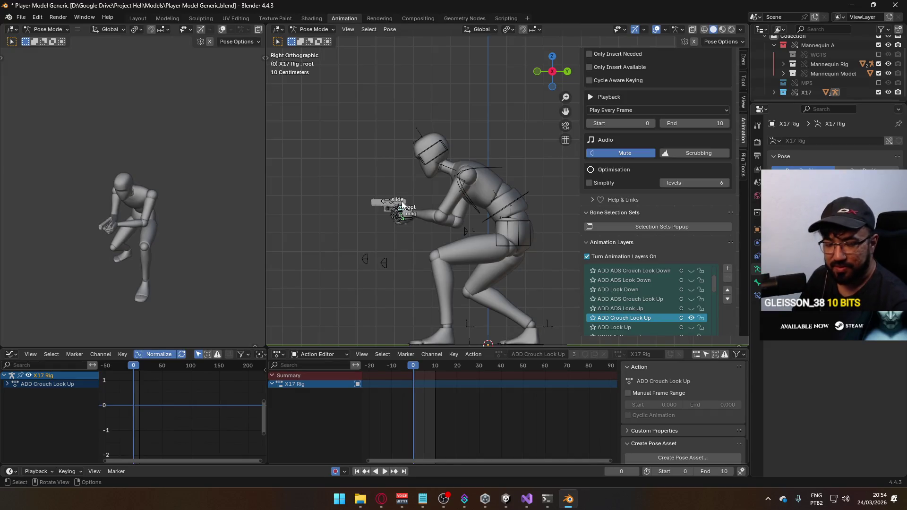
Step: Key all of the gun rig's channels at frame 0, review playback, then move to frame 1
{"action": "key", "text": "i"}
{"action": "left_click", "coordinate": [428, 392]}
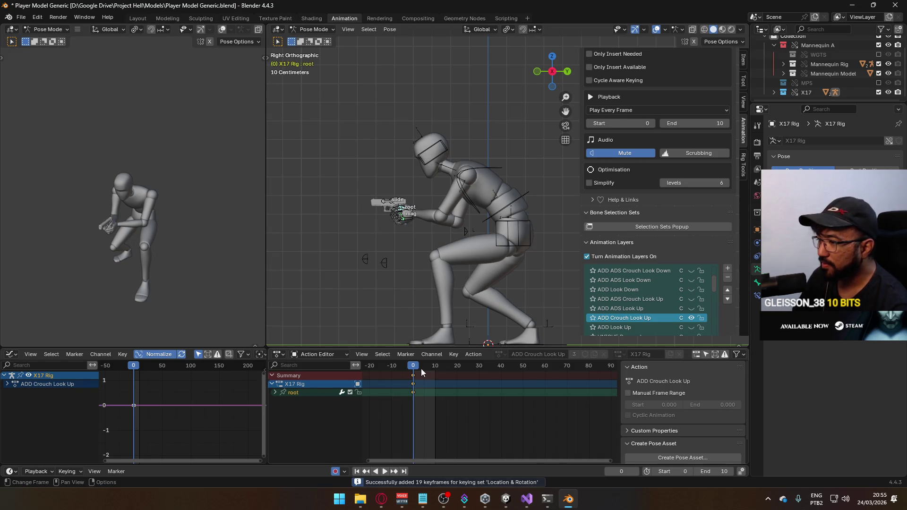
{"action": "key", "text": "space"}
{"action": "key", "text": "space"}
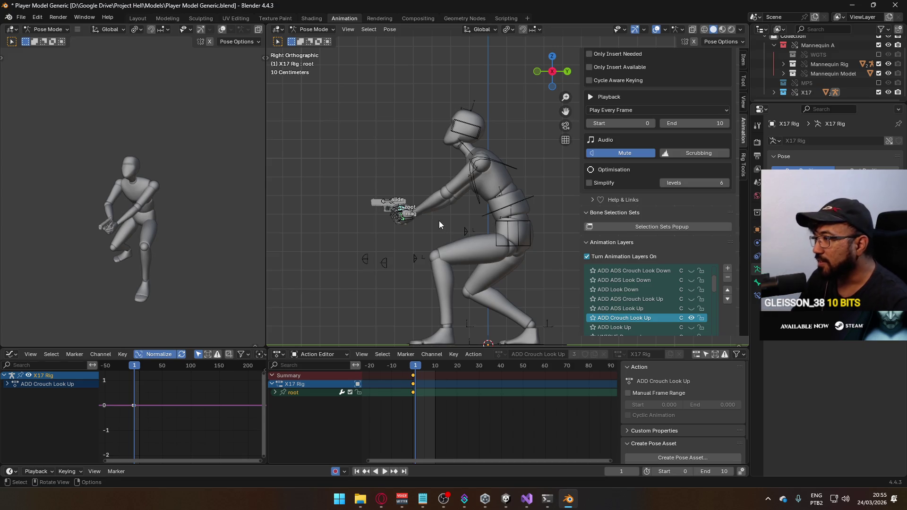
{"action": "left_click", "coordinate": [417, 365]}
{"action": "key", "text": "space"}
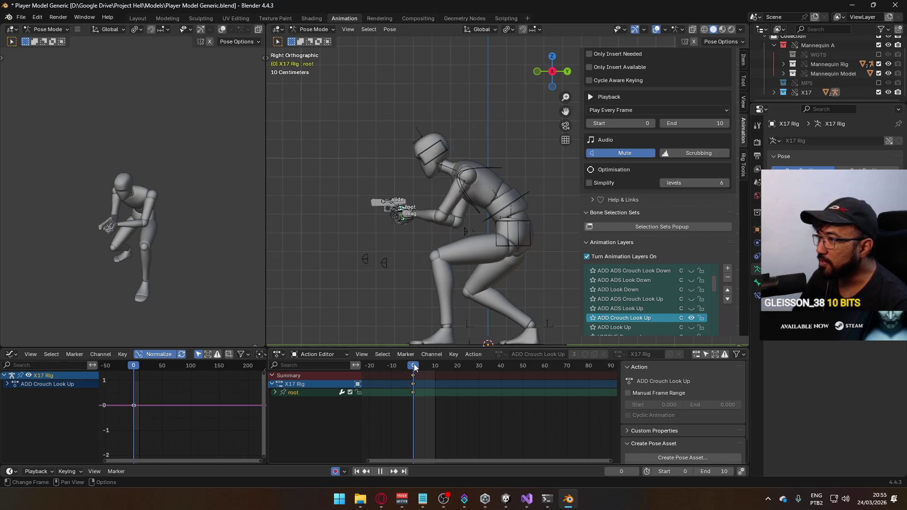
{"action": "key", "text": "space"}
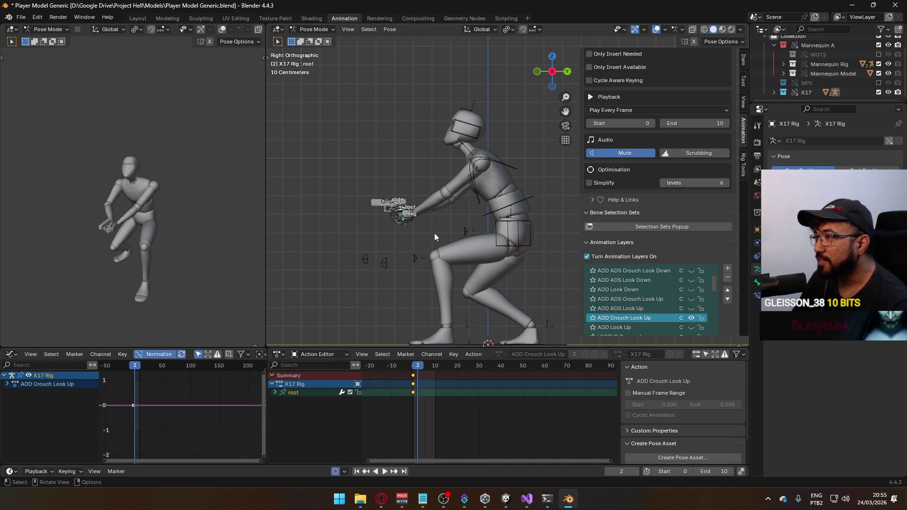
{"action": "left_click", "coordinate": [414, 365]}
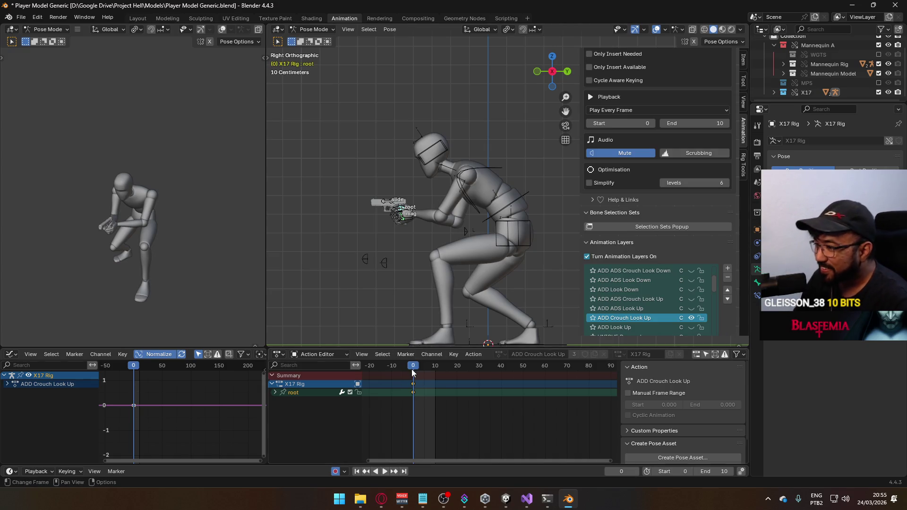
{"action": "left_click", "coordinate": [415, 366]}
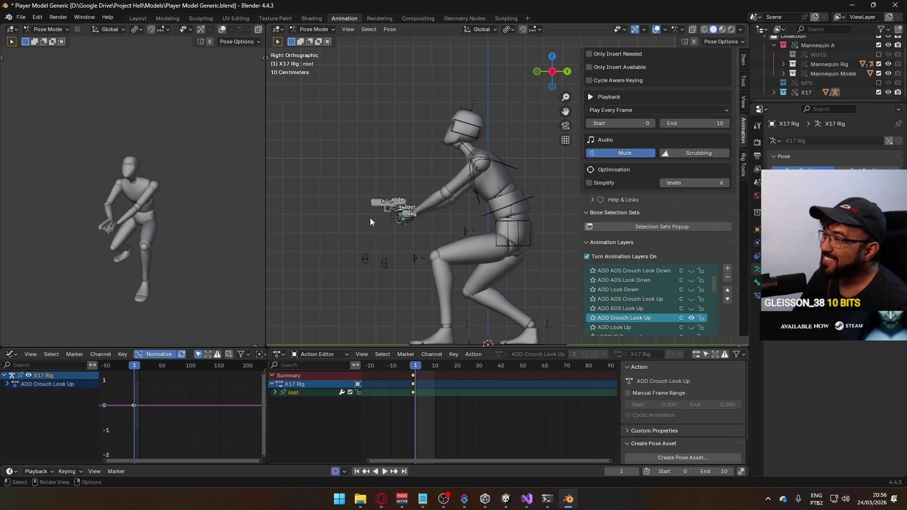
{"action": "key", "text": "r"}
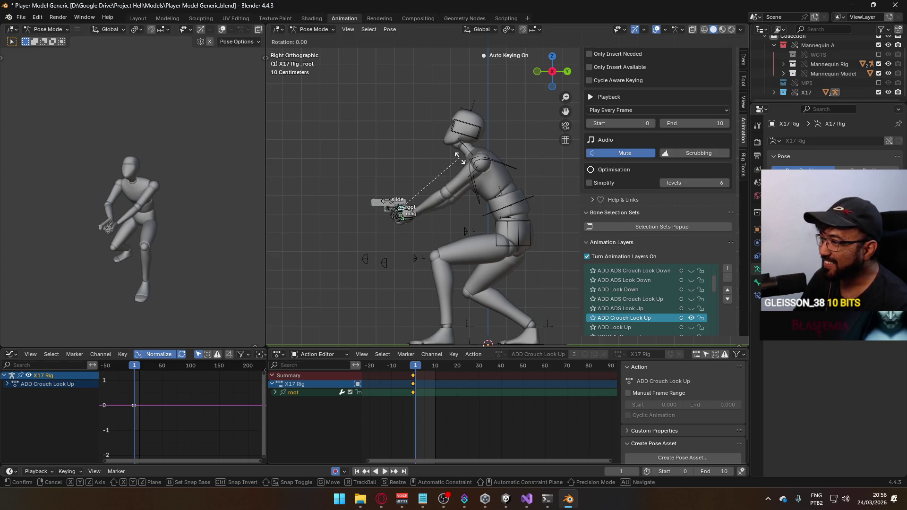
Step: Rotate and raise the gun's root bone at frame 1 so it aims upward, then replay to review
{"action": "left_click", "coordinate": [465, 211]}
{"action": "key", "text": "r"}
{"action": "right_click", "coordinate": [456, 188]}
{"action": "key", "text": "g"}
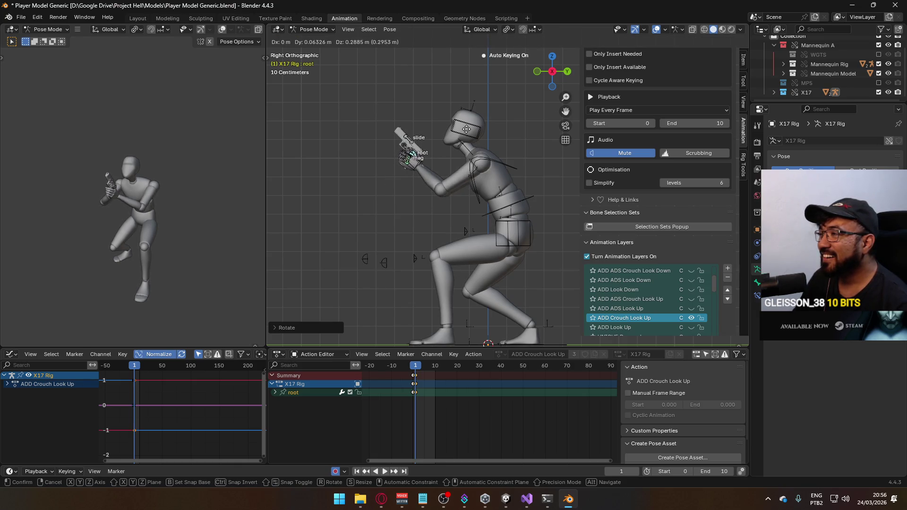
{"action": "left_click", "coordinate": [466, 128]}
{"action": "key", "text": "space"}
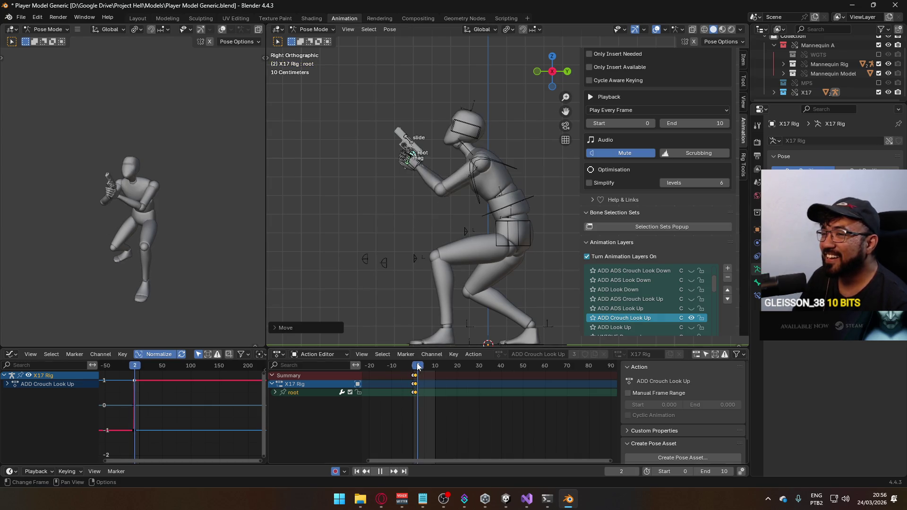
{"action": "left_click_drag", "start_coordinate": [414, 367], "coordinate": [418, 366]}
{"action": "key", "text": "space"}
{"action": "key", "text": "space"}
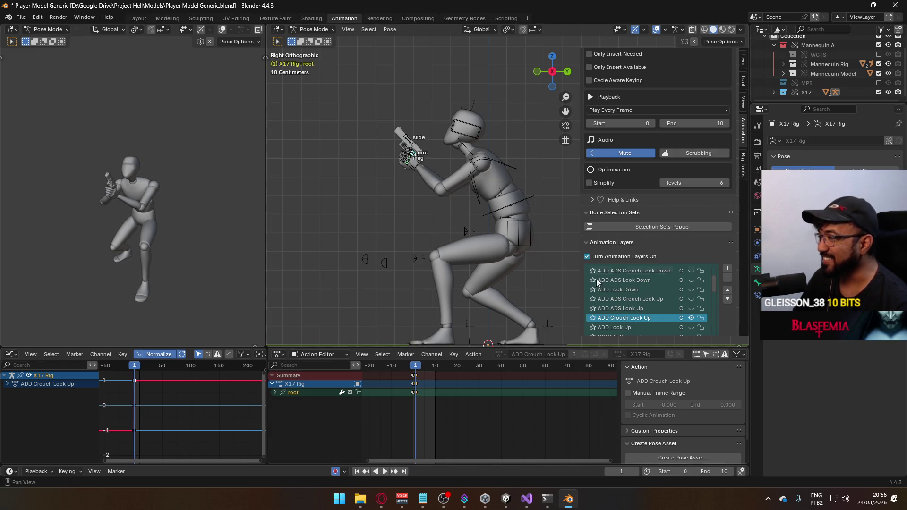
{"action": "scroll", "coordinate": [654, 268], "scroll_direction": "down", "scroll_amount": 1}
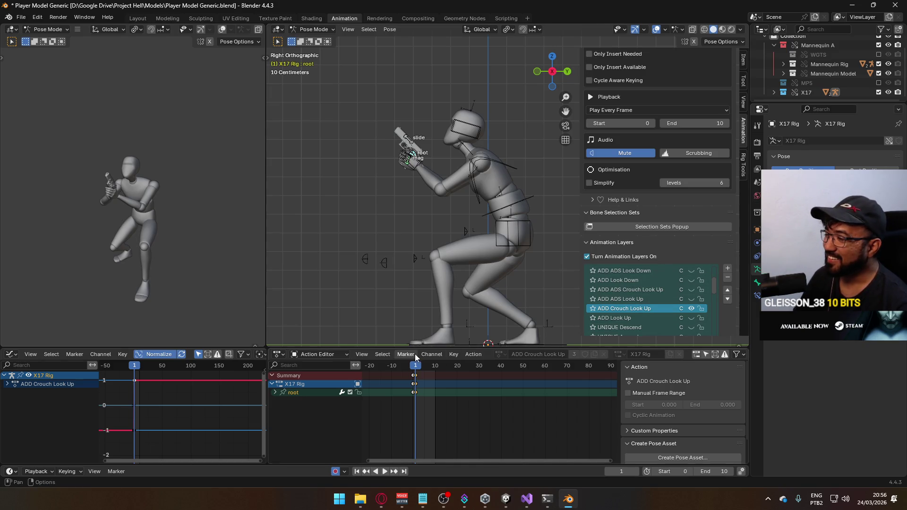
Step: Return to Object Mode at frame 0, select the mannequin armature, and save Player Model Generic.blend
{"action": "left_click", "coordinate": [312, 30]}
{"action": "left_click", "coordinate": [314, 40]}
{"action": "key", "text": "Left"}
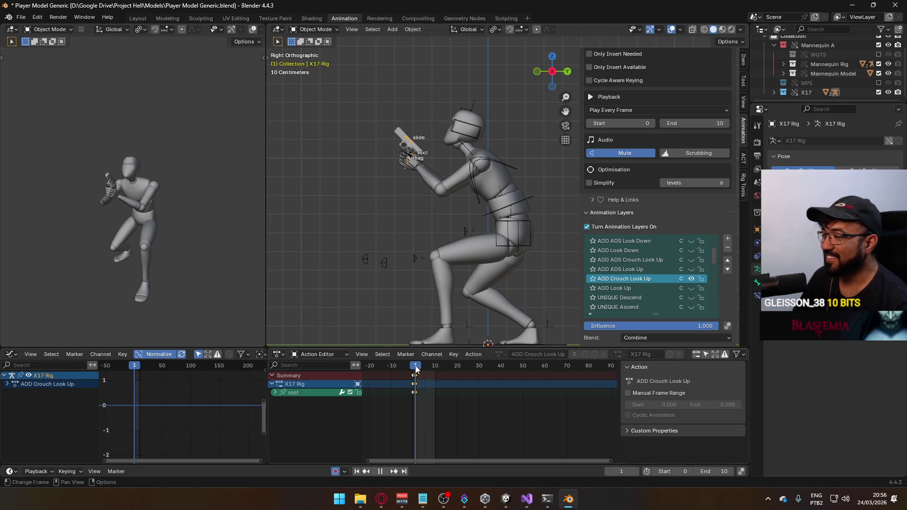
{"action": "left_click", "coordinate": [488, 253]}
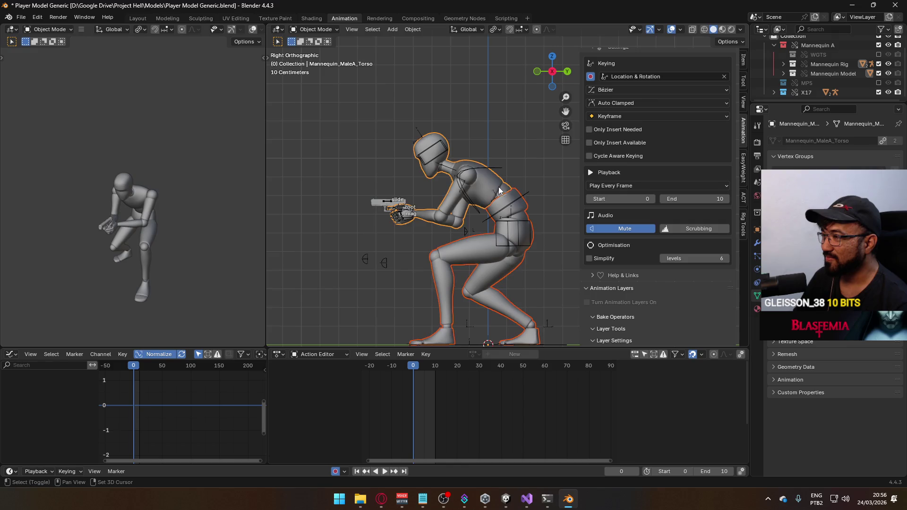
{"action": "key", "text": "ctrl+s"}
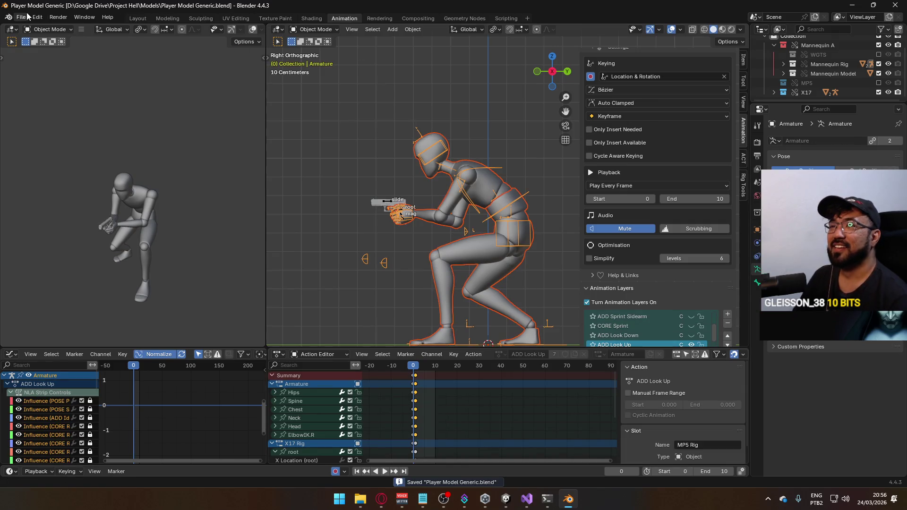
Step: Export the pose as FBX over Model@Hipfire Sidearm Crouch Look Up.fbx
{"action": "left_click", "coordinate": [21, 17]}
{"action": "mouse_move", "coordinate": [66, 160]}
{"action": "left_click", "coordinate": [165, 244]}
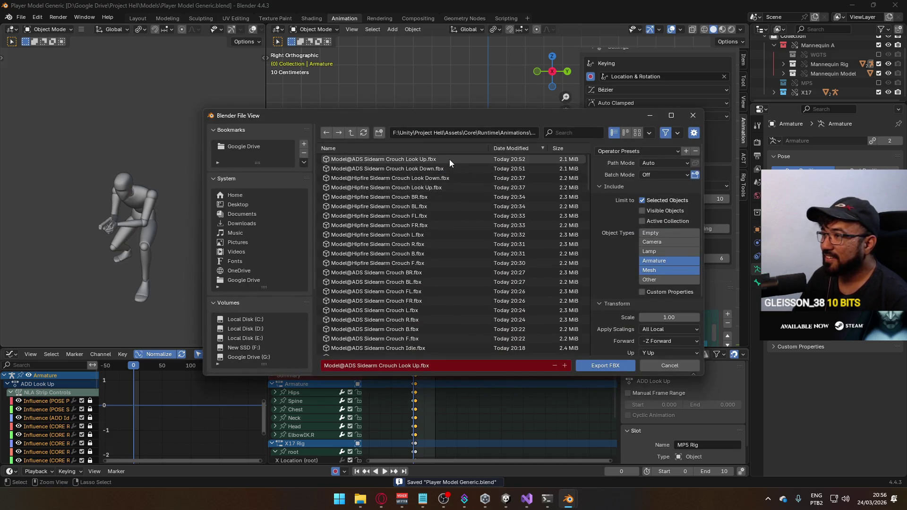
{"action": "left_click", "coordinate": [430, 187]}
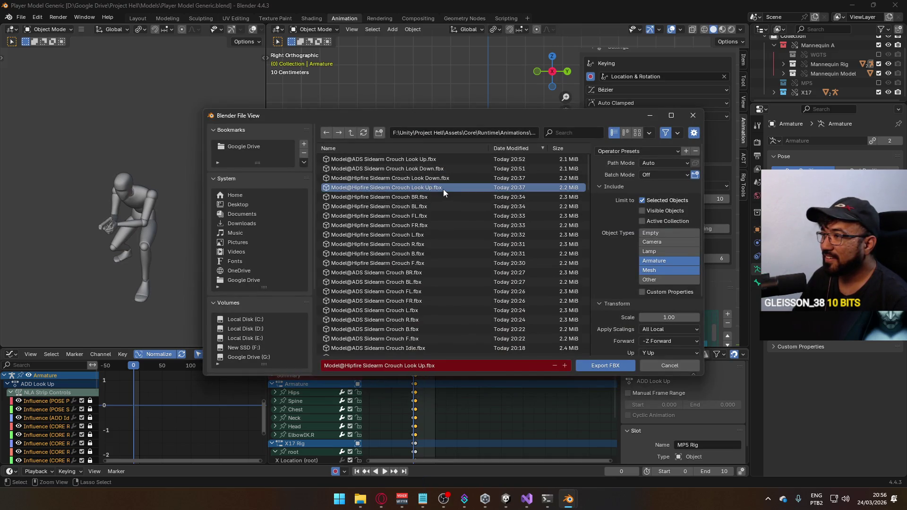
{"action": "double_click", "coordinate": [407, 187]}
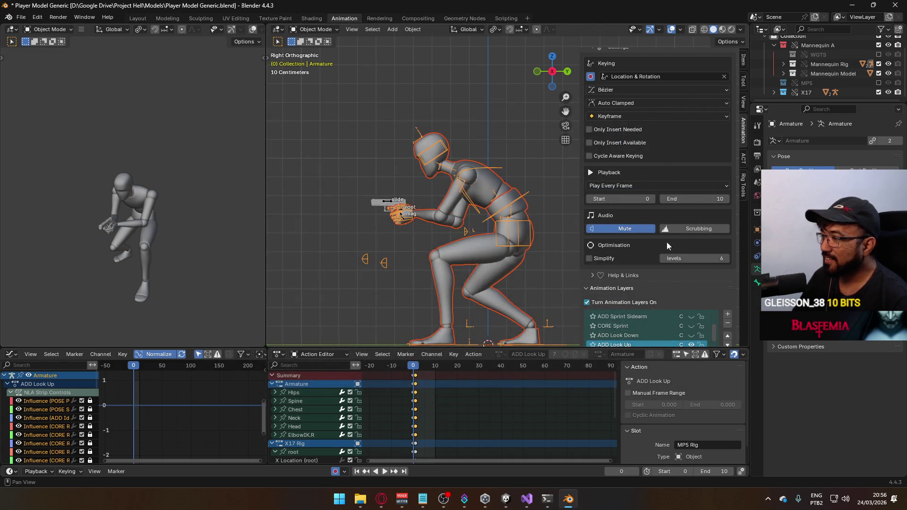
Step: Unmute the mannequin's ADD Look Down layer, make it current, and preview its playback
{"action": "scroll", "coordinate": [681, 250], "scroll_direction": "down", "scroll_amount": 2}
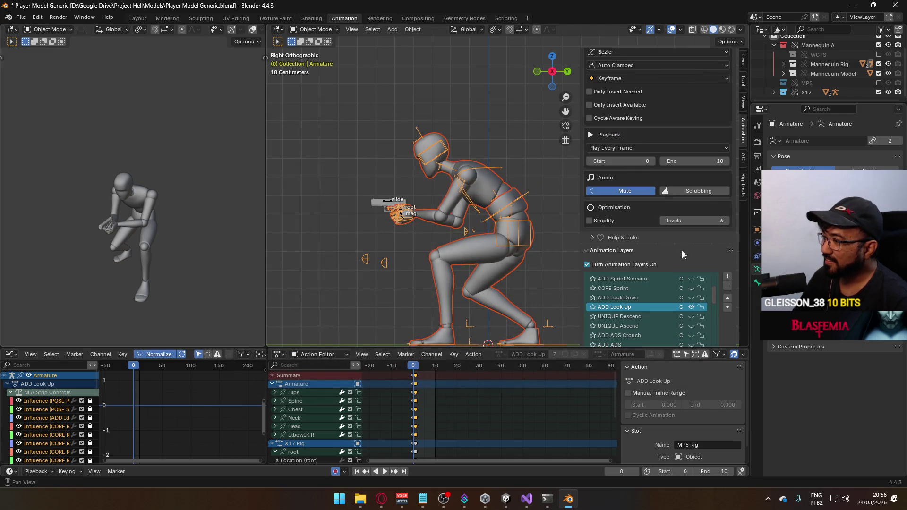
{"action": "left_click", "coordinate": [692, 300]}
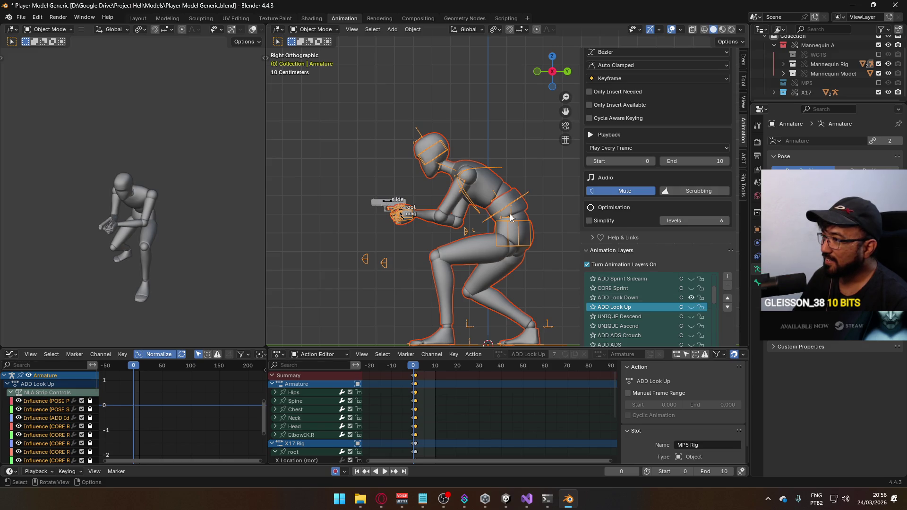
{"action": "left_click", "coordinate": [641, 299]}
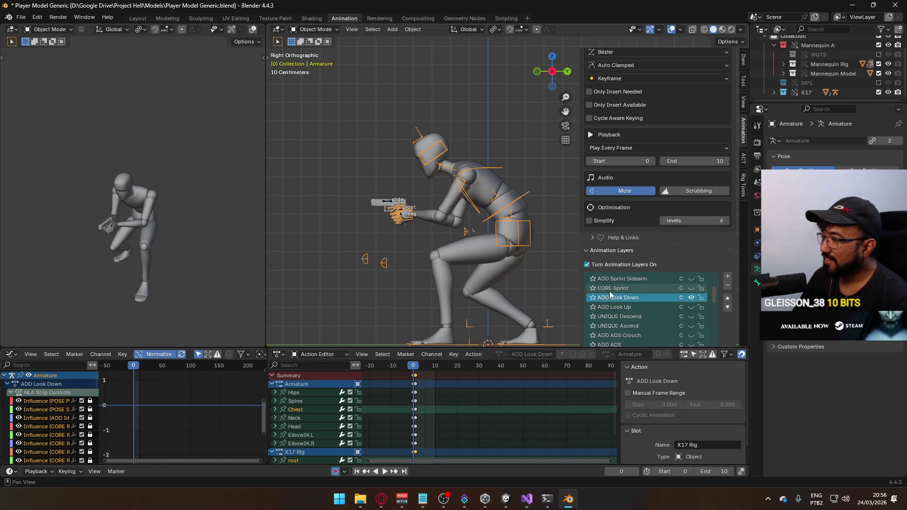
{"action": "key", "text": "space"}
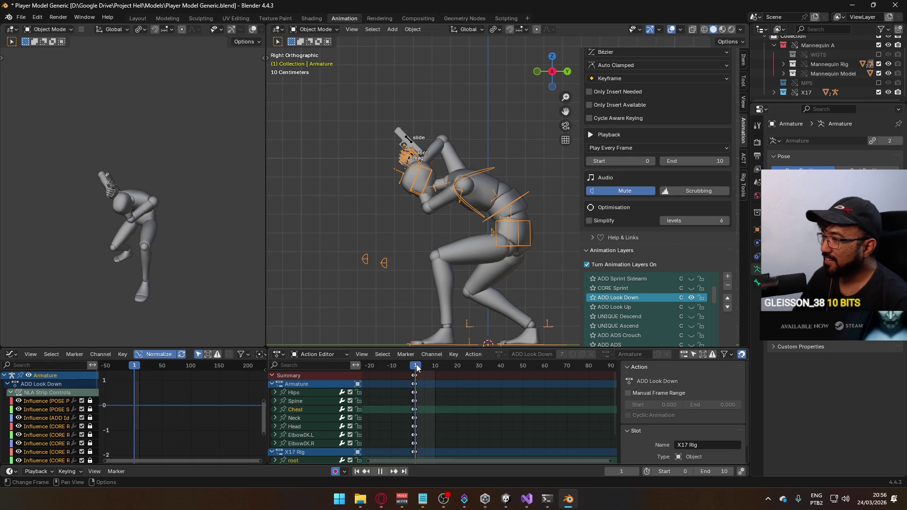
{"action": "key", "text": "Escape"}
Step: Make the X17 gun rig active and mute its ADD Crouch Look Up layer
{"action": "left_click", "coordinate": [388, 202]}
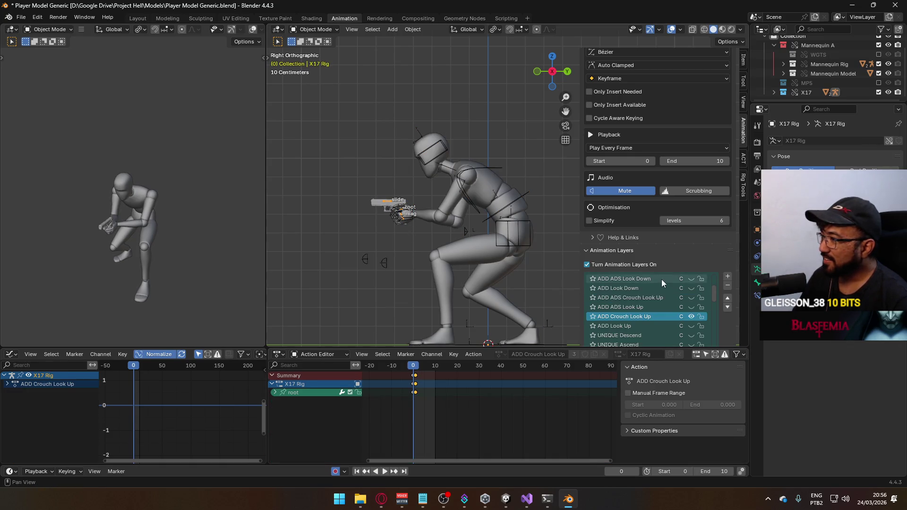
{"action": "left_click", "coordinate": [694, 318]}
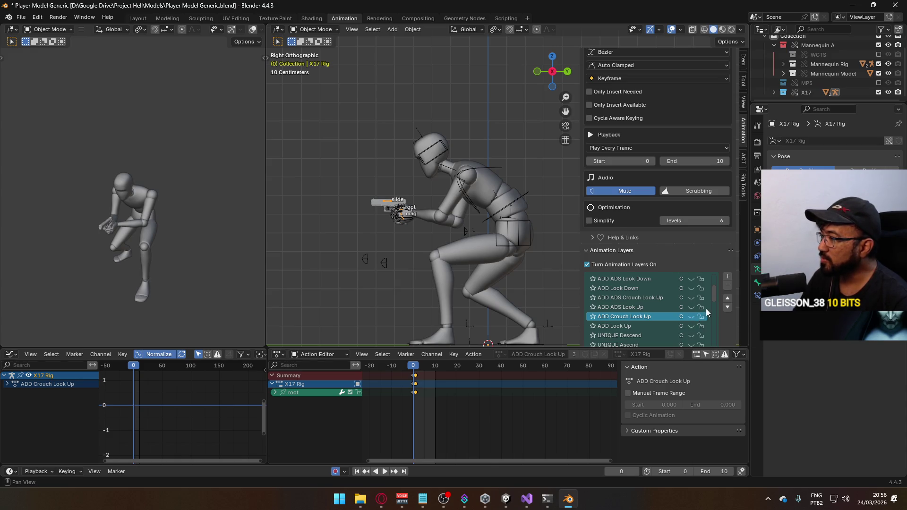
{"action": "scroll", "coordinate": [718, 288], "scroll_direction": "up", "scroll_amount": 4}
{"action": "scroll", "coordinate": [719, 285], "scroll_direction": "down", "scroll_amount": 5}
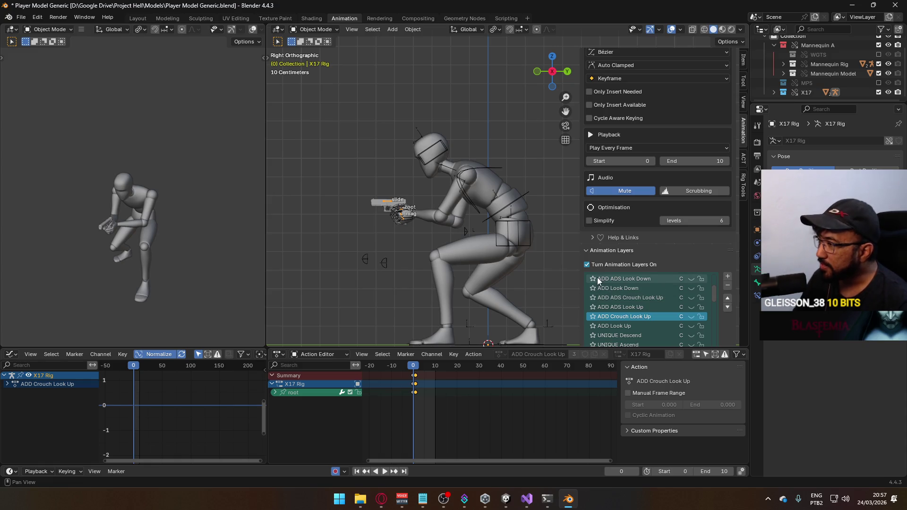
{"action": "scroll", "coordinate": [716, 296], "scroll_direction": "down", "scroll_amount": 1}
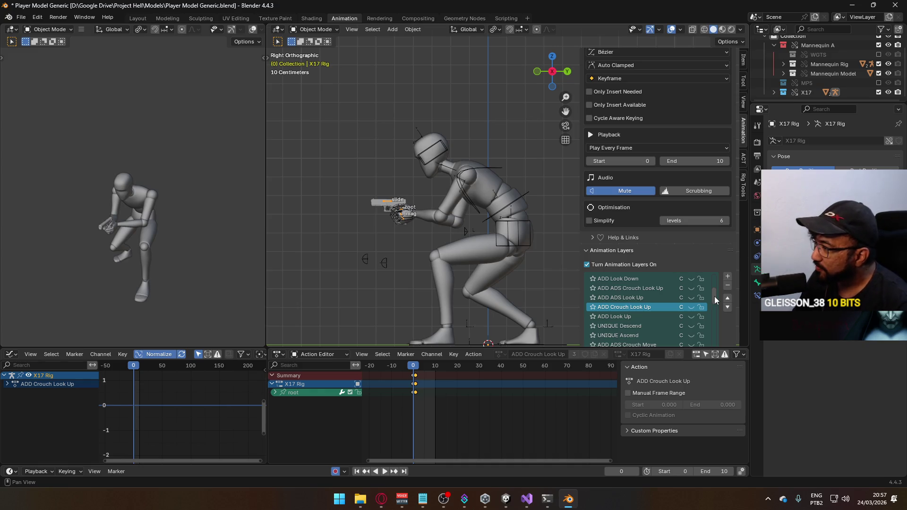
{"action": "left_click_drag", "start_coordinate": [714, 296], "coordinate": [715, 289]}
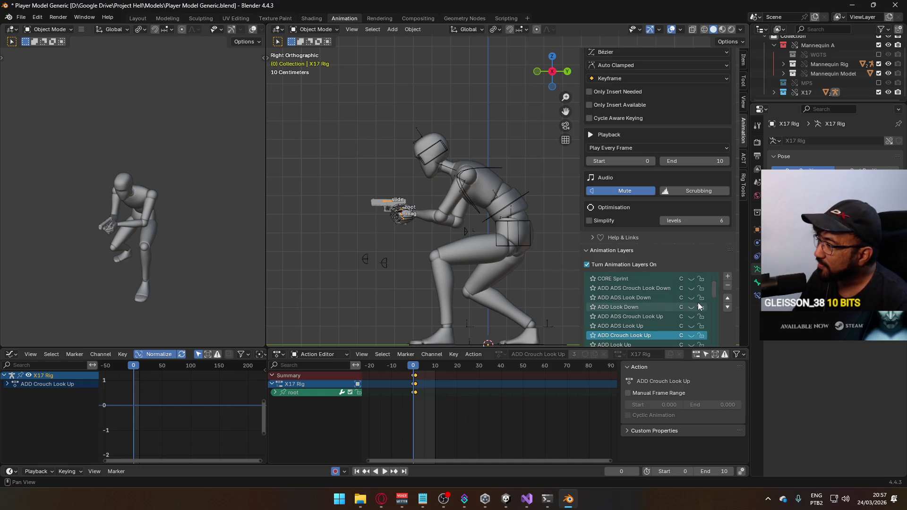
Step: Add a layer above ADD Look Down named ADD Crouch Look Down, then delete the duplicate .001 layer
{"action": "left_click", "coordinate": [651, 306]}
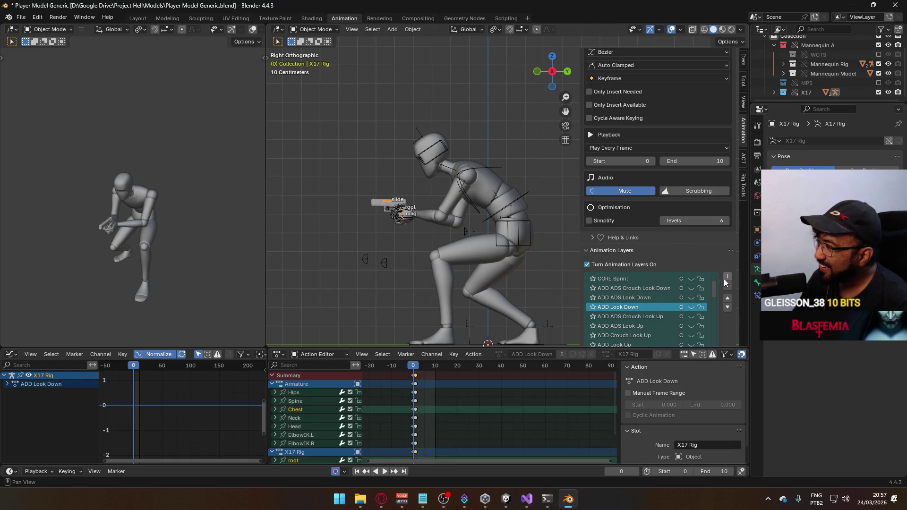
{"action": "left_click", "coordinate": [726, 277]}
{"action": "double_click", "coordinate": [645, 307]}
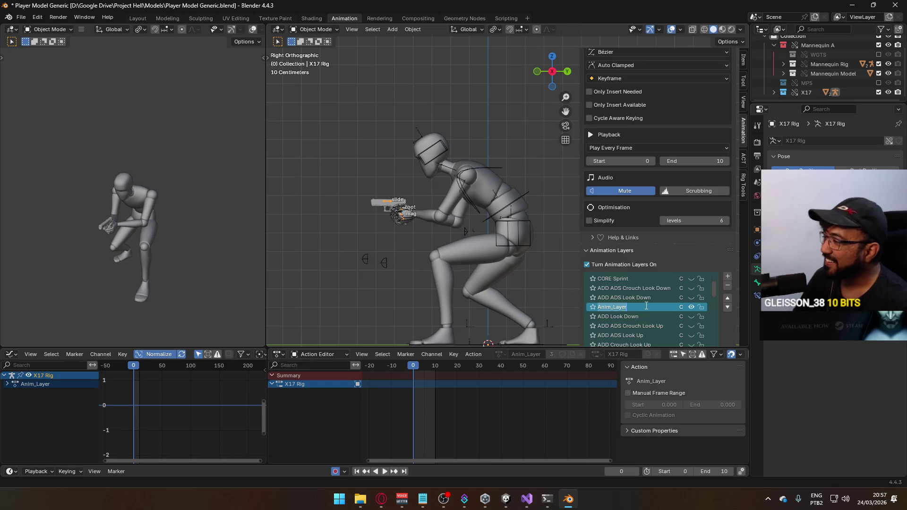
{"action": "type", "text": "ADD Crouch Look Down"}
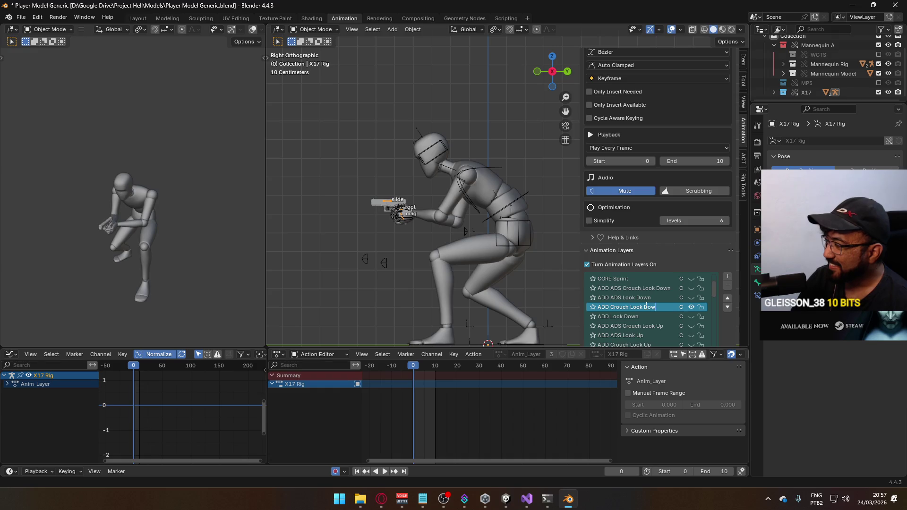
{"action": "key", "text": "Return"}
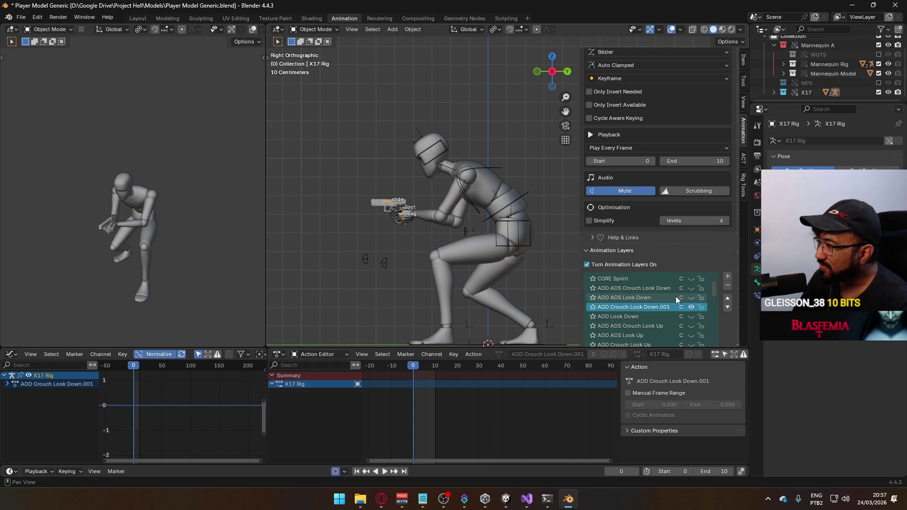
{"action": "left_click", "coordinate": [727, 287]}
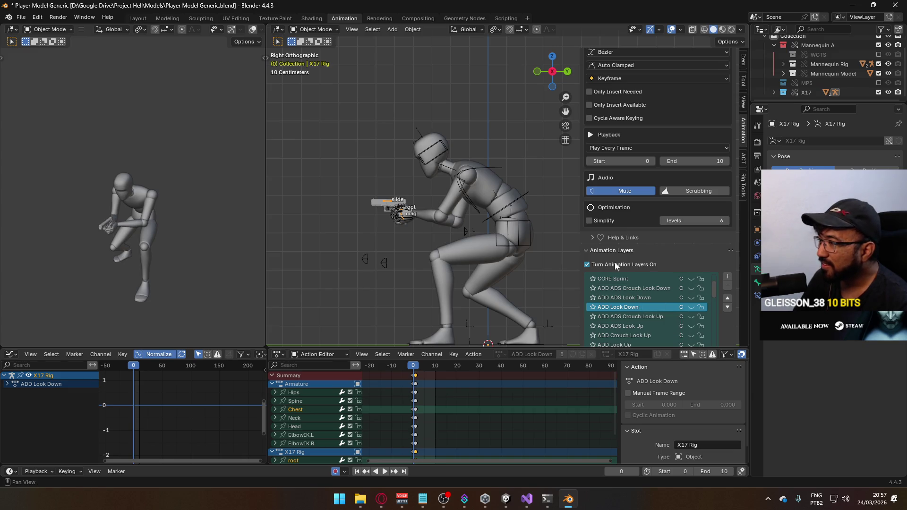
{"action": "scroll", "coordinate": [661, 275], "scroll_direction": "down", "scroll_amount": 1}
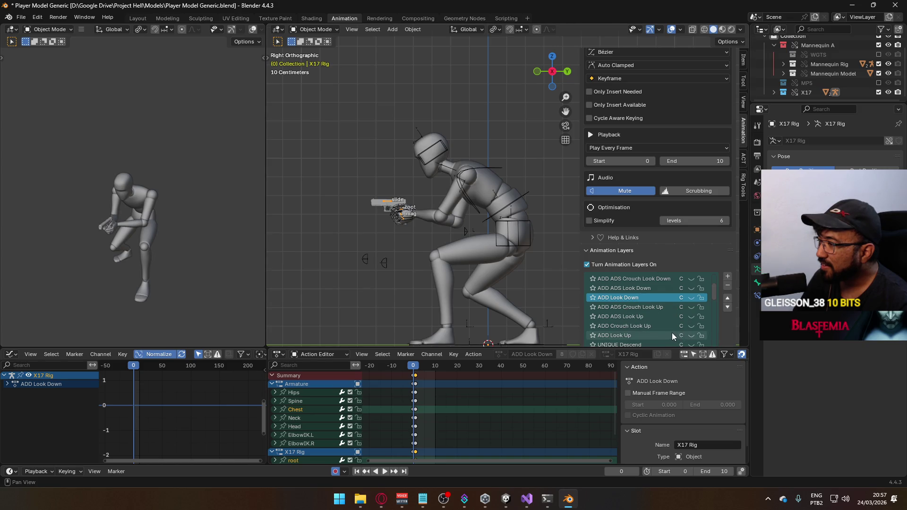
Step: Add another new layer and name it Add Crouch Look Down
{"action": "left_click", "coordinate": [727, 277]}
{"action": "double_click", "coordinate": [638, 297]}
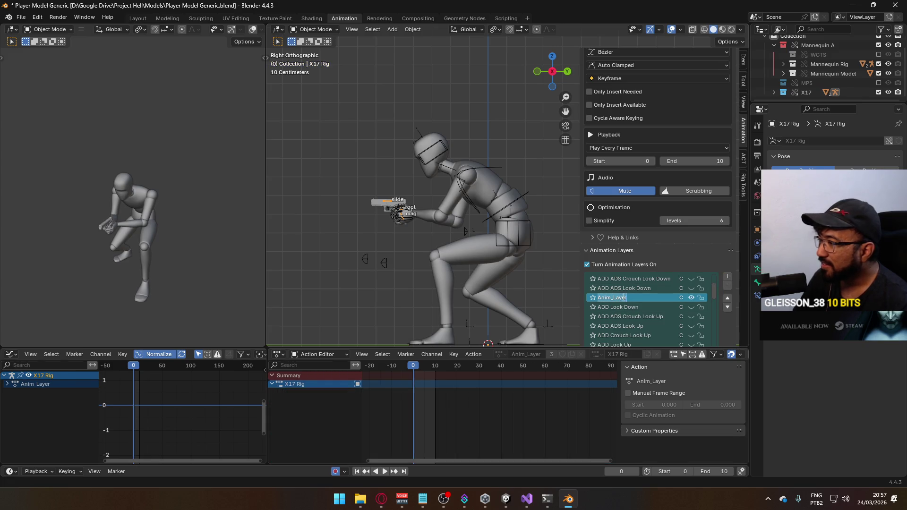
{"action": "type", "text": "Add Crp"}
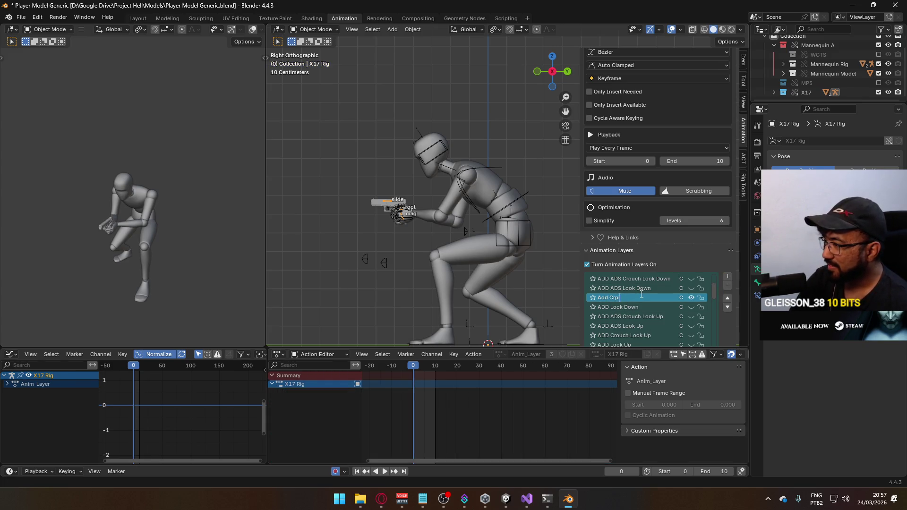
{"action": "key", "text": "BackSpace"}
{"action": "key", "text": "BackSpace"}
{"action": "key", "text": "BackSpace"}
{"action": "type", "text": "ouch lo"}
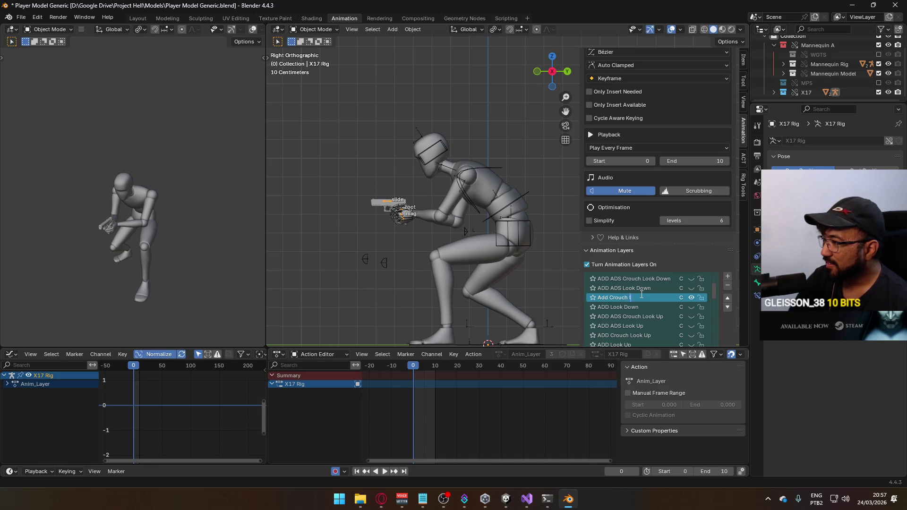
{"action": "key", "text": "BackSpace"}
{"action": "key", "text": "BackSpace"}
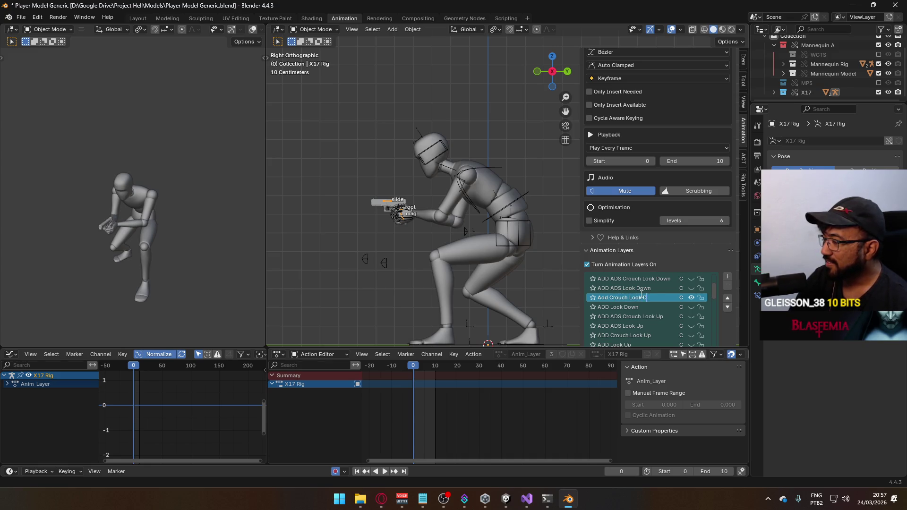
{"action": "type", "text": "own"}
{"action": "key", "text": "Return"}
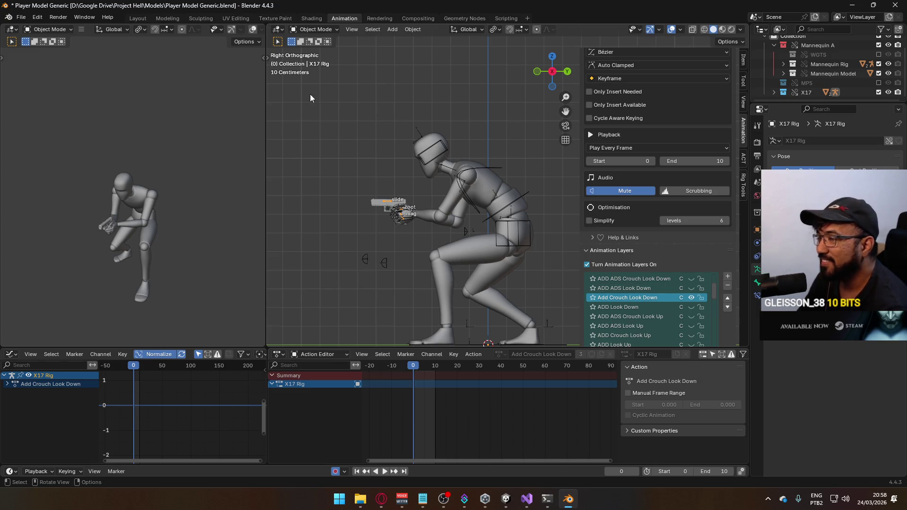
{"action": "left_click", "coordinate": [319, 30]}
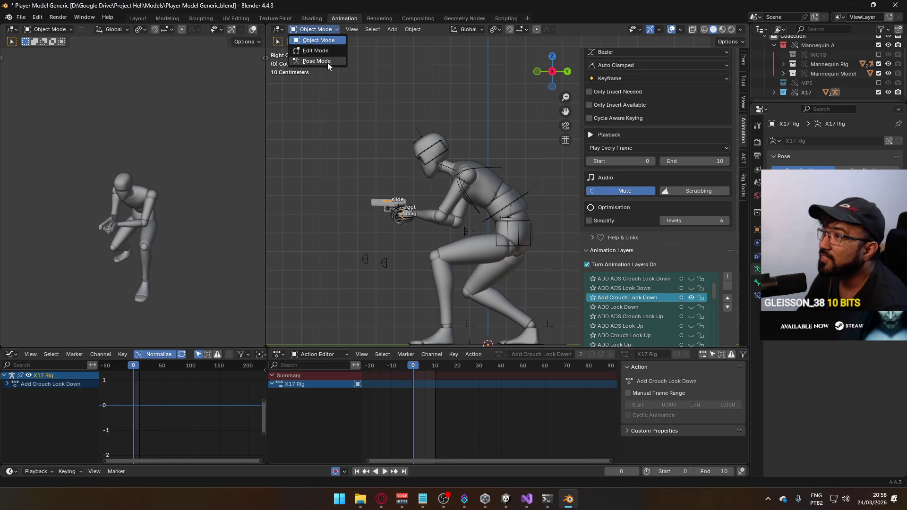
Step: Switch the gun rig to Pose Mode, insert keyframes, and move to frame 1 to review
{"action": "left_click", "coordinate": [327, 62]}
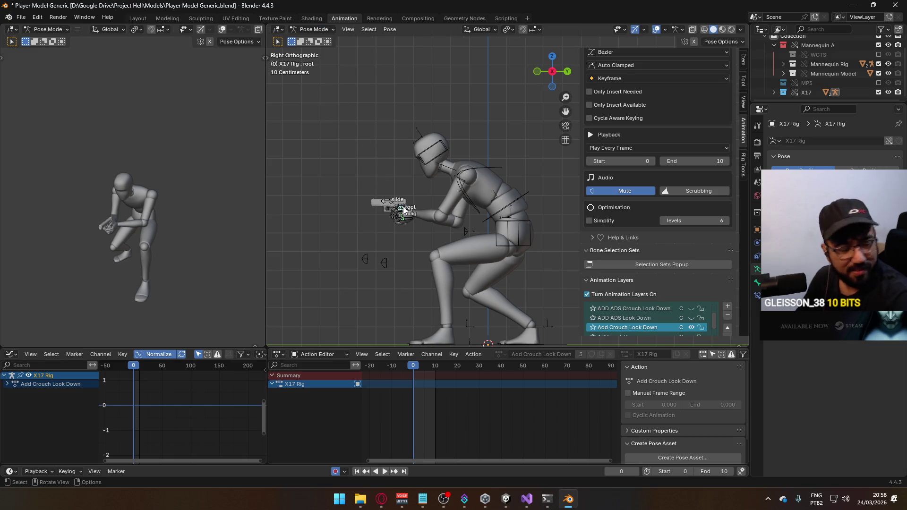
{"action": "key", "text": "i"}
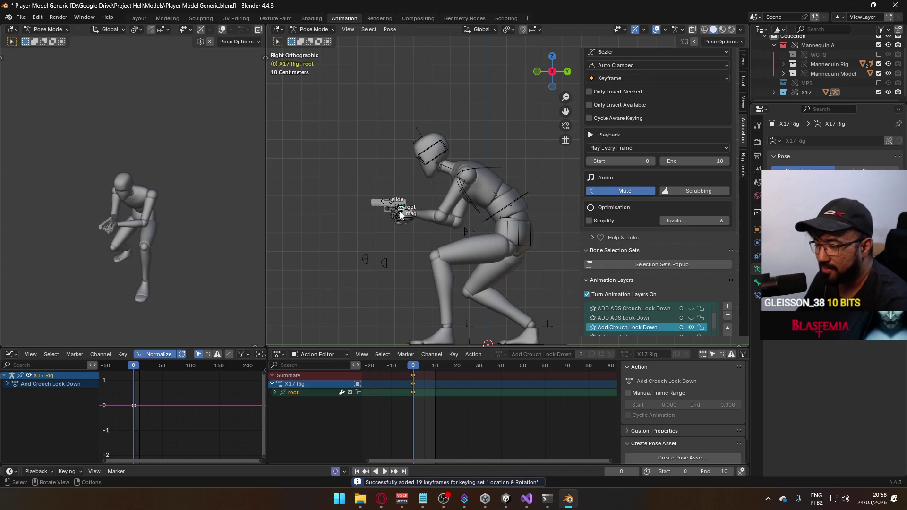
{"action": "left_click", "coordinate": [416, 367]}
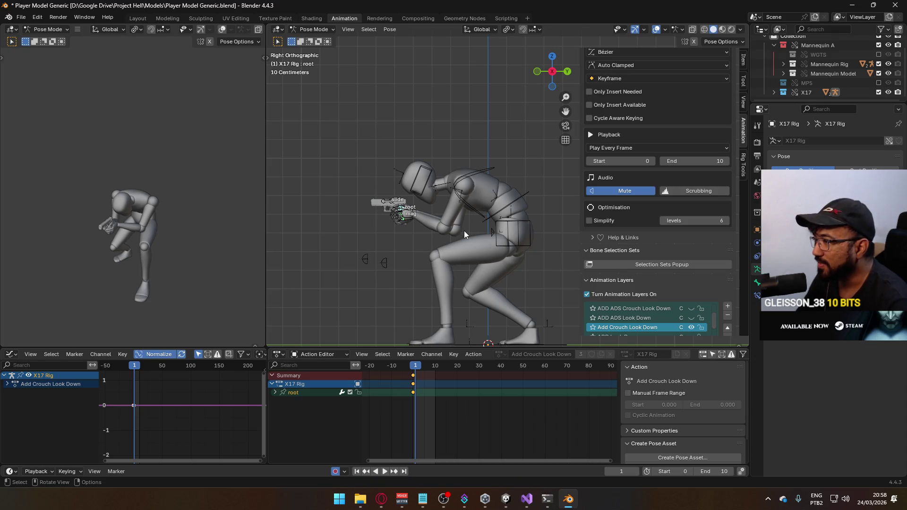
{"action": "key", "text": "space"}
{"action": "key", "text": "Escape"}
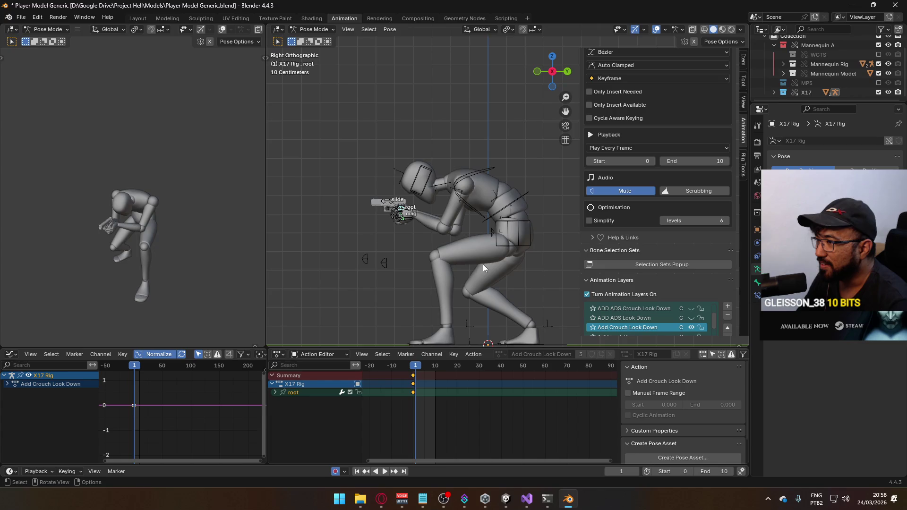
Step: Rotate the gun's root bone downward and move it beside the mannequin's knee
{"action": "key", "text": "r"}
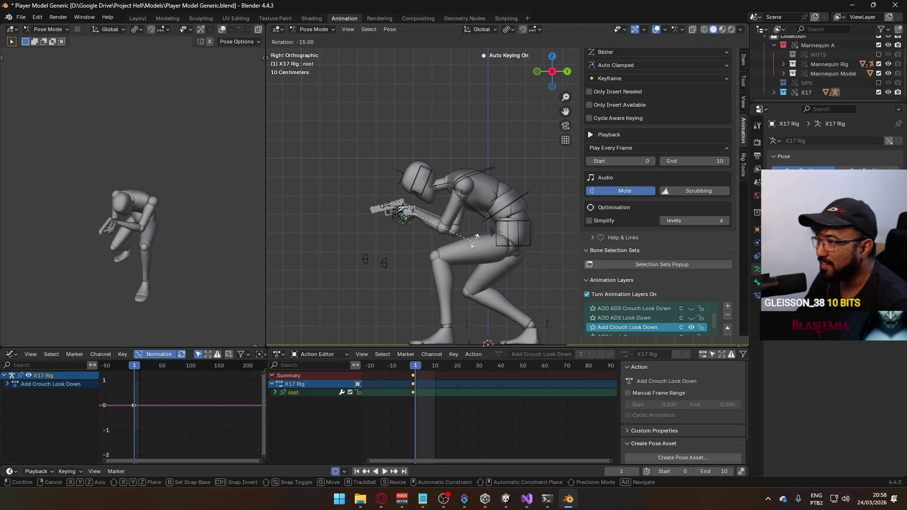
{"action": "left_click", "coordinate": [467, 204]}
{"action": "key", "text": "g"}
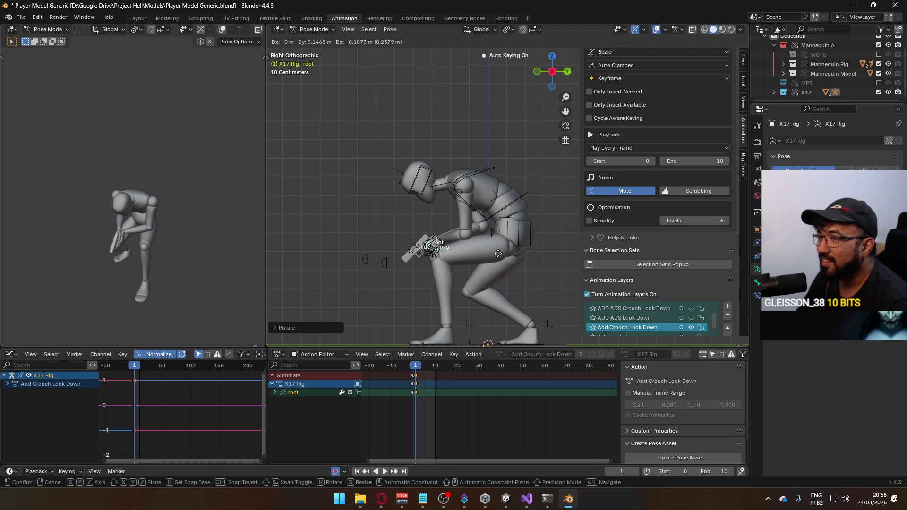
{"action": "key", "text": "Escape"}
{"action": "key", "text": "r"}
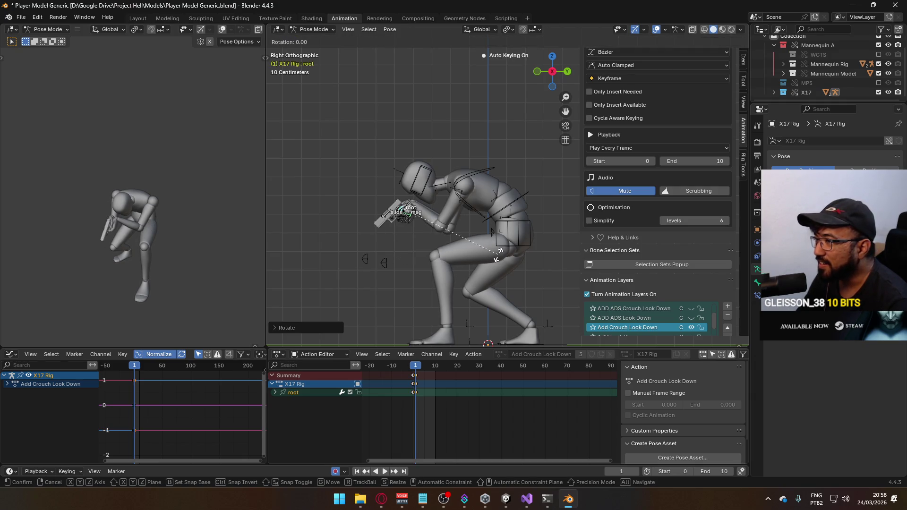
{"action": "left_click", "coordinate": [540, 247]}
{"action": "key", "text": "r"}
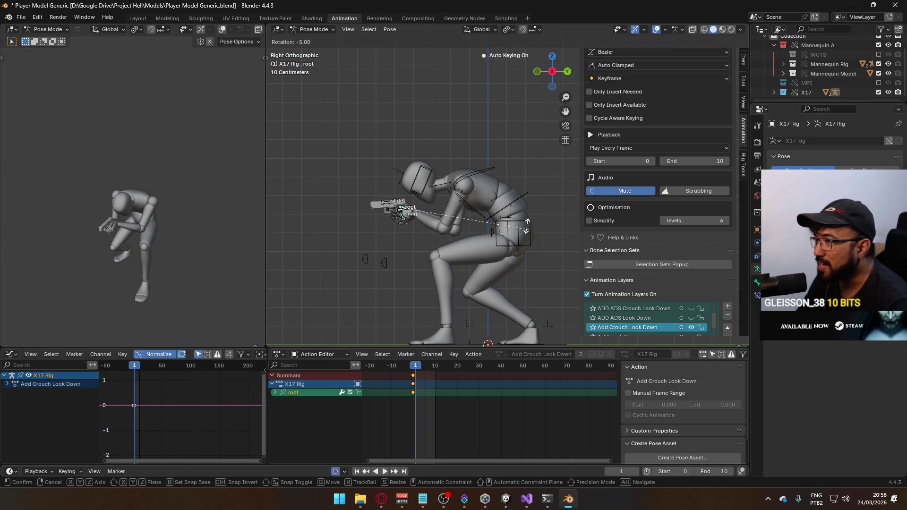
{"action": "left_click", "coordinate": [457, 153]}
{"action": "key", "text": "g"}
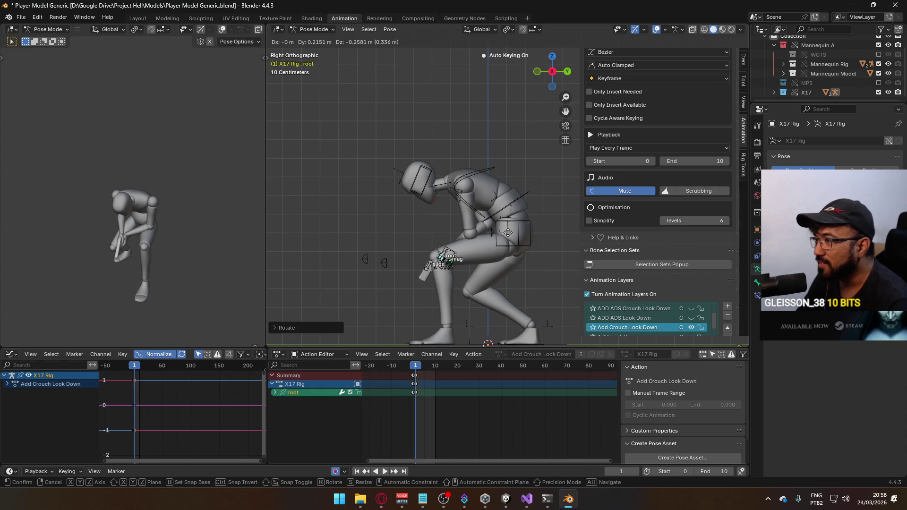
{"action": "left_click", "coordinate": [506, 235]}
{"action": "key", "text": "ctrl+z"}
Step: Show the Add Crouch Look Down layer, scrub to compare poses, and view from the front
{"action": "left_click", "coordinate": [690, 327]}
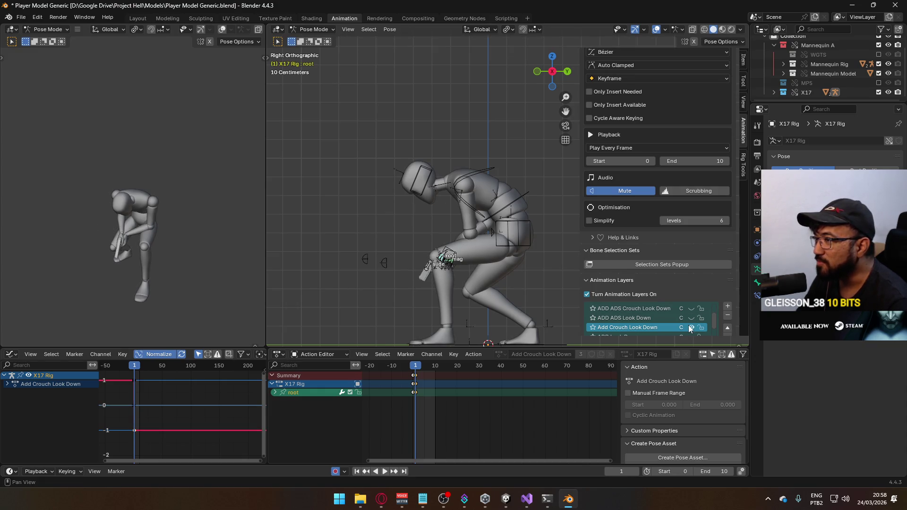
{"action": "left_click", "coordinate": [413, 366]}
{"action": "left_click_drag", "start_coordinate": [412, 367], "coordinate": [415, 370]}
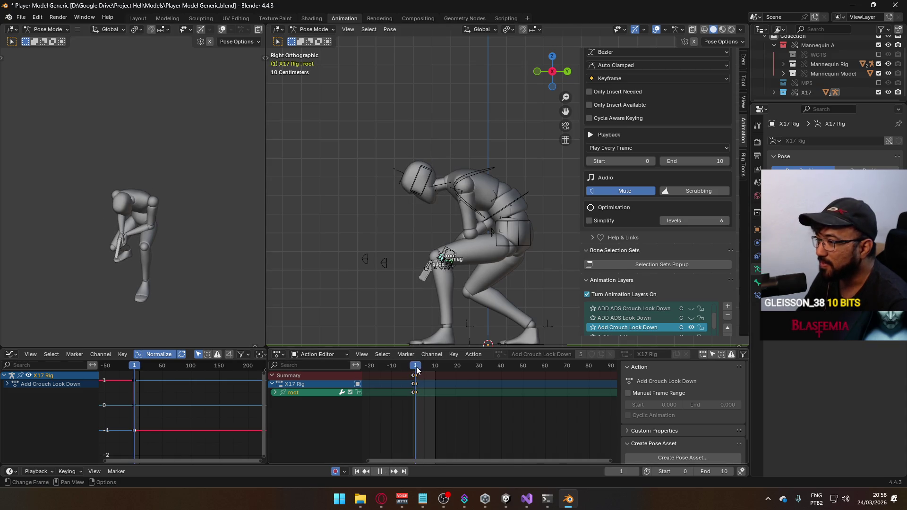
{"action": "mouse_move", "coordinate": [440, 277]}
{"action": "middle_mouse_down"}
{"action": "mouse_move", "coordinate": [449, 264]}
{"action": "mouse_move", "coordinate": [538, 243]}
{"action": "mouse_move", "coordinate": [515, 262]}
{"action": "middle_mouse_up"}
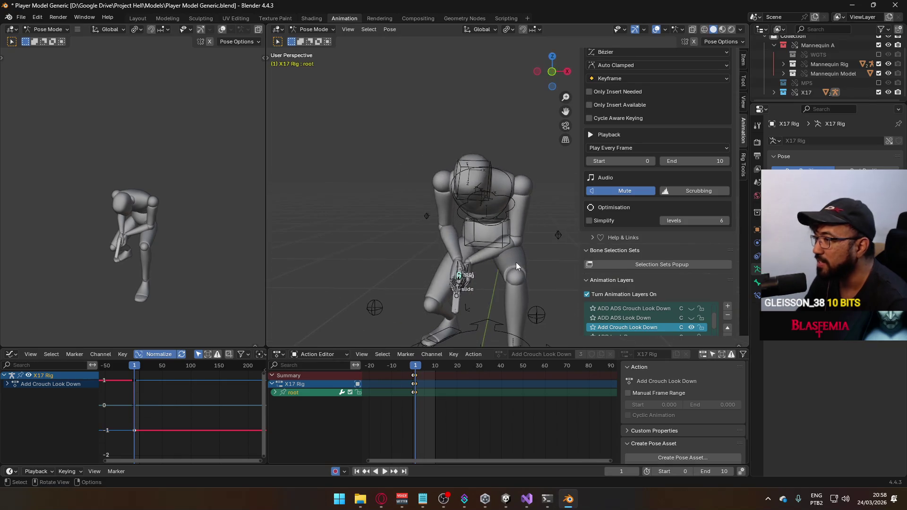
{"action": "key", "text": "KP_1"}
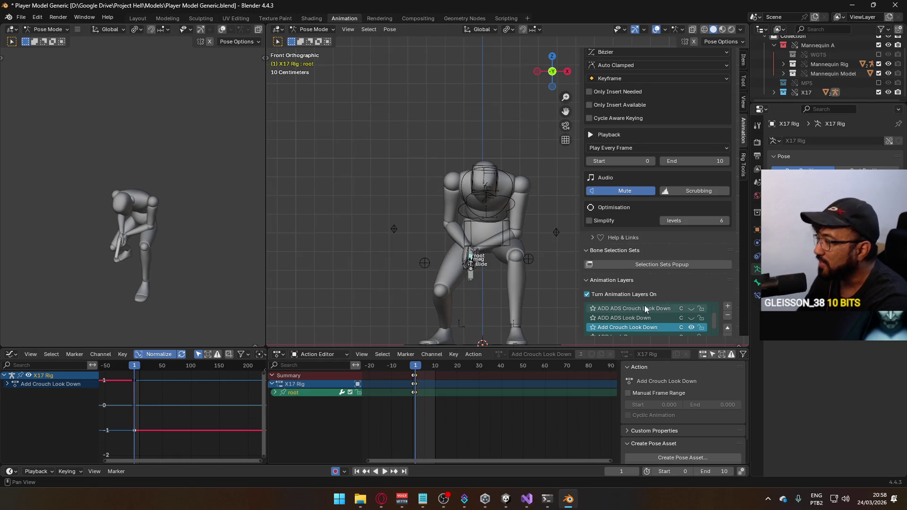
{"action": "scroll", "coordinate": [679, 241], "scroll_direction": "down", "scroll_amount": 2}
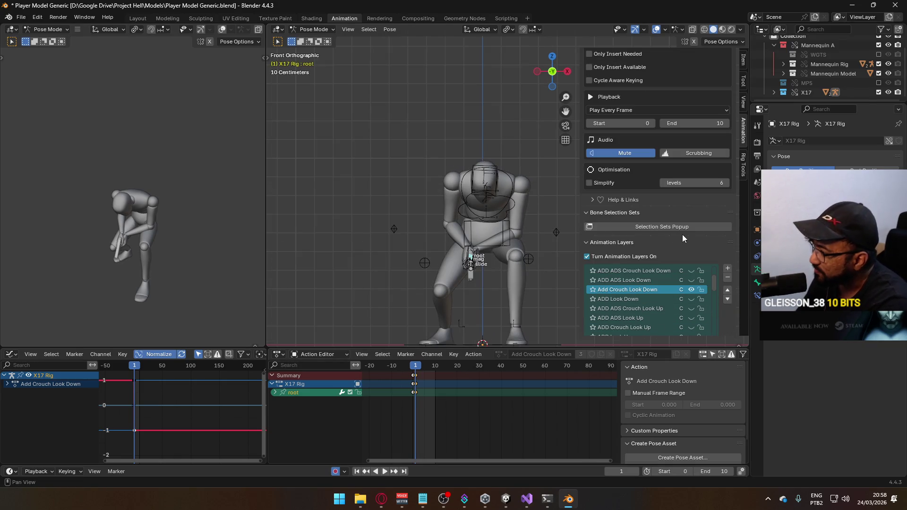
Step: Rename the layer from Add Crouch Look Down to ADD Crouch Look Down
{"action": "double_click", "coordinate": [603, 289]}
{"action": "left_click", "coordinate": [603, 290]}
{"action": "key", "text": "Delete"}
{"action": "key", "text": "Delete"}
{"action": "type", "text": "DD"}
{"action": "key", "text": "Return"}
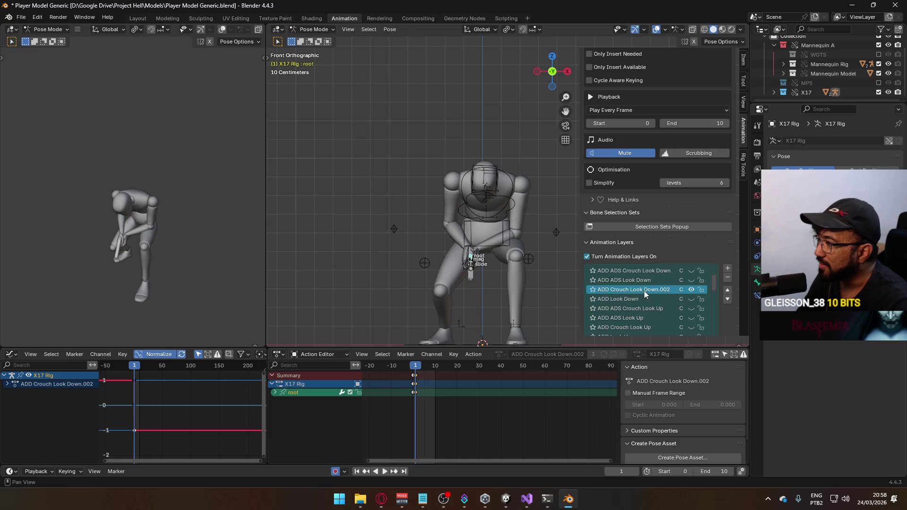
{"action": "scroll", "coordinate": [623, 286], "scroll_direction": "down", "scroll_amount": 2}
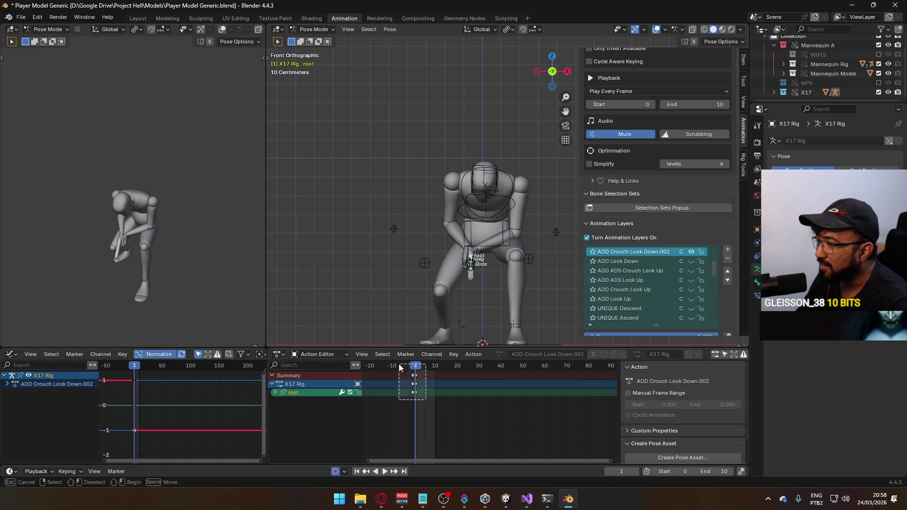
Step: Select the layer's keys at frame 0, assign the existing ADD Crouch Look Down action, and add an X17 Rig slot
{"action": "left_click", "coordinate": [414, 384]}
{"action": "left_click", "coordinate": [412, 371]}
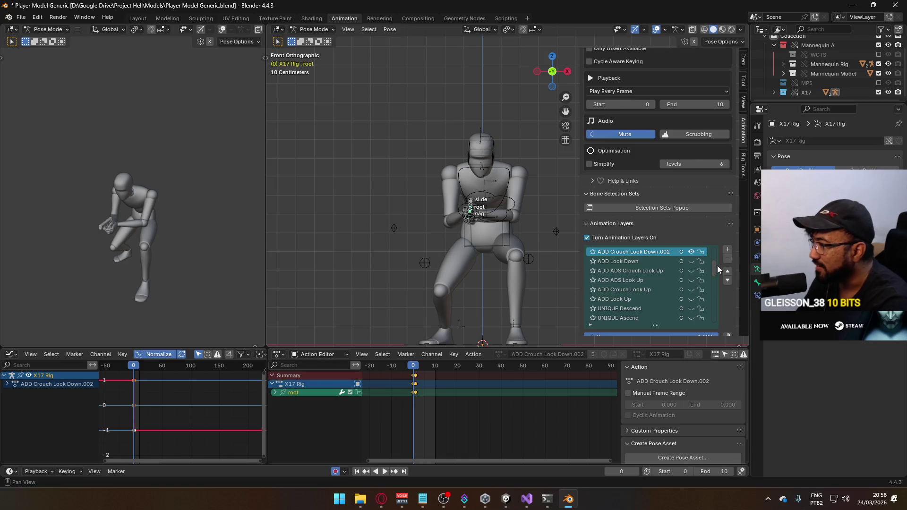
{"action": "scroll", "coordinate": [712, 298], "scroll_direction": "down", "scroll_amount": 12}
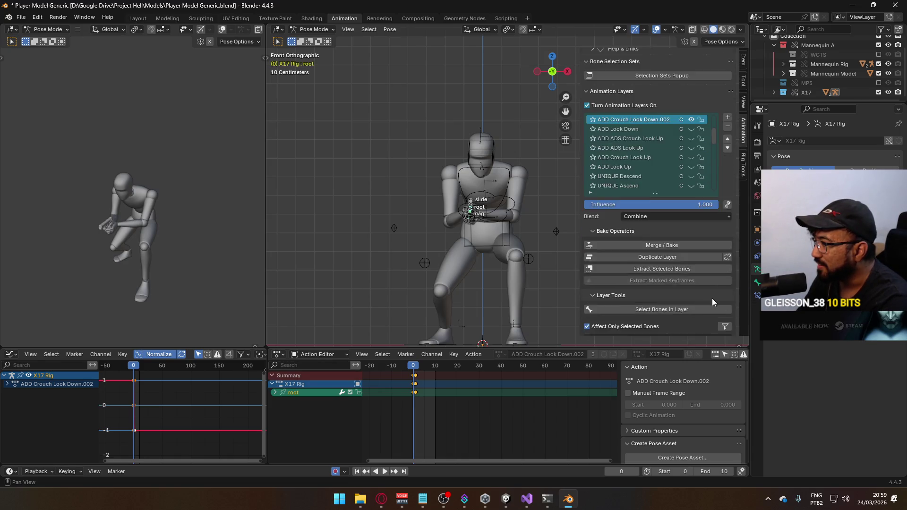
{"action": "scroll", "coordinate": [705, 305], "scroll_direction": "down", "scroll_amount": 4}
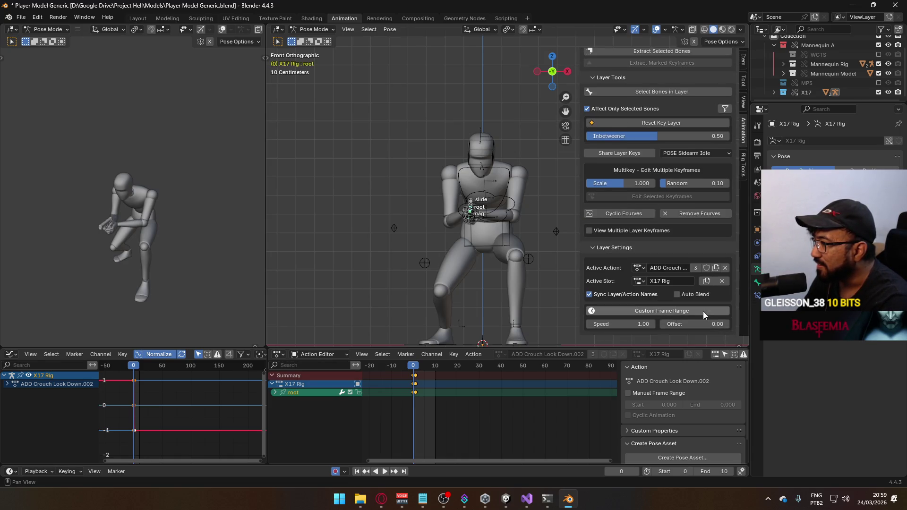
{"action": "left_click", "coordinate": [637, 267]}
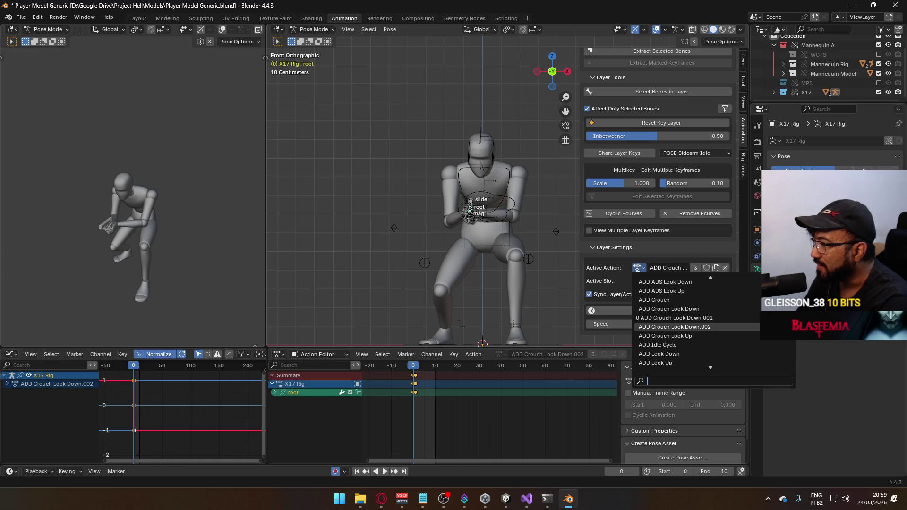
{"action": "left_click", "coordinate": [689, 308]}
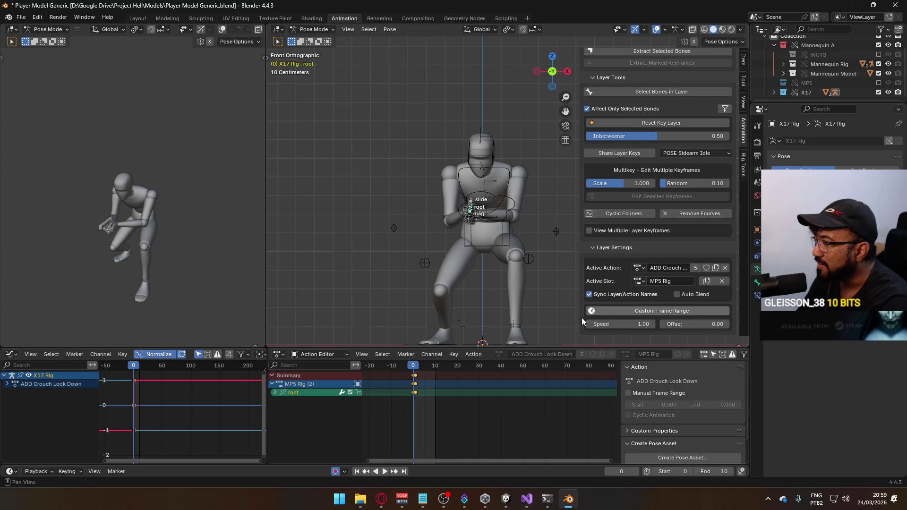
{"action": "left_click", "coordinate": [707, 282]}
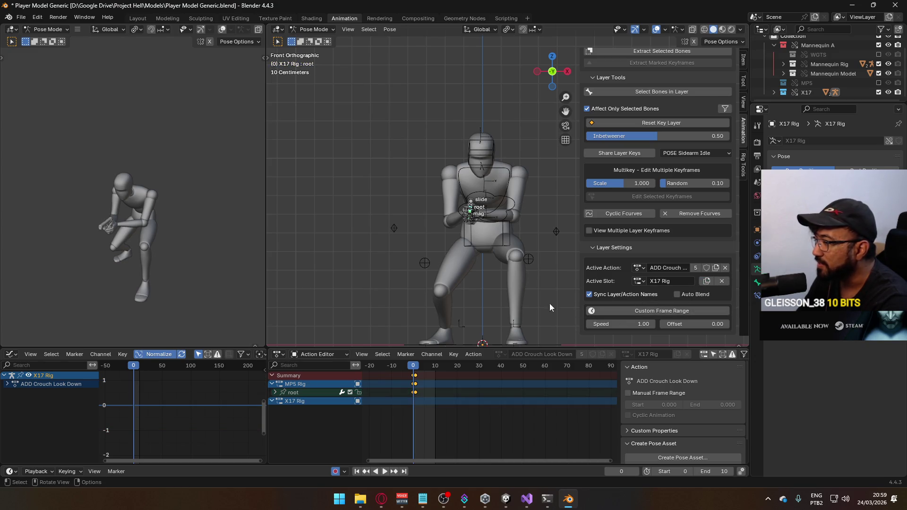
Step: From the side view, key the root and paste the copied look-down keyframes, then play to check
{"action": "key", "text": "KP_3"}
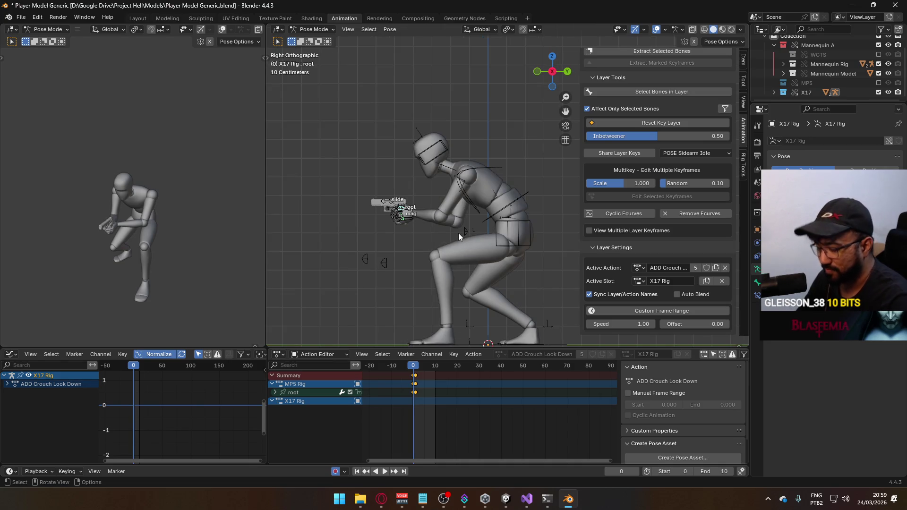
{"action": "key", "text": "i"}
{"action": "key", "text": "ctrl+v"}
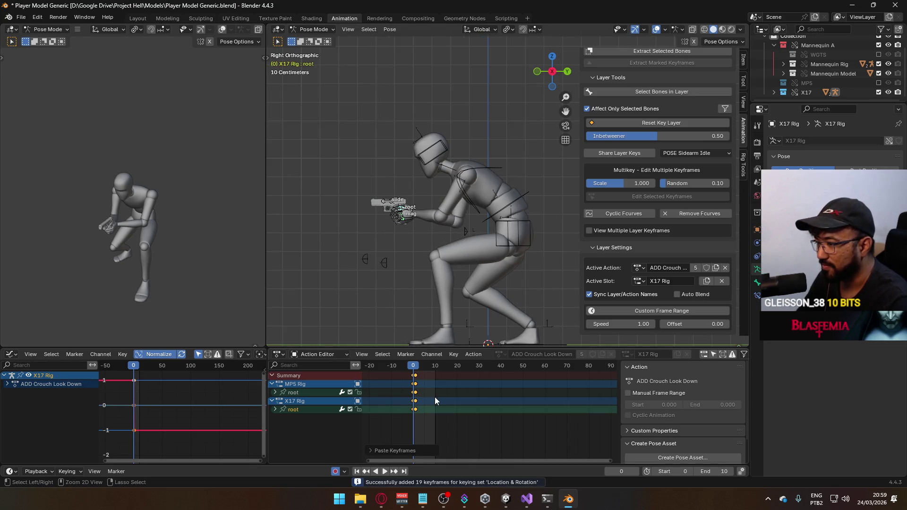
{"action": "key", "text": "space"}
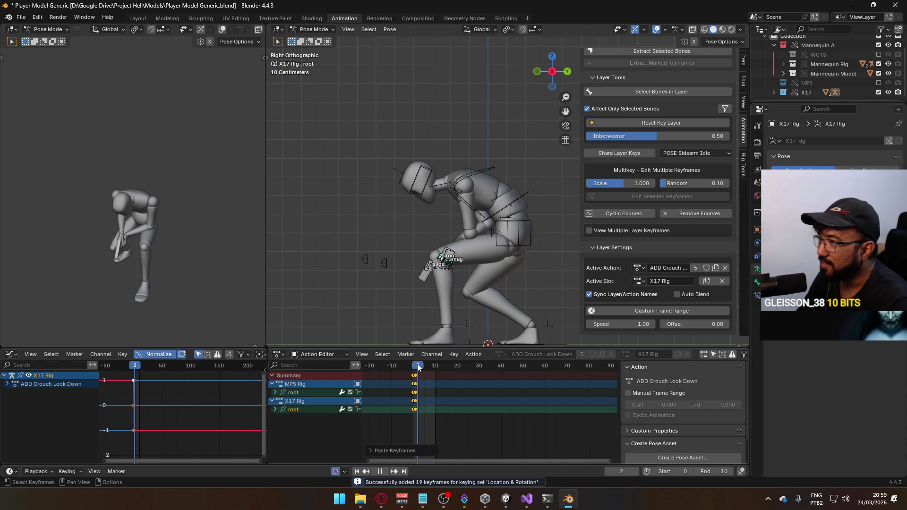
{"action": "key", "text": "Escape"}
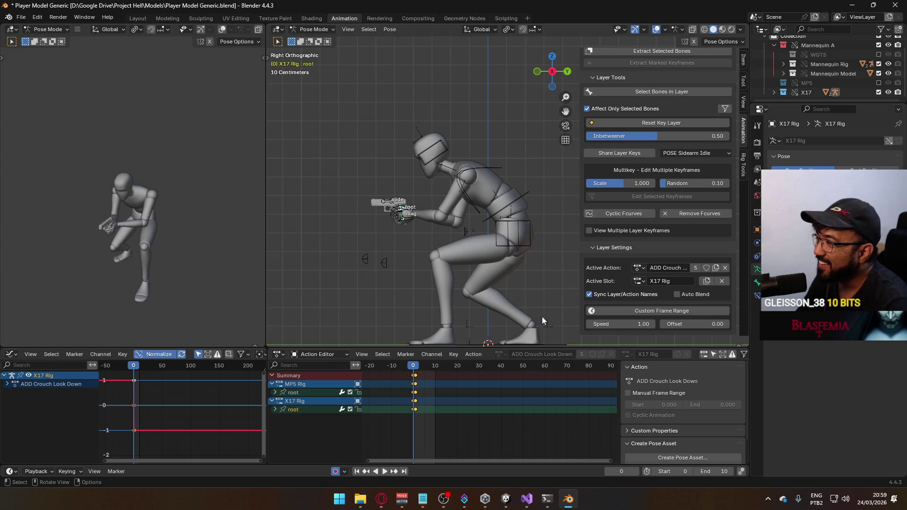
Step: Toggle the ADD Crouch Look Down layer off and on and replay the lowered-pistol pose
{"action": "scroll", "coordinate": [677, 246], "scroll_direction": "up", "scroll_amount": 10}
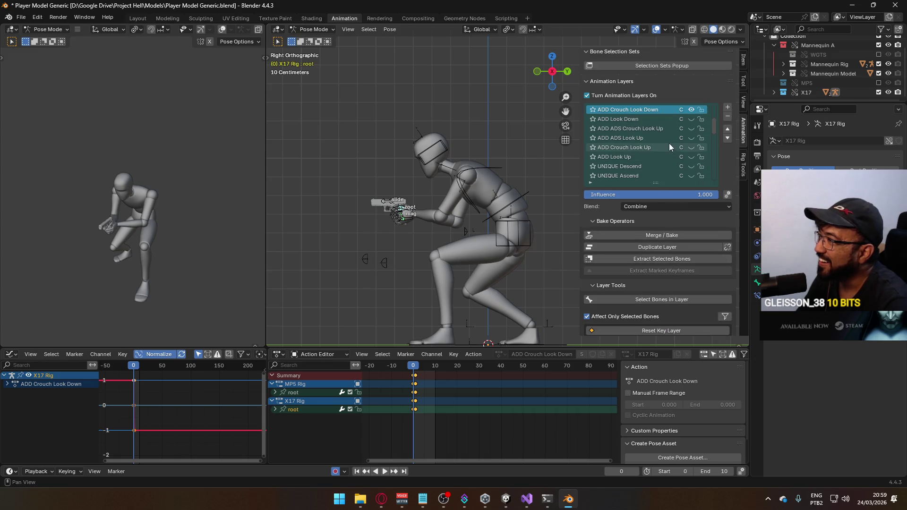
{"action": "left_click", "coordinate": [691, 110]}
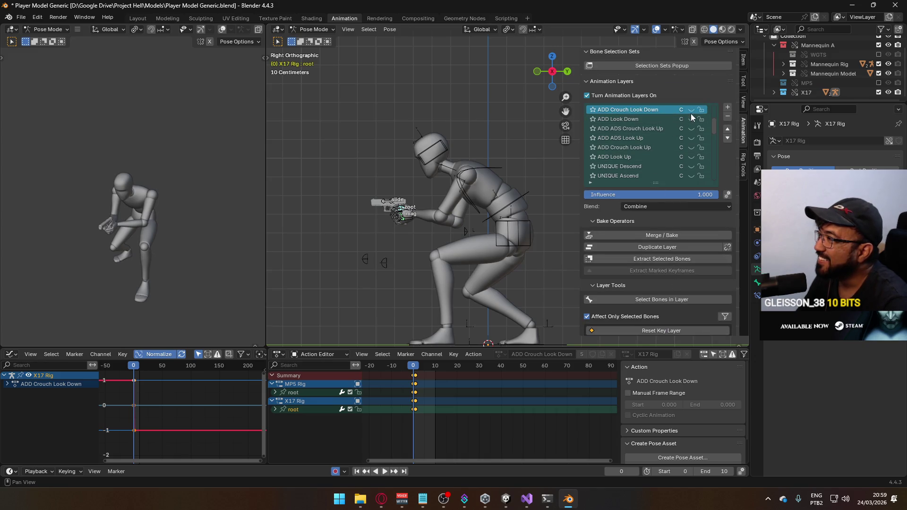
{"action": "left_click", "coordinate": [690, 112]}
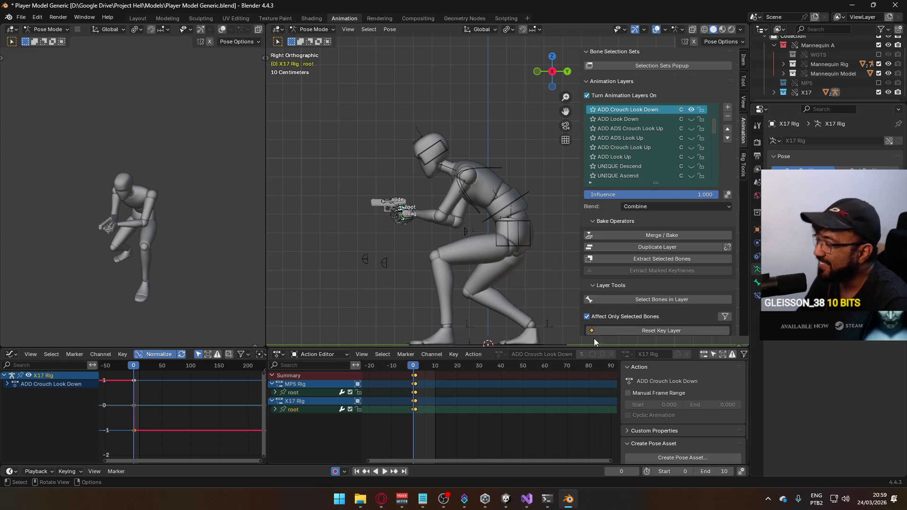
{"action": "key", "text": "space"}
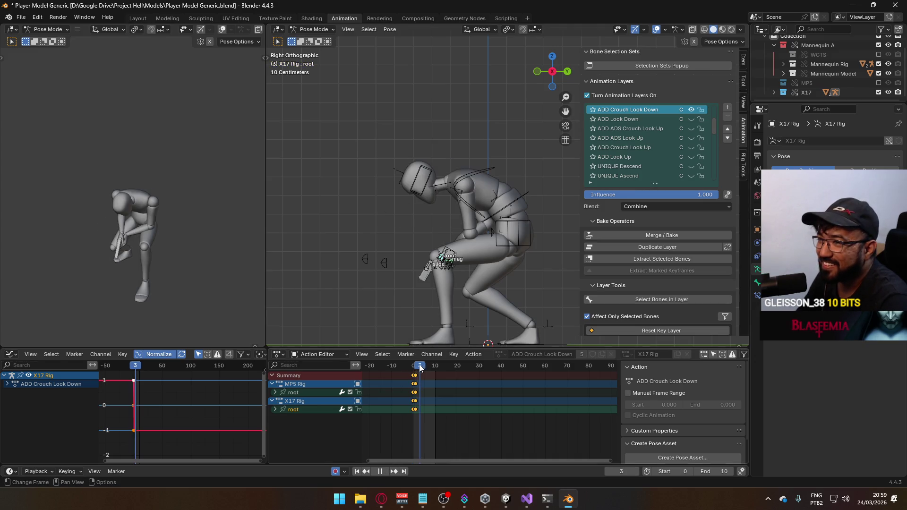
{"action": "key", "text": "space"}
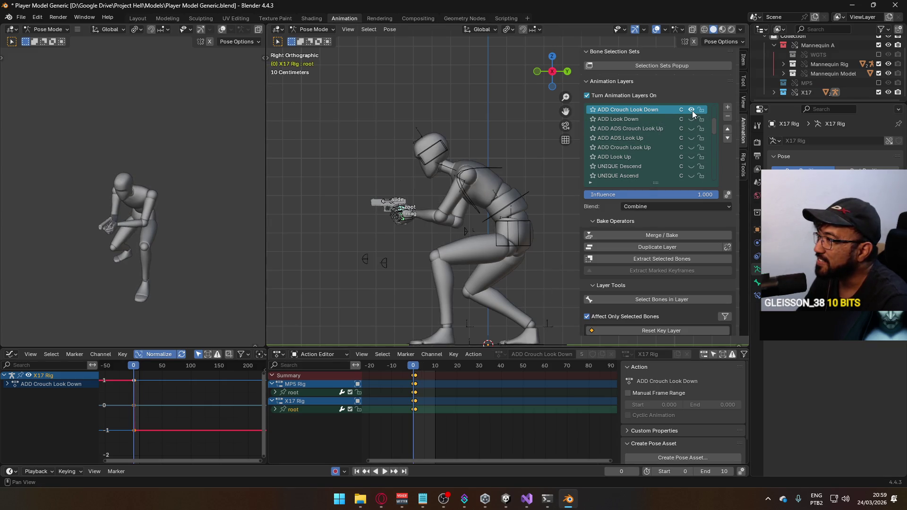
Step: Make ADD Crouch Look Up current, then show ADD Look Up instead of ADD Look Down on the armature at frame 1
{"action": "left_click", "coordinate": [666, 148]}
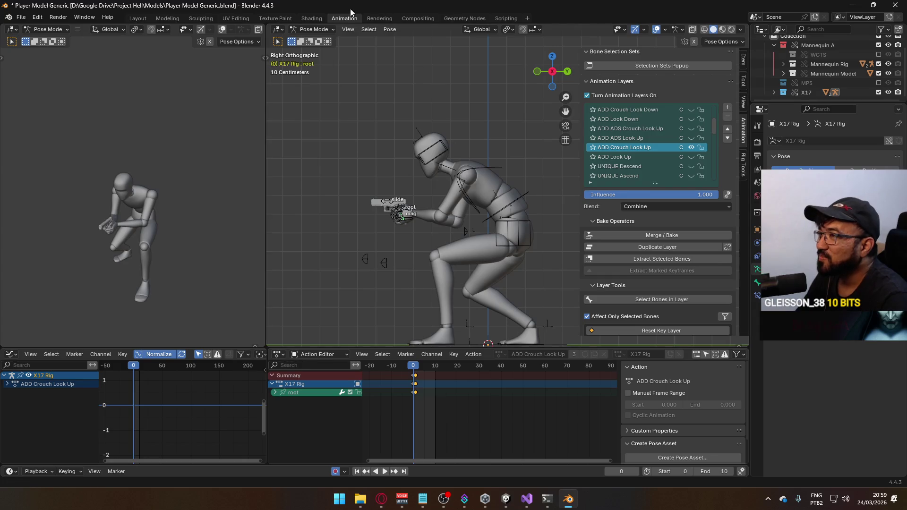
{"action": "left_click", "coordinate": [314, 29]}
{"action": "left_click", "coordinate": [312, 38]}
{"action": "left_click", "coordinate": [486, 166]}
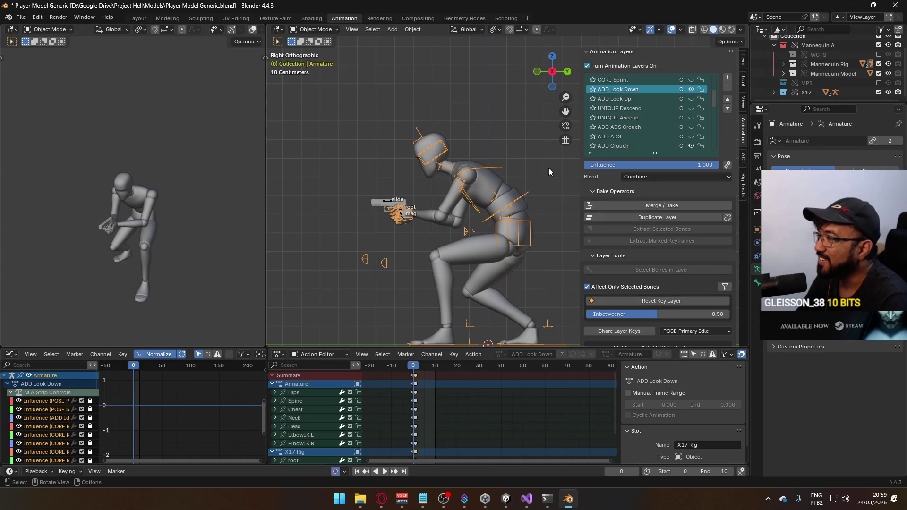
{"action": "left_click", "coordinate": [691, 90]}
{"action": "left_click", "coordinate": [691, 99]}
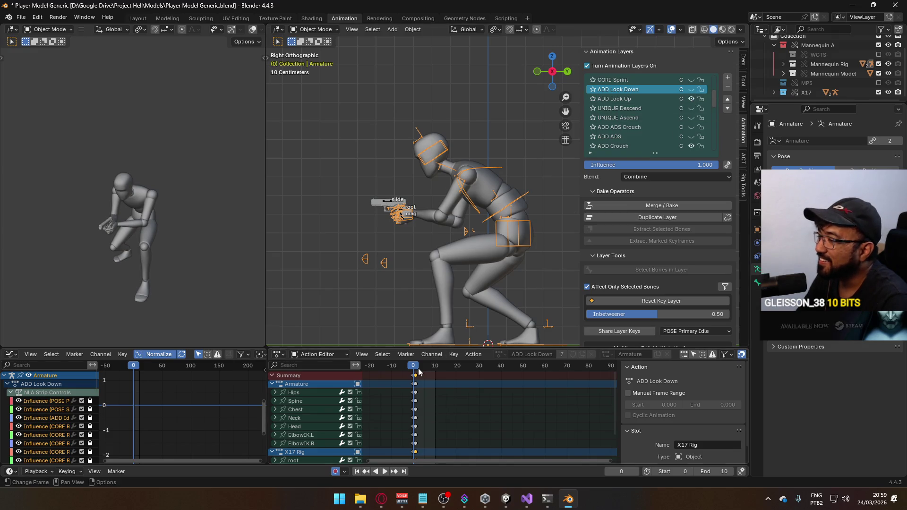
{"action": "key", "text": "Right"}
Step: Select the X17 gun rig and browse the actions available for its layer
{"action": "left_click", "coordinate": [314, 30]}
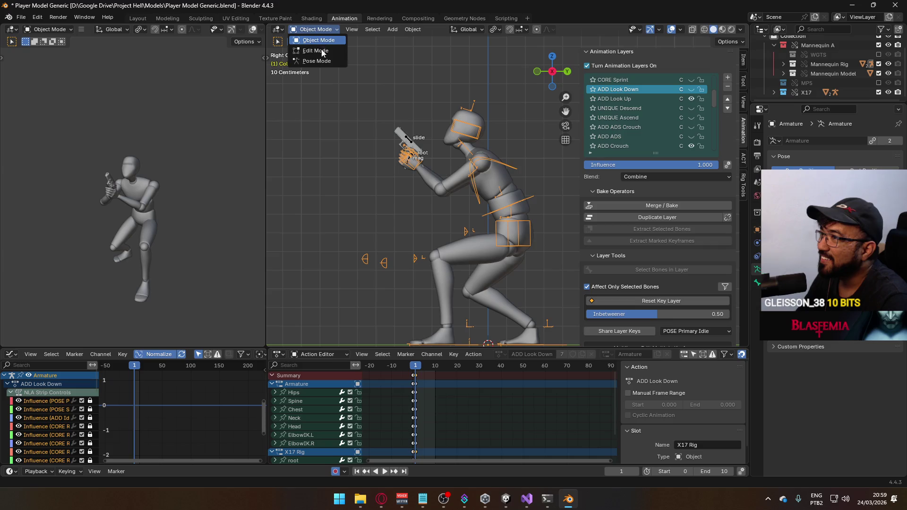
{"action": "left_click", "coordinate": [410, 145]}
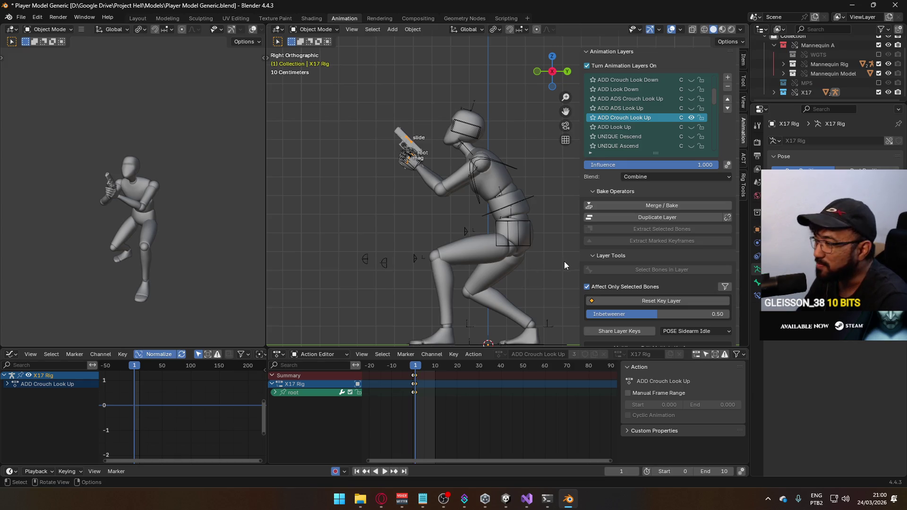
{"action": "scroll", "coordinate": [681, 183], "scroll_direction": "down", "scroll_amount": 3}
{"action": "scroll", "coordinate": [681, 182], "scroll_direction": "down", "scroll_amount": 5}
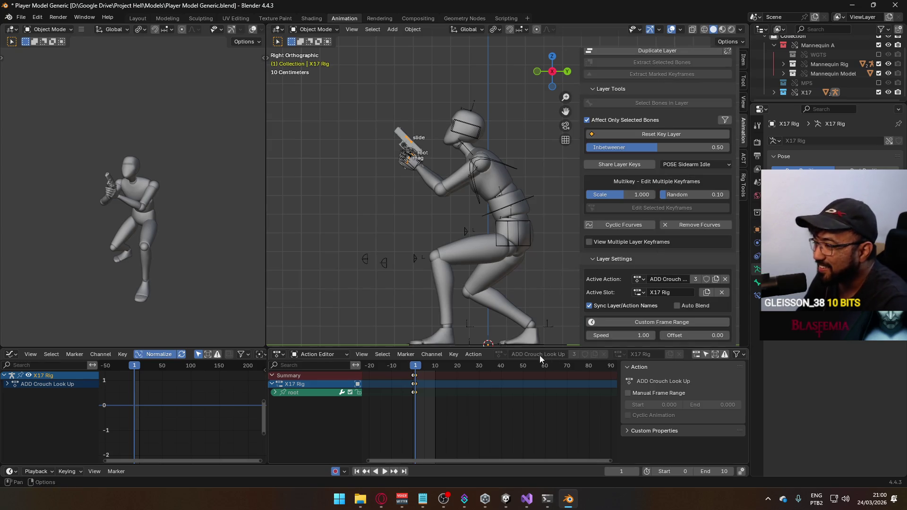
{"action": "left_click", "coordinate": [639, 280]}
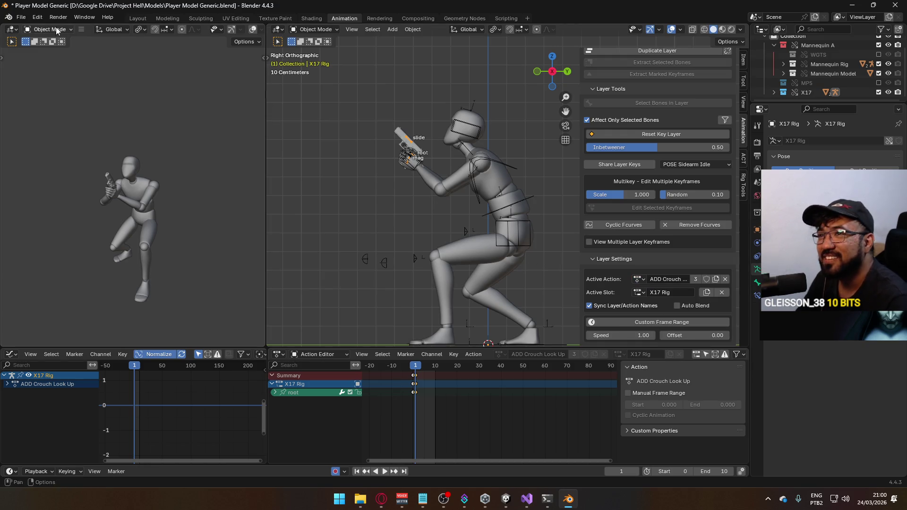
Step: Save Player Model Generic.blend and request a revert to the saved file
{"action": "key", "text": "ctrl+s"}
{"action": "left_click", "coordinate": [20, 17]}
{"action": "left_click", "coordinate": [52, 56]}
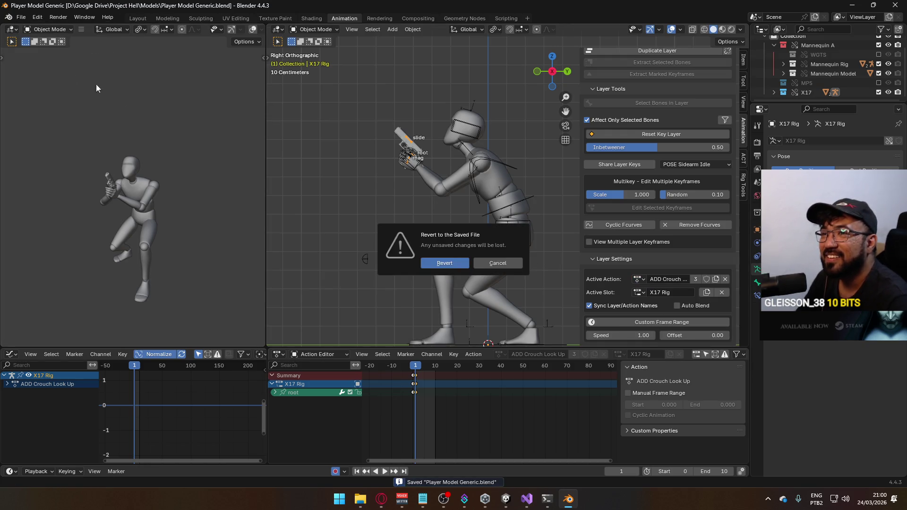
Step: Confirm Revert in the prompt, then bring the Unity editor to the front
{"action": "left_click", "coordinate": [435, 260]}
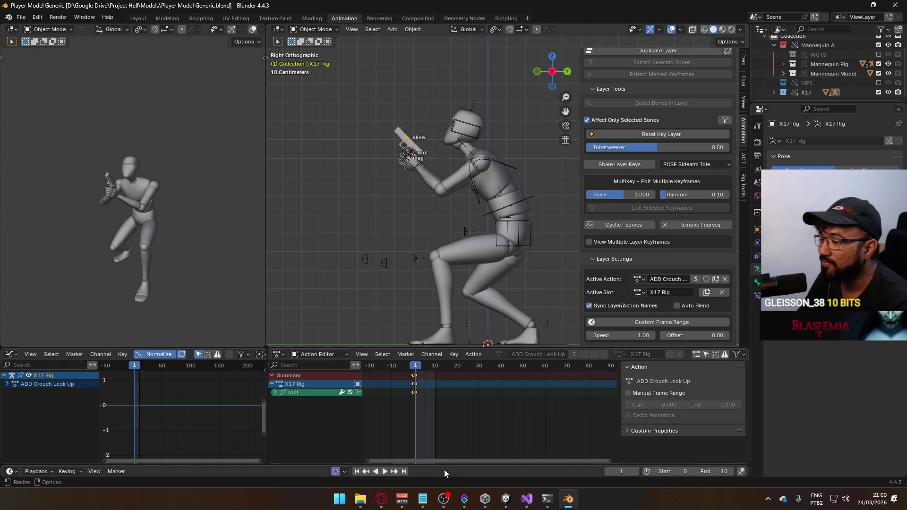
{"action": "left_click", "coordinate": [505, 499]}
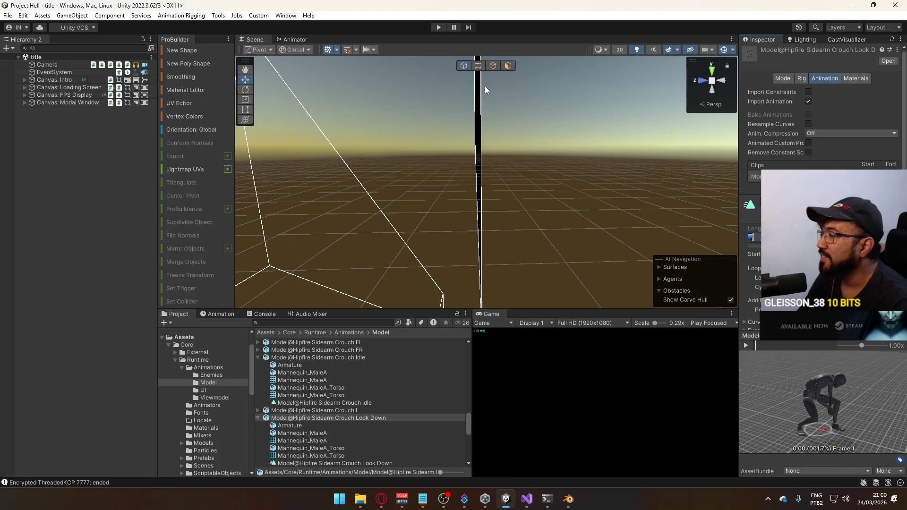
Step: Play the Model@Hipfire Sidearm Crouch Look Down preview in the Inspector, glancing at Blender before returning
{"action": "left_click", "coordinate": [748, 345]}
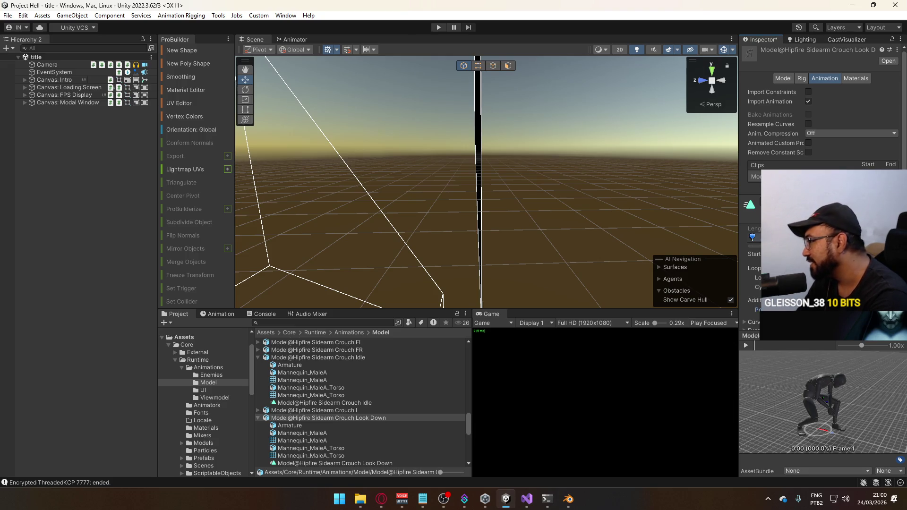
{"action": "left_click", "coordinate": [567, 499]}
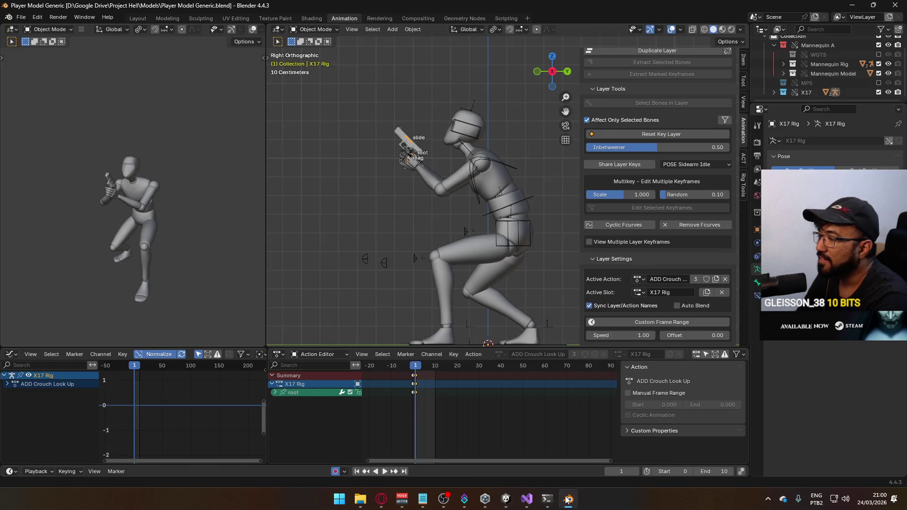
{"action": "key", "text": "alt+Tab"}
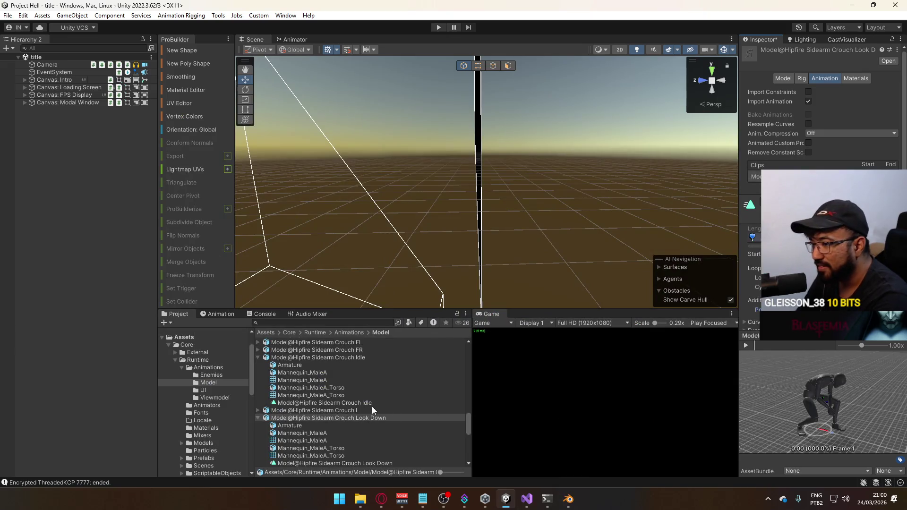
Step: Dismiss the Unsaved Changes prompt, reselect the Crouch Look Down model, and return to Blender
{"action": "left_click", "coordinate": [361, 410]}
{"action": "left_click", "coordinate": [447, 265]}
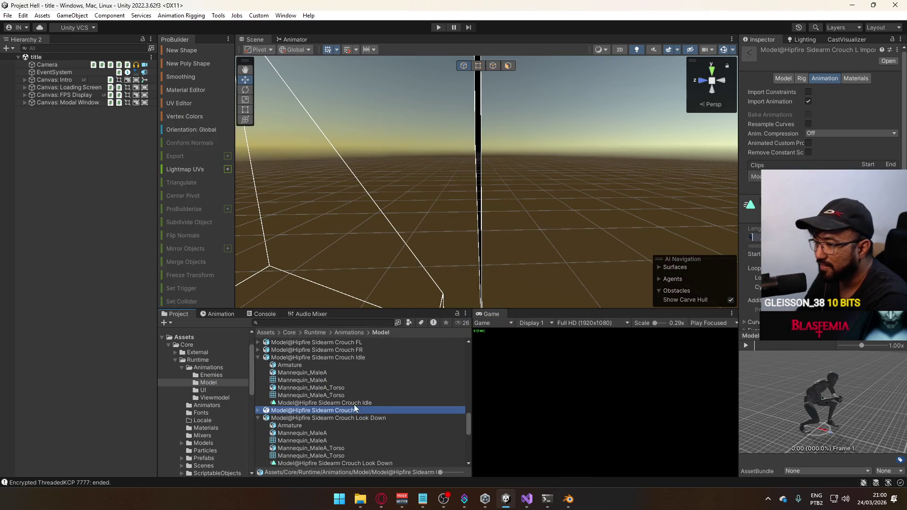
{"action": "left_click", "coordinate": [355, 419]}
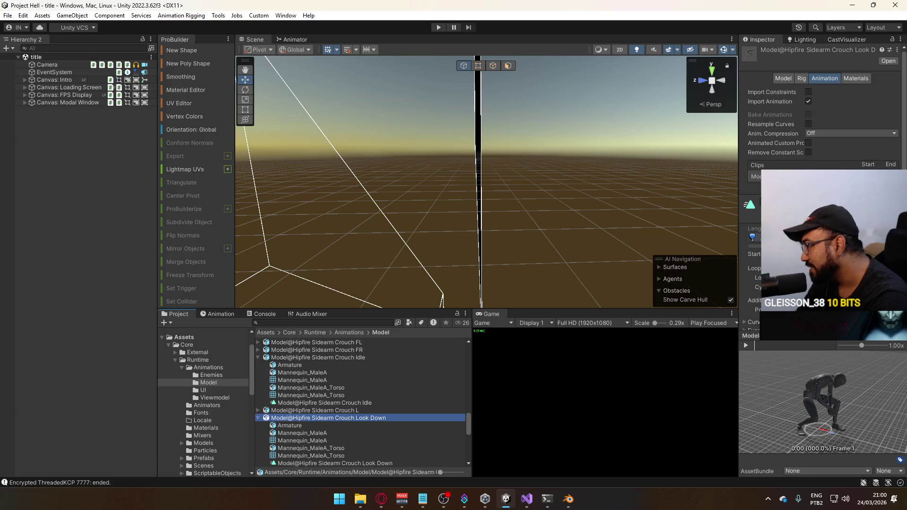
{"action": "left_click", "coordinate": [774, 254]}
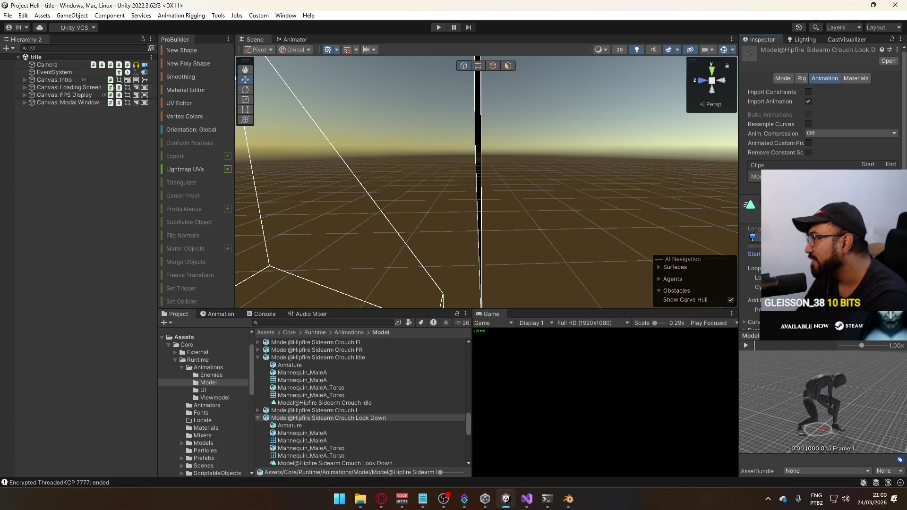
{"action": "key", "text": "alt+Tab"}
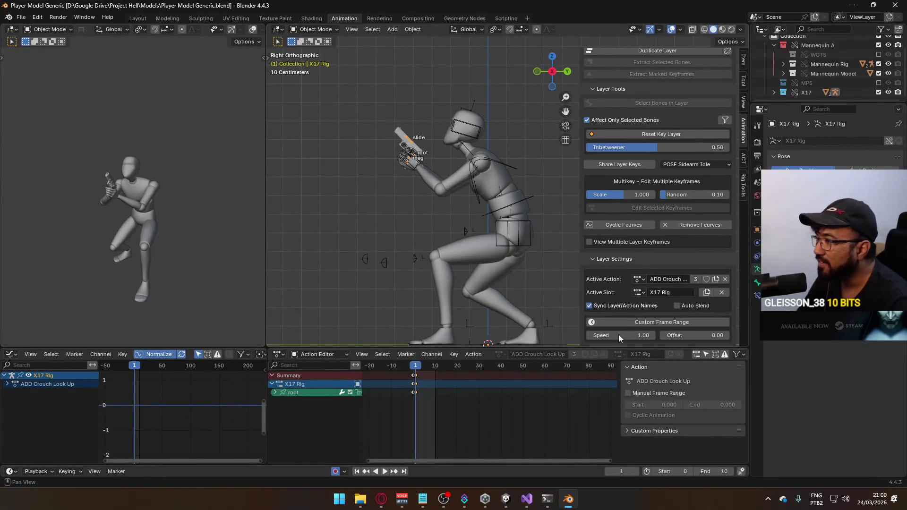
Step: On the mannequin armature, hide ADD Look Up and show ADD Look Down
{"action": "key", "text": "space"}
{"action": "key", "text": "space"}
{"action": "left_click", "coordinate": [492, 188]}
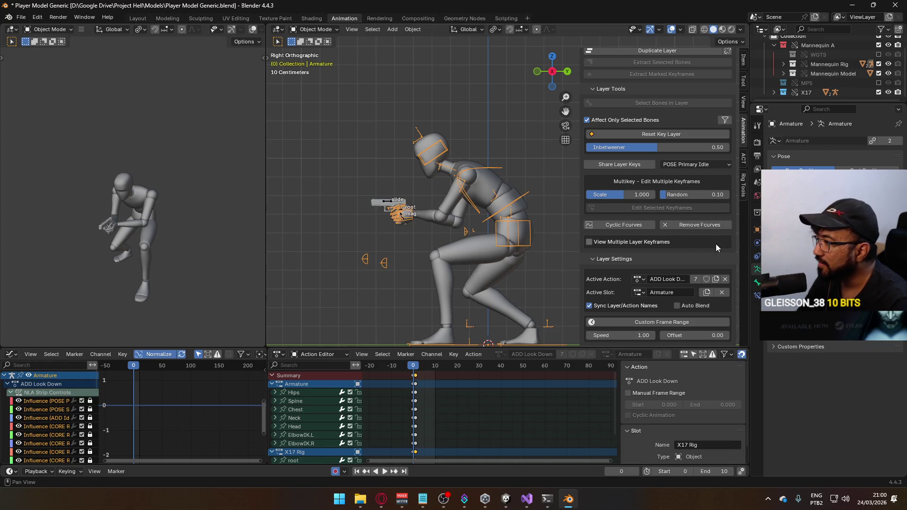
{"action": "scroll", "coordinate": [654, 241], "scroll_direction": "up", "scroll_amount": 8}
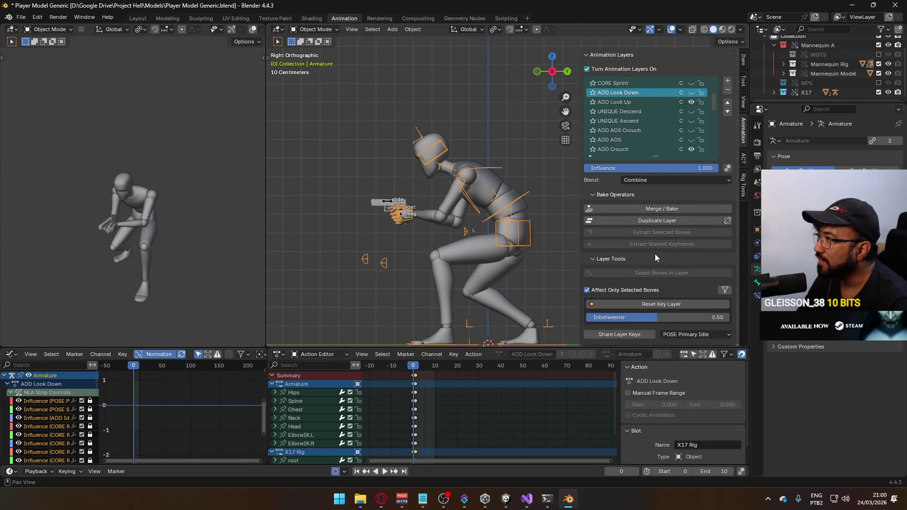
{"action": "left_click", "coordinate": [691, 102]}
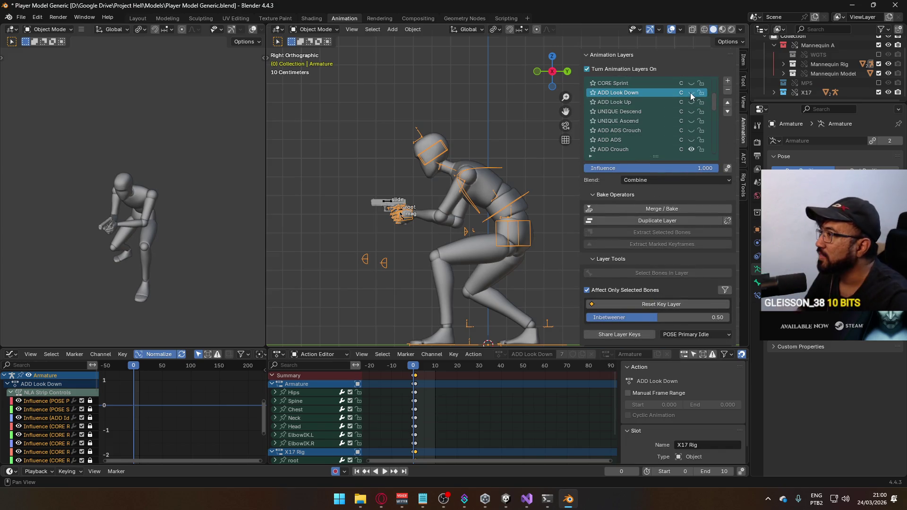
{"action": "left_click", "coordinate": [691, 93]}
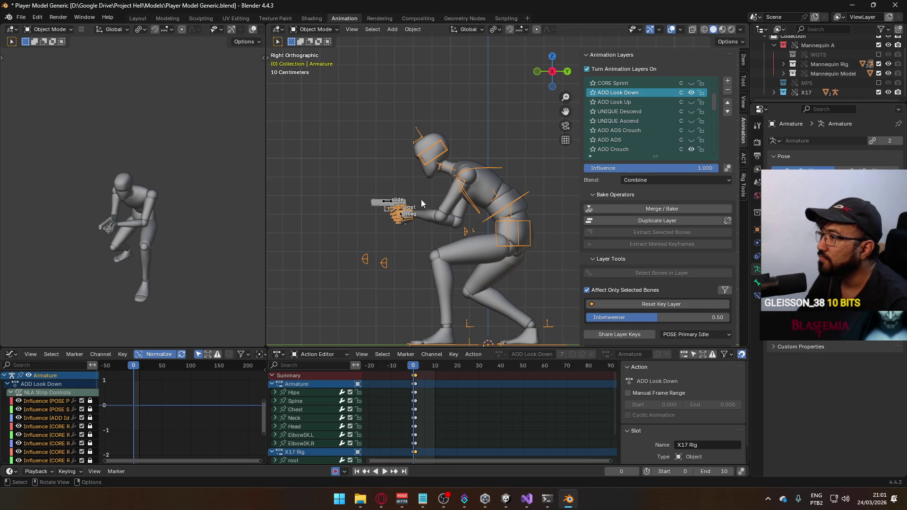
Step: On the X17 gun rig, show and activate ADD Crouch Look Down, then play it from frame 0
{"action": "left_click", "coordinate": [385, 202]}
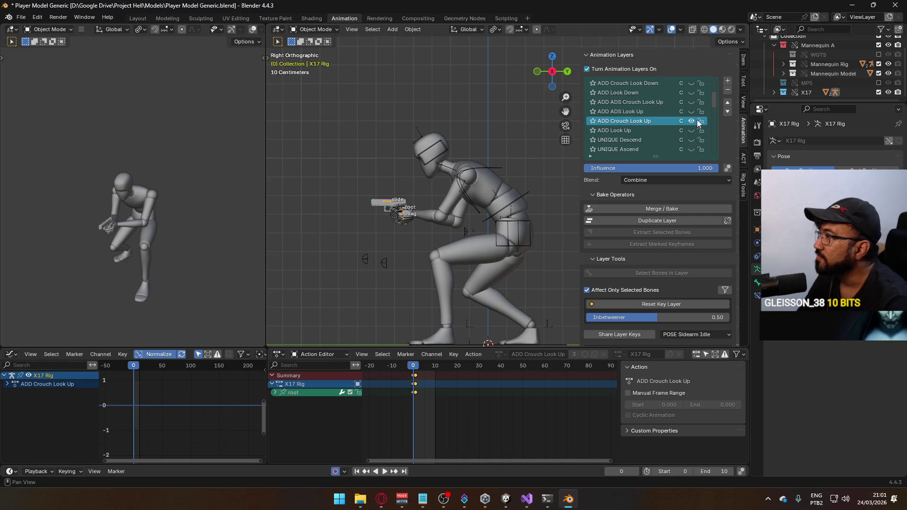
{"action": "left_click", "coordinate": [692, 84]}
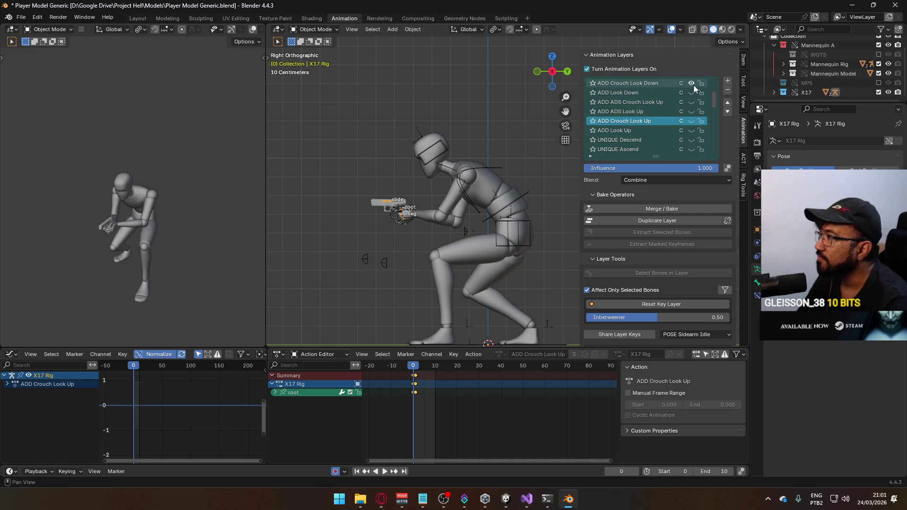
{"action": "left_click", "coordinate": [630, 83]}
{"action": "key", "text": "space"}
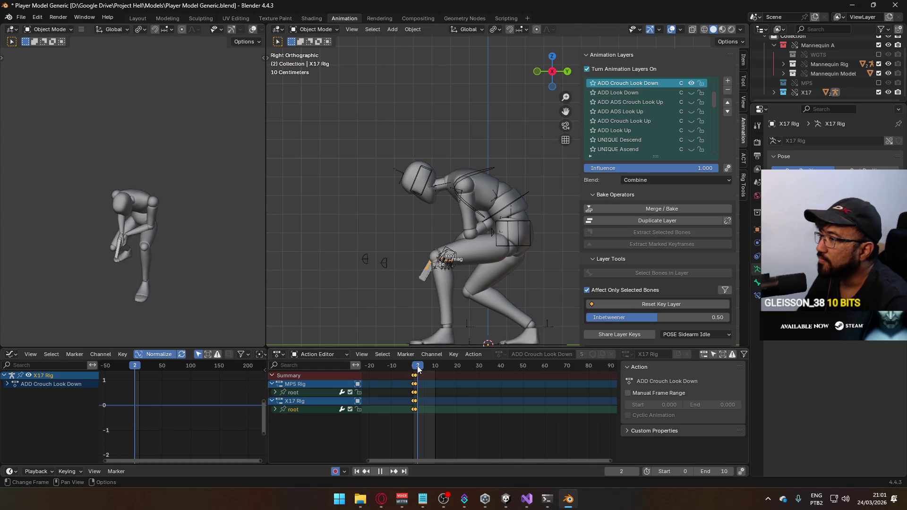
{"action": "key", "text": "Escape"}
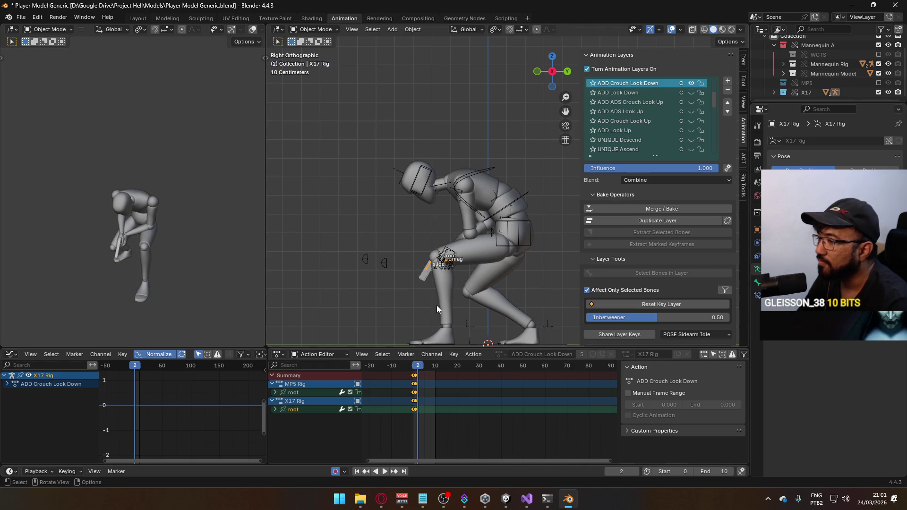
{"action": "left_click", "coordinate": [414, 368]}
{"action": "key", "text": "space"}
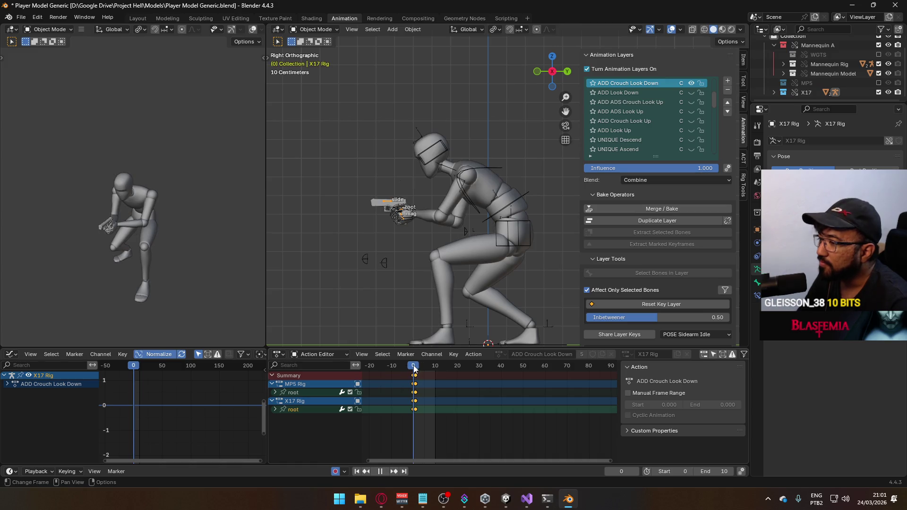
{"action": "key", "text": "Escape"}
Step: Select the mannequin armature and mesh, then save Player Model Generic.blend
{"action": "left_click", "coordinate": [480, 245]}
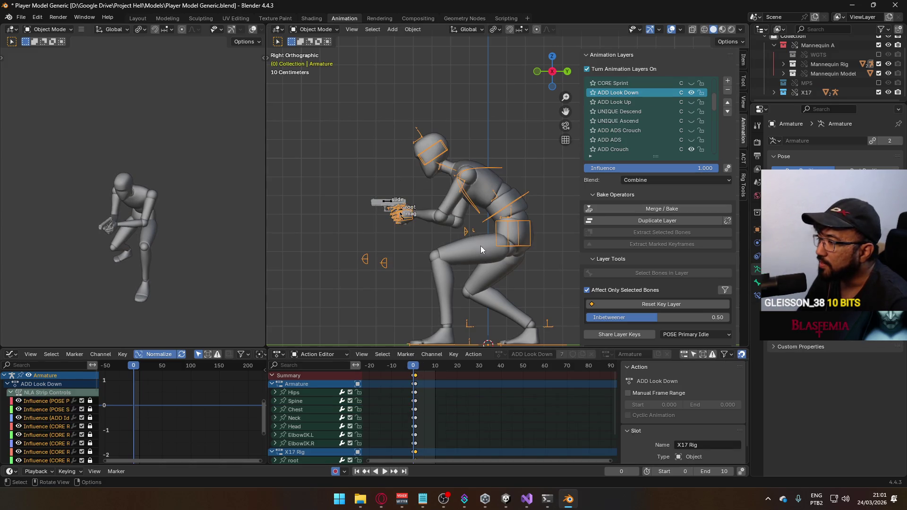
{"action": "left_click", "coordinate": [517, 200], "text": "shift"}
{"action": "key", "text": "ctrl+s"}
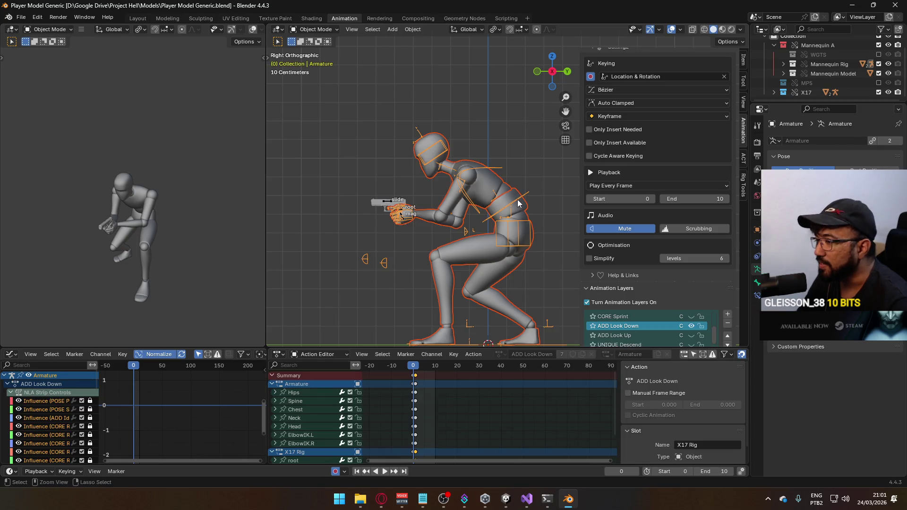
{"action": "left_click", "coordinate": [21, 17]}
Step: Start an FBX export using the Unity export preset
{"action": "mouse_move", "coordinate": [60, 151]}
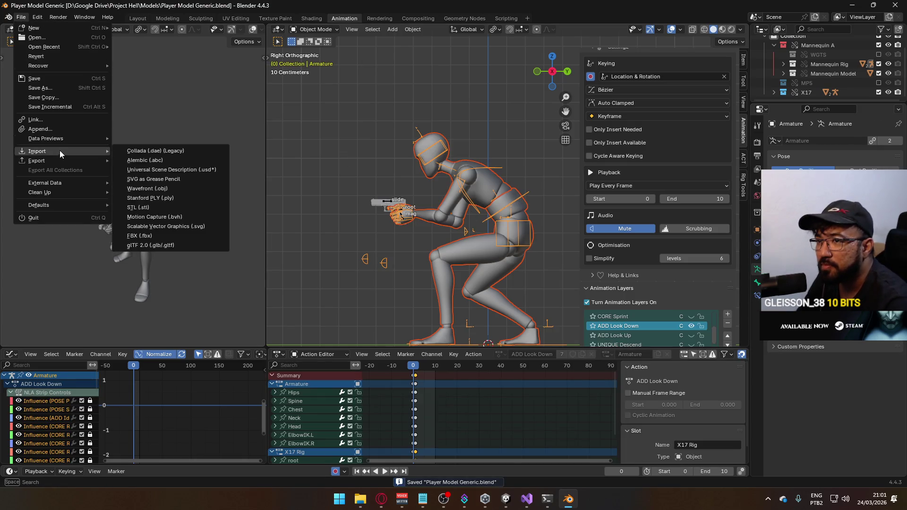
{"action": "left_click", "coordinate": [166, 243]}
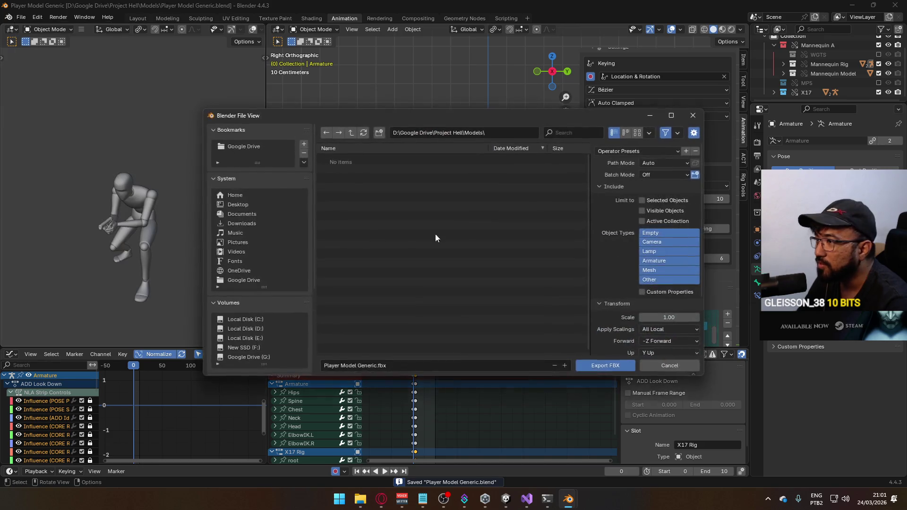
{"action": "left_click", "coordinate": [628, 150]}
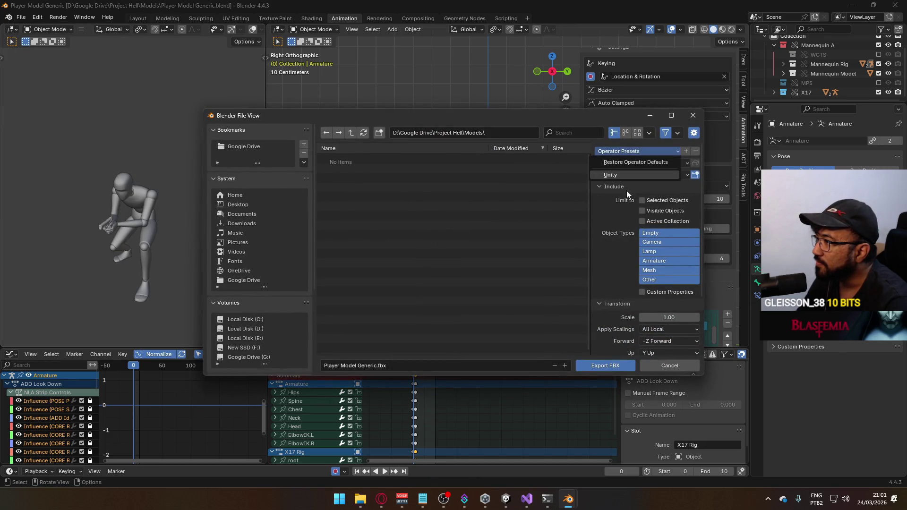
{"action": "left_click", "coordinate": [625, 177]}
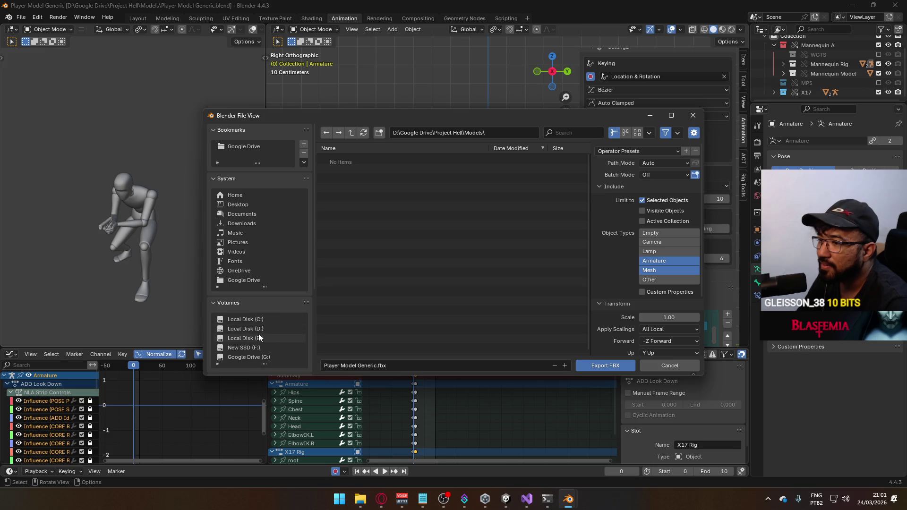
Step: Navigate the export browser to the Unity project's Animations/Model folder
{"action": "scroll", "coordinate": [258, 334], "scroll_direction": "down", "scroll_amount": 5}
{"action": "left_click", "coordinate": [246, 301]}
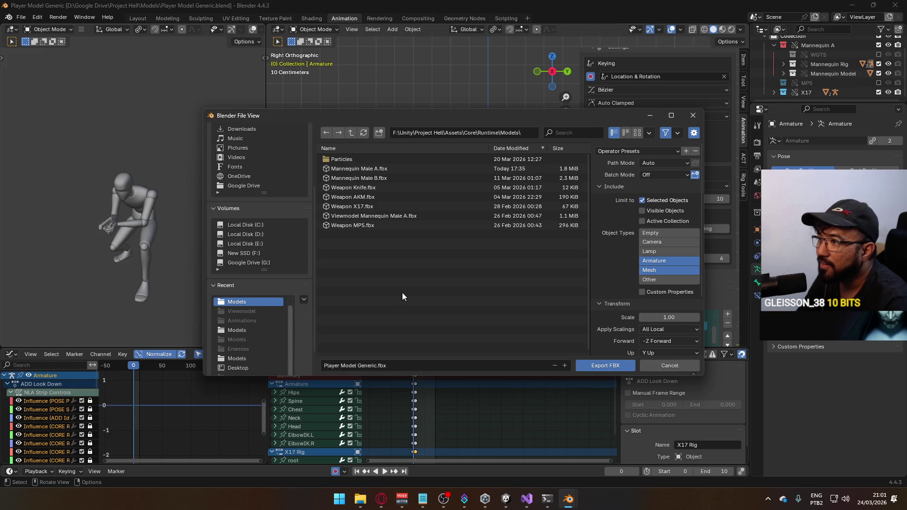
{"action": "left_click", "coordinate": [246, 329]}
{"action": "left_click", "coordinate": [248, 358]}
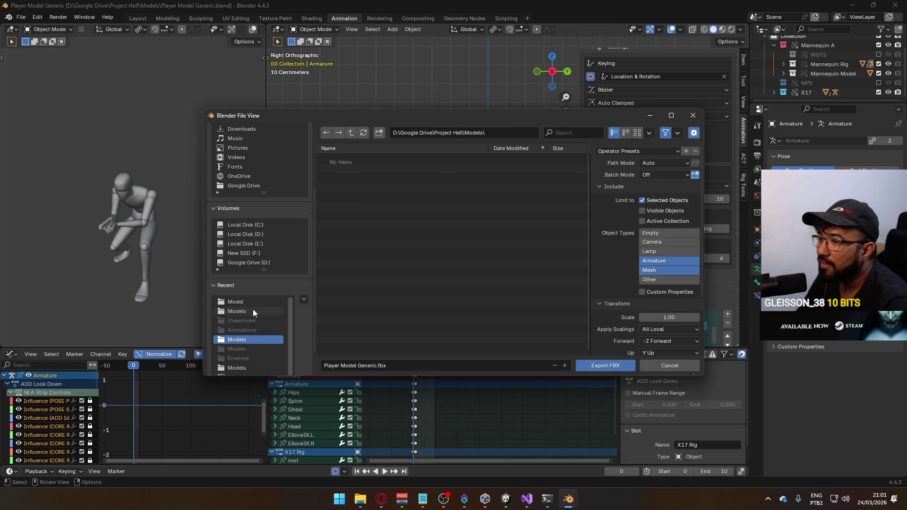
{"action": "left_click", "coordinate": [253, 303]}
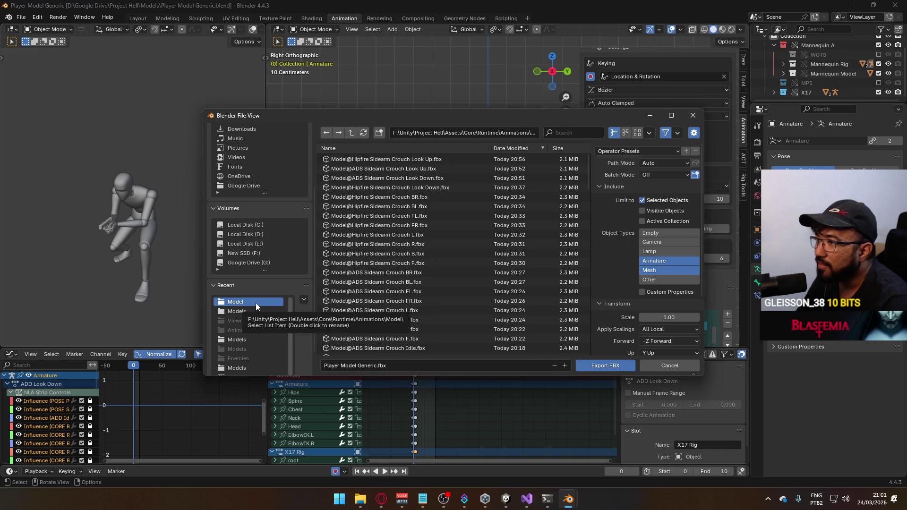
{"action": "mouse_move", "coordinate": [454, 116]}
{"action": "left_mouse_down"}
{"action": "mouse_move", "coordinate": [370, 336]}
{"action": "mouse_move", "coordinate": [408, 166]}
{"action": "mouse_move", "coordinate": [427, 3]}
{"action": "left_mouse_up"}
{"action": "left_click_drag", "start_coordinate": [453, 151], "coordinate": [409, 169]}
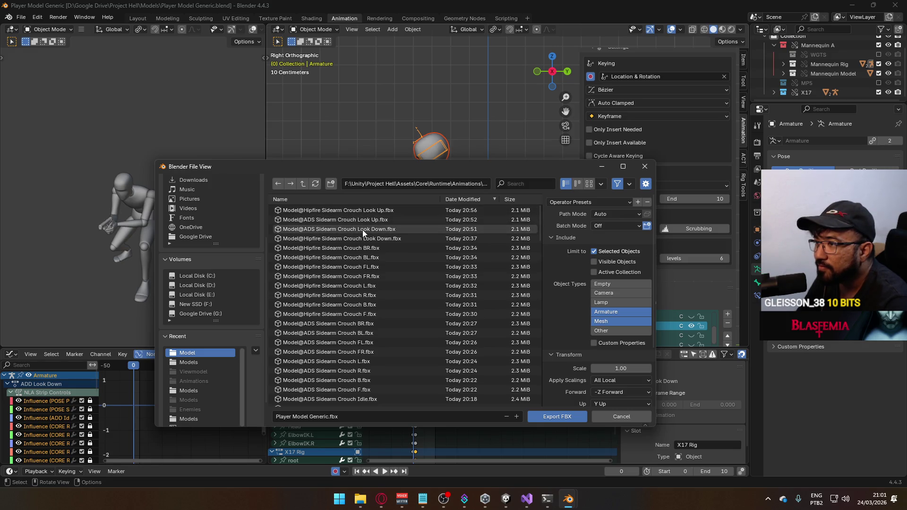
Step: Export as Model@Hipfire Sidearm Crouch Look Down.fbx and switch to Unity
{"action": "left_click", "coordinate": [382, 208]}
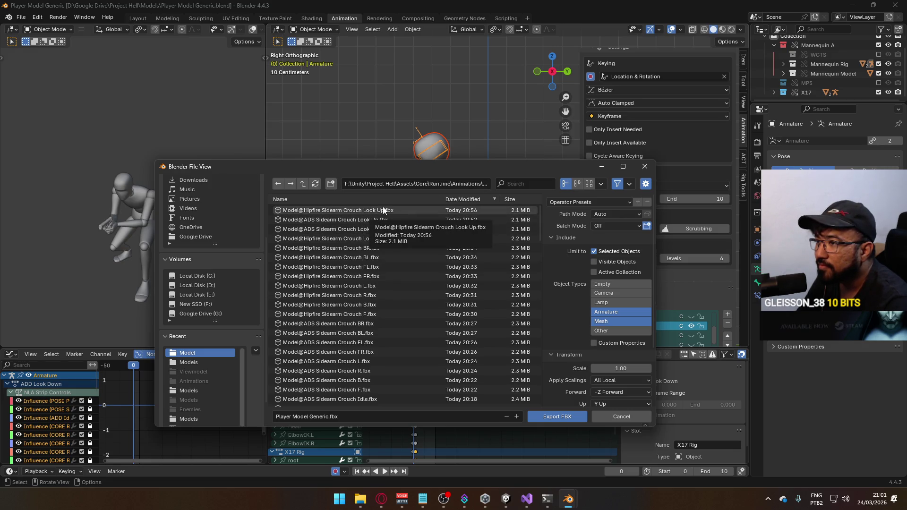
{"action": "left_click", "coordinate": [373, 417]}
{"action": "type", "text": "Down"}
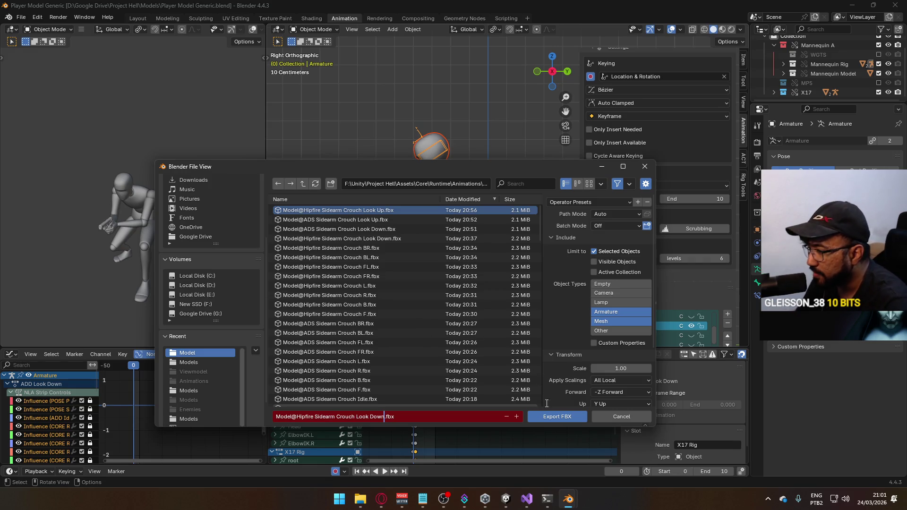
{"action": "left_click", "coordinate": [542, 418]}
{"action": "scroll", "coordinate": [699, 229], "scroll_direction": "down", "scroll_amount": 2}
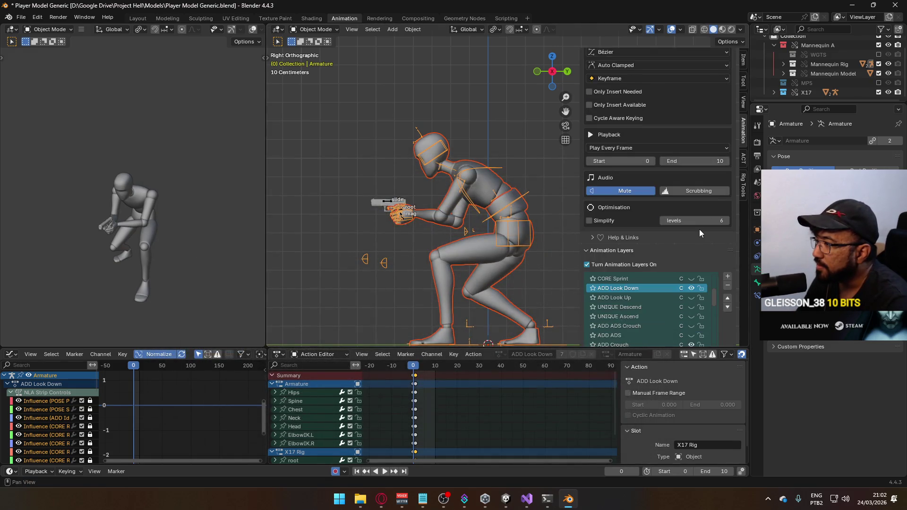
{"action": "scroll", "coordinate": [699, 229], "scroll_direction": "down", "scroll_amount": 2}
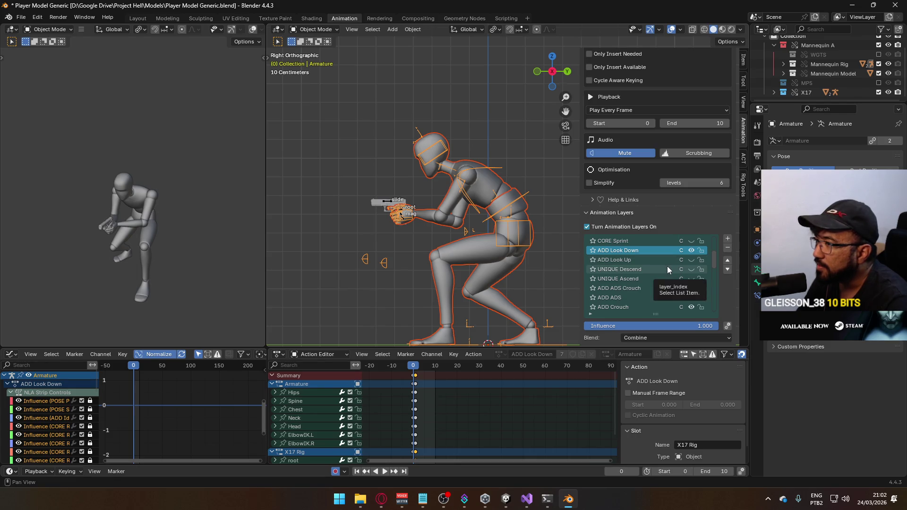
{"action": "left_click", "coordinate": [505, 499]}
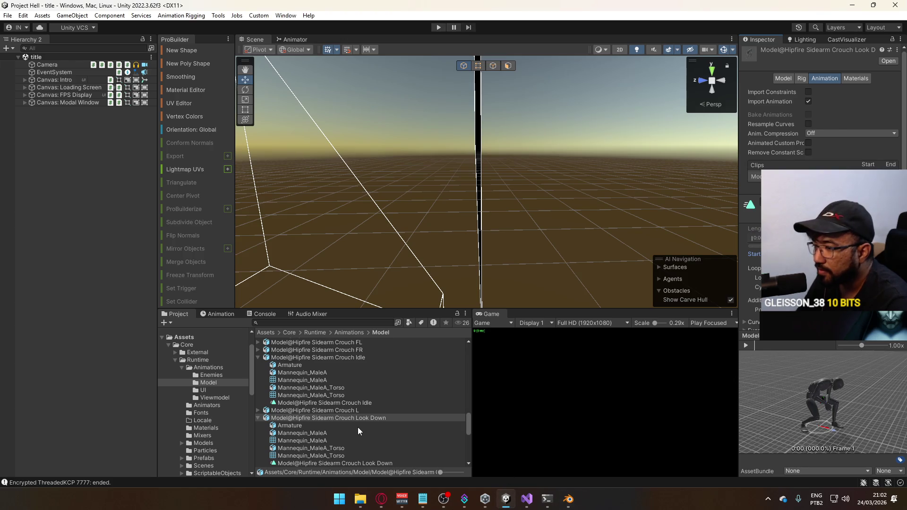
Step: Review the Hipfire Sidearm Crouch Look Up and Look Down clips, scrubbing the Look Down preview
{"action": "left_click", "coordinate": [259, 419]}
{"action": "left_click", "coordinate": [306, 425]}
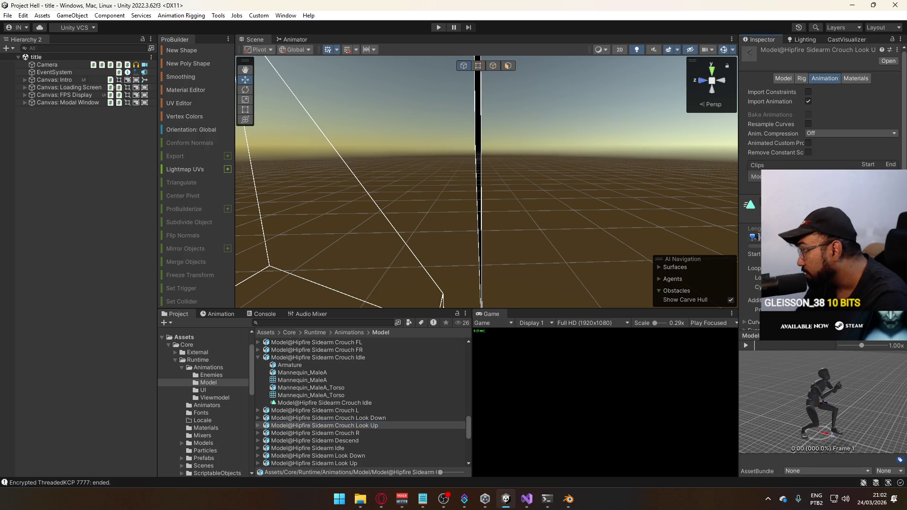
{"action": "scroll", "coordinate": [822, 132], "scroll_direction": "down", "scroll_amount": 3}
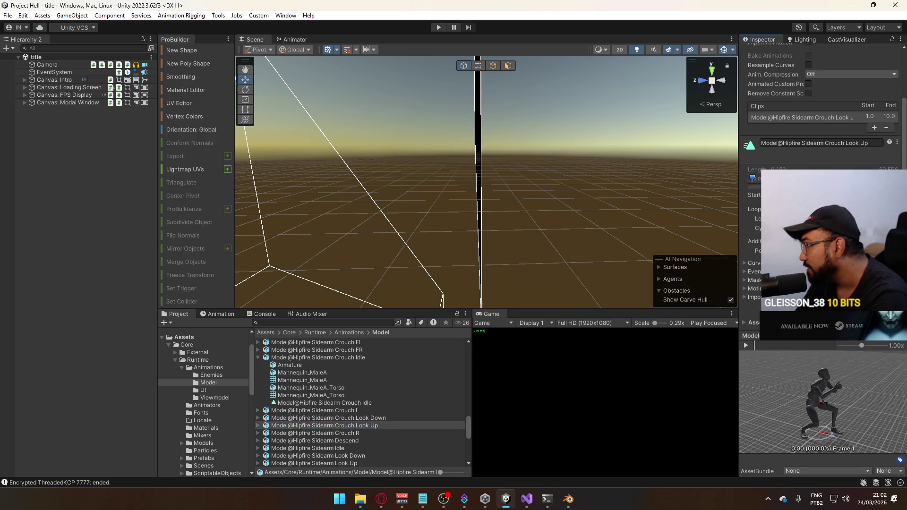
{"action": "left_click", "coordinate": [338, 418]}
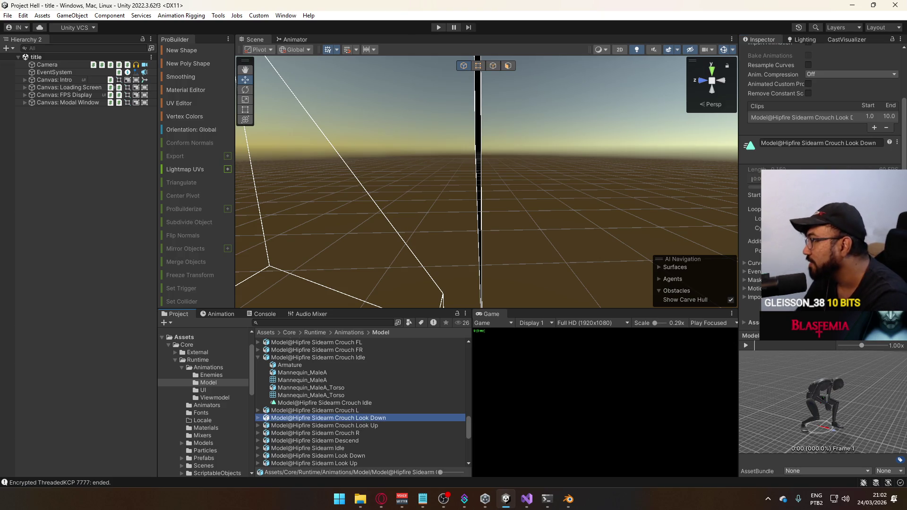
{"action": "left_click_drag", "start_coordinate": [754, 341], "coordinate": [779, 344]}
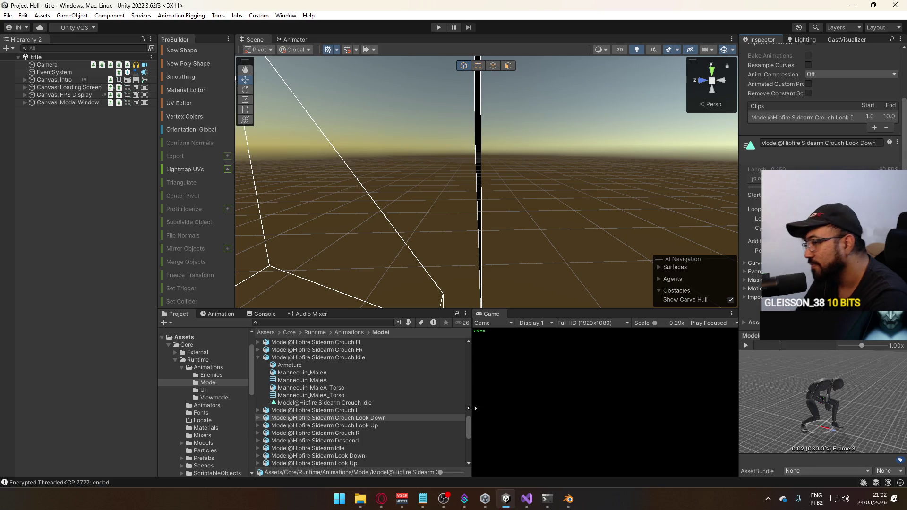
{"action": "scroll", "coordinate": [384, 420], "scroll_direction": "up", "scroll_amount": 3}
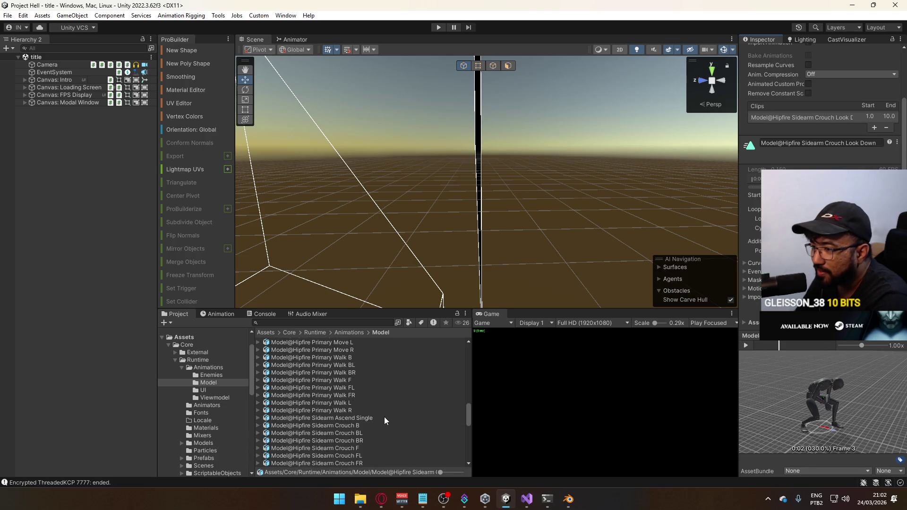
{"action": "scroll", "coordinate": [385, 416], "scroll_direction": "down", "scroll_amount": 3}
{"action": "scroll", "coordinate": [385, 416], "scroll_direction": "up", "scroll_amount": 10}
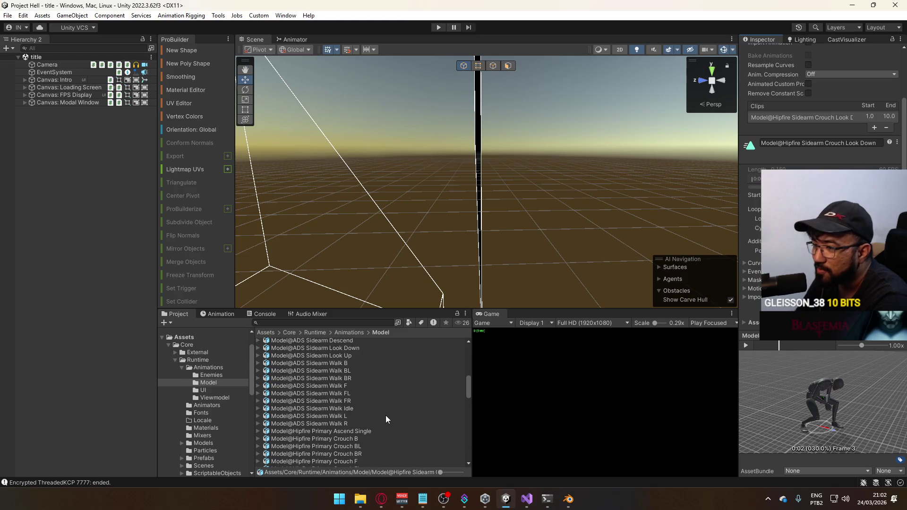
{"action": "scroll", "coordinate": [386, 415], "scroll_direction": "up", "scroll_amount": 3}
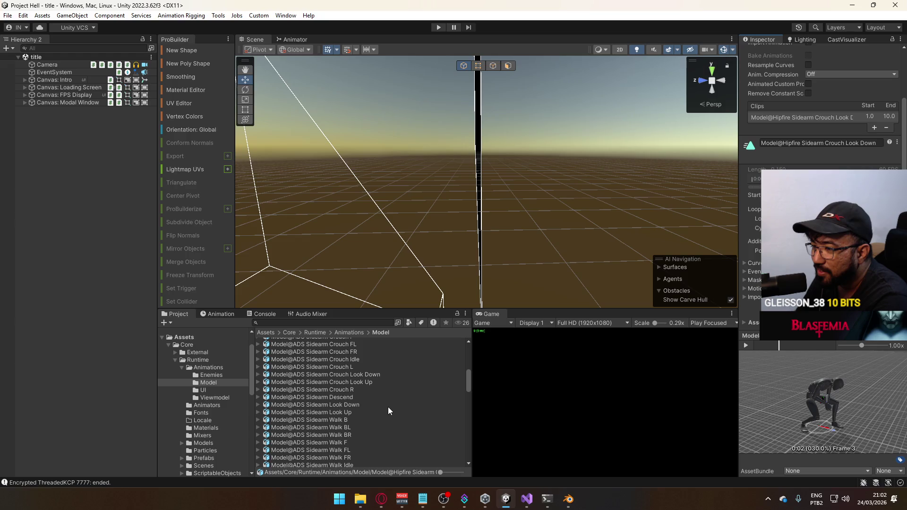
Step: Set ADS Sidearm Crouch Look Up to end at frame 10 and preview ADS Sidearm Crouch Look Down
{"action": "left_click", "coordinate": [371, 382]}
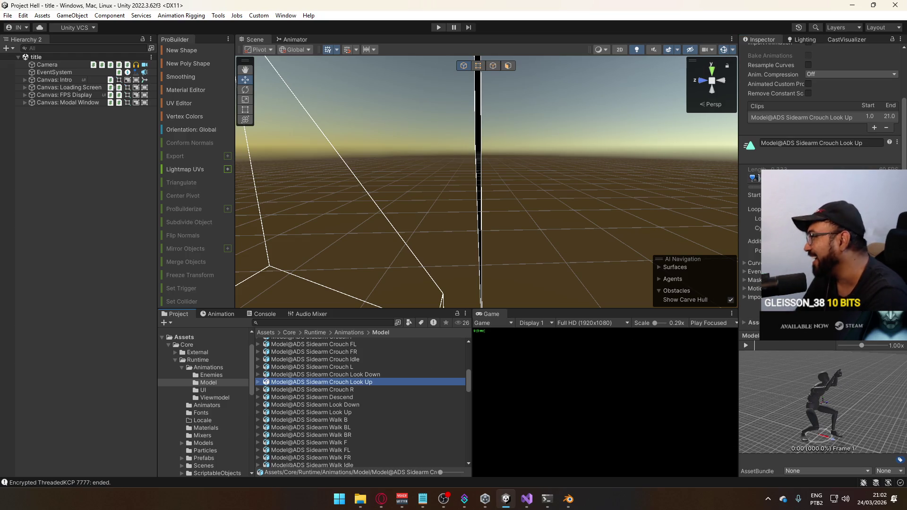
{"action": "left_click", "coordinate": [746, 345]}
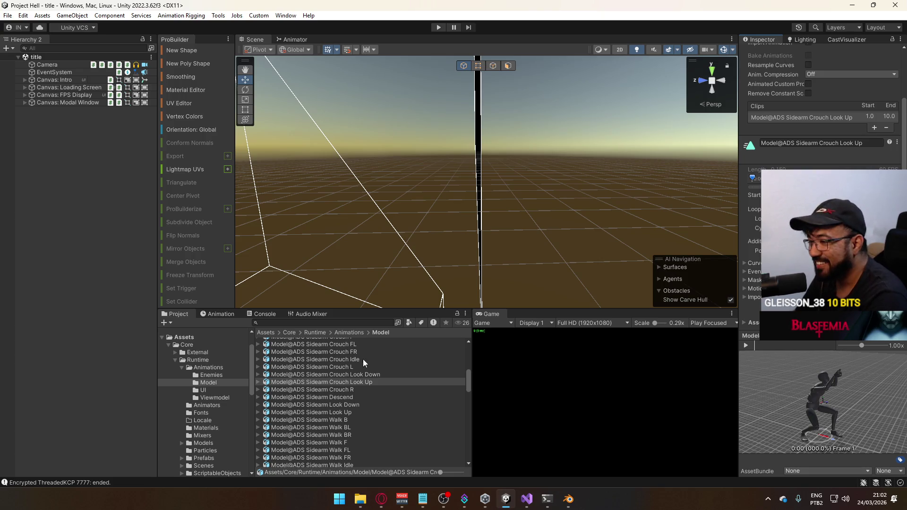
{"action": "left_click", "coordinate": [368, 374]}
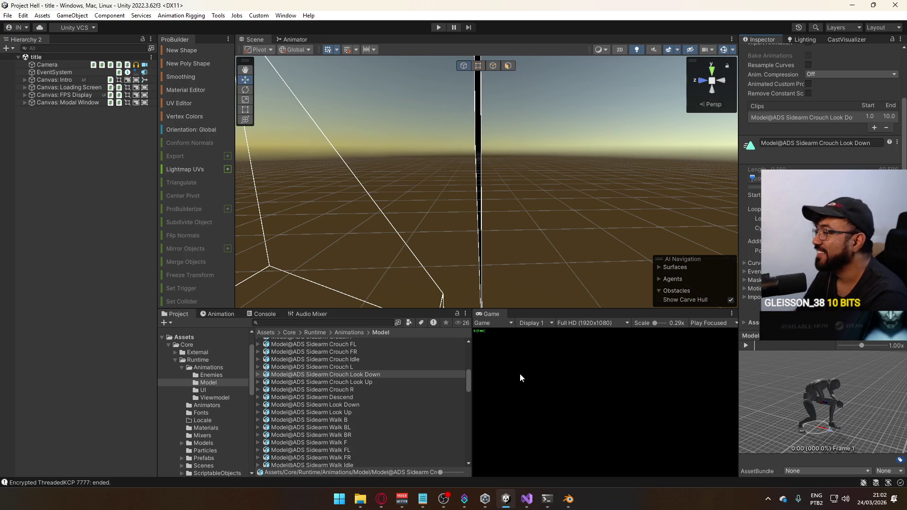
{"action": "left_click", "coordinate": [746, 345]}
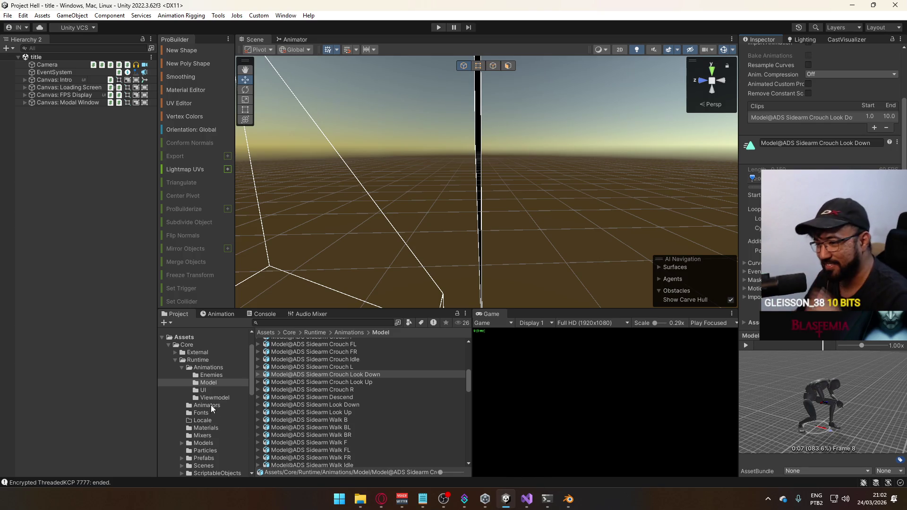
Step: Select the title scene in the Scenes folder and enter Play mode
{"action": "left_click", "coordinate": [204, 466]}
{"action": "left_click", "coordinate": [306, 380]}
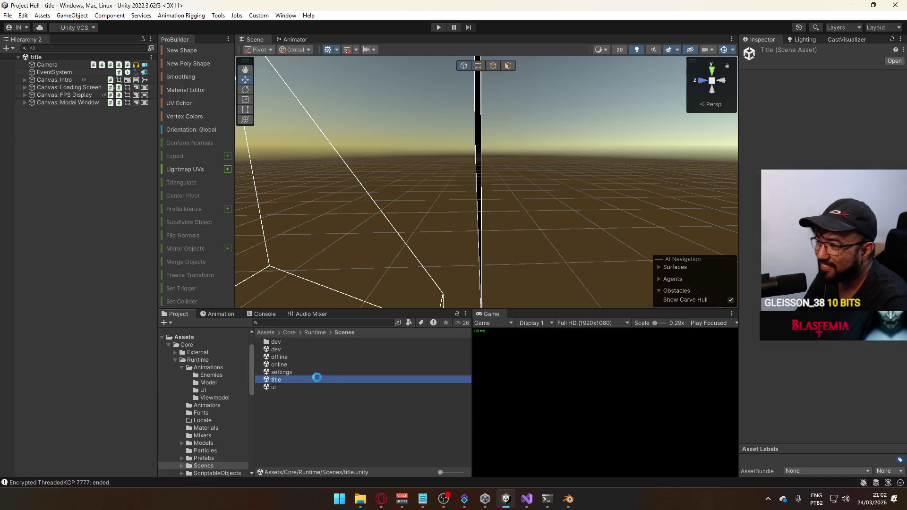
{"action": "left_click", "coordinate": [439, 27]}
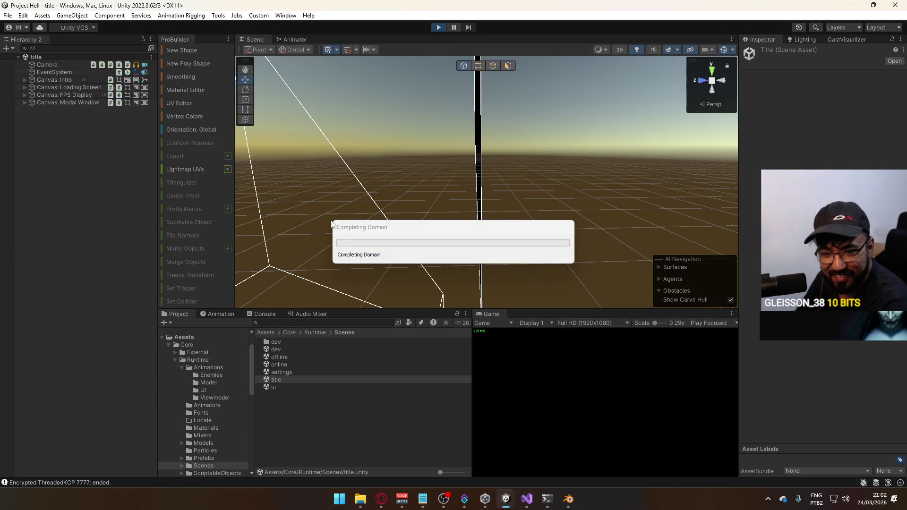
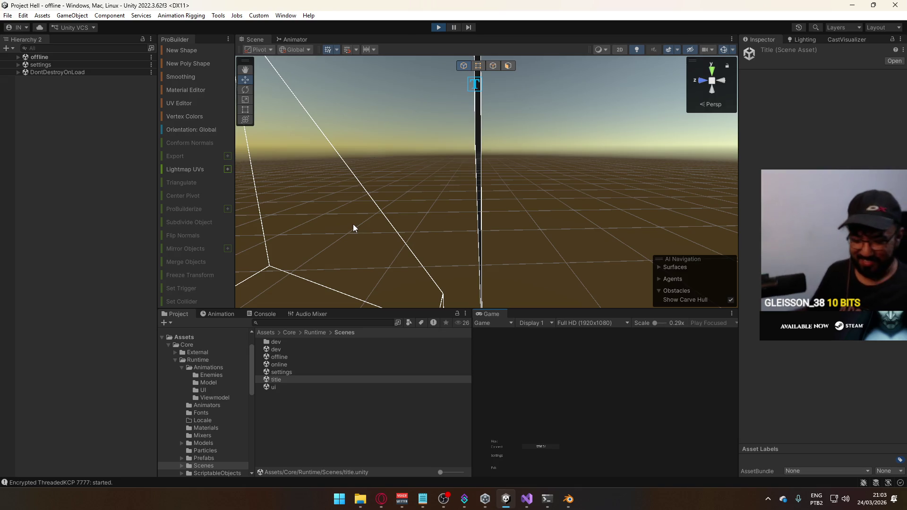
Step: Play the dev level, crouch the player, and show the Look Layer graph in the Animator
{"action": "left_click", "coordinate": [493, 443]}
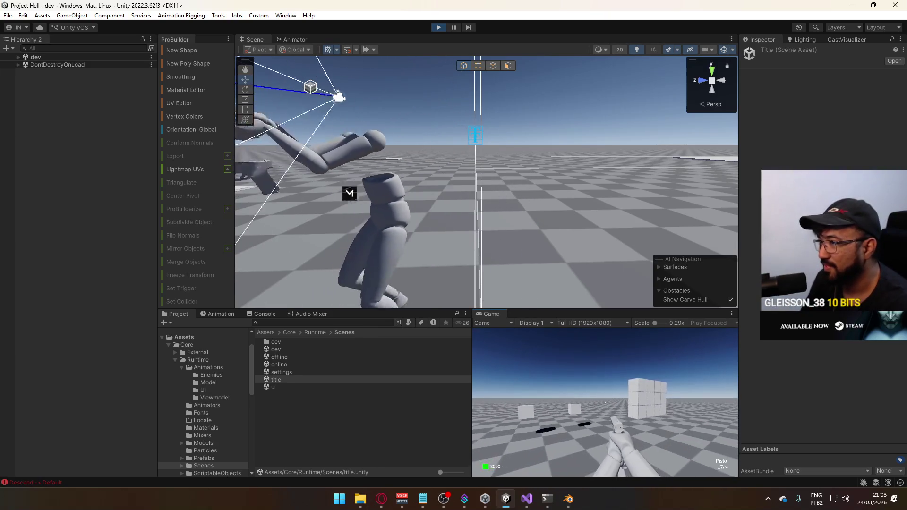
{"action": "key", "text": "ctrl"}
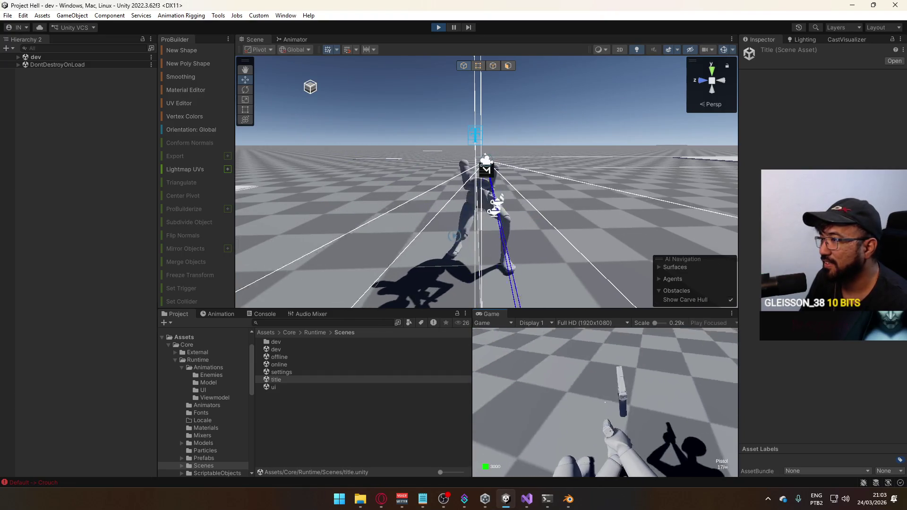
{"action": "key", "text": "super"}
{"action": "key", "text": "super"}
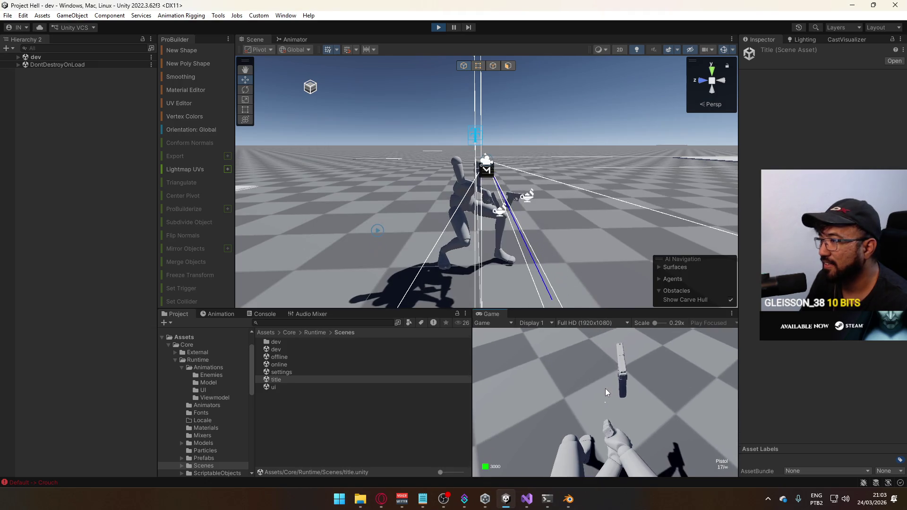
{"action": "key", "text": "super"}
{"action": "key", "text": "super"}
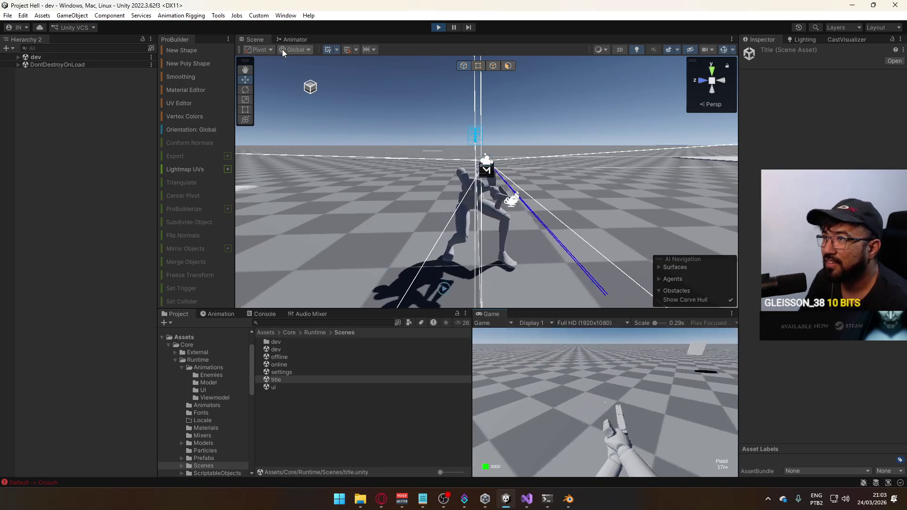
{"action": "left_click", "coordinate": [288, 37]}
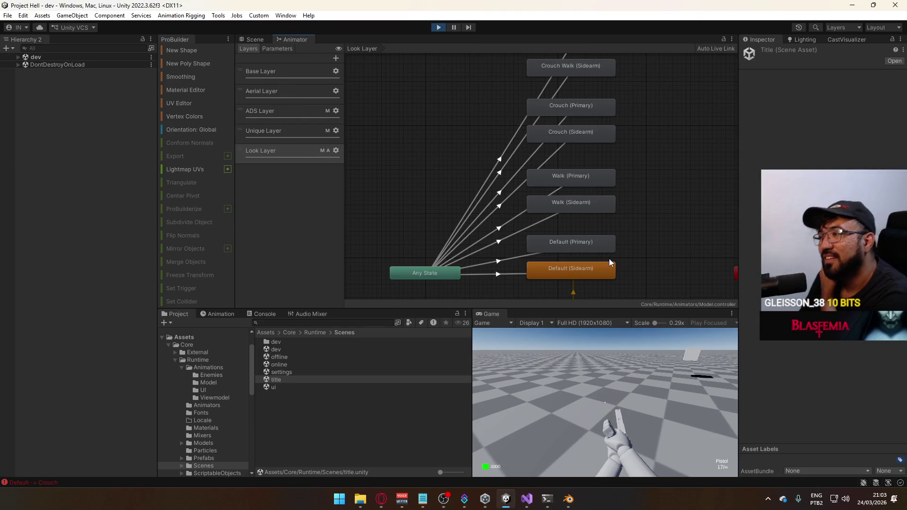
Step: Preview the Crouch (Sidearm) blend tree with mousey at -1, then switch to Blender
{"action": "double_click", "coordinate": [594, 136]}
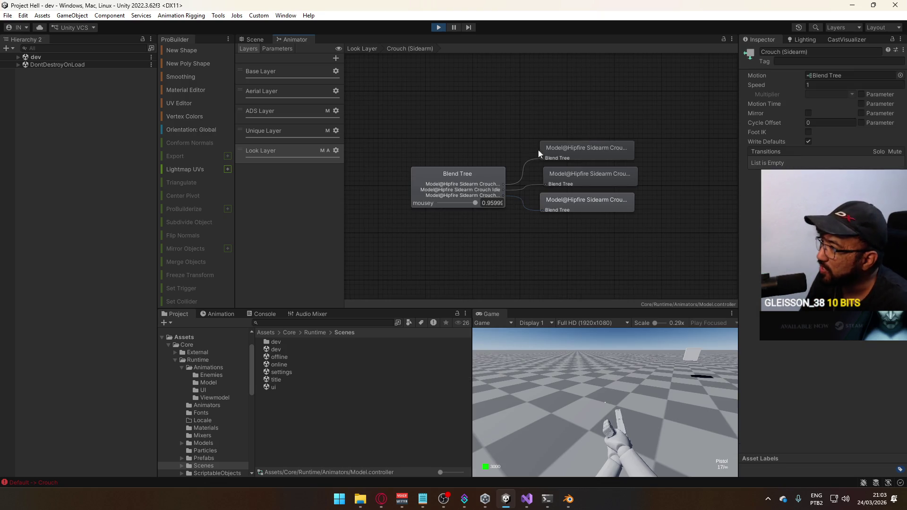
{"action": "left_click", "coordinate": [475, 171]}
{"action": "left_click_drag", "start_coordinate": [475, 203], "coordinate": [415, 205]}
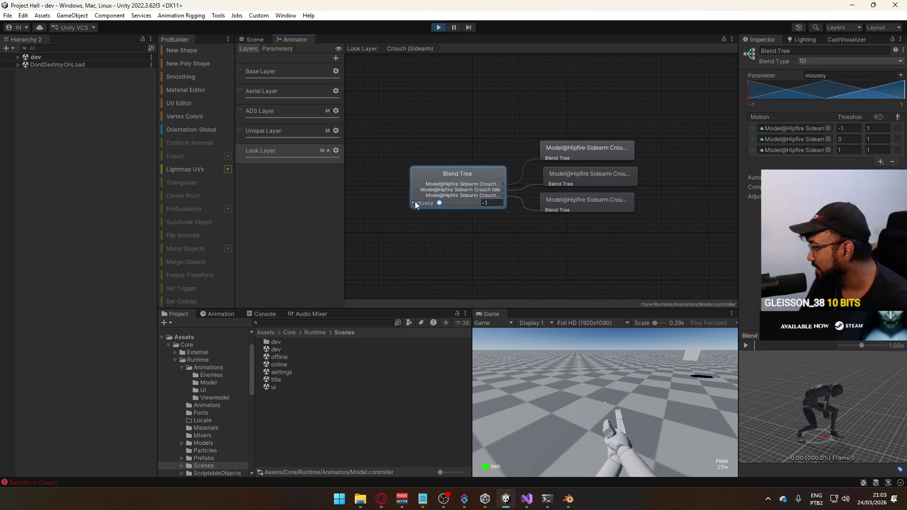
{"action": "left_click", "coordinate": [745, 346]}
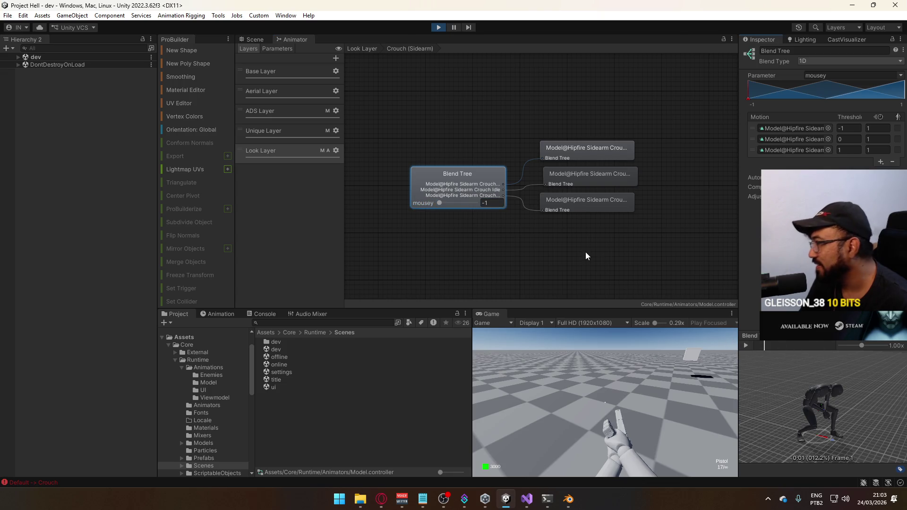
{"action": "key", "text": "alt+Tab"}
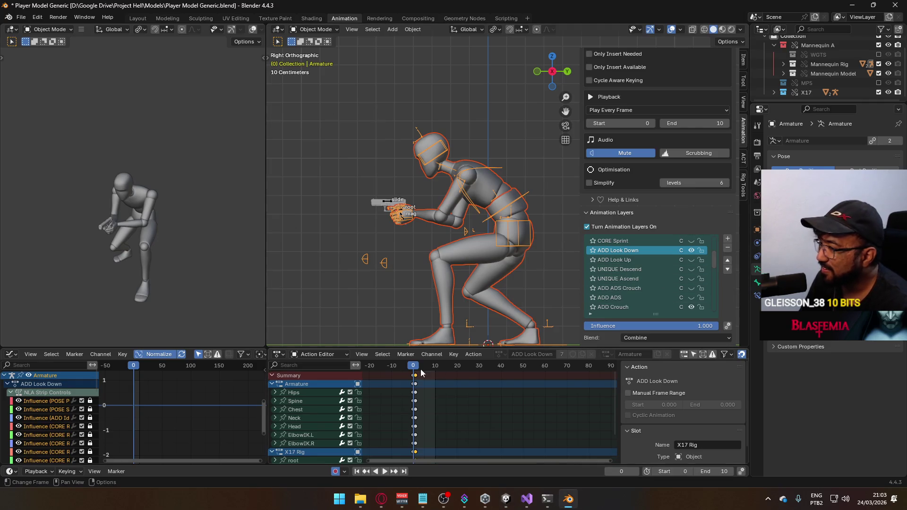
Step: Move to frame 1 to view the look-down pose and save the blend file
{"action": "mouse_move", "coordinate": [415, 371]}
{"action": "left_mouse_down"}
{"action": "mouse_move", "coordinate": [441, 369]}
{"action": "mouse_move", "coordinate": [415, 375]}
{"action": "left_mouse_up"}
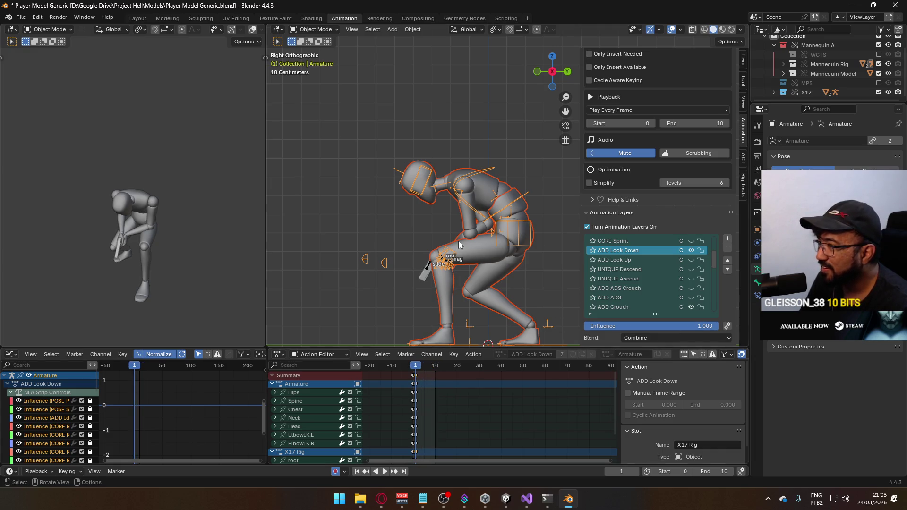
{"action": "scroll", "coordinate": [614, 236], "scroll_direction": "up", "scroll_amount": 4}
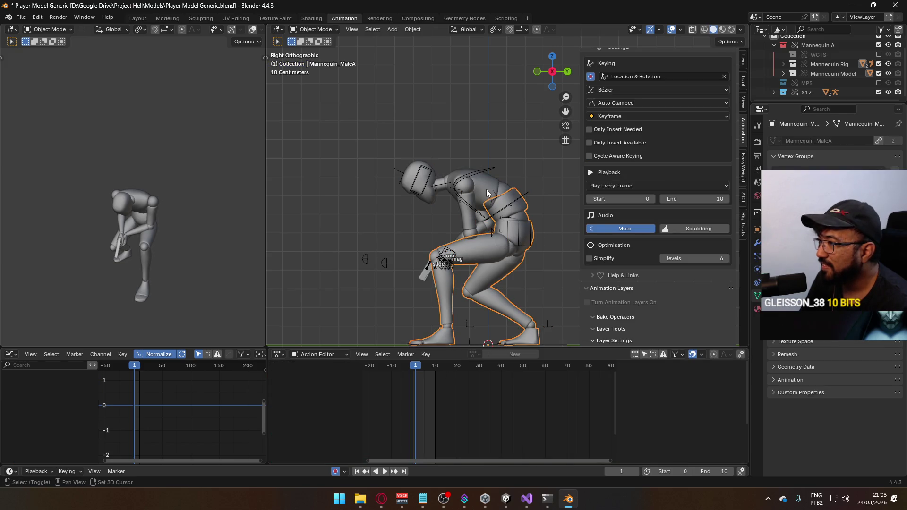
{"action": "key", "text": "ctrl+s"}
Step: Export FBX over Model@Hipfire Sidearm Crouch Look Down.fbx and return to Unity
{"action": "left_click", "coordinate": [21, 17]}
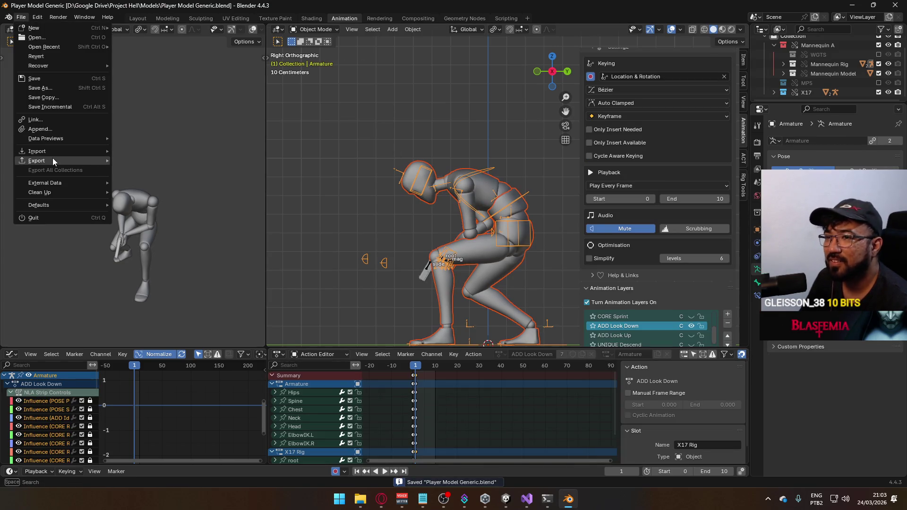
{"action": "mouse_move", "coordinate": [52, 160]}
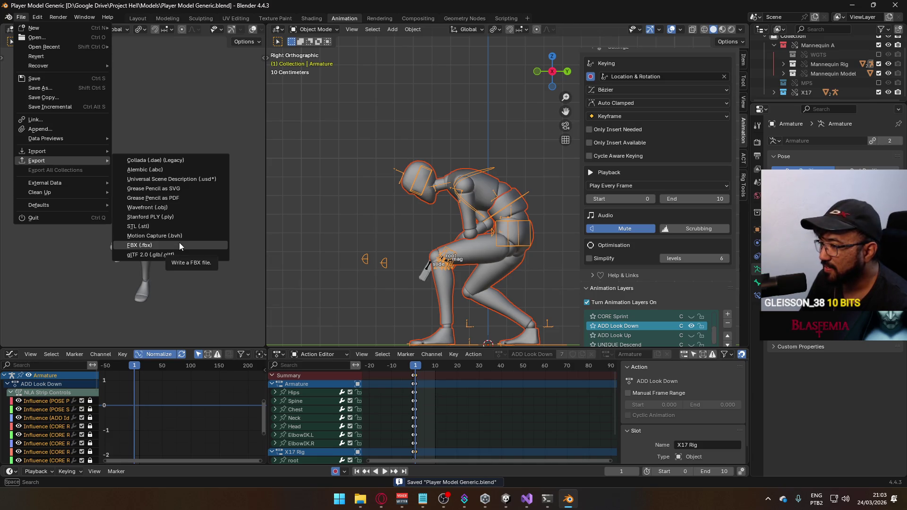
{"action": "left_click", "coordinate": [179, 243]}
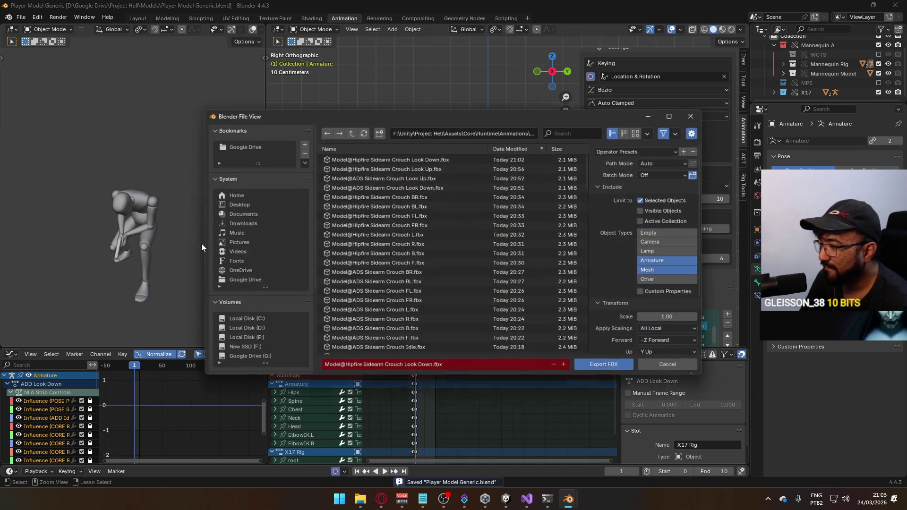
{"action": "left_click", "coordinate": [448, 158]}
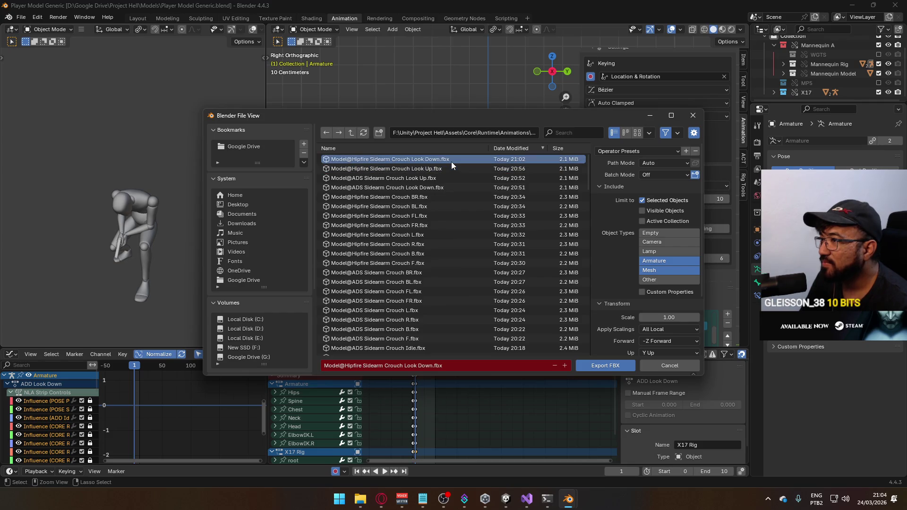
{"action": "double_click", "coordinate": [451, 162]}
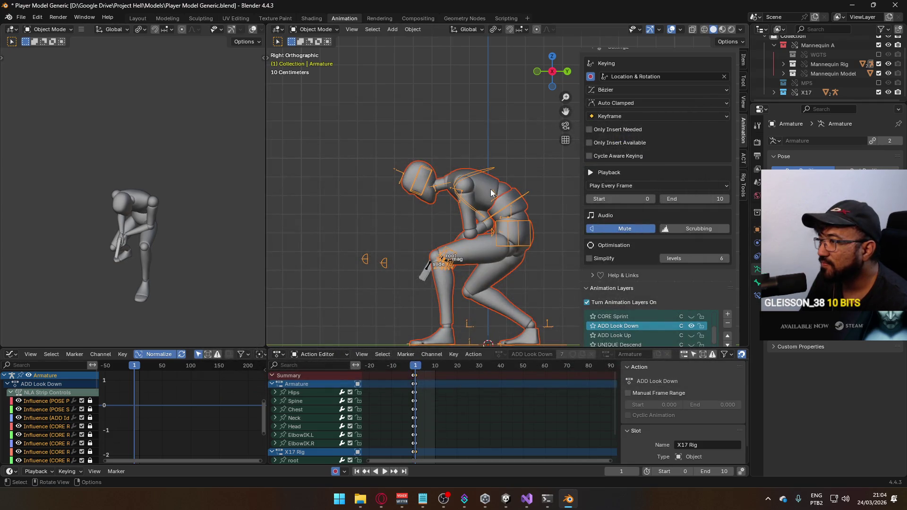
{"action": "key", "text": "alt+Tab"}
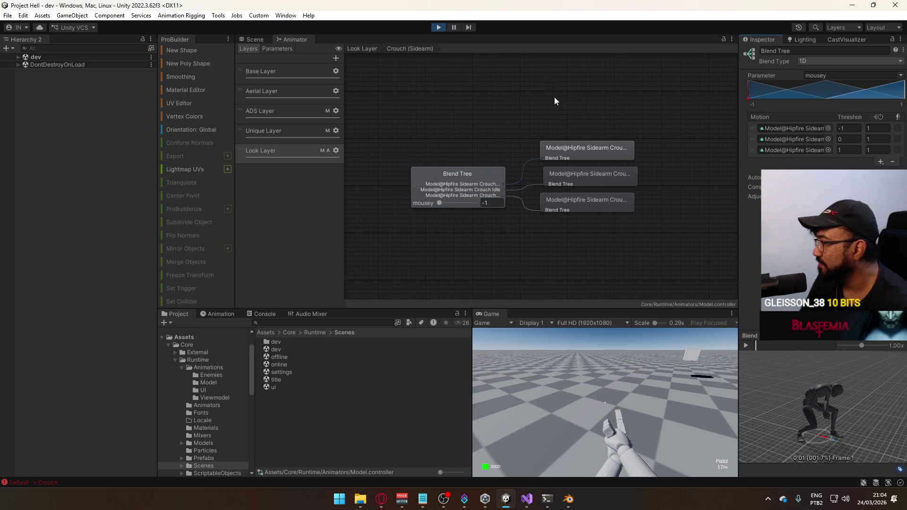
Step: Stop Play mode and browse the Model animations folder, collapsing the Sidearm Crouch Idle entry
{"action": "left_click", "coordinate": [438, 27]}
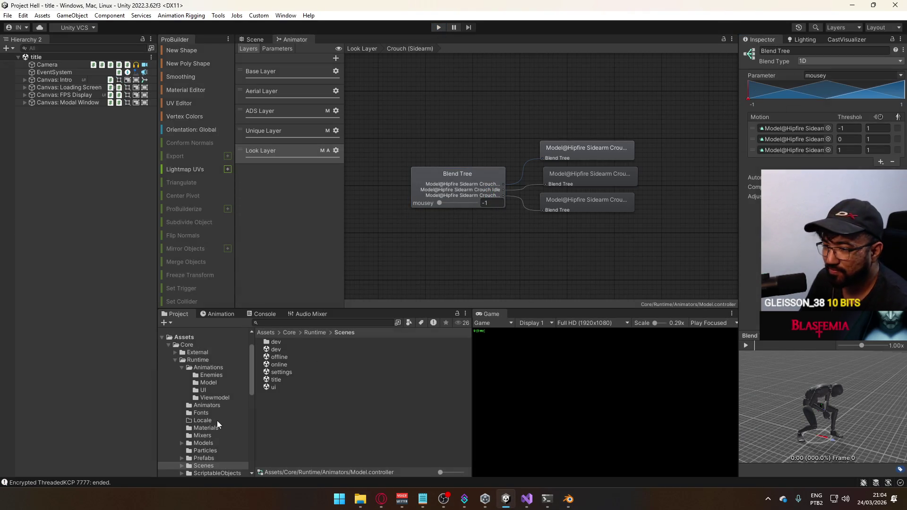
{"action": "scroll", "coordinate": [228, 397], "scroll_direction": "down", "scroll_amount": 3}
{"action": "scroll", "coordinate": [211, 406], "scroll_direction": "up", "scroll_amount": 3}
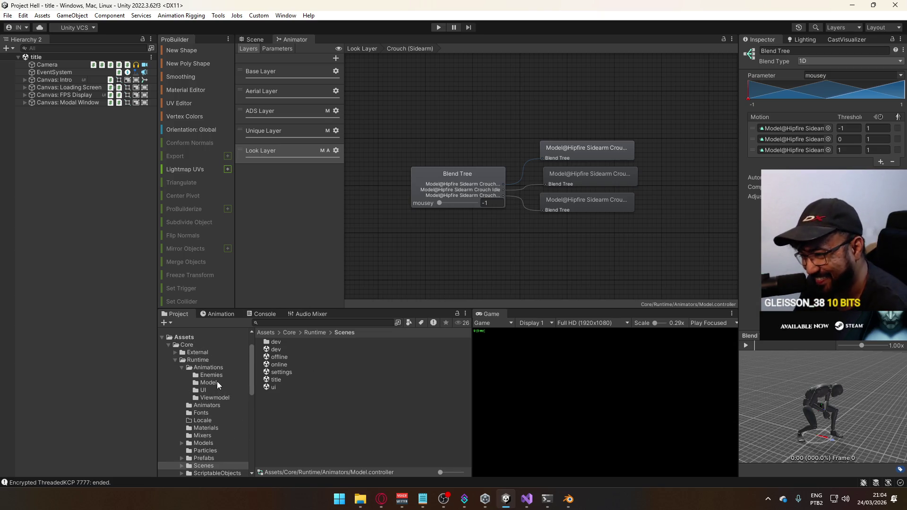
{"action": "left_click", "coordinate": [217, 384]}
{"action": "scroll", "coordinate": [393, 373], "scroll_direction": "down", "scroll_amount": 9}
{"action": "scroll", "coordinate": [393, 376], "scroll_direction": "down", "scroll_amount": 3}
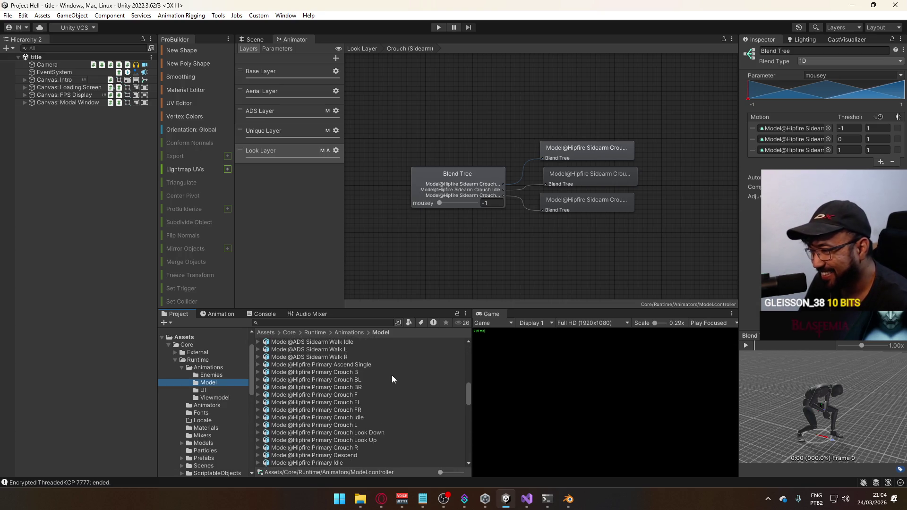
{"action": "scroll", "coordinate": [403, 385], "scroll_direction": "down", "scroll_amount": 3}
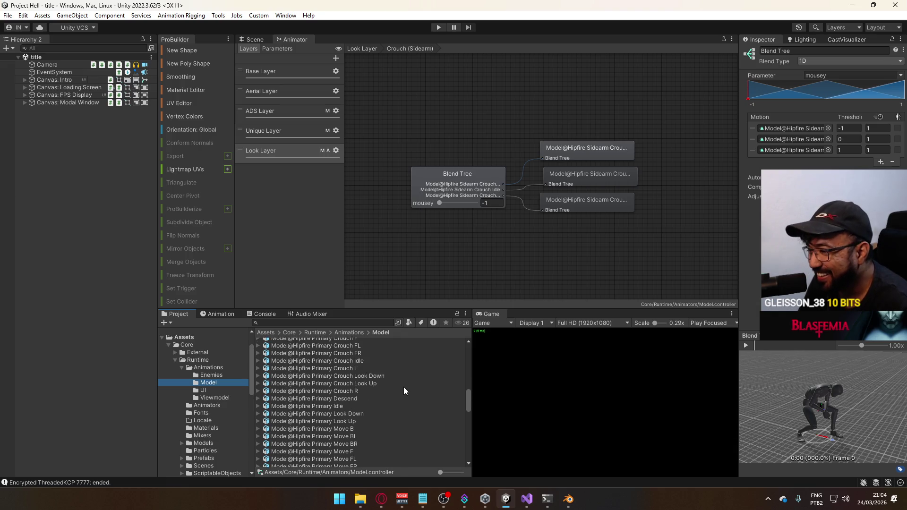
{"action": "scroll", "coordinate": [403, 386], "scroll_direction": "up", "scroll_amount": 3}
{"action": "scroll", "coordinate": [405, 386], "scroll_direction": "up", "scroll_amount": 12}
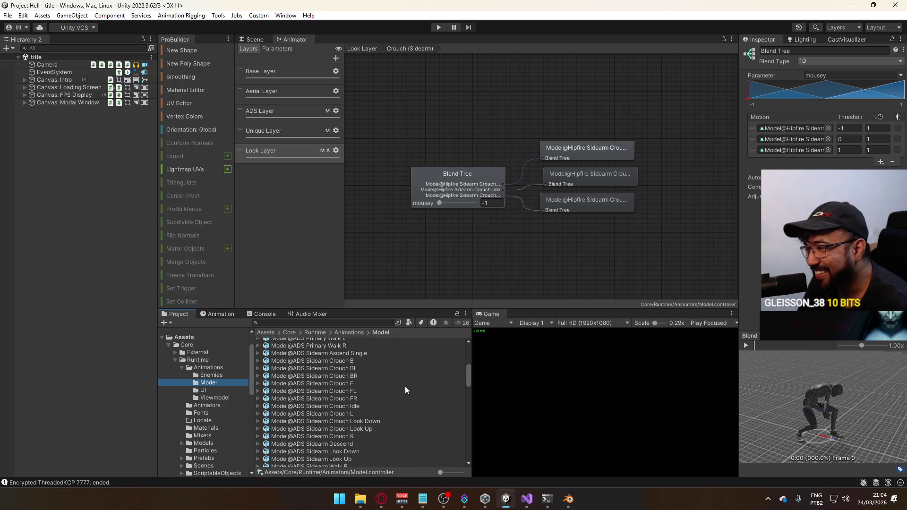
{"action": "scroll", "coordinate": [397, 401], "scroll_direction": "down", "scroll_amount": 15}
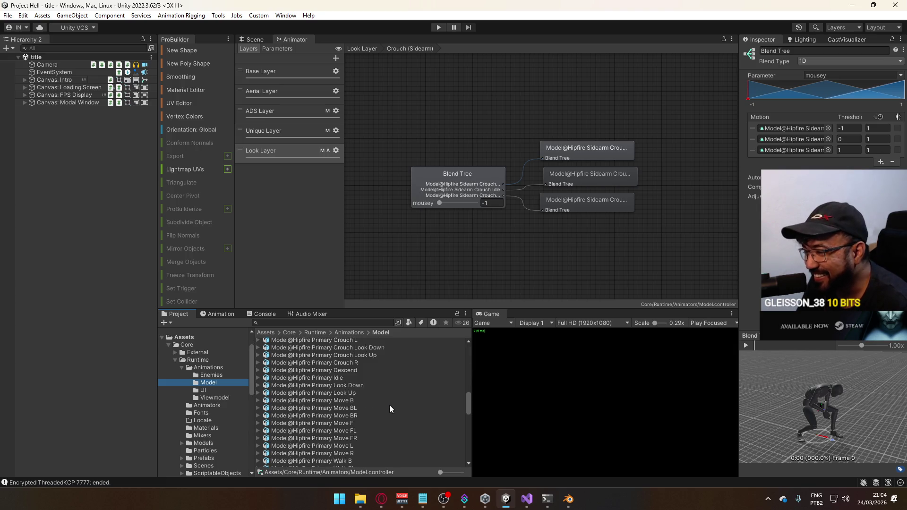
{"action": "scroll", "coordinate": [378, 413], "scroll_direction": "down", "scroll_amount": 2}
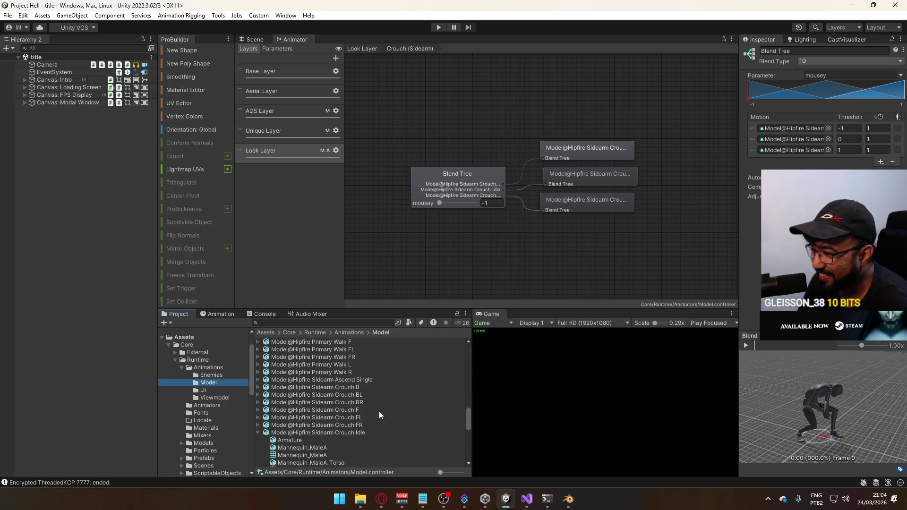
{"action": "left_click", "coordinate": [260, 430]}
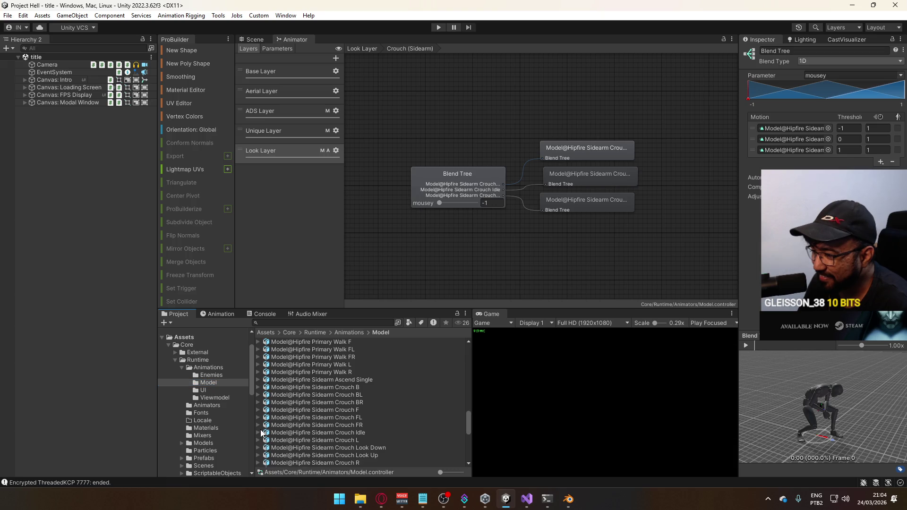
Step: Preview the re-imported Crouch Look Down and Look Up clips, then select the title scene in Scenes
{"action": "left_click", "coordinate": [349, 449]}
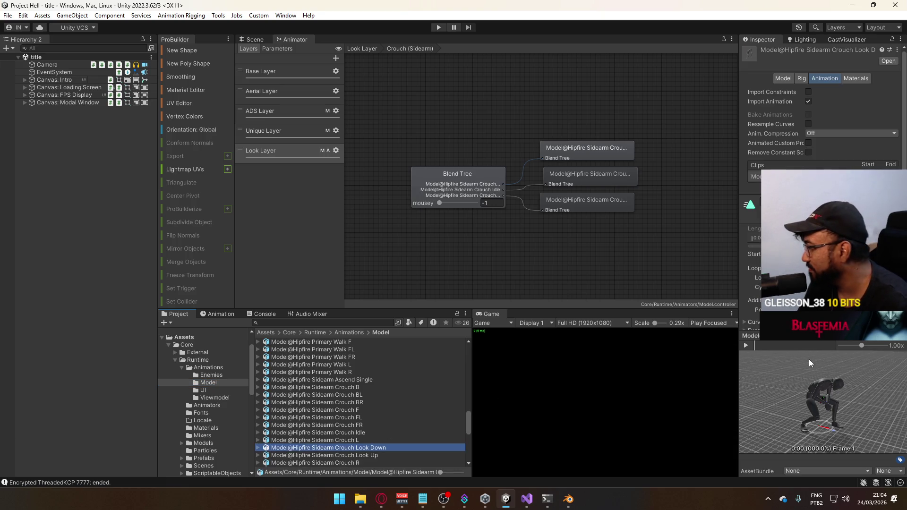
{"action": "left_click", "coordinate": [745, 345]}
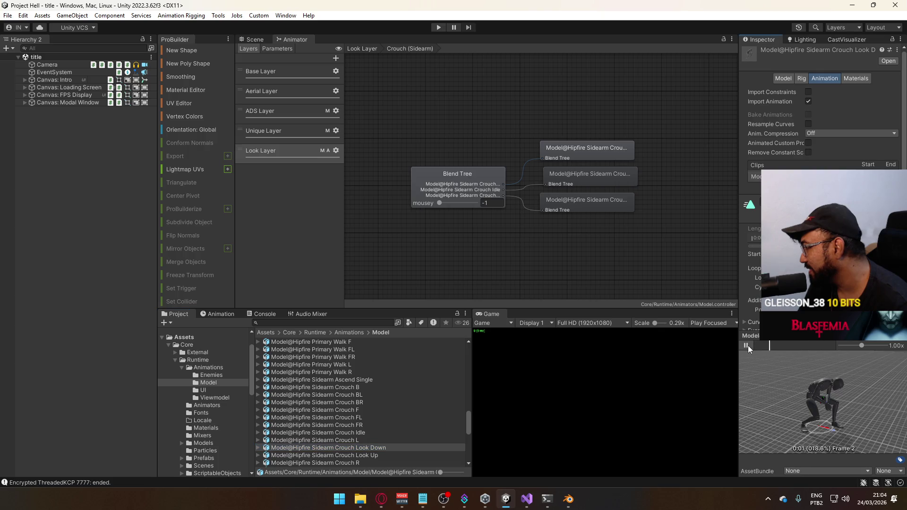
{"action": "scroll", "coordinate": [822, 142], "scroll_direction": "down", "scroll_amount": 3}
{"action": "scroll", "coordinate": [821, 142], "scroll_direction": "down", "scroll_amount": 1}
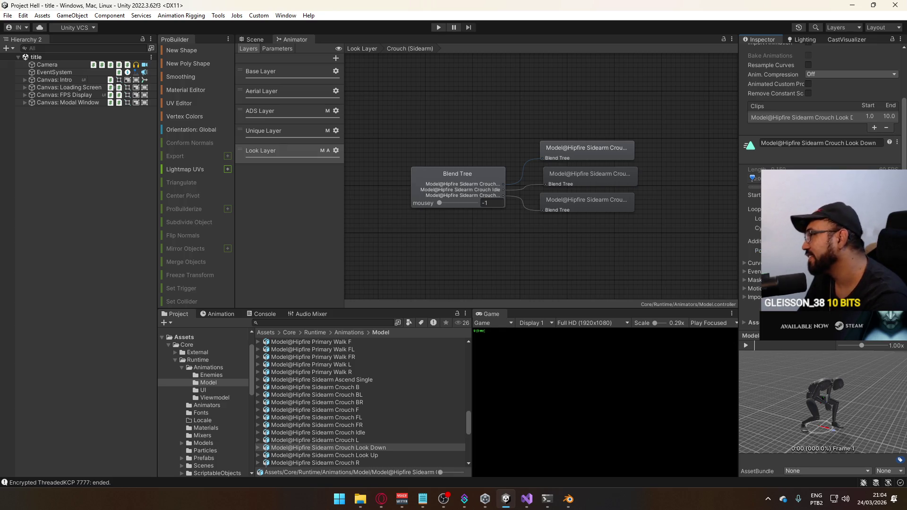
{"action": "left_click", "coordinate": [357, 456]}
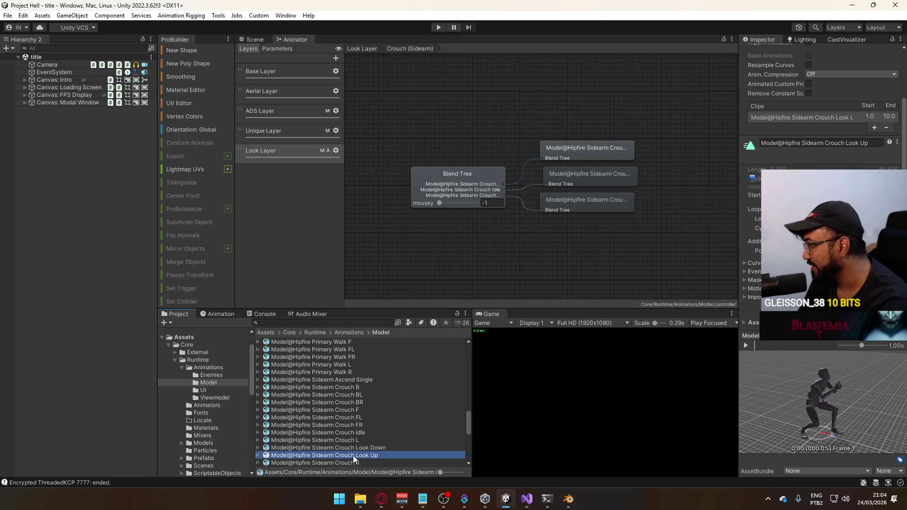
{"action": "left_click", "coordinate": [360, 448]}
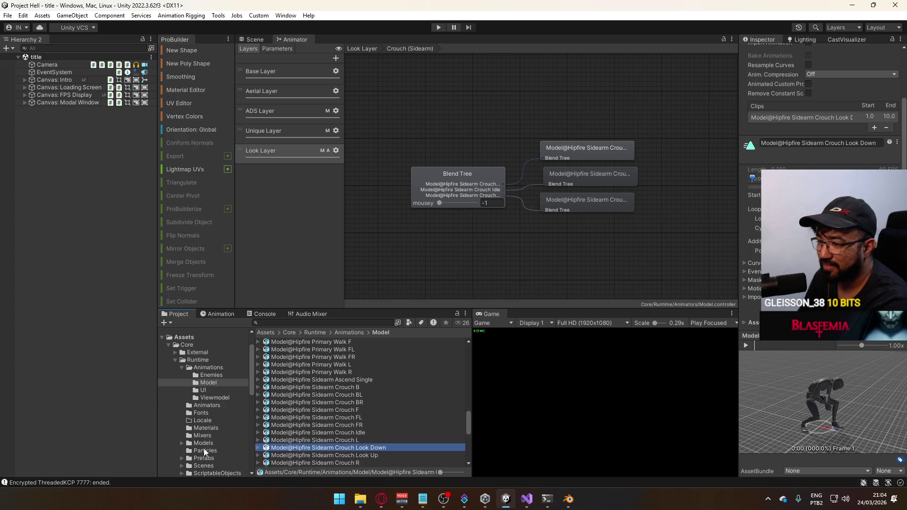
{"action": "left_click", "coordinate": [204, 465]}
{"action": "left_click", "coordinate": [333, 381]}
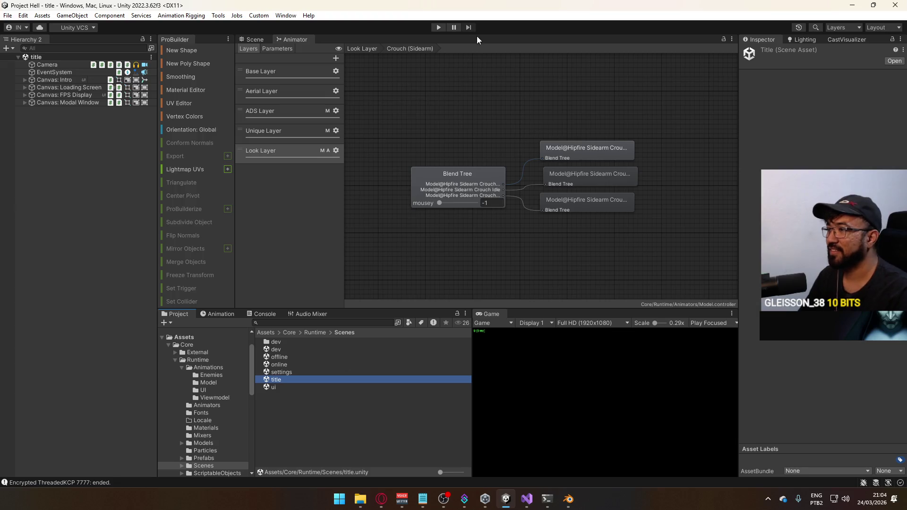
Step: Run the game, select the player's torso mesh, and test crouching and standing
{"action": "left_click", "coordinate": [438, 27]}
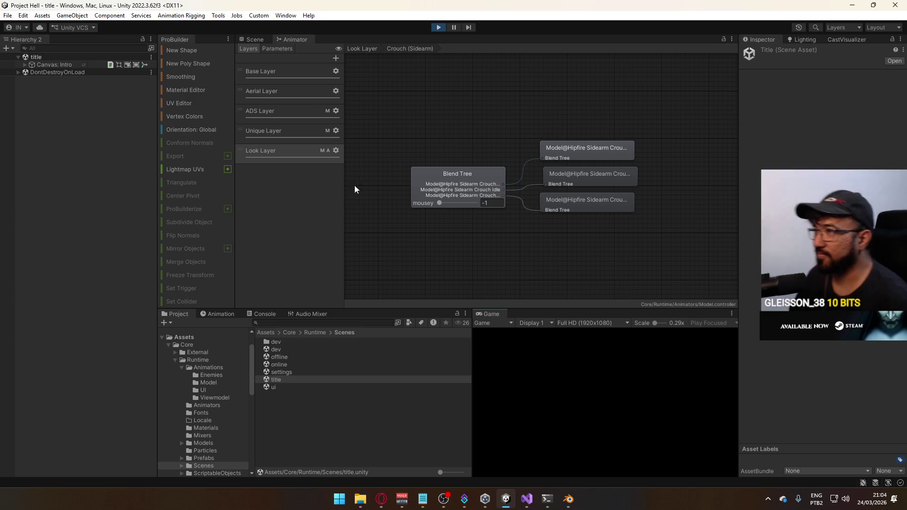
{"action": "left_click", "coordinate": [255, 38]}
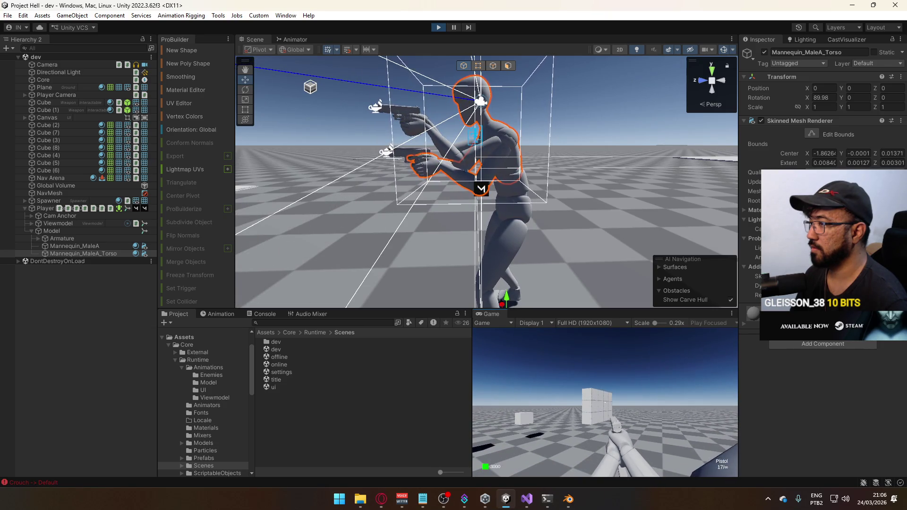
{"action": "key", "text": "c"}
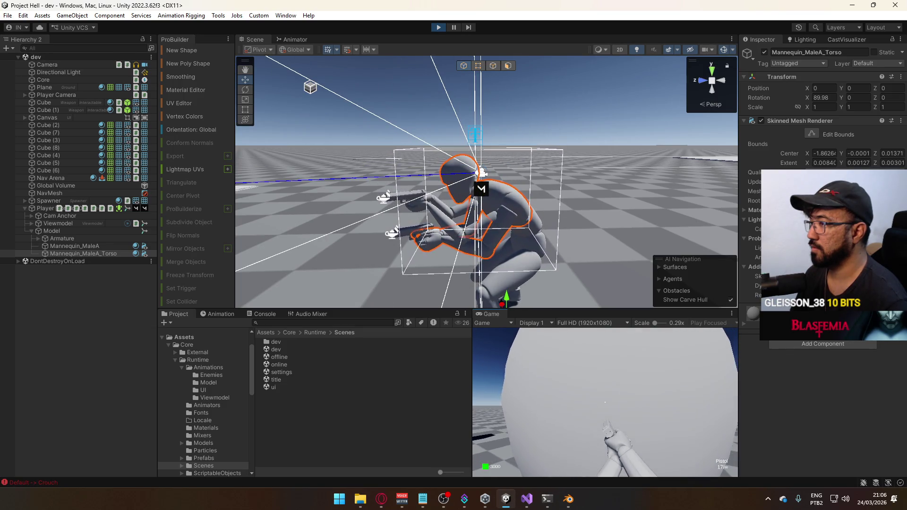
{"action": "key", "text": "c"}
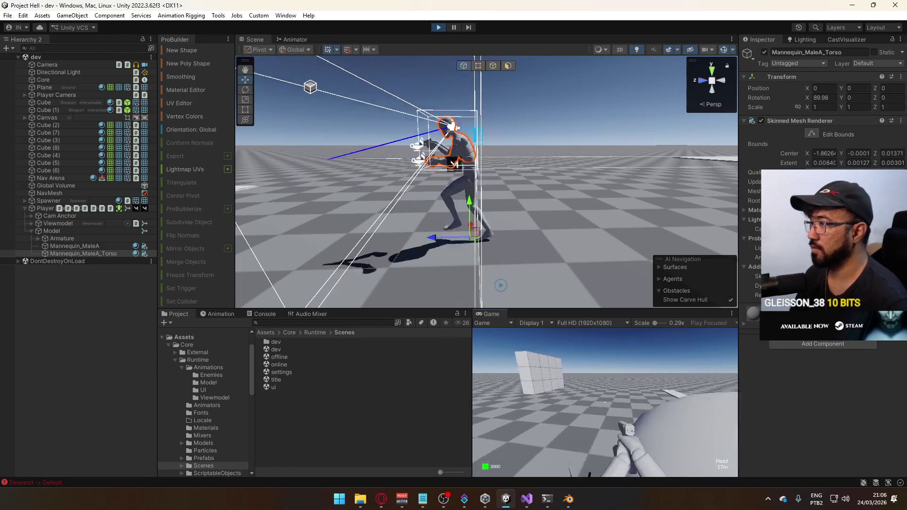
Step: Move and jump the player around the level to check landing poses, then stop the game
{"action": "key", "text": "space"}
{"action": "key", "text": "w"}
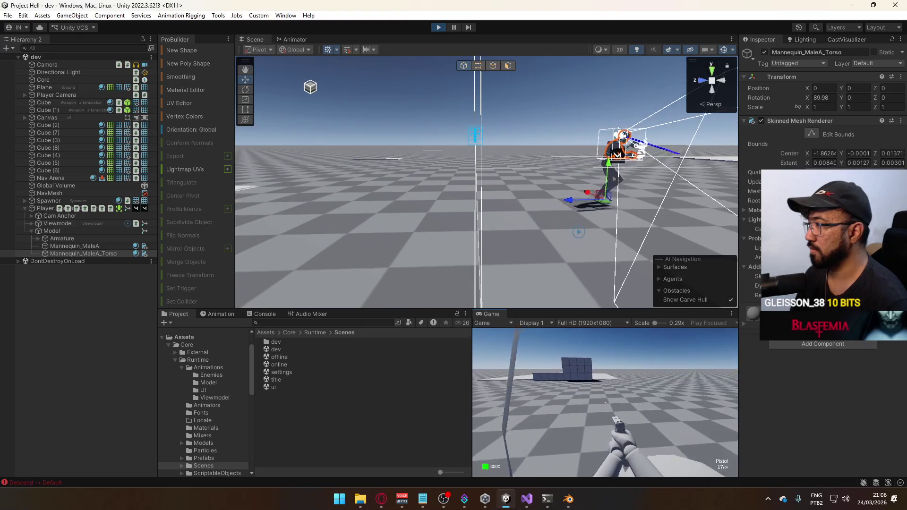
{"action": "key", "text": "w"}
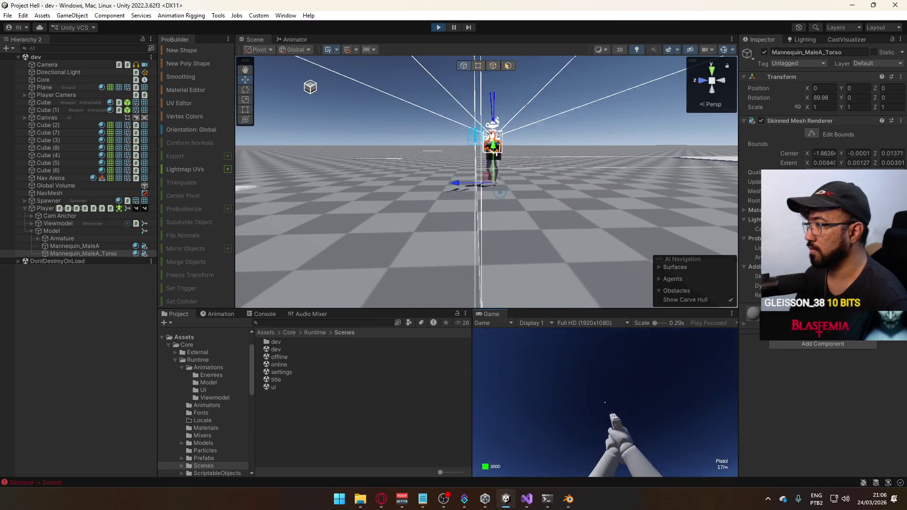
{"action": "key", "text": "space"}
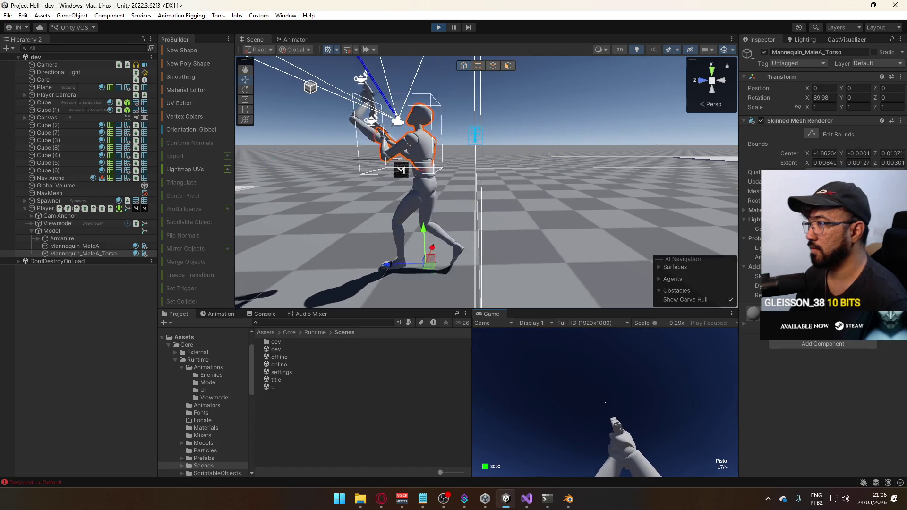
{"action": "key", "text": "space"}
{"action": "key", "text": "space"}
{"action": "key", "text": "space"}
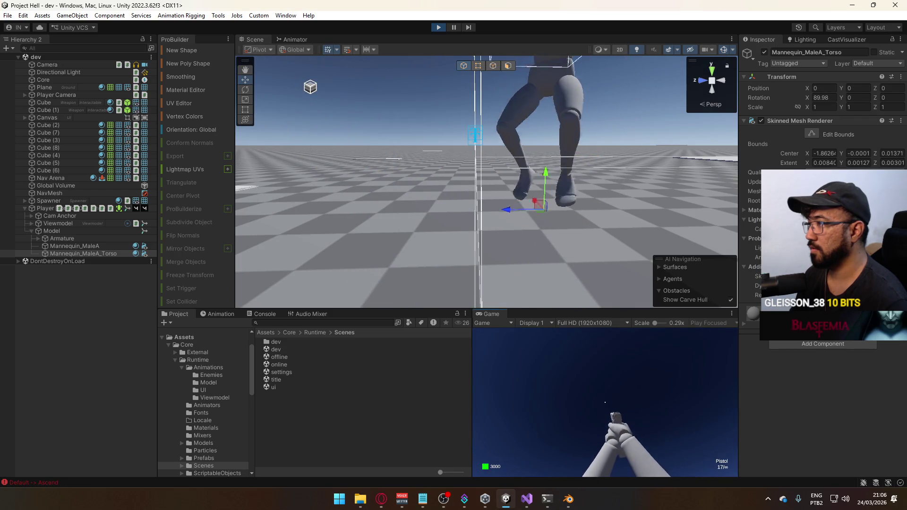
{"action": "key", "text": "super"}
{"action": "key", "text": "super"}
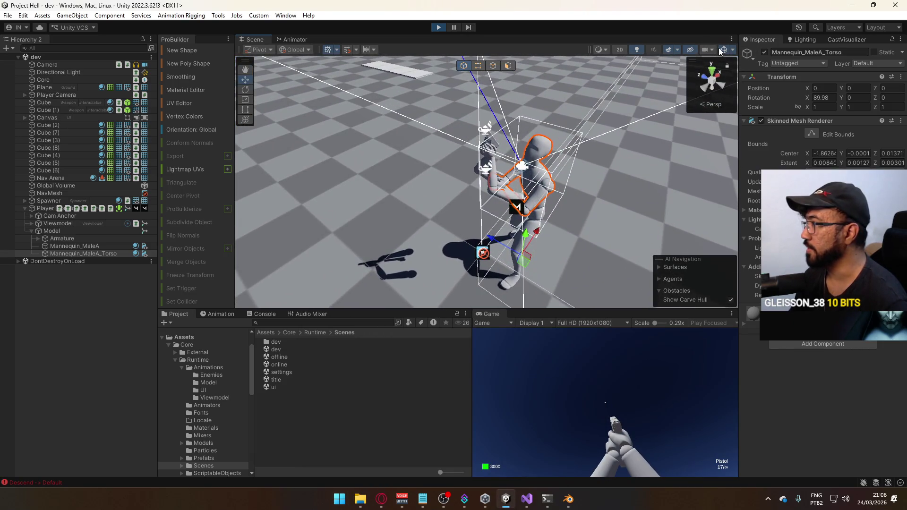
{"action": "key", "text": "space"}
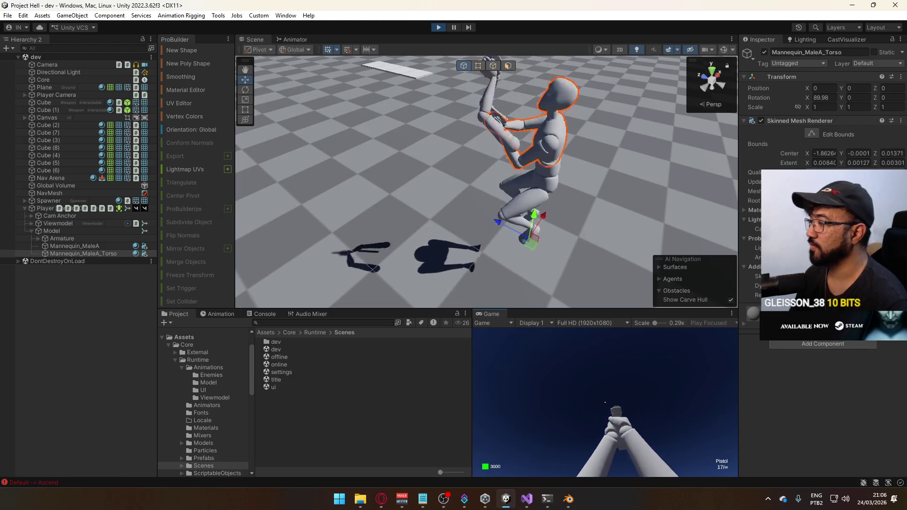
{"action": "key", "text": "super"}
{"action": "left_click", "coordinate": [610, 443]}
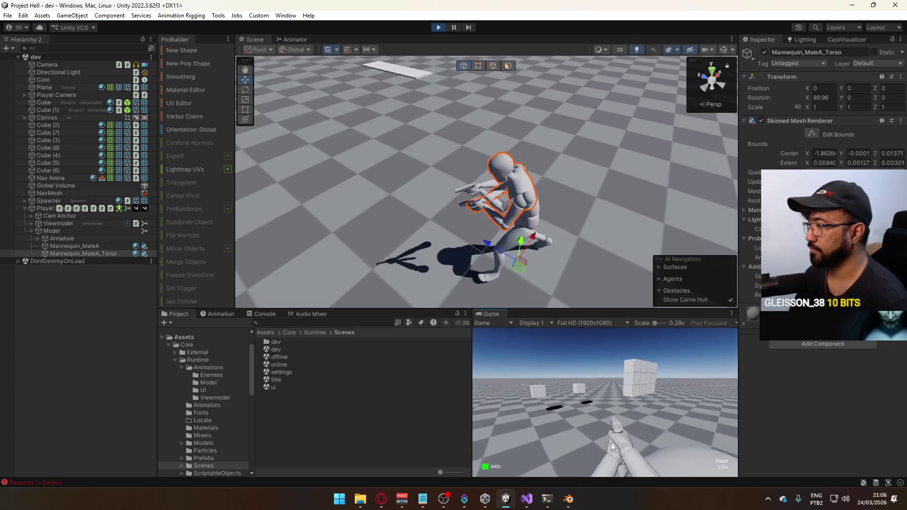
{"action": "key", "text": "super"}
{"action": "key", "text": "super"}
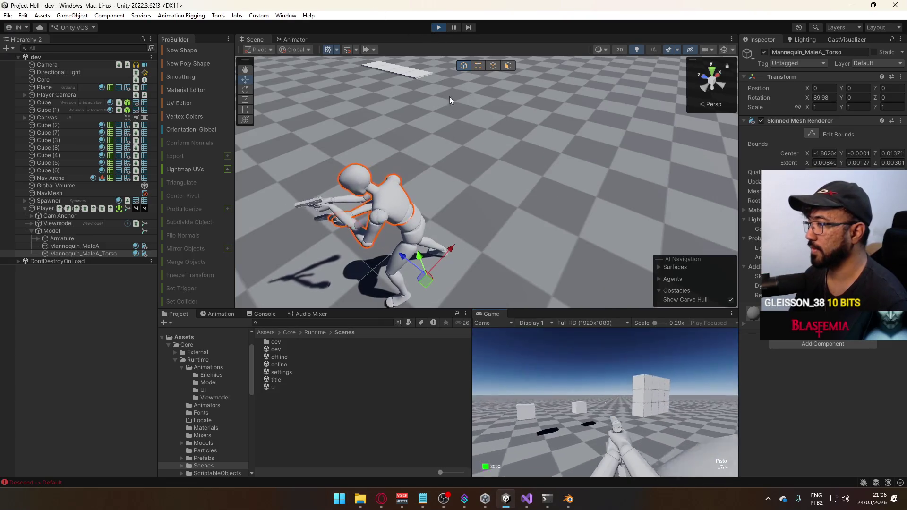
{"action": "key", "text": "super"}
{"action": "key", "text": "super"}
{"action": "left_click", "coordinate": [432, 30]}
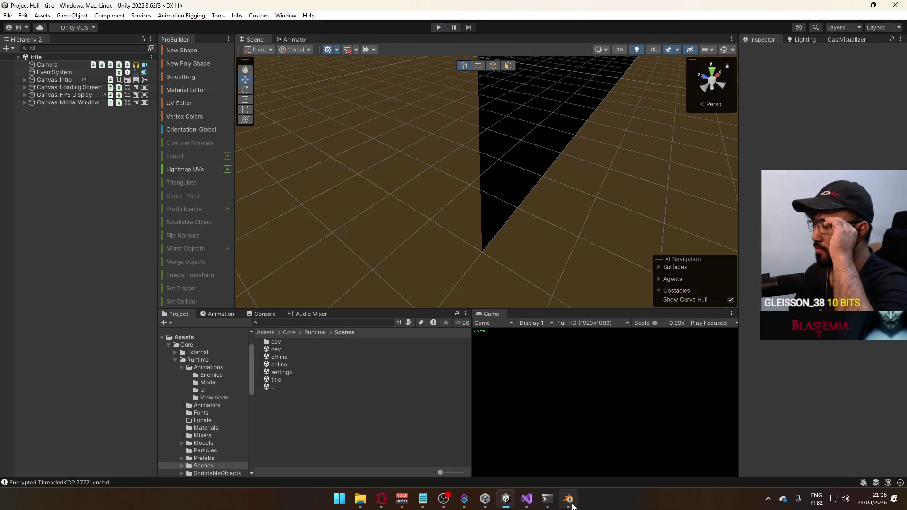
Step: Back in Blender, turn on the ADD Look Up layer and turn off ADD Look Down
{"action": "left_click", "coordinate": [569, 501]}
{"action": "scroll", "coordinate": [664, 327], "scroll_direction": "down", "scroll_amount": 2}
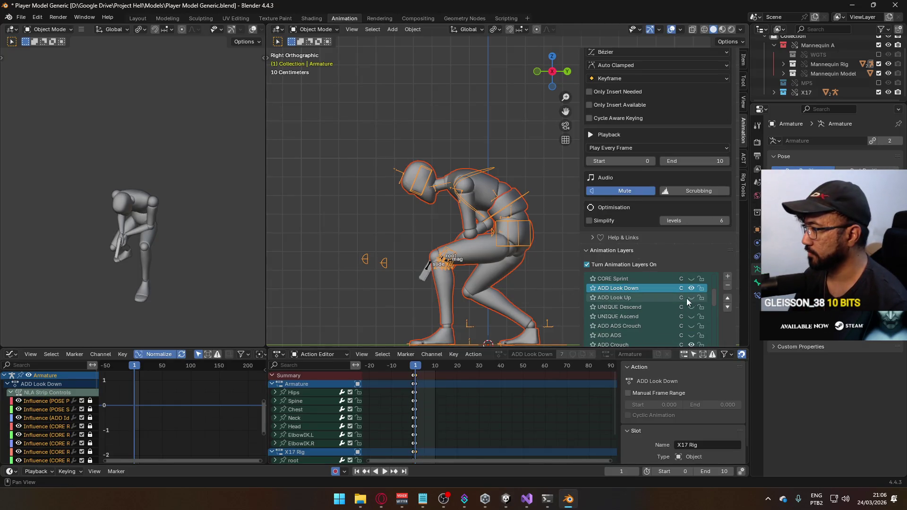
{"action": "left_click", "coordinate": [690, 297]}
{"action": "left_click", "coordinate": [691, 289]}
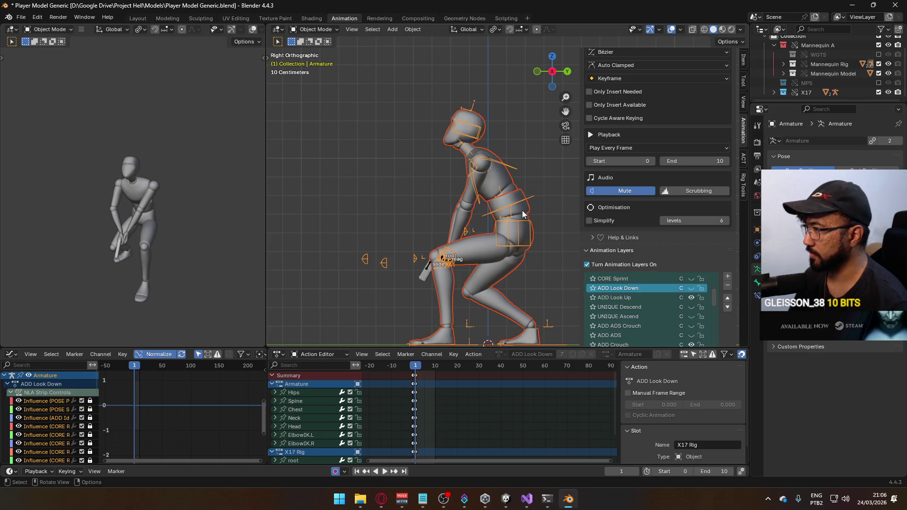
Step: On X17 Rig, enable and activate ADD ADS Crouch Look Up; make the armature's ADD Look Up active
{"action": "left_click", "coordinate": [429, 262]}
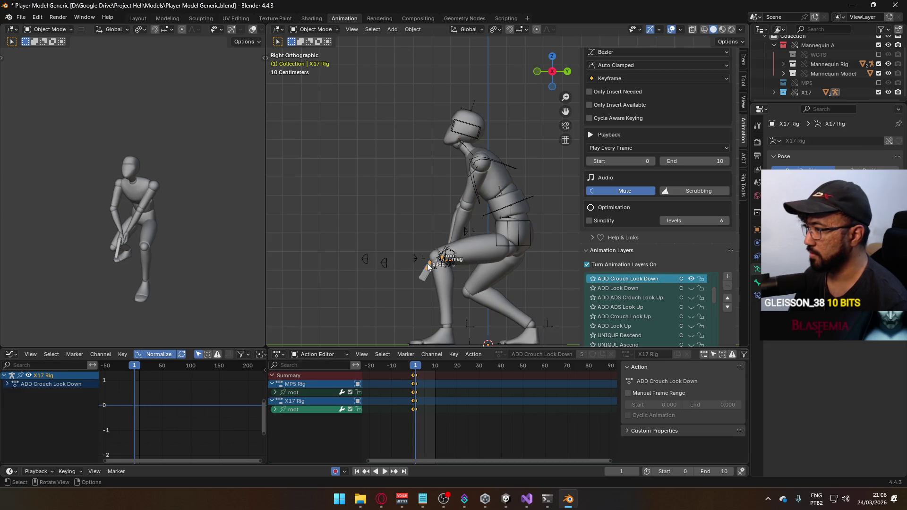
{"action": "left_click", "coordinate": [691, 277]}
{"action": "left_click", "coordinate": [691, 297]}
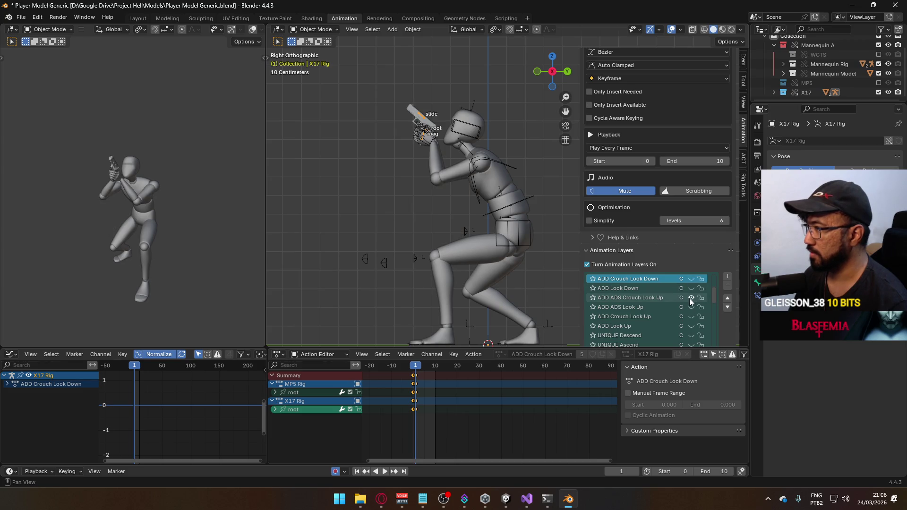
{"action": "left_click", "coordinate": [659, 297]}
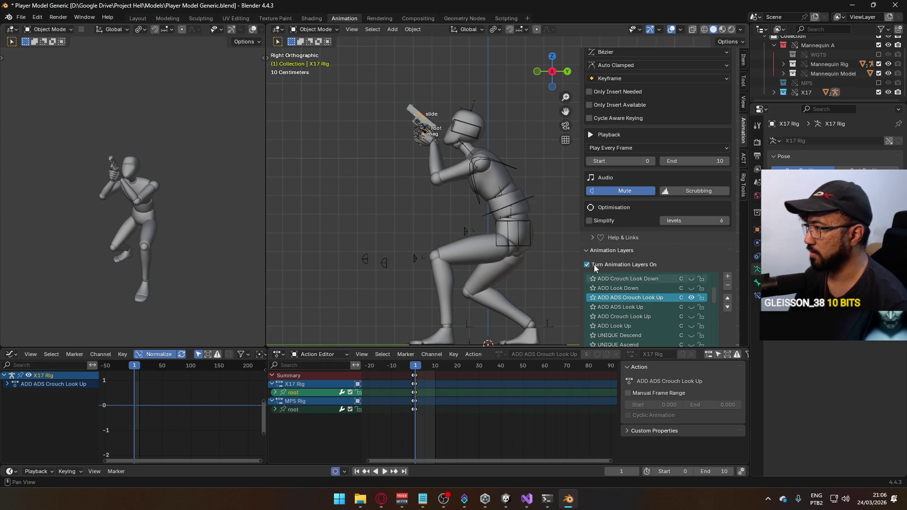
{"action": "scroll", "coordinate": [676, 289], "scroll_direction": "down", "scroll_amount": 1}
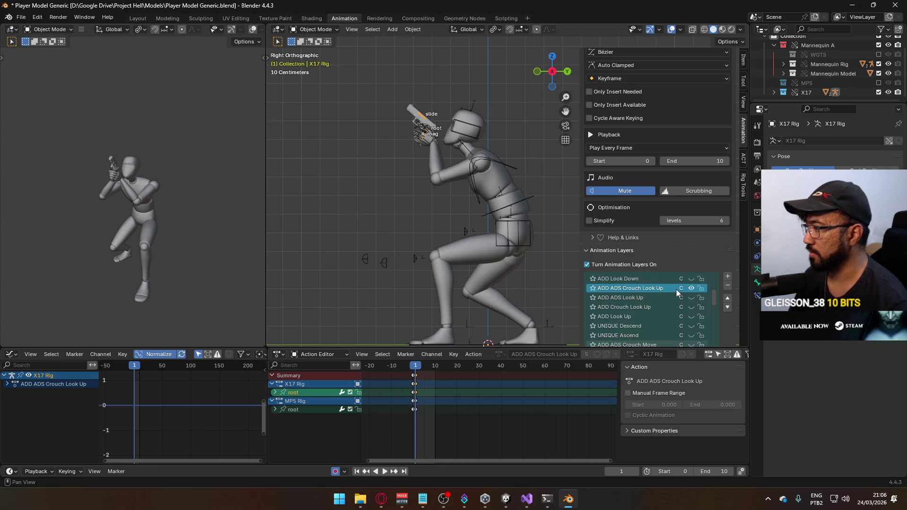
{"action": "left_click", "coordinate": [690, 316]}
{"action": "left_click", "coordinate": [688, 315]}
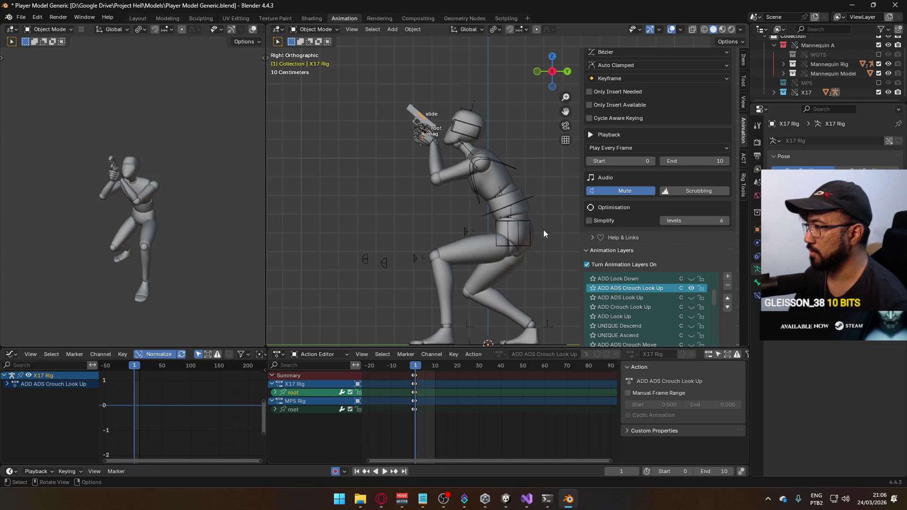
{"action": "left_click", "coordinate": [505, 163]}
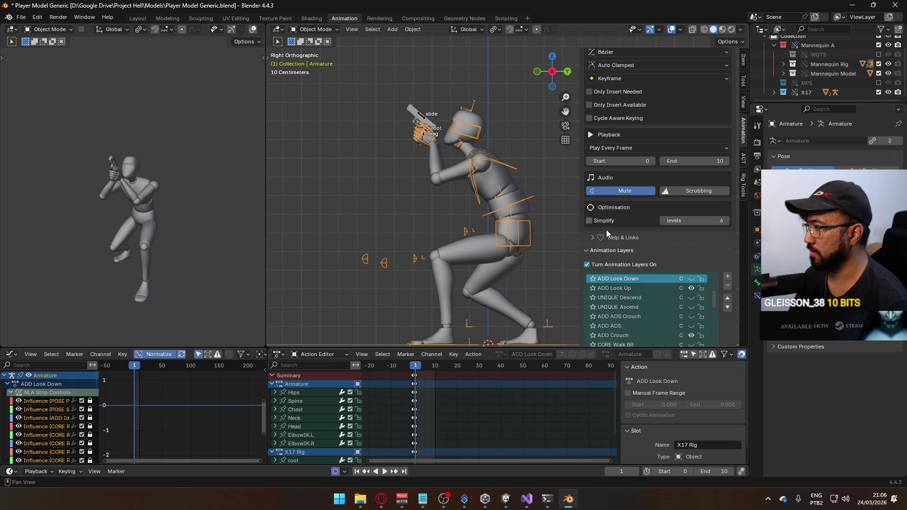
{"action": "left_click", "coordinate": [636, 286]}
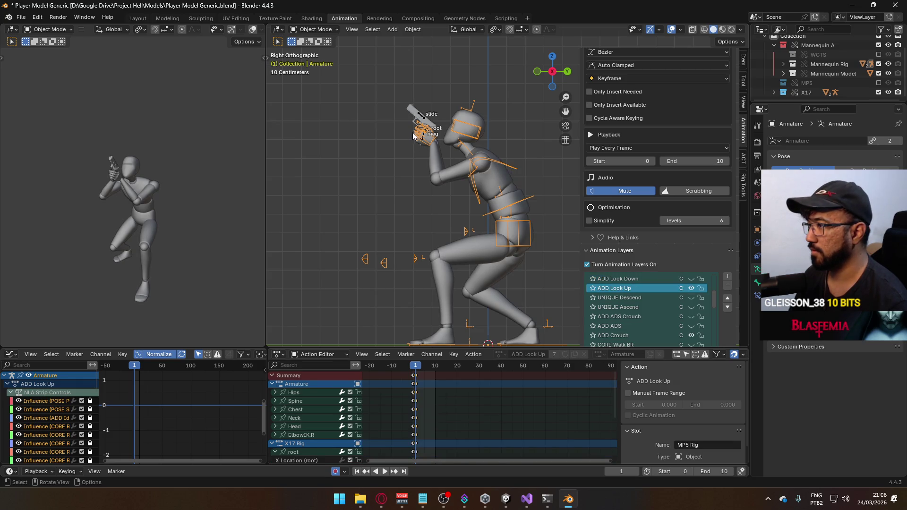
Step: Compare X17 Rig's ADD Crouch Look Up and ADD ADS Crouch Look Up layers at frame -2
{"action": "left_click", "coordinate": [425, 119]}
{"action": "scroll", "coordinate": [676, 261], "scroll_direction": "down", "scroll_amount": 1}
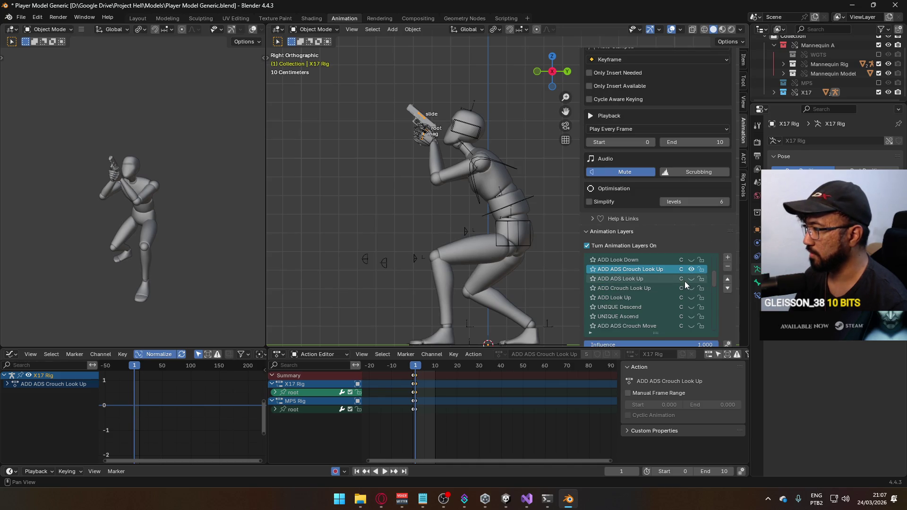
{"action": "left_click", "coordinate": [692, 287]}
{"action": "left_click", "coordinate": [693, 287]}
{"action": "left_click", "coordinate": [692, 269]}
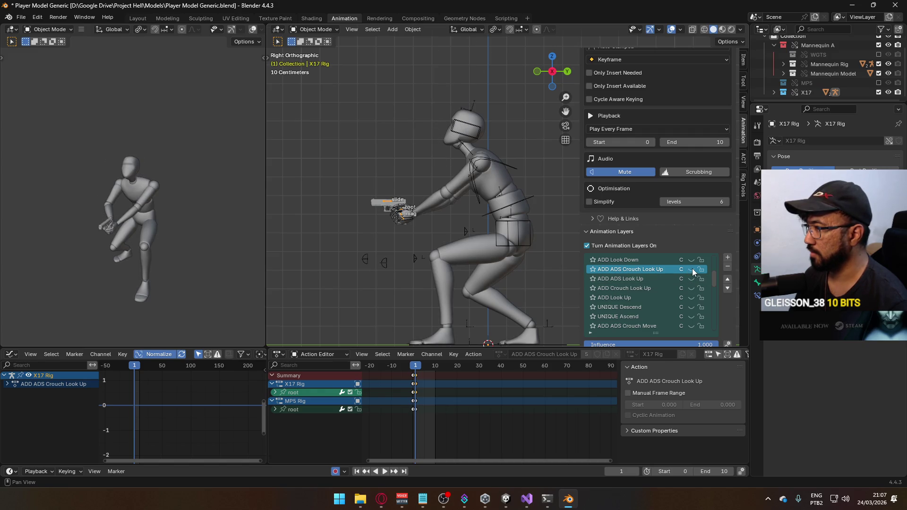
{"action": "left_click", "coordinate": [692, 268]}
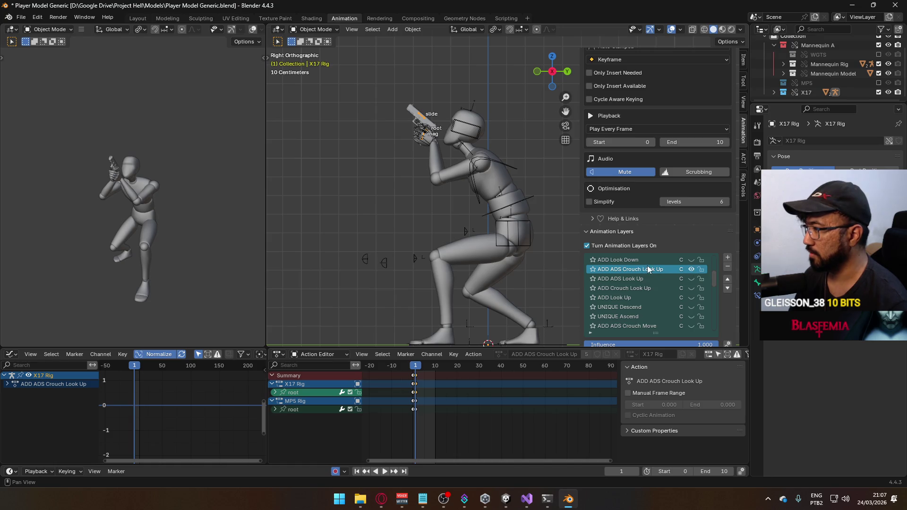
{"action": "scroll", "coordinate": [647, 265], "scroll_direction": "up", "scroll_amount": 4}
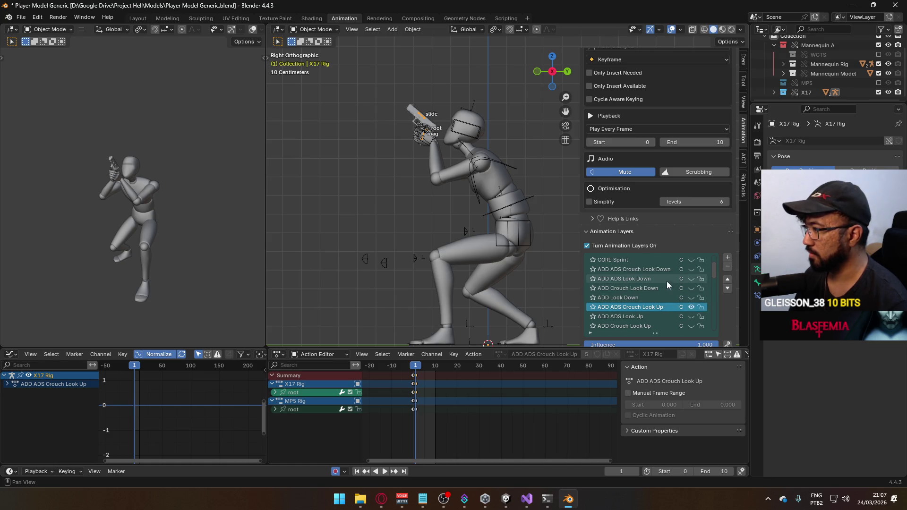
{"action": "scroll", "coordinate": [666, 313], "scroll_direction": "up", "scroll_amount": 1}
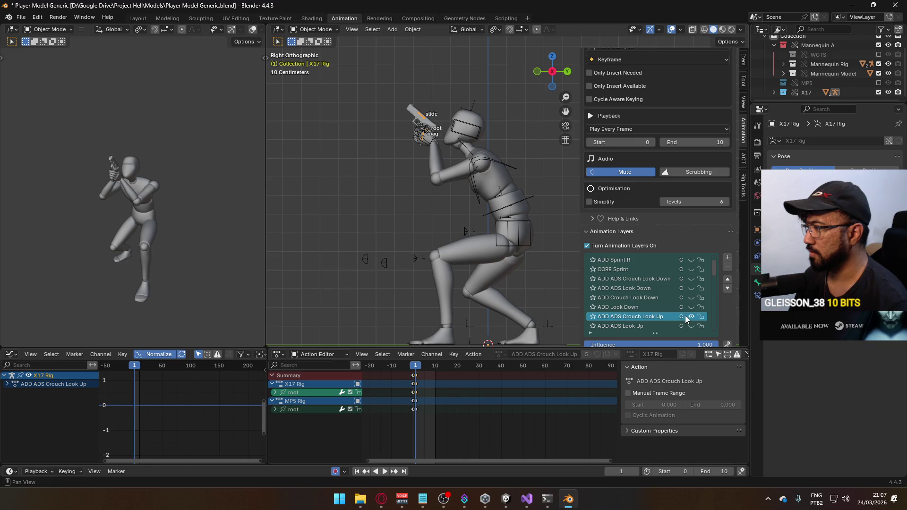
{"action": "left_click_drag", "start_coordinate": [424, 369], "coordinate": [410, 369]}
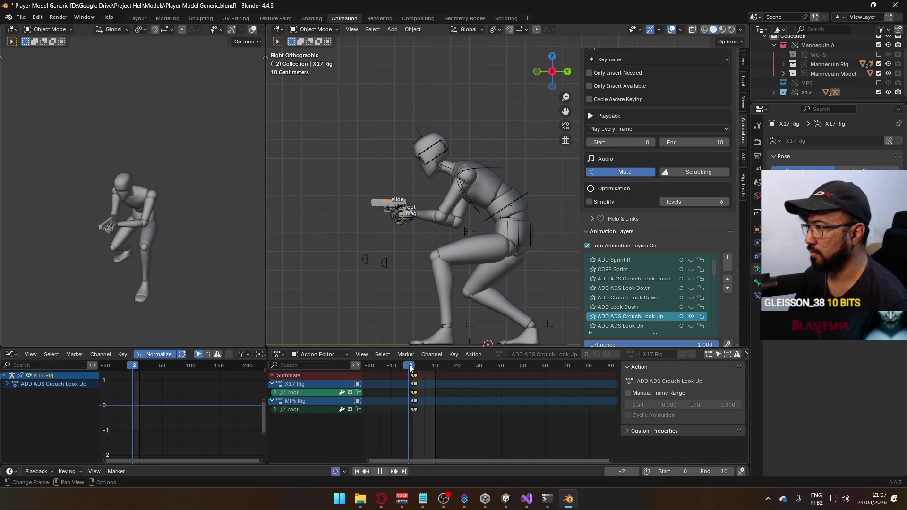
Step: Enable the ADD ADS Crouch layer and return the timeline to frame 1
{"action": "scroll", "coordinate": [673, 304], "scroll_direction": "down", "scroll_amount": 4}
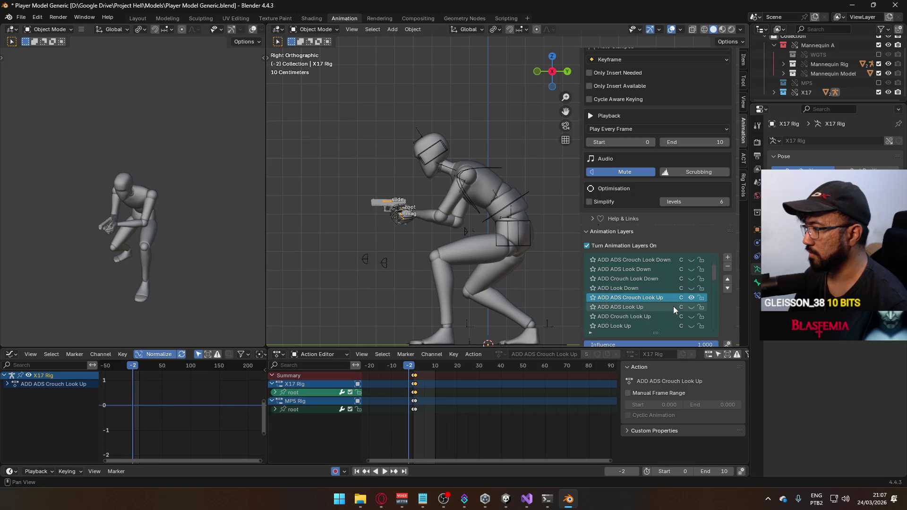
{"action": "scroll", "coordinate": [673, 310], "scroll_direction": "down", "scroll_amount": 1}
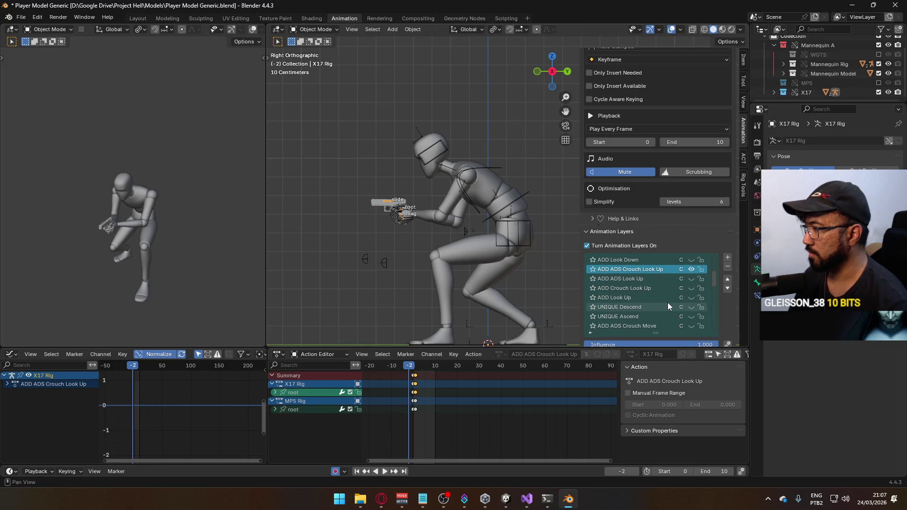
{"action": "scroll", "coordinate": [667, 303], "scroll_direction": "down", "scroll_amount": 3}
{"action": "left_click", "coordinate": [690, 307]}
{"action": "left_click_drag", "start_coordinate": [409, 368], "coordinate": [415, 368]}
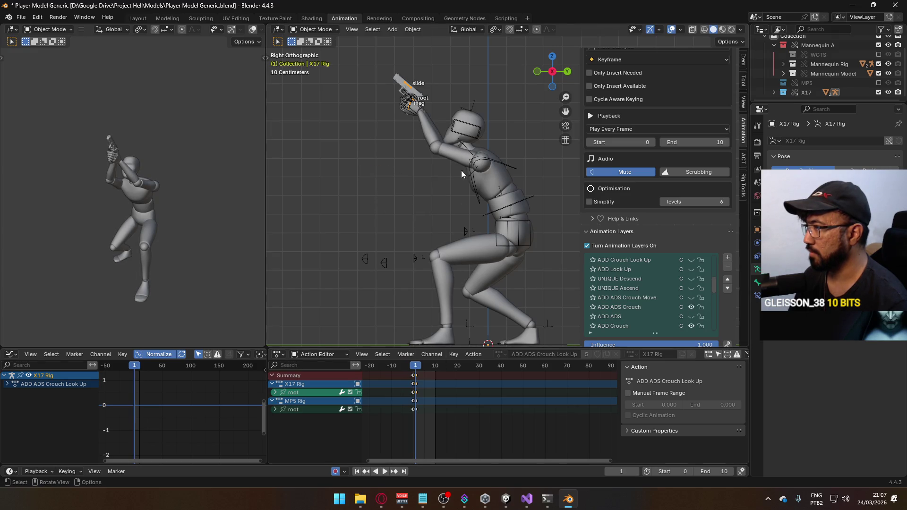
{"action": "left_click", "coordinate": [337, 29]}
Step: In Pose Mode, move X17 Rig's root bone to correct the raised gun and review playback
{"action": "left_click", "coordinate": [312, 58]}
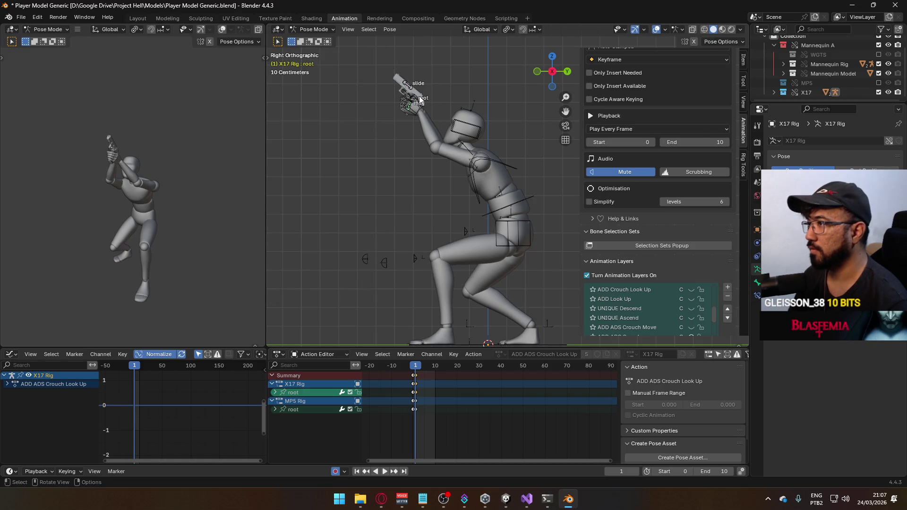
{"action": "scroll", "coordinate": [676, 295], "scroll_direction": "up", "scroll_amount": 3}
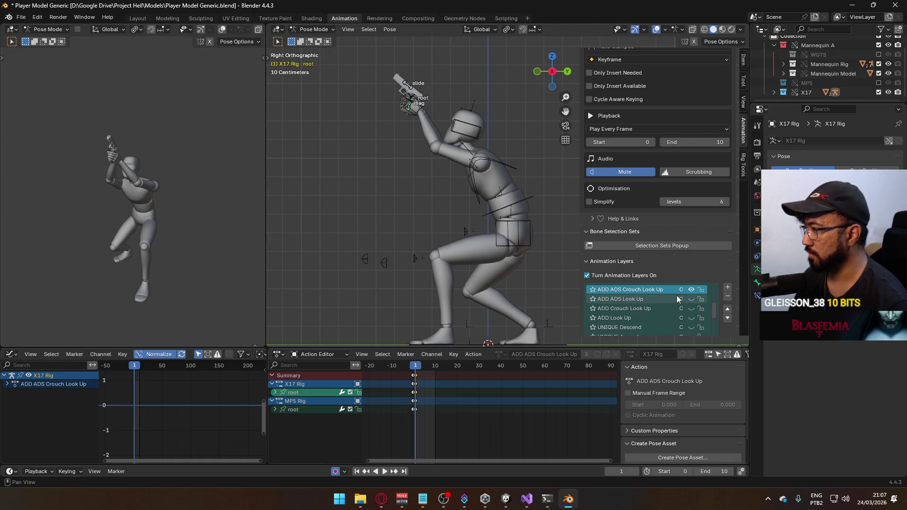
{"action": "left_click", "coordinate": [413, 99]}
{"action": "key", "text": "g"}
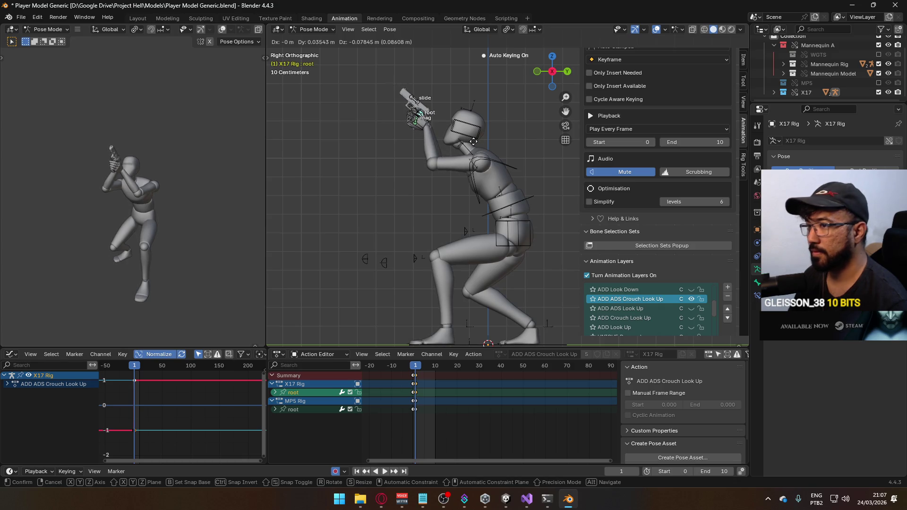
{"action": "left_click", "coordinate": [472, 141]}
{"action": "left_click", "coordinate": [413, 370]}
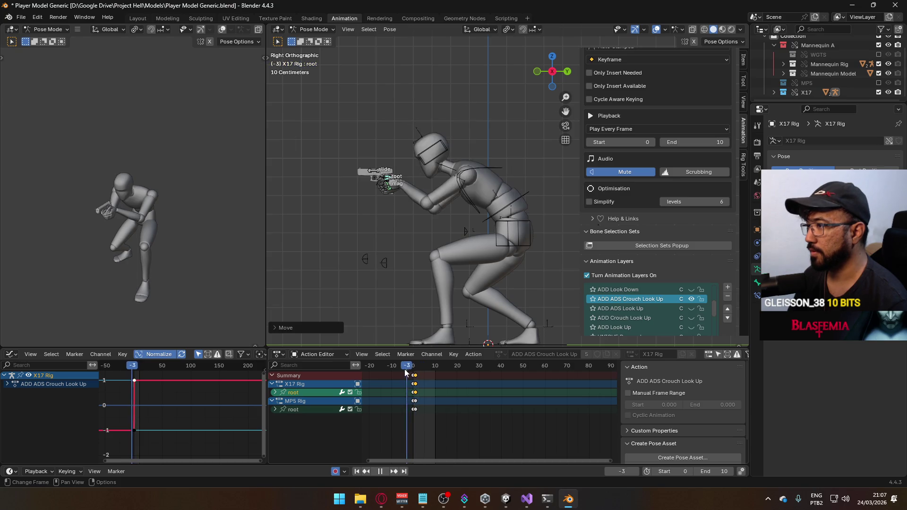
{"action": "key", "text": "space"}
Step: Save the blend file, return to Object Mode, and select the mannequin torso, rig and body
{"action": "key", "text": "ctrl+s"}
{"action": "left_click", "coordinate": [314, 29]}
{"action": "left_click", "coordinate": [310, 38]}
{"action": "left_click", "coordinate": [491, 183]}
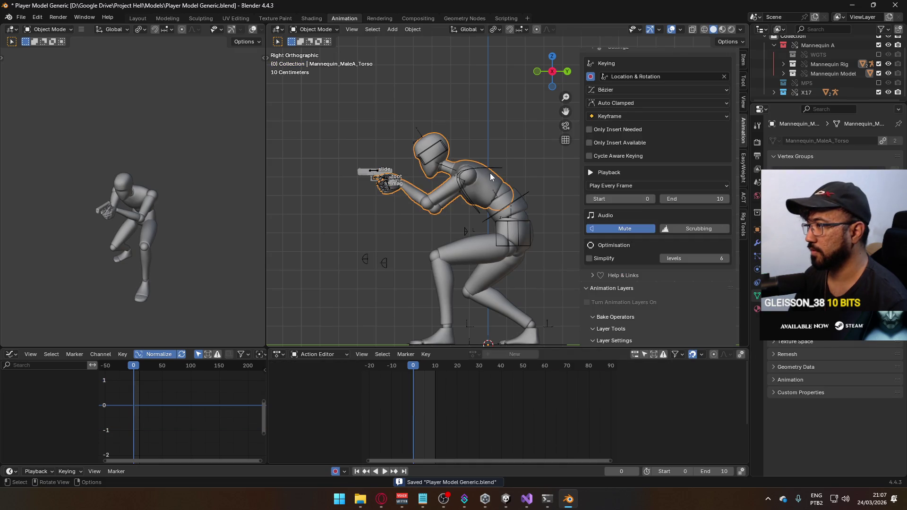
{"action": "left_click", "coordinate": [490, 173]}
{"action": "left_click", "coordinate": [517, 199], "text": "shift"}
{"action": "left_click", "coordinate": [516, 199], "text": "shift"}
Step: Save and export FBX over Model@Hipfire Sidearm Crouch Look Up.fbx, then enter Play mode in Unity
{"action": "key", "text": "ctrl+s"}
{"action": "left_click", "coordinate": [21, 17]}
{"action": "mouse_move", "coordinate": [67, 160]}
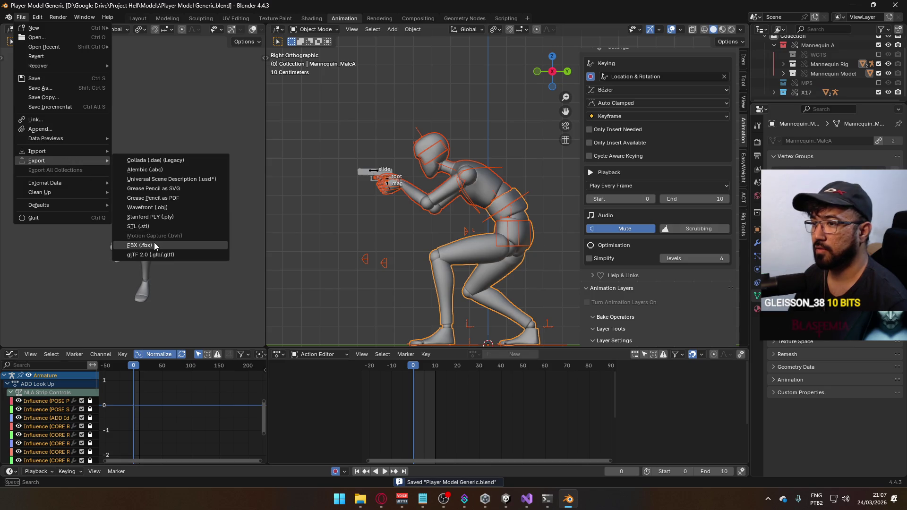
{"action": "left_click", "coordinate": [154, 243]}
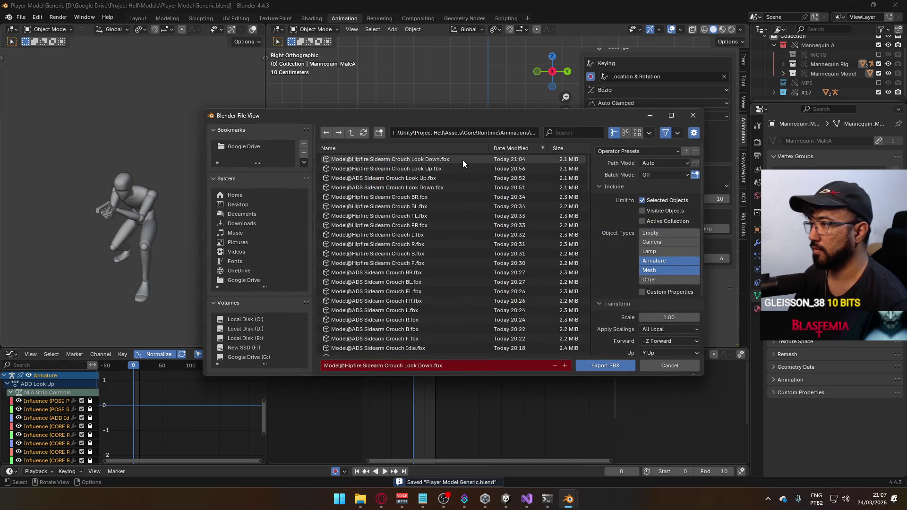
{"action": "left_click", "coordinate": [450, 167]}
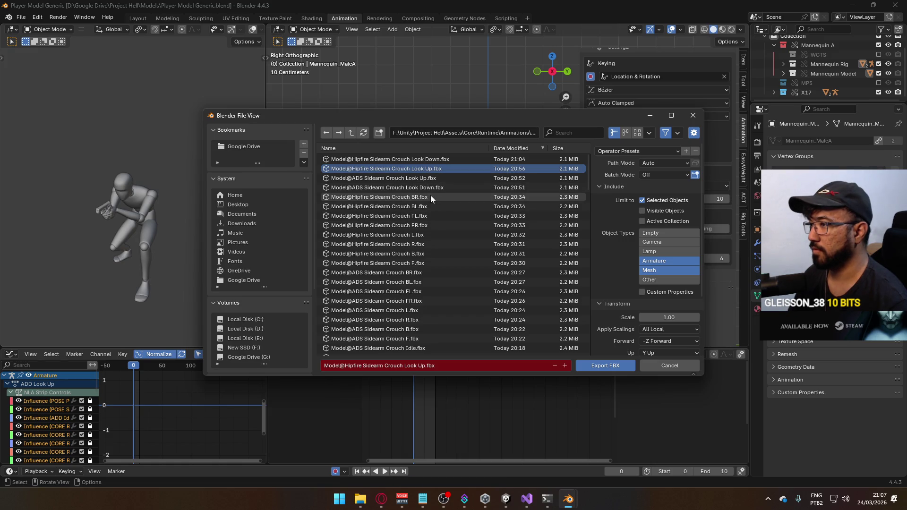
{"action": "mouse_move", "coordinate": [446, 118]}
{"action": "left_mouse_down"}
{"action": "mouse_move", "coordinate": [463, 311]}
{"action": "mouse_move", "coordinate": [405, 113]}
{"action": "left_mouse_up"}
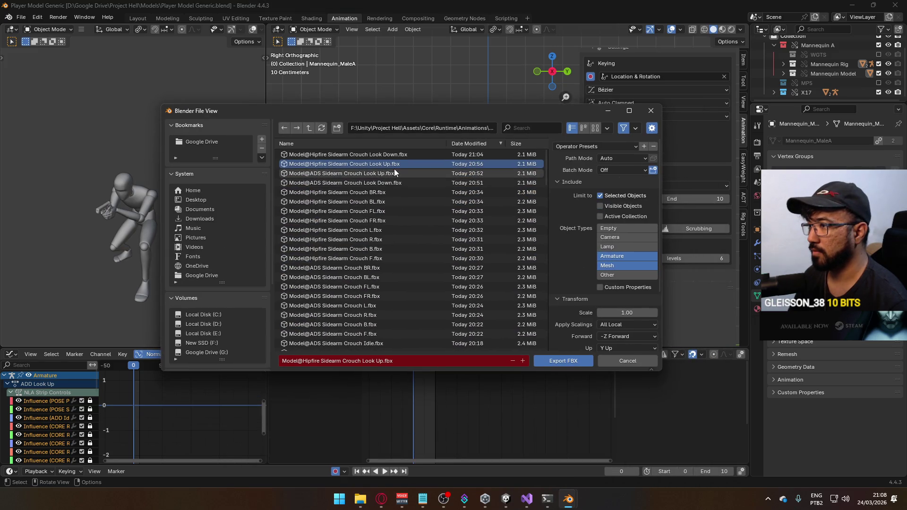
{"action": "key", "text": "Return"}
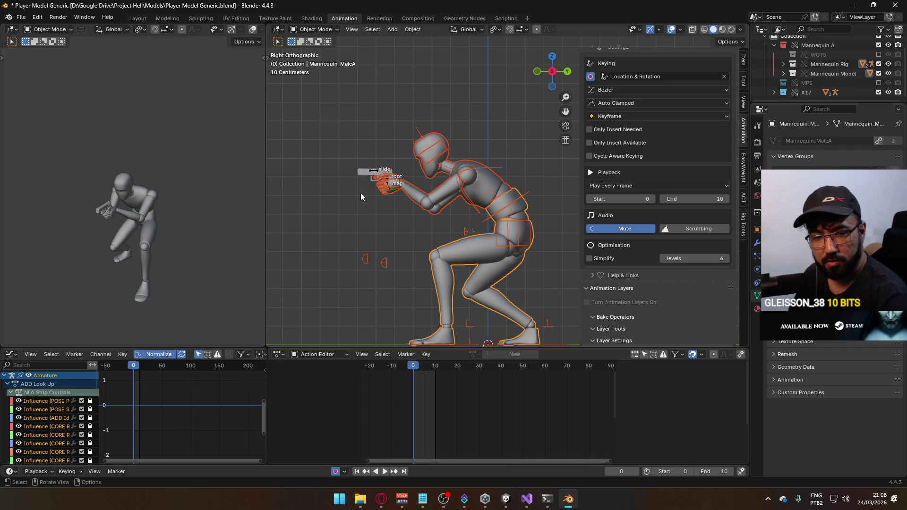
{"action": "left_click", "coordinate": [506, 499]}
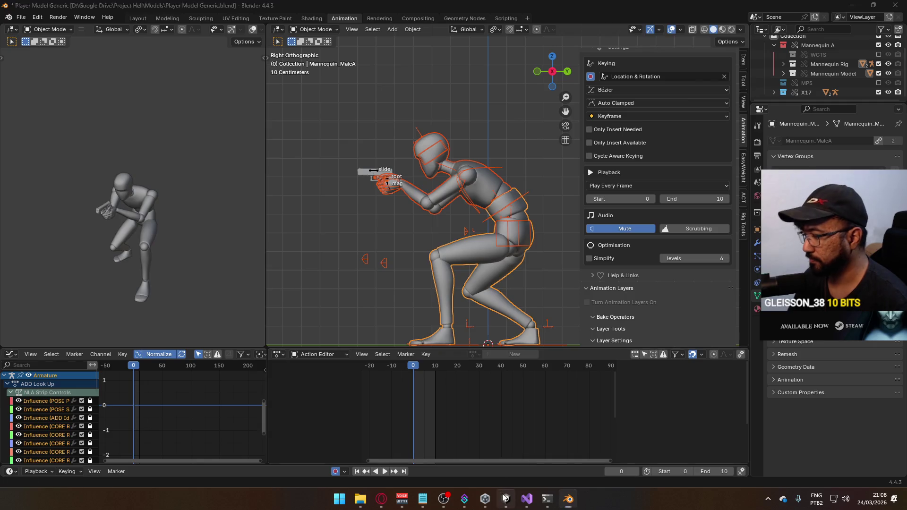
{"action": "left_click", "coordinate": [437, 25]}
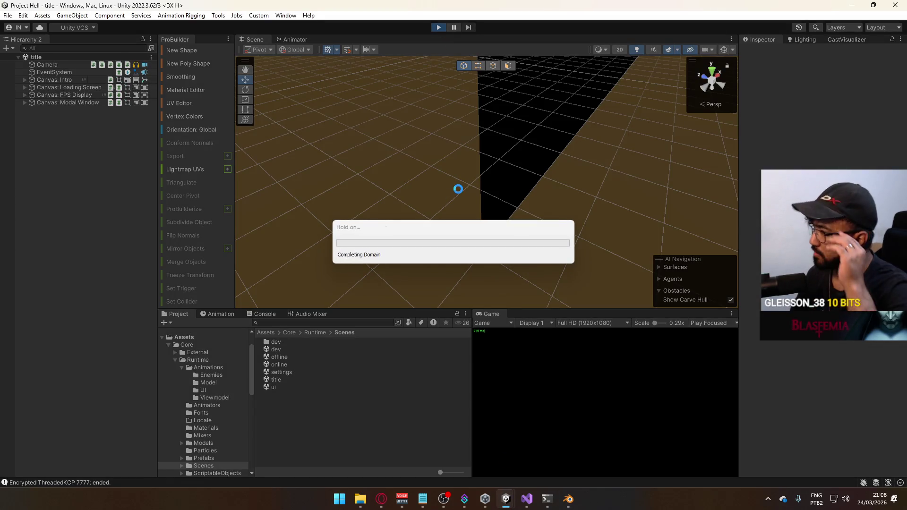